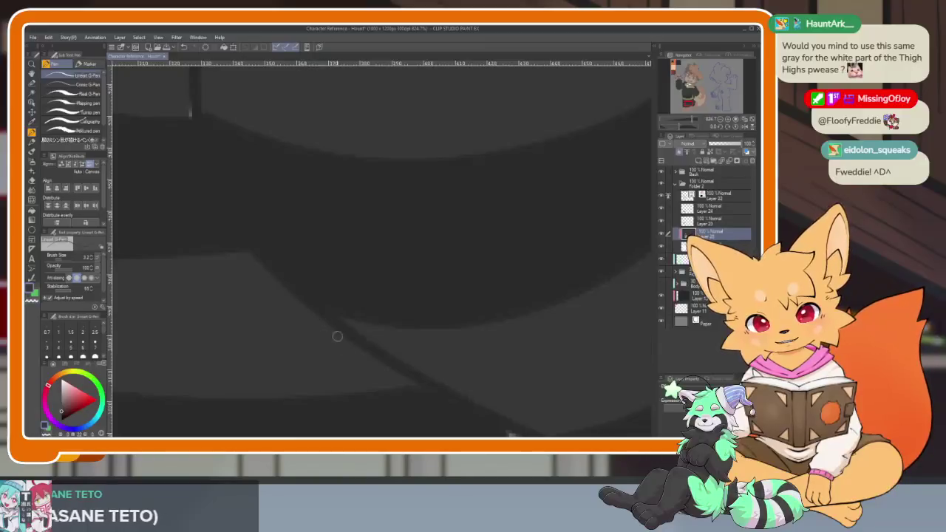
# Briefly show the white thigh-high stripes layer, toggle its hatched preview, then hide it again.
pyautogui.scroll(-3, 310, 280)
pyautogui.scroll(4, 310, 273)
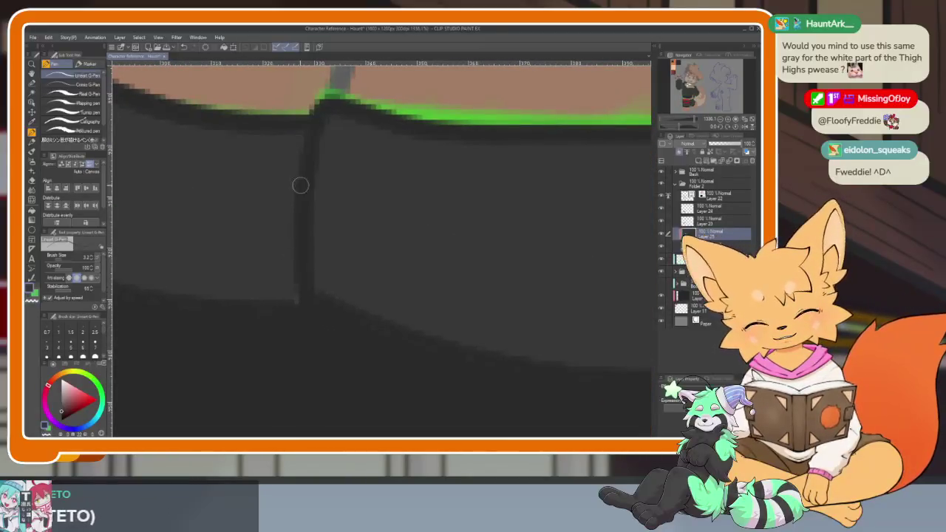
pyautogui.moveTo(262, 237); pyautogui.dragTo(418, 243)
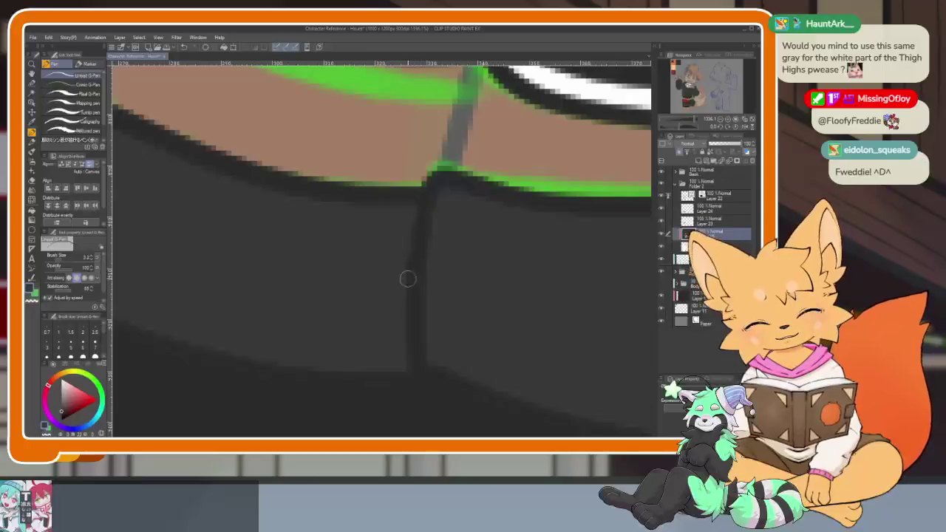
pyautogui.scroll(-3, 408, 278)
pyautogui.scroll(4, 380, 285)
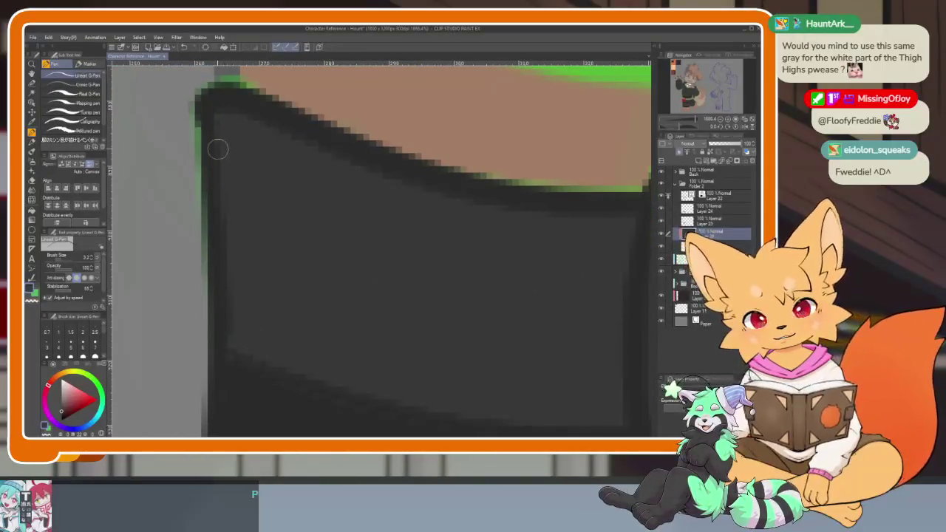
pyautogui.scroll(-2, 449, 321)
pyautogui.scroll(-1, 439, 295)
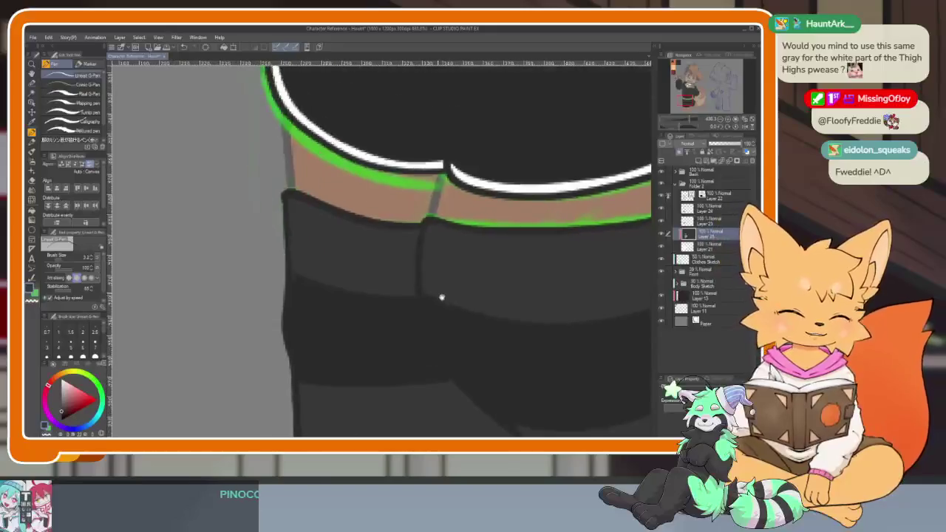
pyautogui.scroll(-1, 439, 295)
pyautogui.click(662, 235)
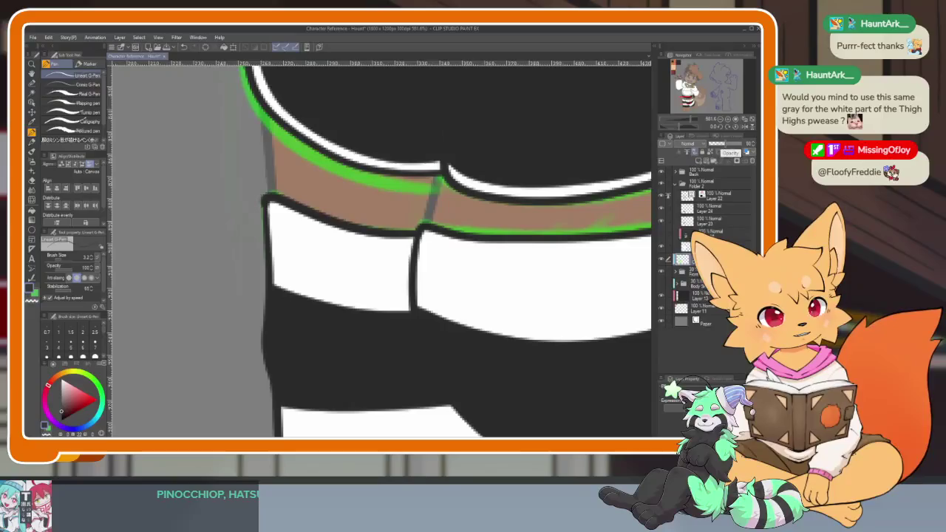
pyautogui.click(716, 149)
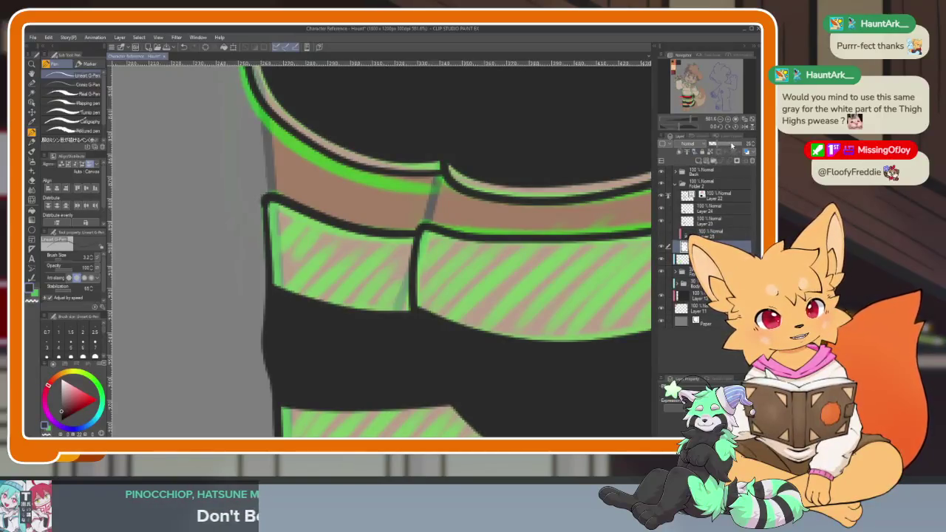
pyautogui.click(731, 143)
pyautogui.click(735, 144)
pyautogui.click(750, 147)
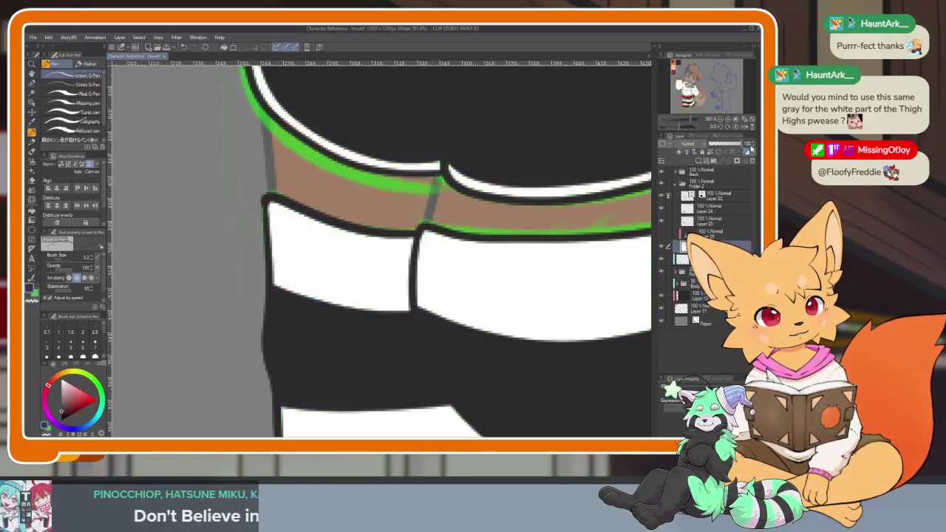
pyautogui.scroll(2, 301, 264)
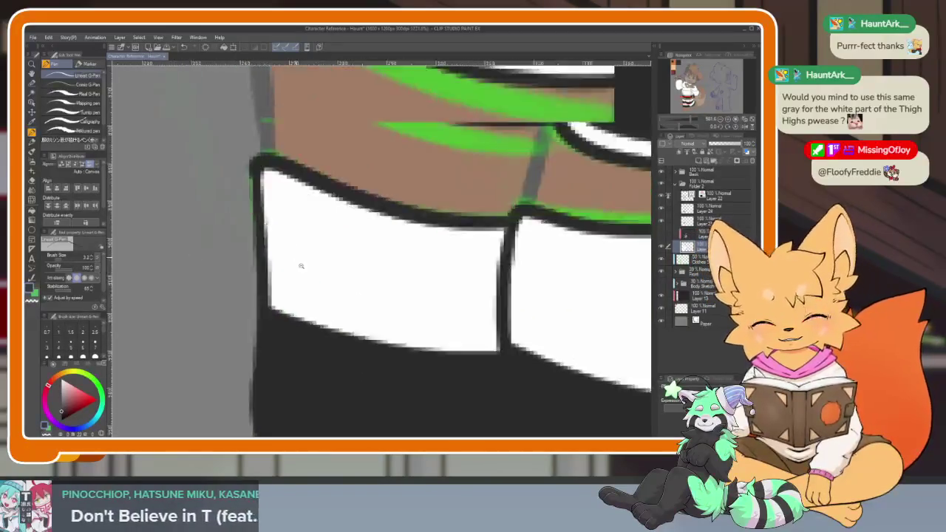
pyautogui.scroll(1, 304, 245)
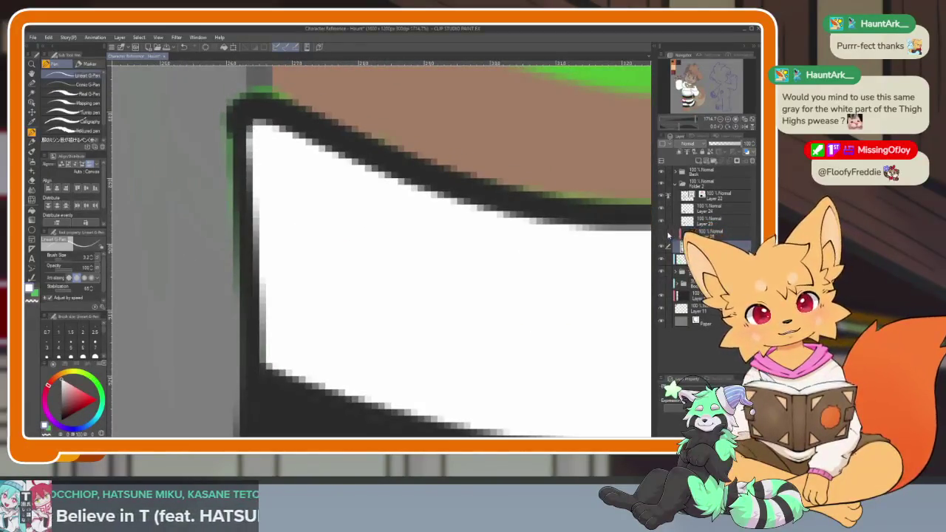
pyautogui.click(660, 243)
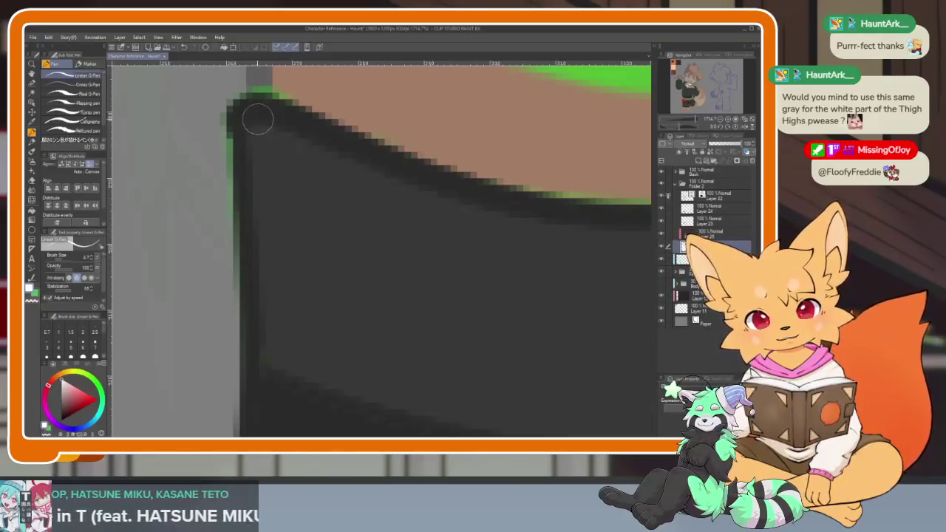
# Pan along the dark stocking's green-edged boundary against the skin.
pyautogui.moveTo(401, 374); pyautogui.dragTo(328, 264)
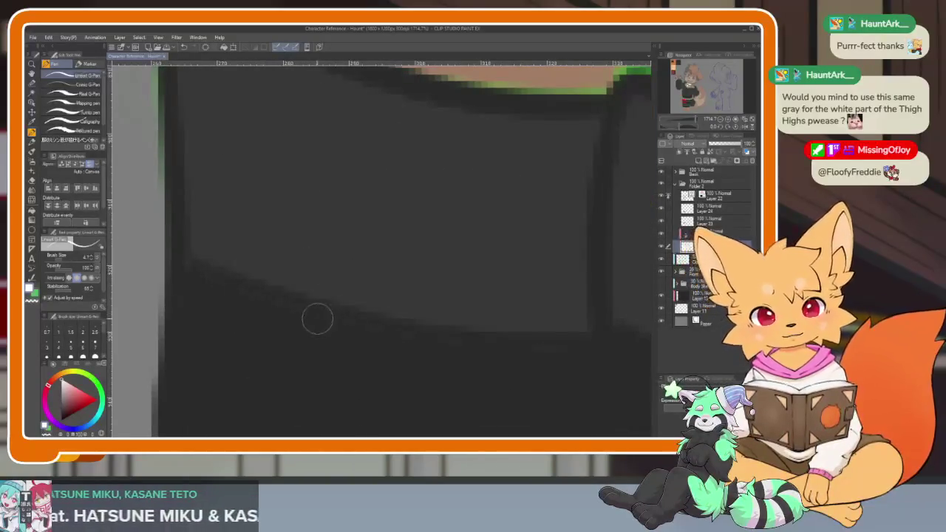
pyautogui.moveTo(567, 342); pyautogui.dragTo(356, 360)
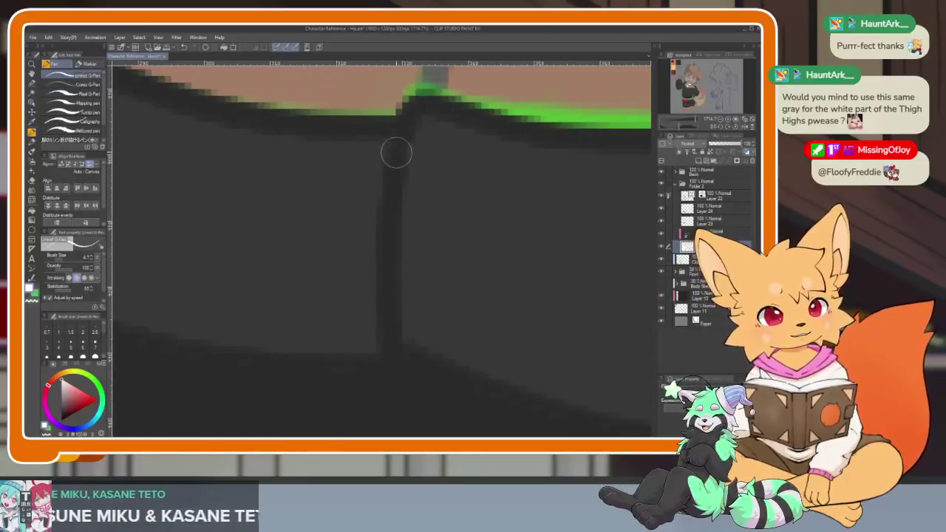
pyautogui.moveTo(549, 401); pyautogui.dragTo(306, 334)
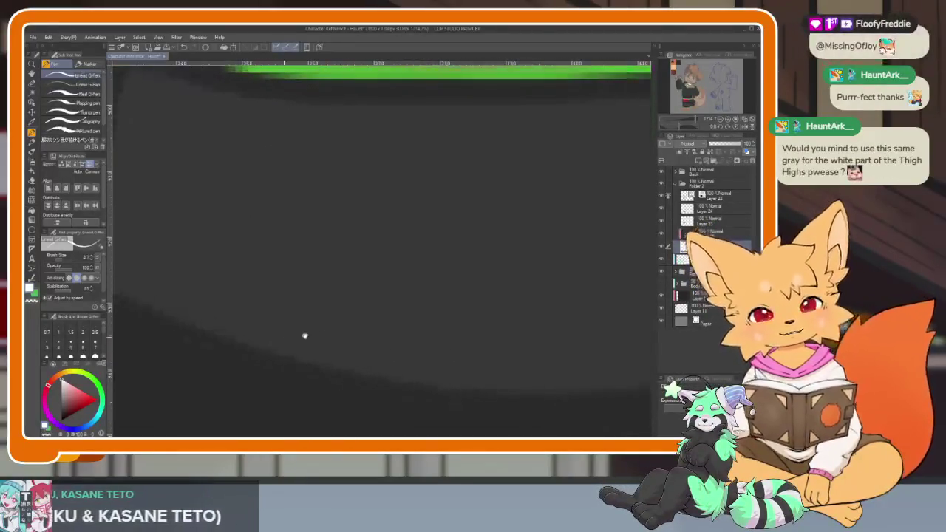
pyautogui.moveTo(512, 344)
pyautogui.mouseDown()
pyautogui.moveTo(328, 369)
pyautogui.moveTo(350, 391)
pyautogui.moveTo(416, 371)
pyautogui.moveTo(418, 198)
pyautogui.mouseUp()
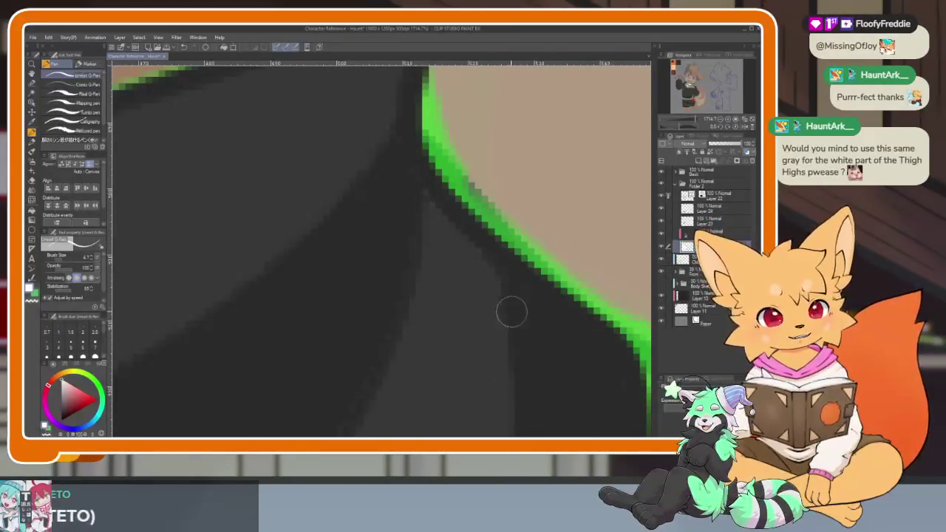
pyautogui.moveTo(511, 313)
pyautogui.mouseDown()
pyautogui.moveTo(477, 304)
pyautogui.moveTo(459, 86)
pyautogui.mouseUp()
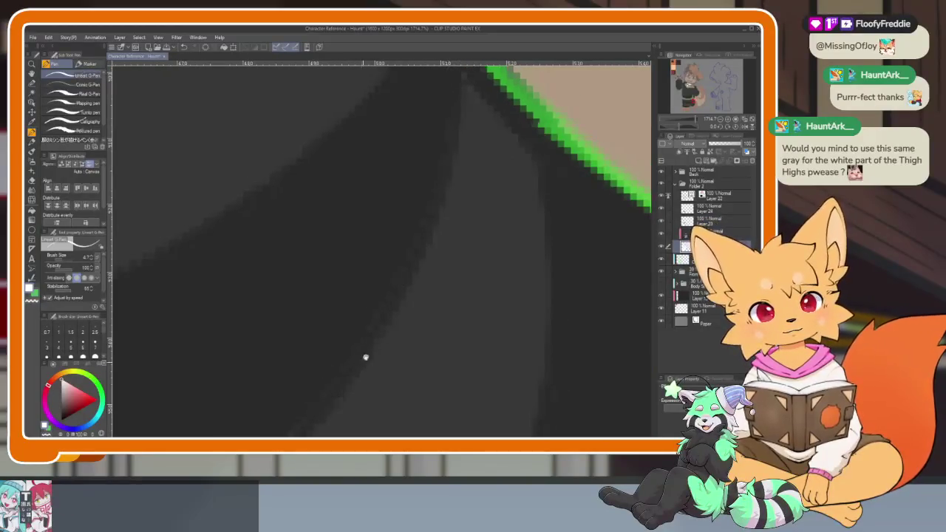
pyautogui.moveTo(365, 359); pyautogui.dragTo(553, 118)
pyautogui.moveTo(310, 381); pyautogui.dragTo(582, 180)
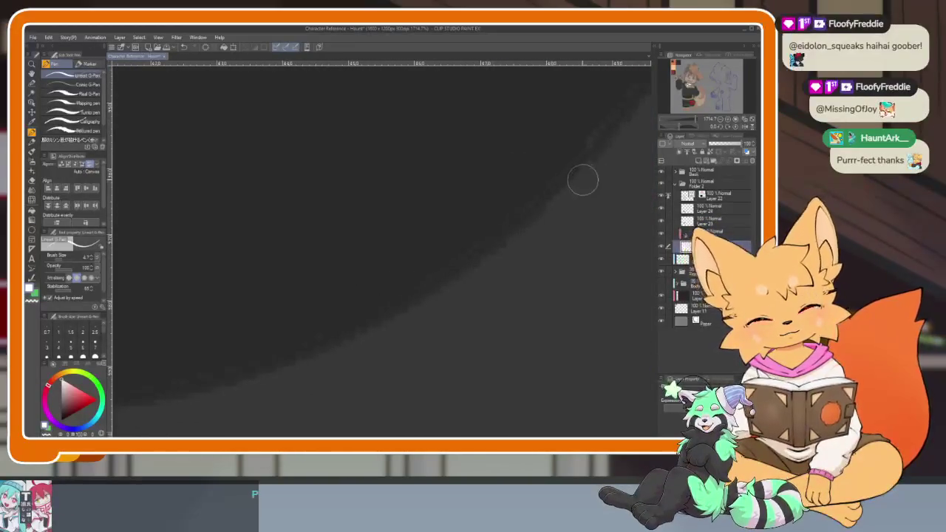
pyautogui.moveTo(492, 261); pyautogui.dragTo(577, 219)
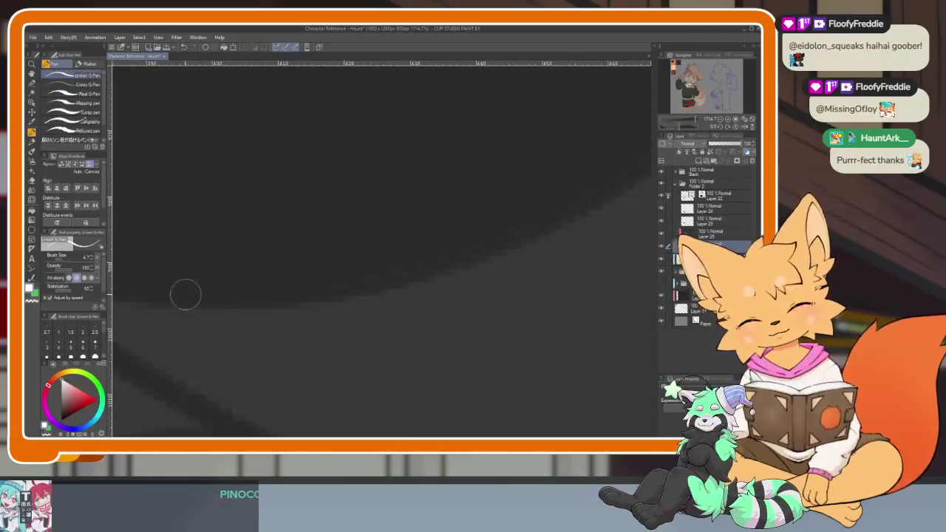
pyautogui.moveTo(454, 279)
pyautogui.mouseDown()
pyautogui.moveTo(399, 330)
pyautogui.moveTo(195, 265)
pyautogui.mouseUp()
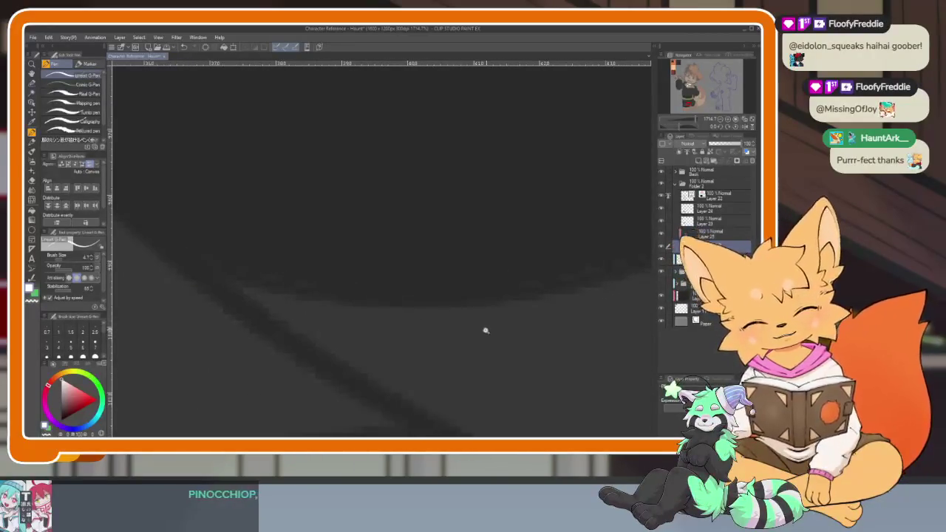
# Zoom in on the dark shape's edge and shrink the brush size to 5.5.
pyautogui.scroll(-3, 486, 330)
pyautogui.moveTo(424, 283)
pyautogui.mouseDown()
pyautogui.moveTo(478, 348)
pyautogui.moveTo(460, 370)
pyautogui.mouseUp()
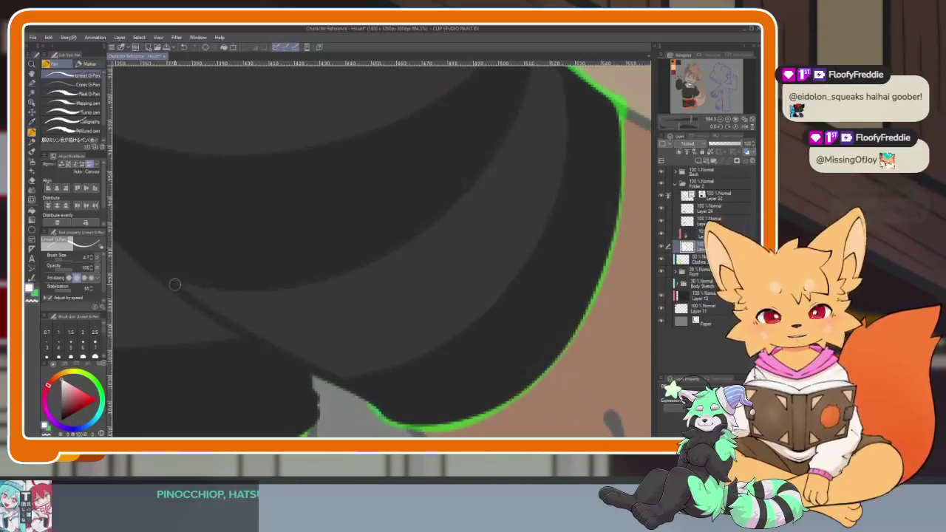
pyautogui.moveTo(174, 285)
pyautogui.mouseDown()
pyautogui.moveTo(260, 342)
pyautogui.moveTo(572, 327)
pyautogui.mouseUp()
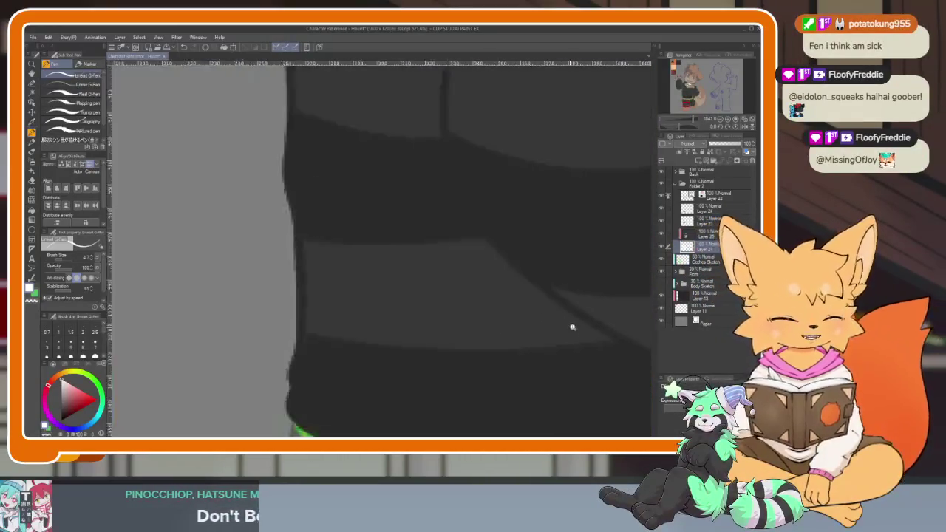
pyautogui.scroll(-2, 572, 327)
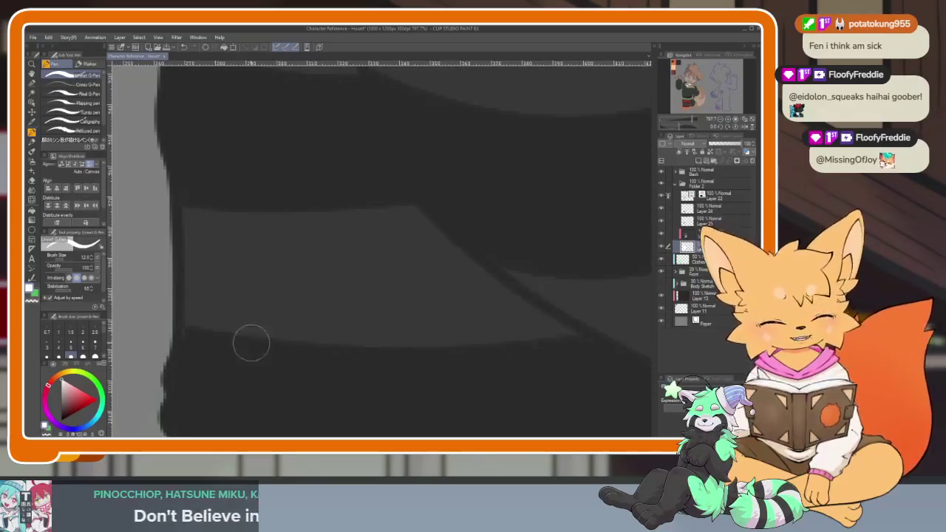
pyautogui.scroll(4, 367, 267)
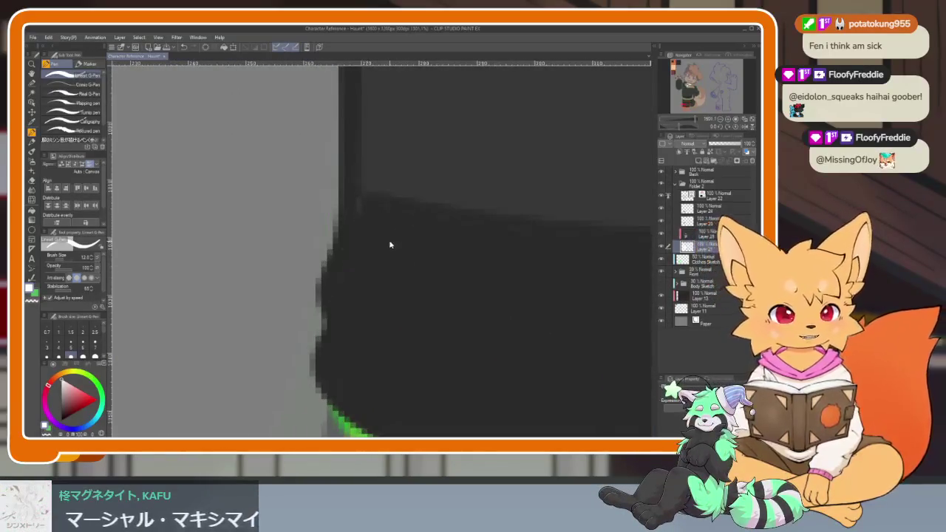
pyautogui.moveTo(391, 244); pyautogui.dragTo(376, 218)
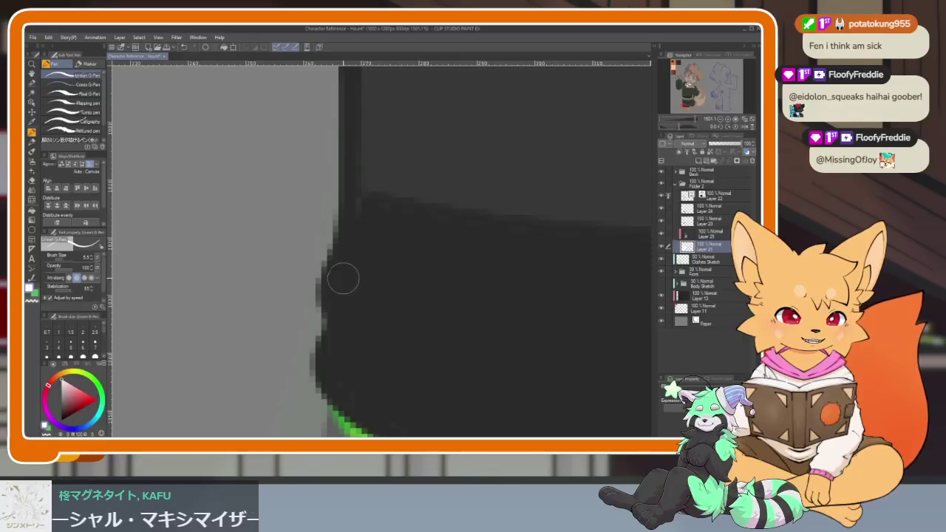
# Follow the green edge of the dark shape and enlarge the brush to 14.3.
pyautogui.moveTo(340, 365); pyautogui.dragTo(239, 302)
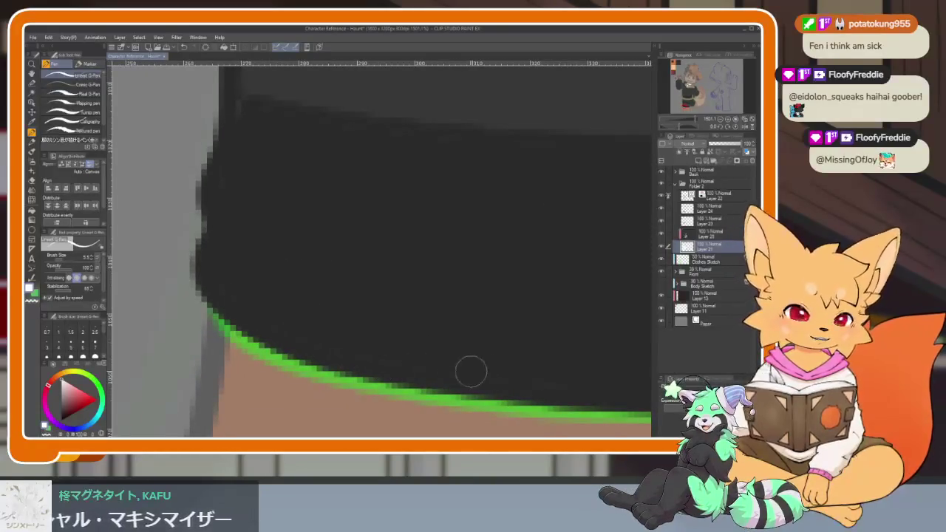
pyautogui.moveTo(471, 371)
pyautogui.mouseDown()
pyautogui.moveTo(338, 352)
pyautogui.moveTo(216, 364)
pyautogui.mouseUp()
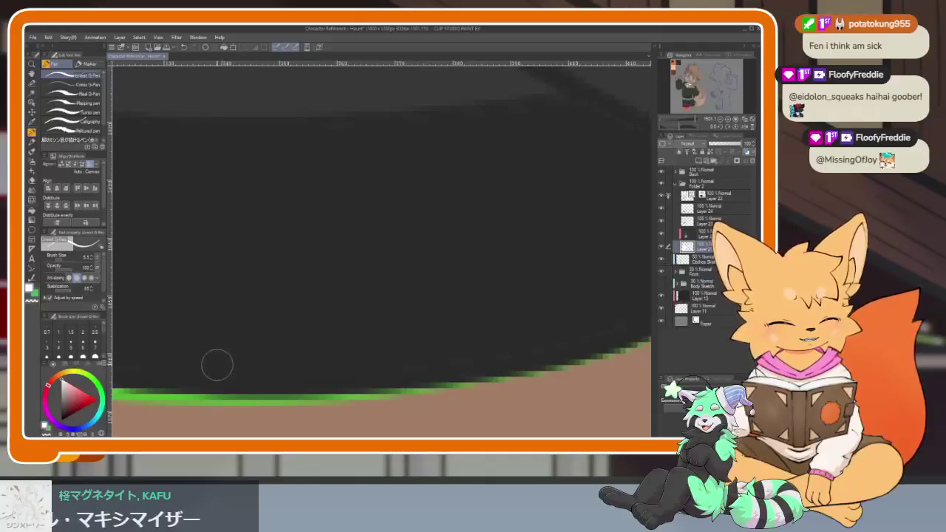
pyautogui.moveTo(540, 337); pyautogui.dragTo(367, 363)
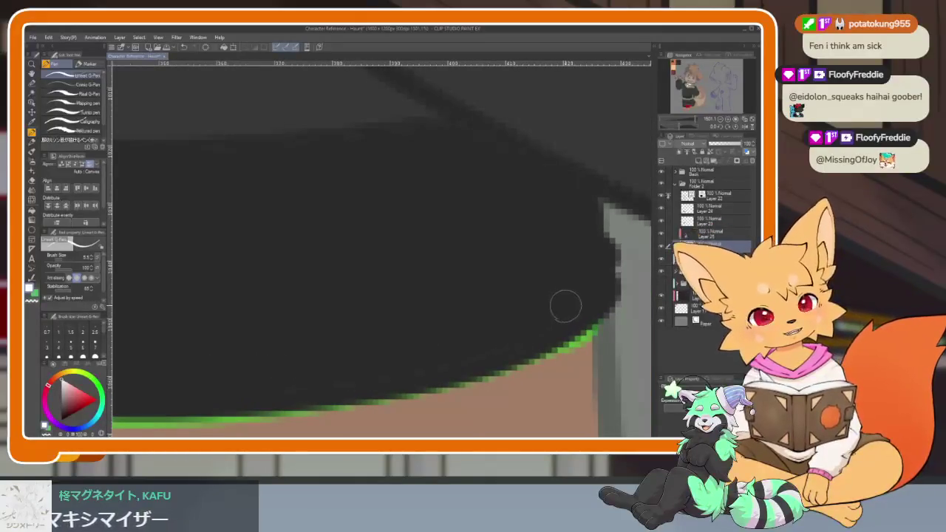
pyautogui.moveTo(573, 260); pyautogui.dragTo(350, 291)
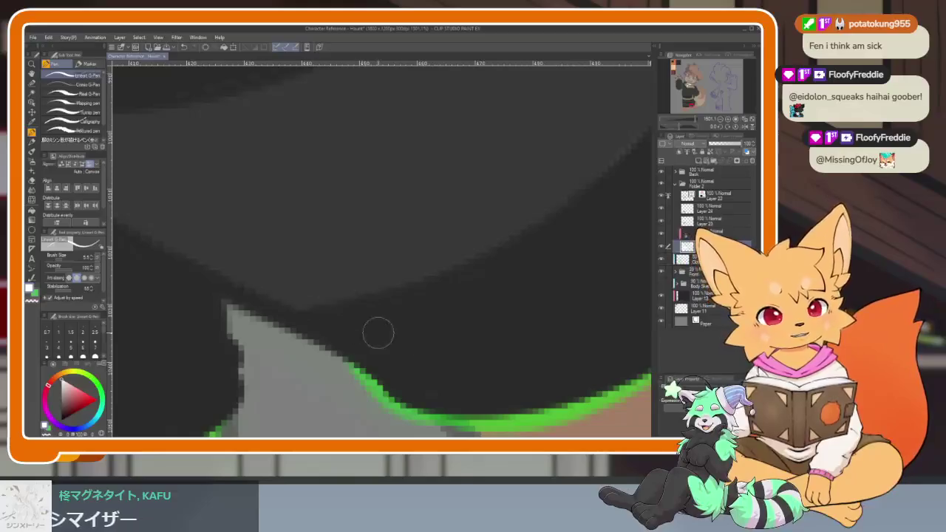
pyautogui.scroll(-5, 436, 390)
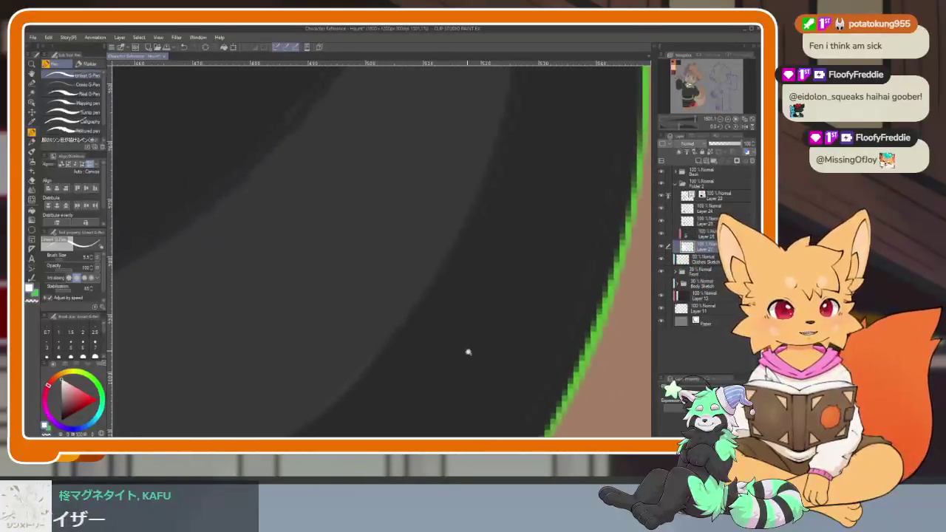
pyautogui.scroll(-2, 486, 305)
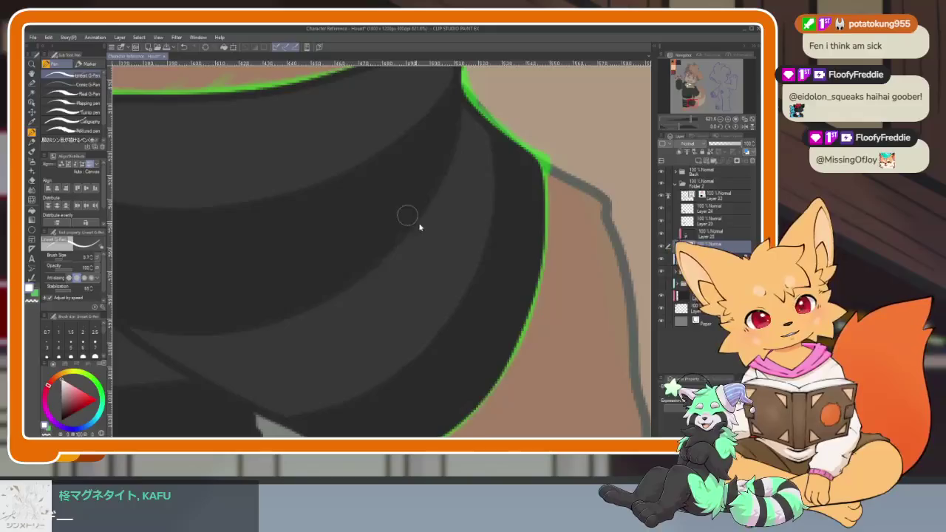
pyautogui.moveTo(407, 216); pyautogui.dragTo(402, 228)
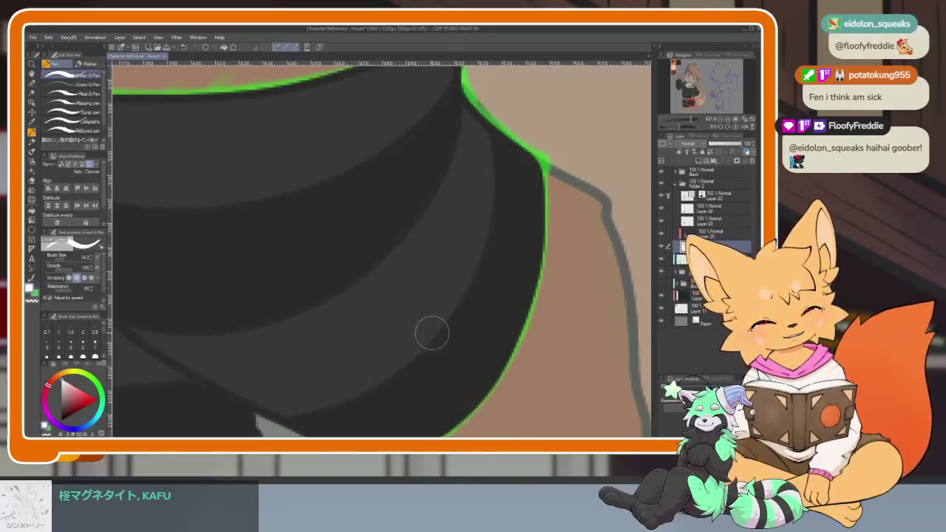
# Zoom to the hoodie edge and use the bracket keys to settle the brush size near 11.5.
pyautogui.moveTo(432, 333)
pyautogui.mouseDown()
pyautogui.moveTo(521, 341)
pyautogui.moveTo(384, 364)
pyautogui.mouseUp()
pyautogui.moveTo(517, 216)
pyautogui.mouseDown()
pyautogui.moveTo(445, 340)
pyautogui.moveTo(376, 291)
pyautogui.moveTo(462, 309)
pyautogui.moveTo(476, 352)
pyautogui.moveTo(591, 347)
pyautogui.mouseUp()
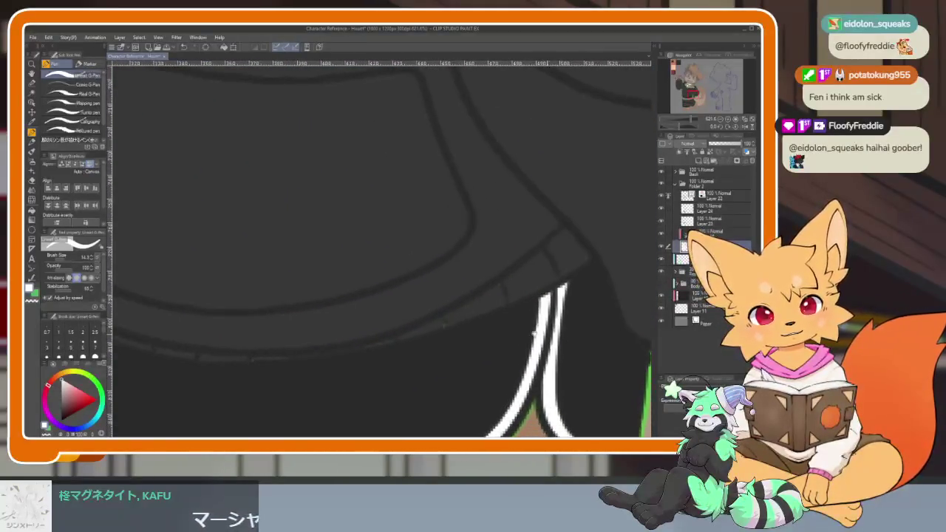
pyautogui.scroll(2, 460, 343)
pyautogui.scroll(1, 404, 292)
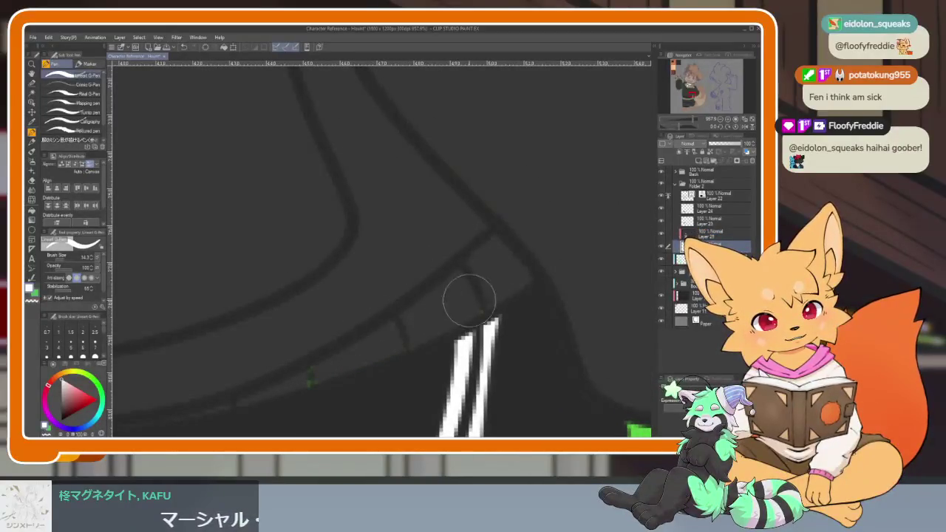
pyautogui.press('[')
pyautogui.press('[')
pyautogui.press('[')
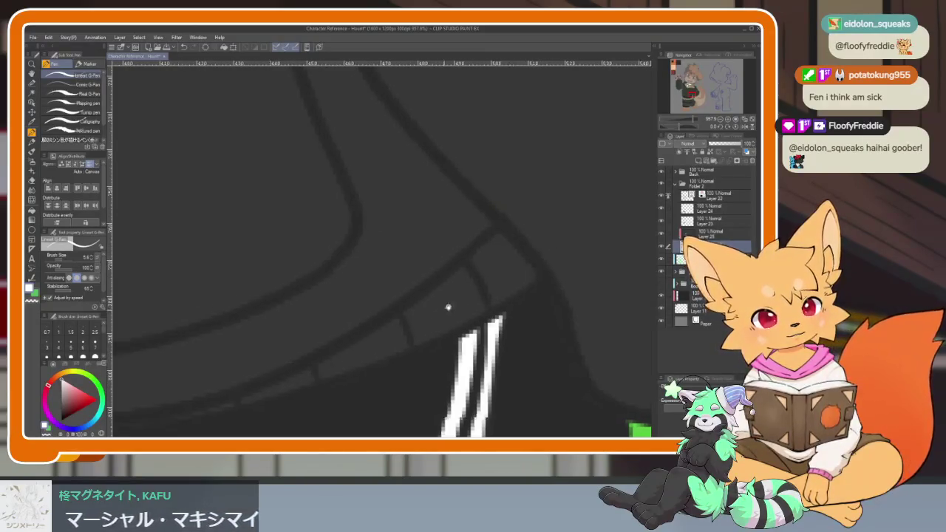
pyautogui.scroll(-2, 446, 308)
pyautogui.hscroll(-3, 445, 308)
pyautogui.press(']')
pyautogui.press(']')
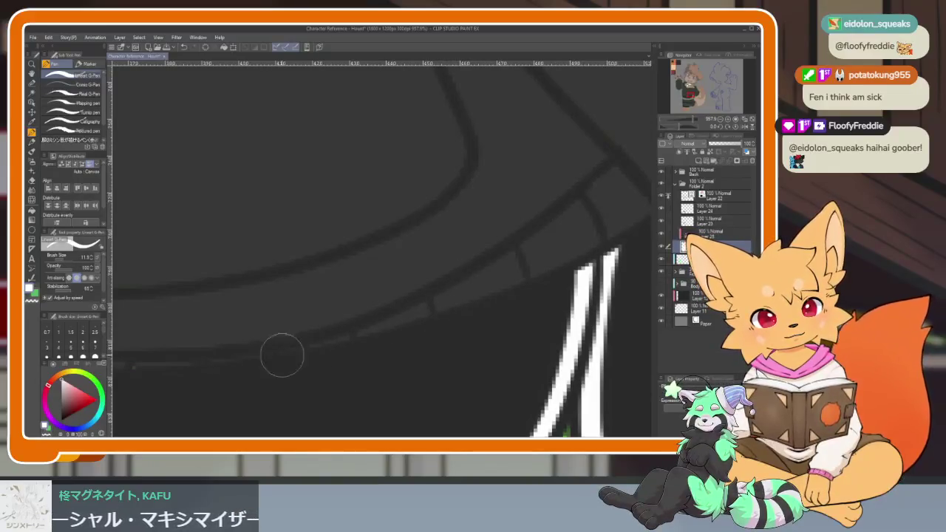
pyautogui.hscroll(-4, 281, 356)
pyautogui.hscroll(-3, 191, 315)
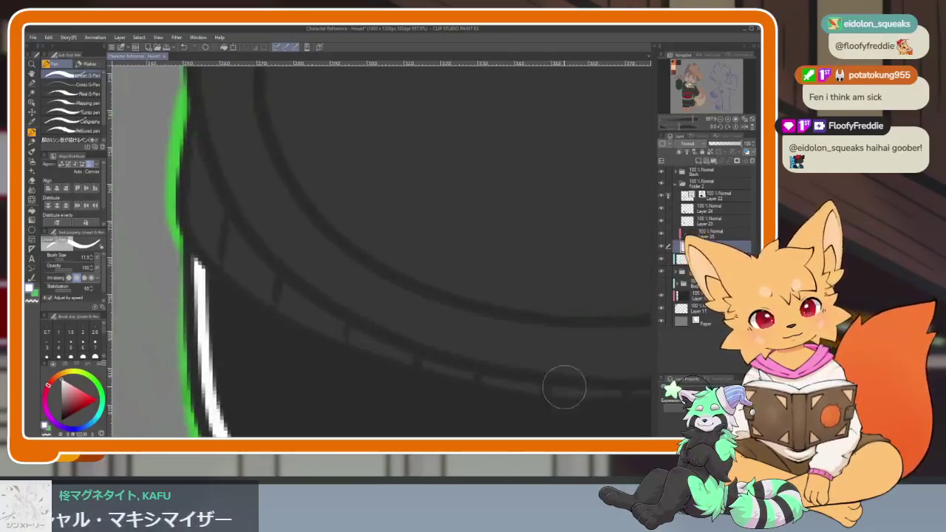
pyautogui.scroll(2, 314, 333)
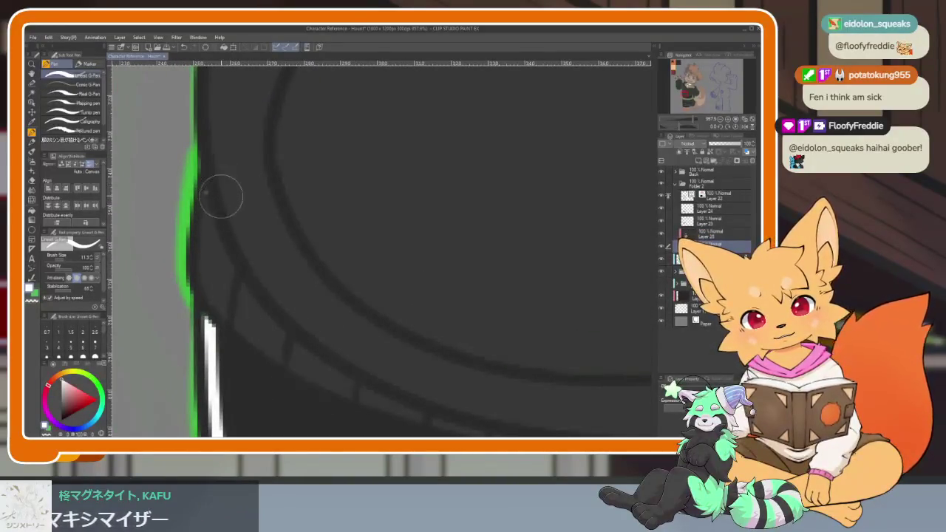
pyautogui.scroll(-5, 314, 270)
# Pan along the hoodie's lower edge and its outline beside the tan skin.
pyautogui.scroll(4, 465, 281)
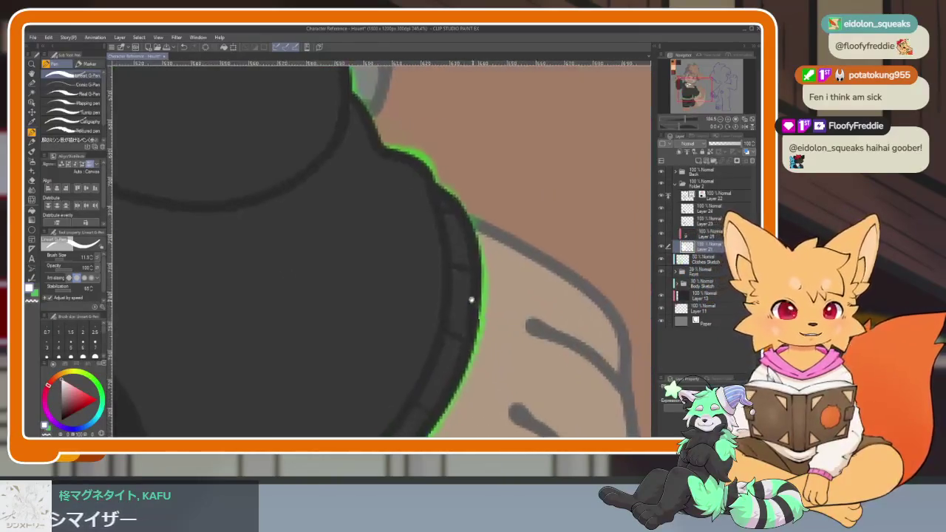
pyautogui.scroll(-3, 450, 331)
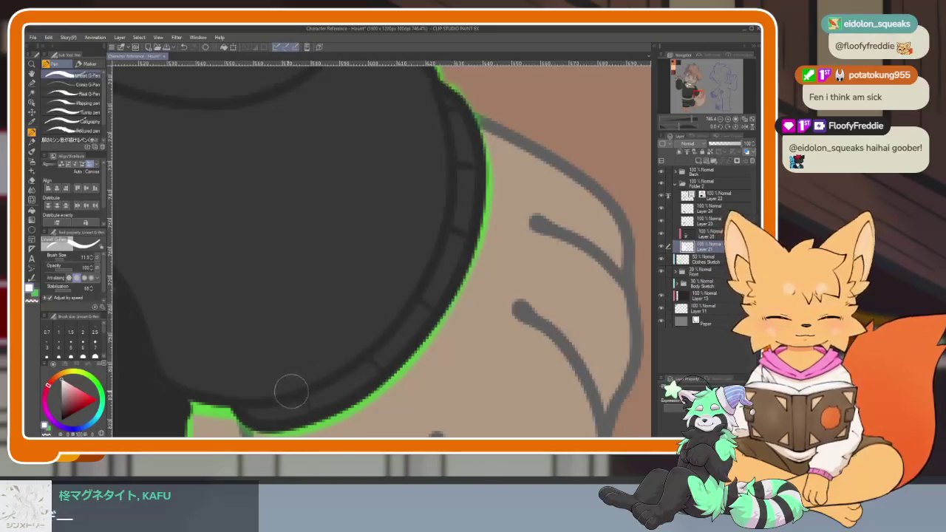
pyautogui.moveTo(179, 370); pyautogui.dragTo(252, 365)
pyautogui.moveTo(240, 292); pyautogui.dragTo(429, 332)
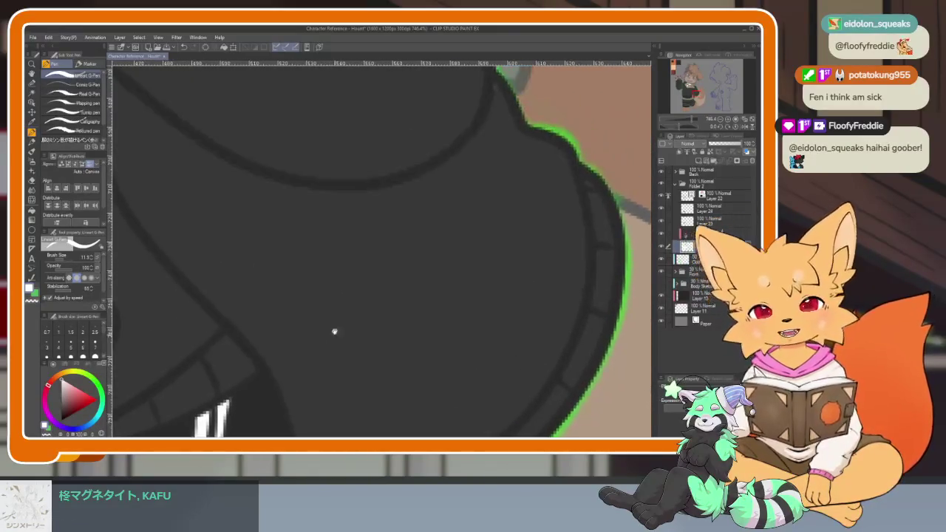
pyautogui.moveTo(511, 282); pyautogui.dragTo(488, 275)
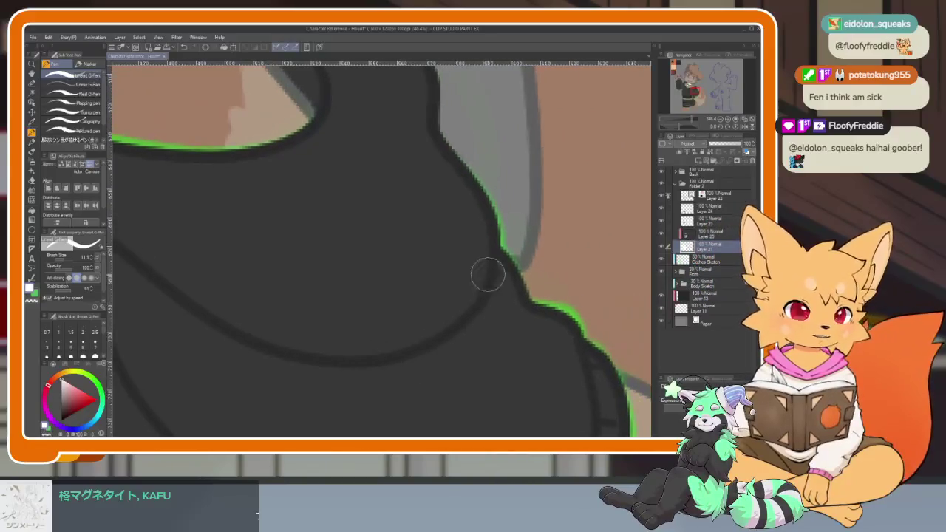
pyautogui.moveTo(433, 338); pyautogui.dragTo(483, 401)
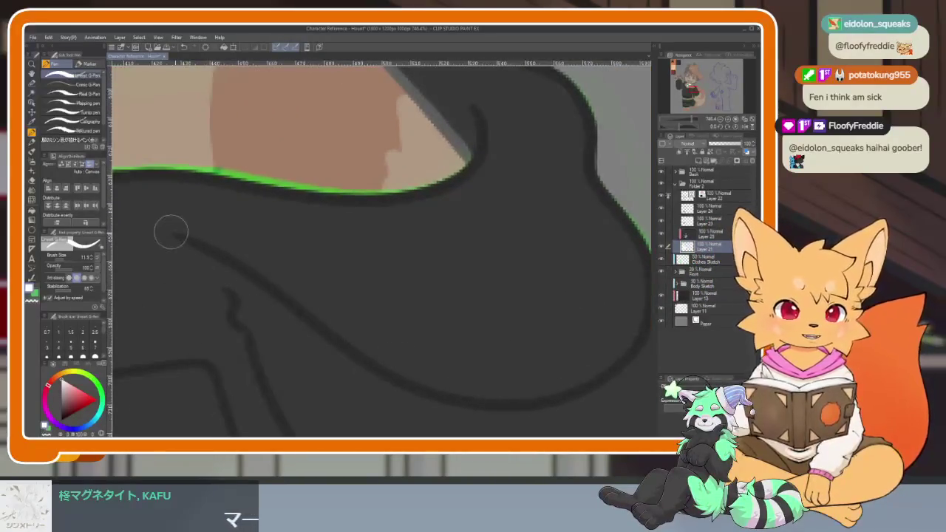
pyautogui.moveTo(170, 228)
pyautogui.mouseDown()
pyautogui.moveTo(389, 365)
pyautogui.moveTo(323, 164)
pyautogui.mouseUp()
pyautogui.moveTo(423, 368)
pyautogui.mouseDown()
pyautogui.moveTo(492, 274)
pyautogui.moveTo(439, 321)
pyautogui.mouseUp()
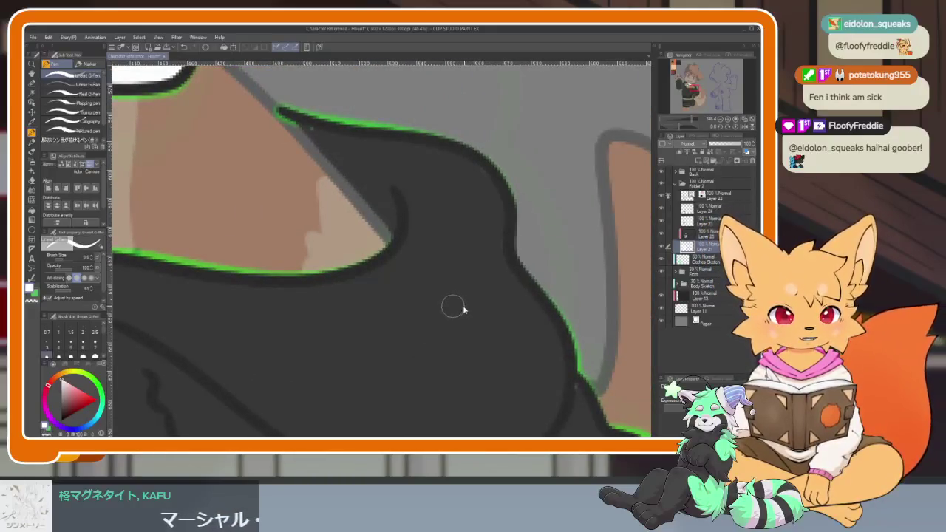
# Zoom in and out across the hoodie's green-edged outline around the collar and chest.
pyautogui.scroll(2, 453, 306)
pyautogui.scroll(2, 461, 293)
pyautogui.scroll(2, 414, 295)
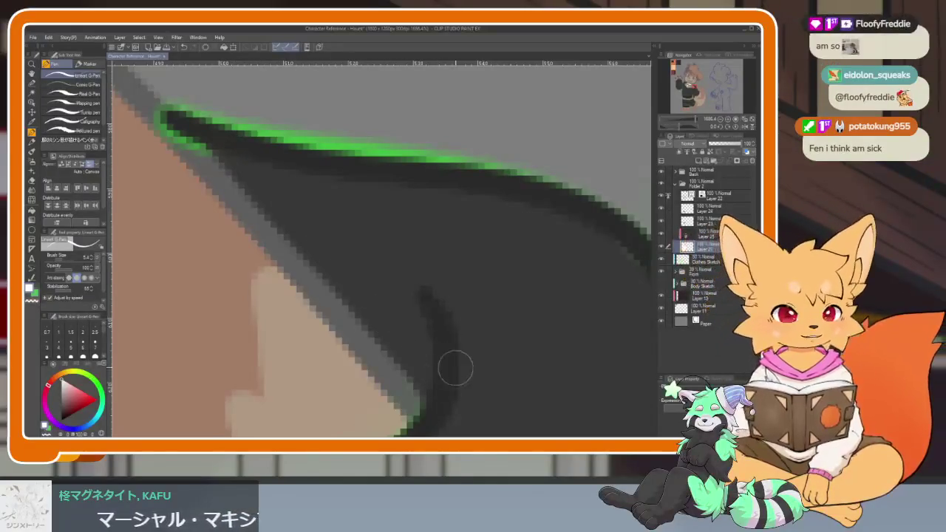
pyautogui.scroll(-5, 474, 368)
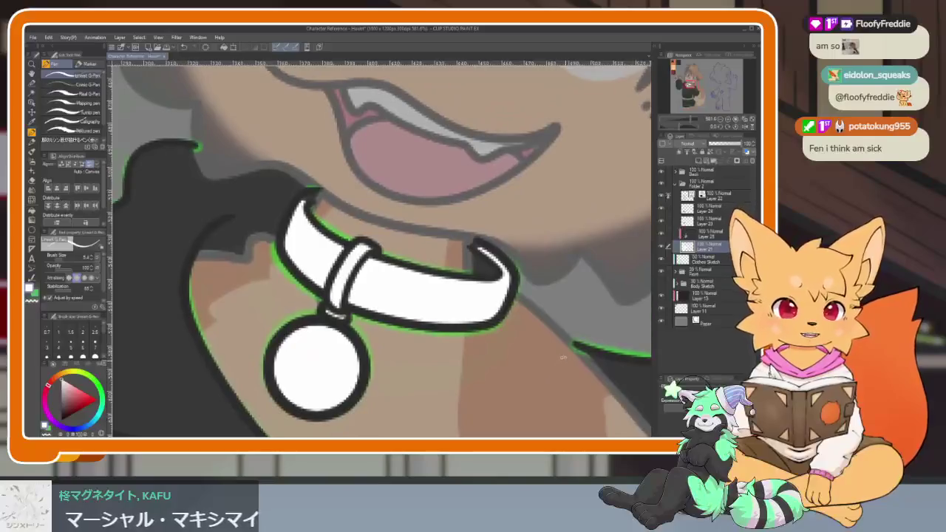
pyautogui.scroll(1, 501, 337)
pyautogui.scroll(2, 422, 317)
pyautogui.scroll(3, 450, 268)
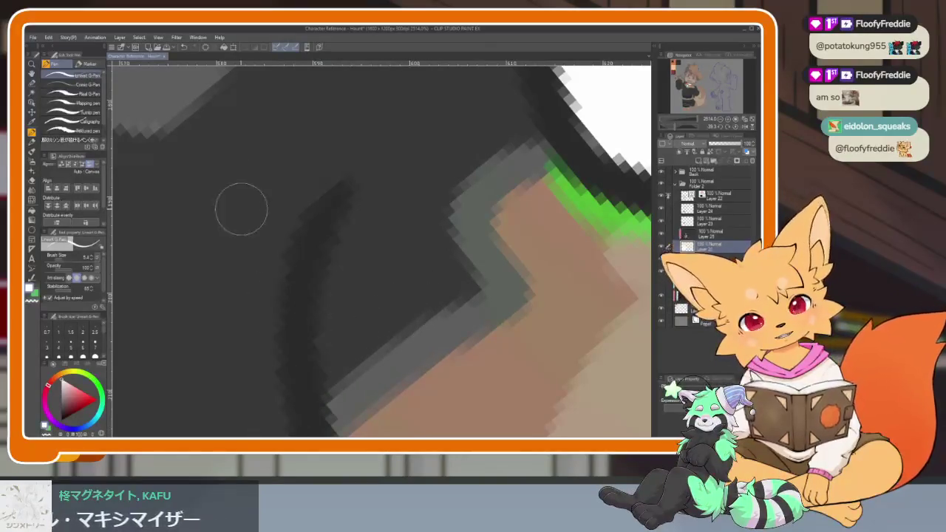
pyautogui.moveTo(332, 181); pyautogui.dragTo(445, 369)
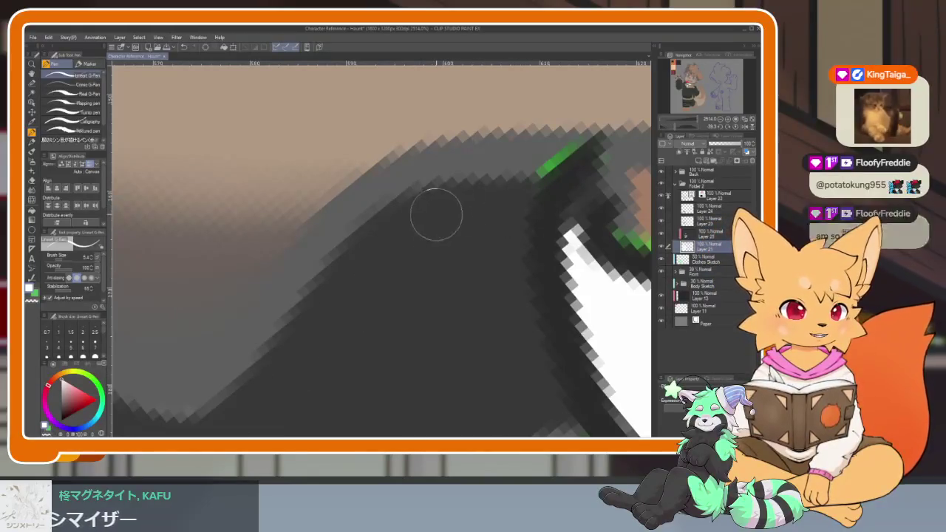
pyautogui.scroll(-3, 505, 254)
pyautogui.scroll(-3, 459, 270)
pyautogui.scroll(3, 459, 270)
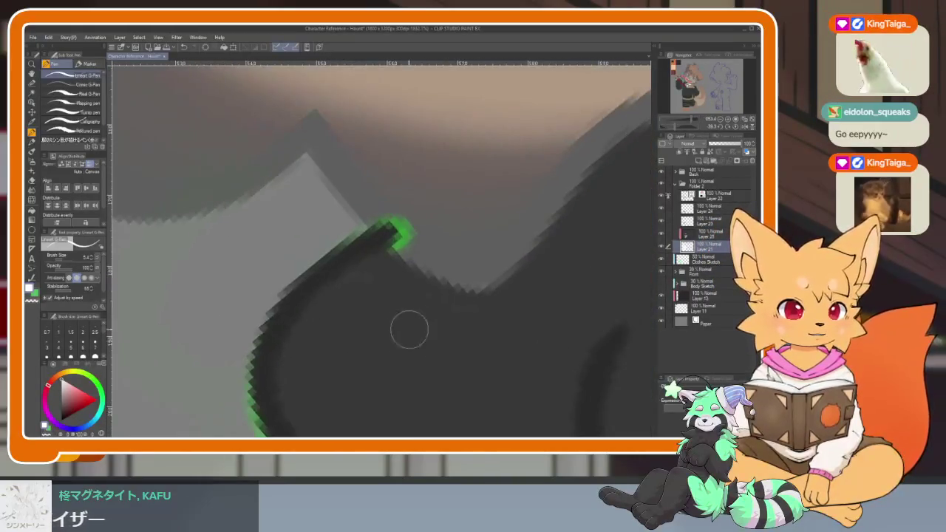
pyautogui.scroll(2, 359, 318)
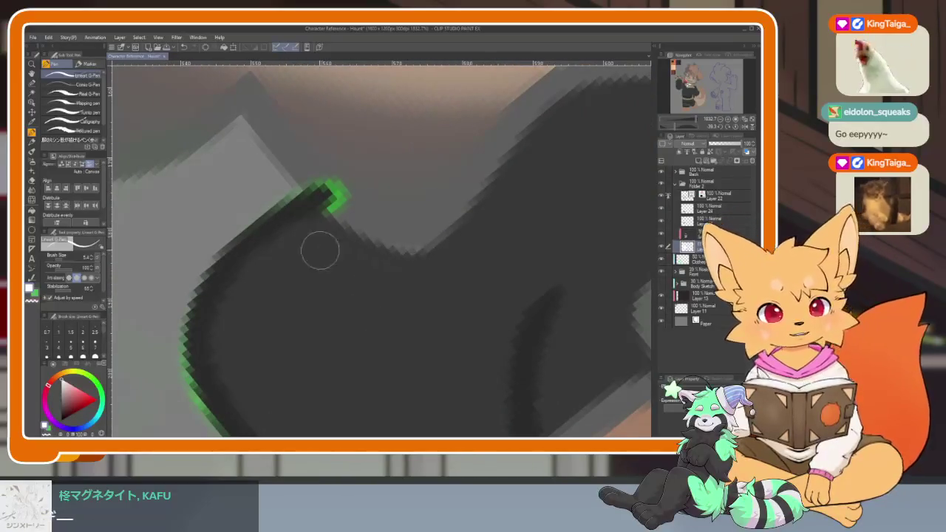
pyautogui.scroll(-2, 511, 270)
pyautogui.scroll(-1, 512, 270)
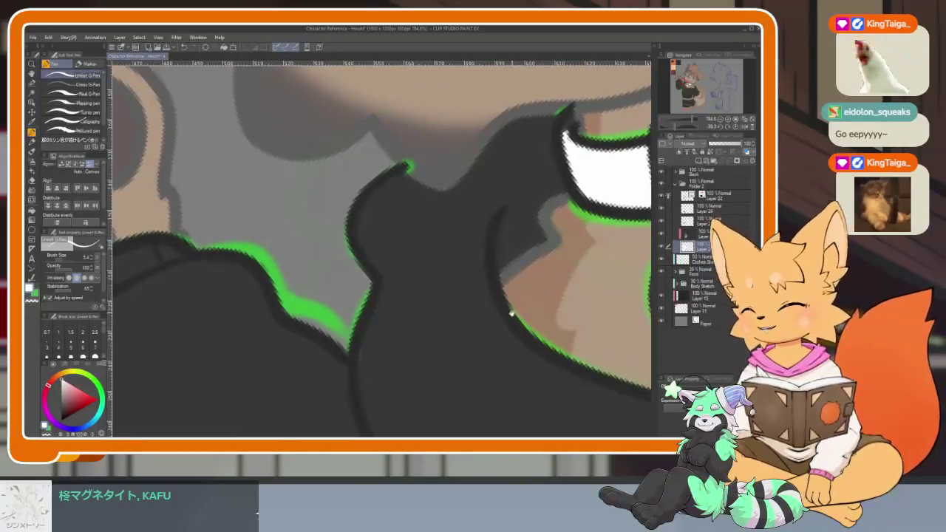
pyautogui.hscroll(-4, 448, 344)
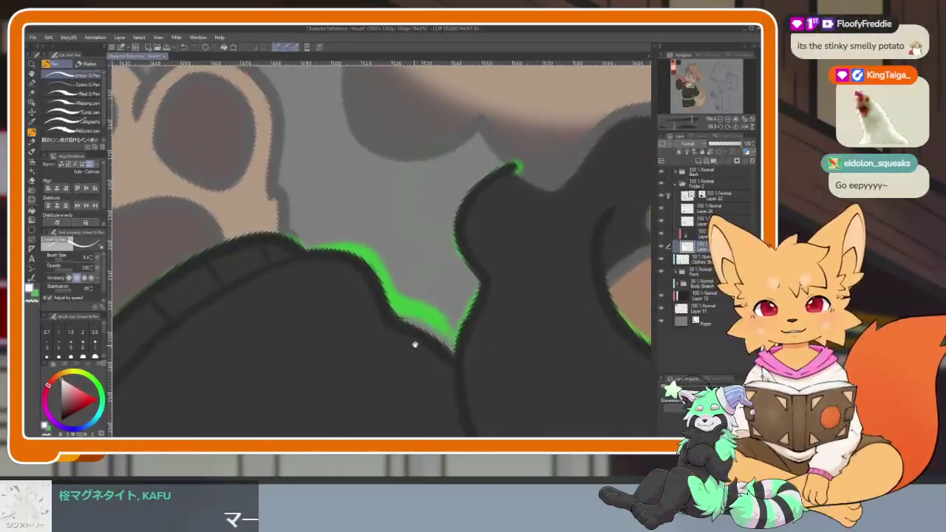
pyautogui.hscroll(-2, 415, 345)
pyautogui.scroll(3, 417, 298)
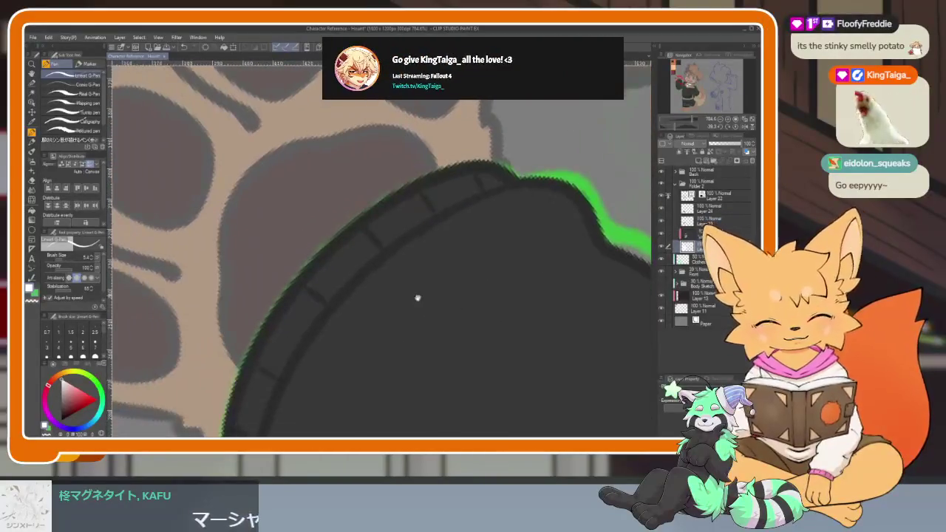
pyautogui.scroll(-2, 418, 298)
# Enlarge the pen to about 17, then bracket it back down to 5.4.
pyautogui.moveTo(327, 211); pyautogui.dragTo(296, 220)
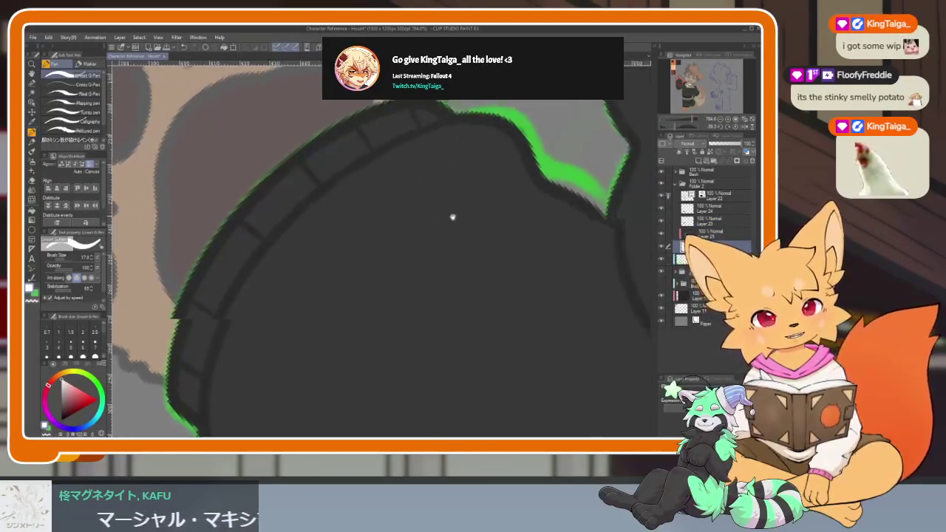
pyautogui.hscroll(5, 452, 215)
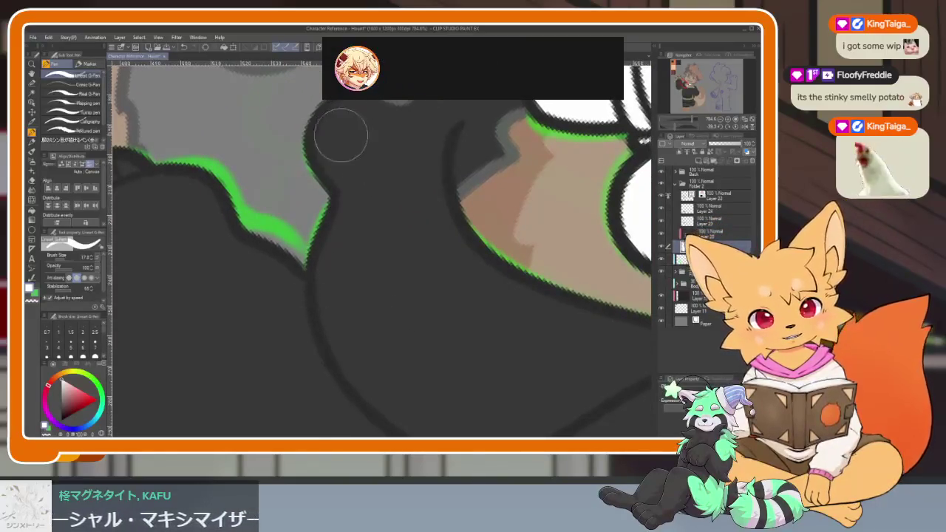
pyautogui.press('[')
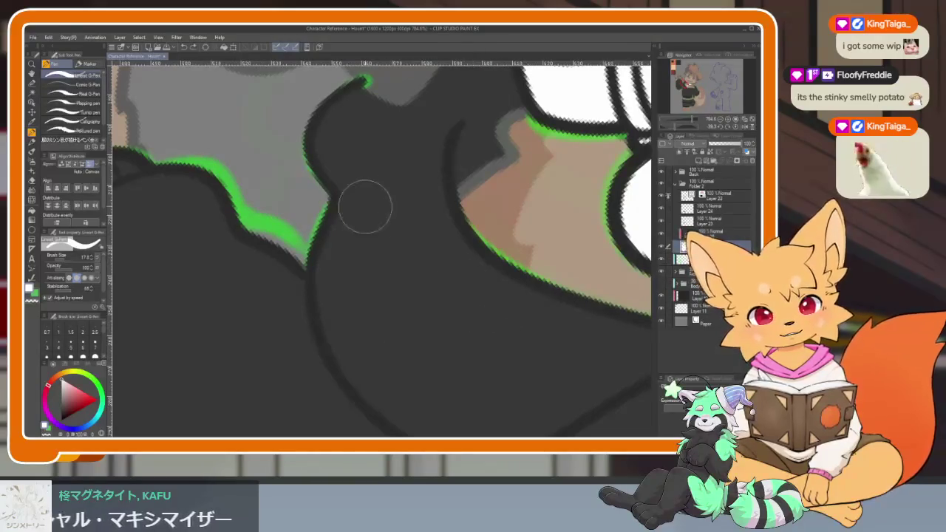
pyautogui.press('[')
pyautogui.press('[')
pyautogui.press('[')
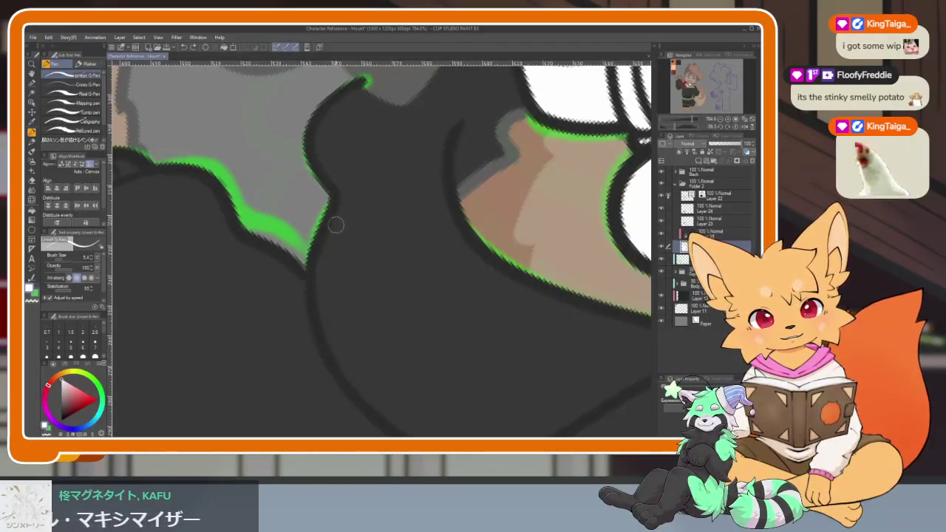
pyautogui.scroll(-2, 318, 299)
pyautogui.scroll(-2, 492, 317)
pyautogui.scroll(-2, 431, 338)
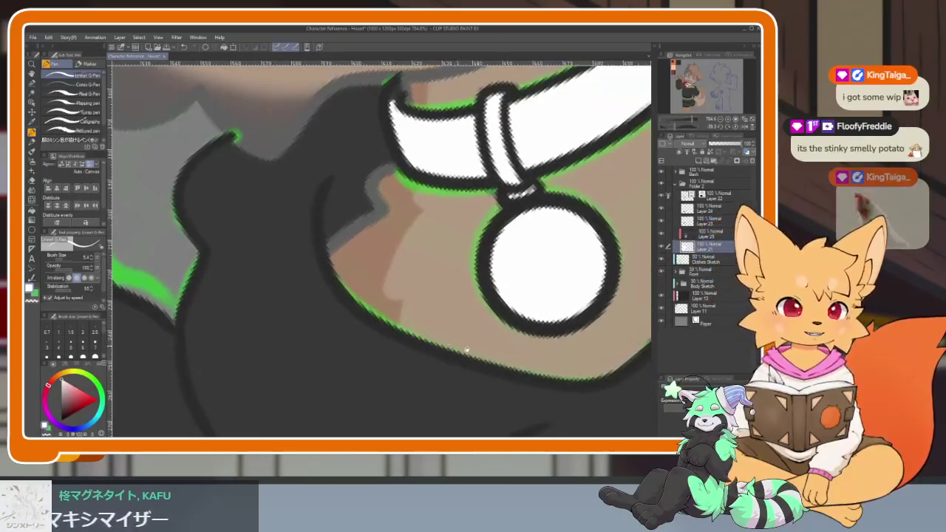
pyautogui.scroll(-2, 518, 355)
pyautogui.moveTo(564, 368); pyautogui.dragTo(604, 316)
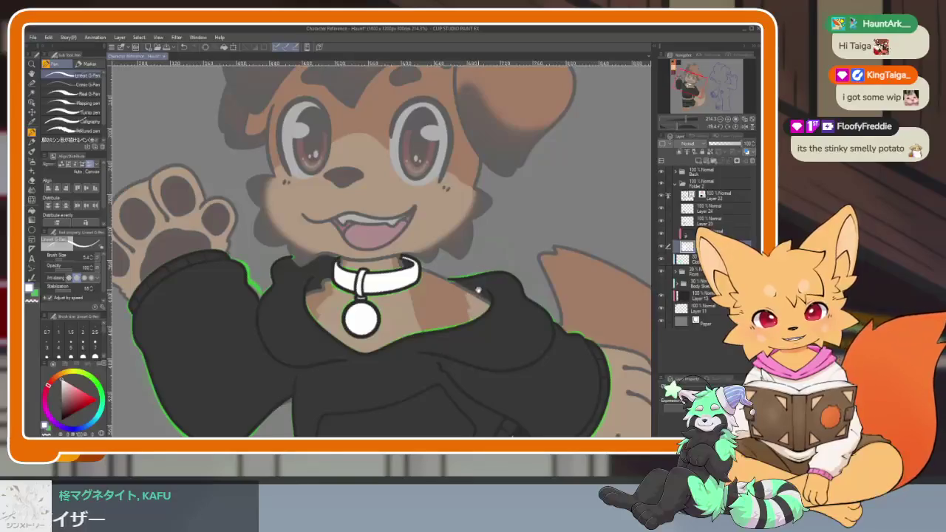
pyautogui.scroll(3, 338, 309)
pyautogui.scroll(-2, 359, 333)
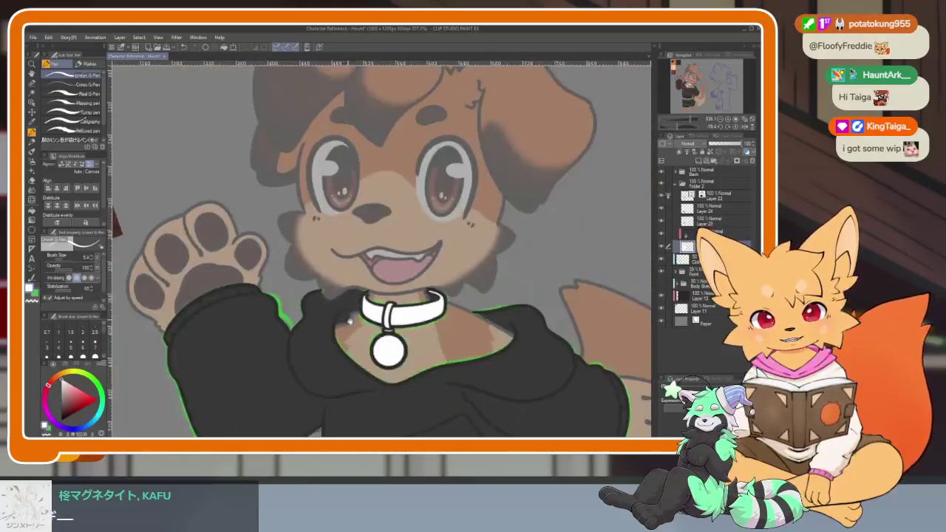
pyautogui.scroll(-2, 350, 318)
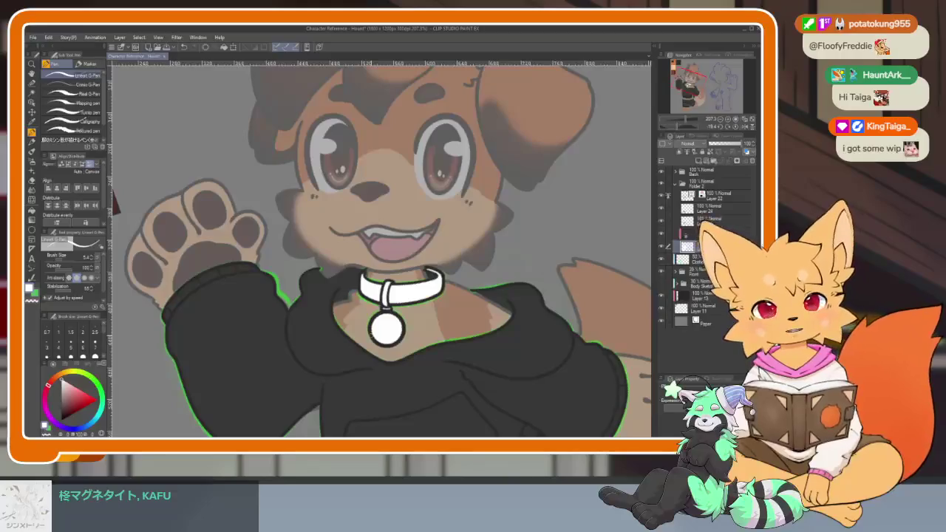
pyautogui.scroll(-2, 448, 365)
pyautogui.scroll(-1, 465, 351)
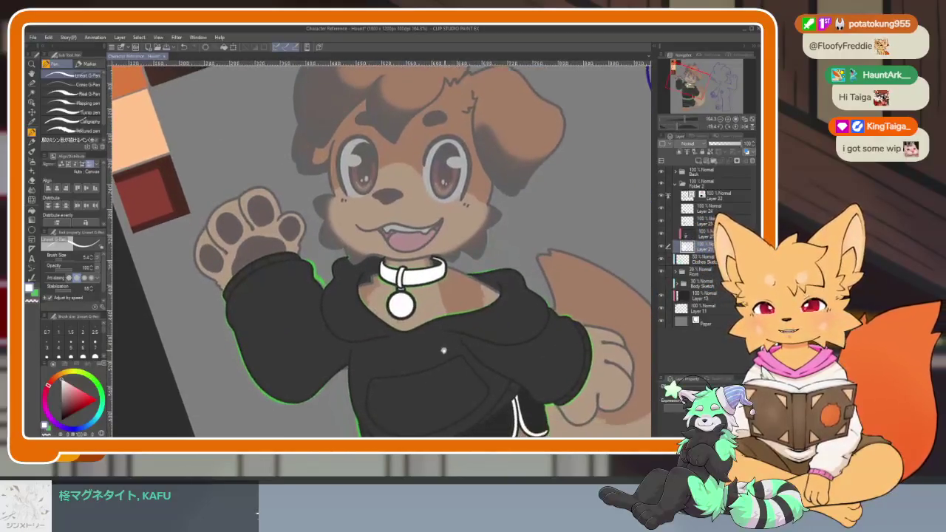
pyautogui.scroll(-1, 481, 345)
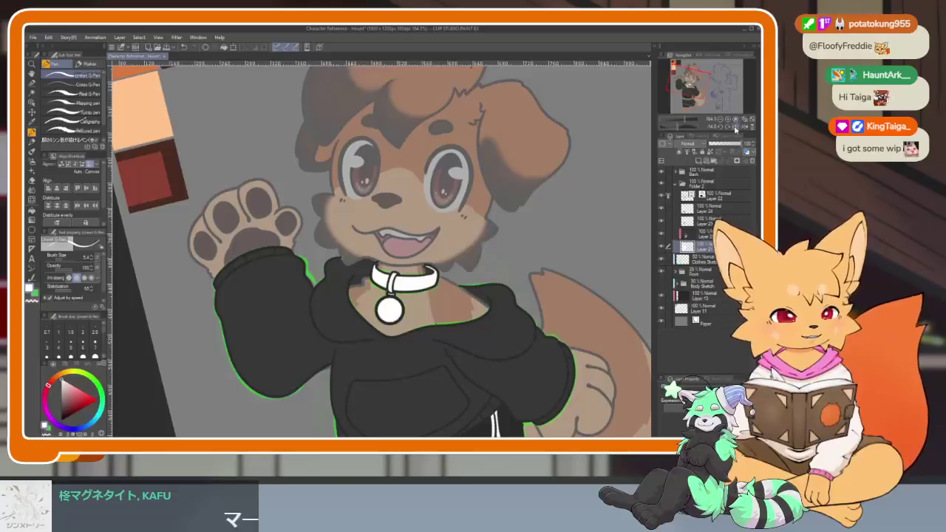
pyautogui.scroll(-1, 381, 250)
pyautogui.scroll(-1, 381, 249)
pyautogui.scroll(-1, 382, 249)
pyautogui.scroll(-1, 382, 249)
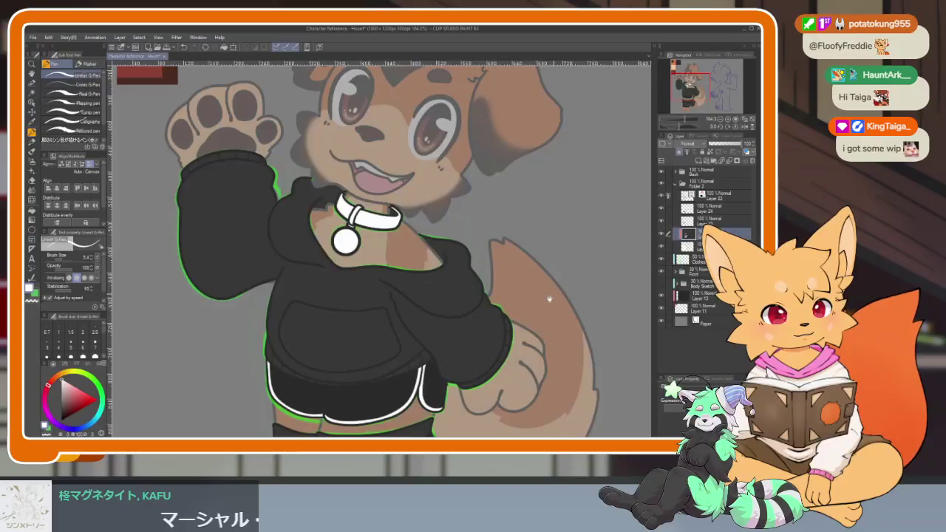
pyautogui.scroll(-2, 480, 325)
pyautogui.scroll(-2, 414, 348)
pyautogui.scroll(1, 386, 359)
pyautogui.scroll(4, 442, 350)
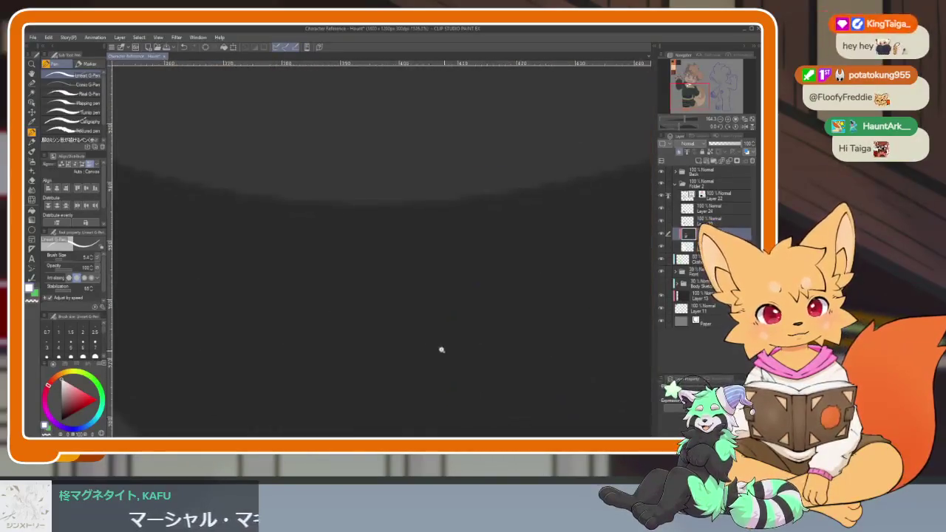
pyautogui.scroll(-2, 442, 350)
pyautogui.scroll(-1, 540, 352)
pyautogui.click(702, 211)
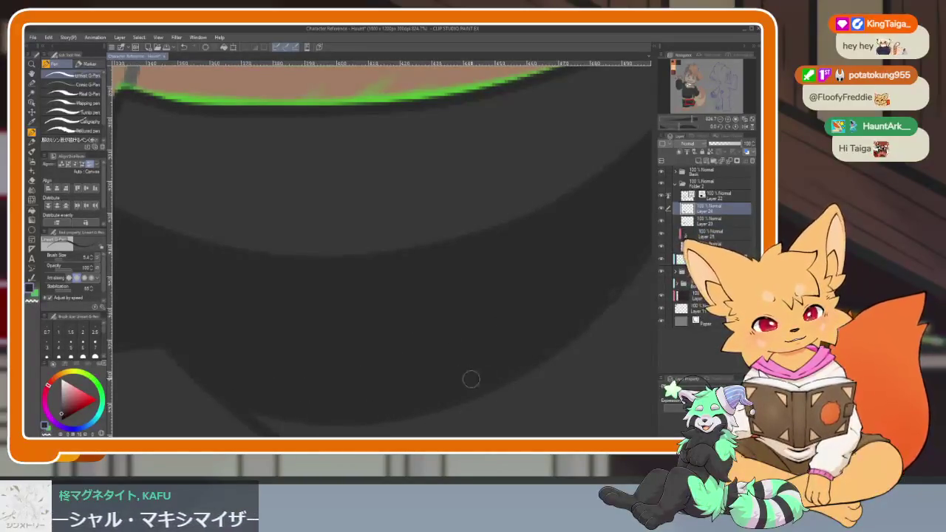
pyautogui.moveTo(541, 357); pyautogui.dragTo(560, 243)
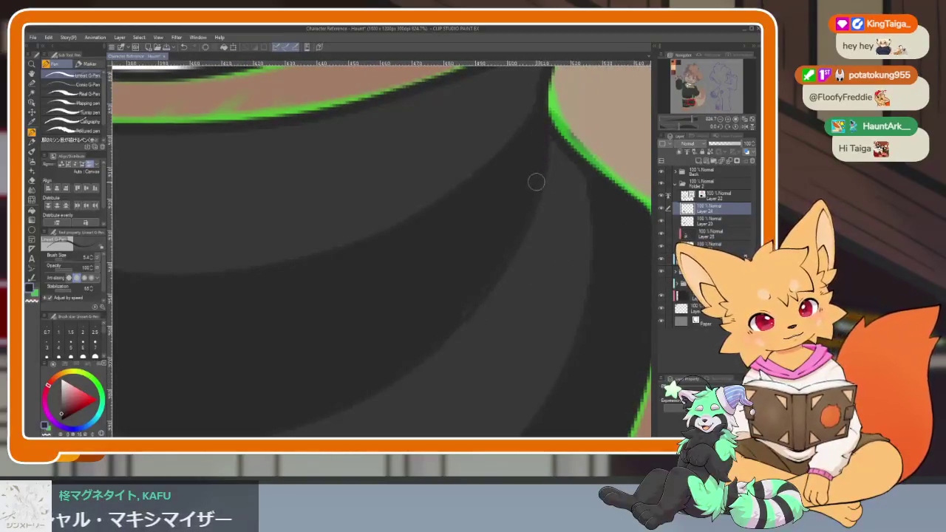
pyautogui.moveTo(321, 400); pyautogui.dragTo(493, 271)
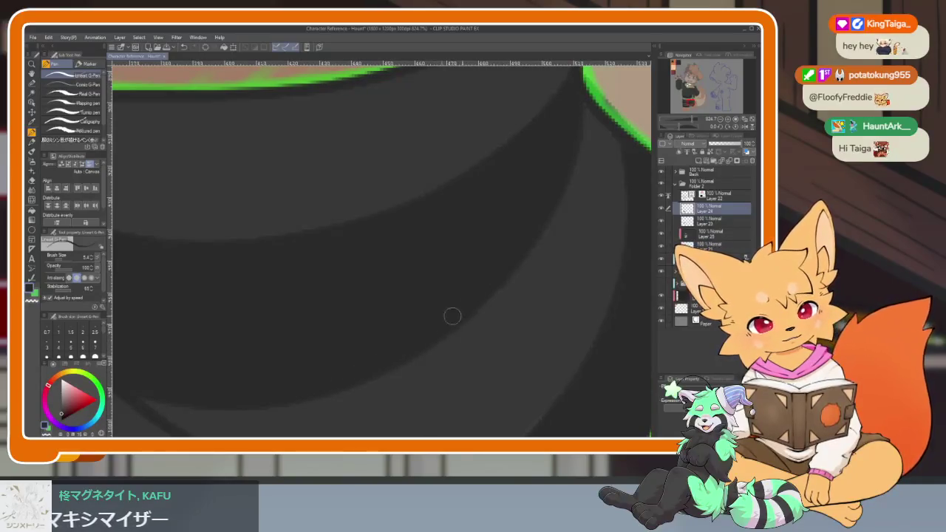
pyautogui.scroll(3, 527, 302)
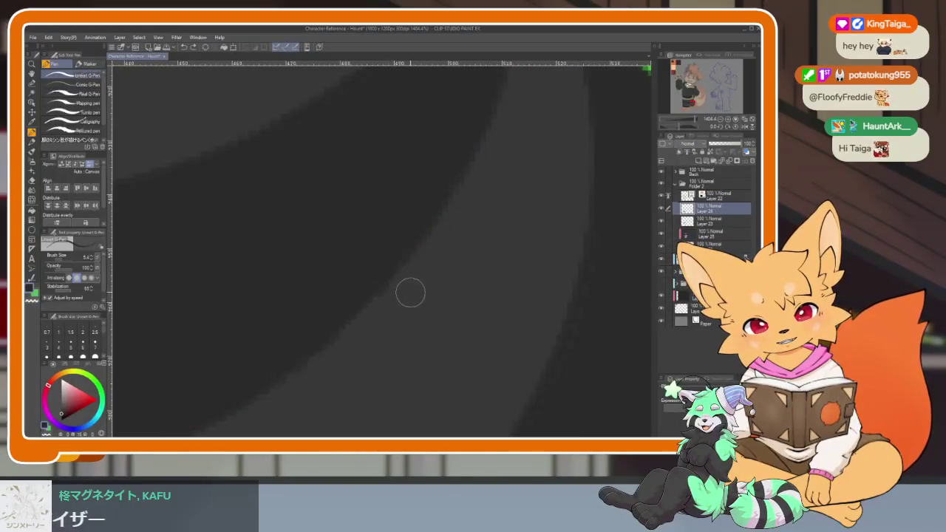
pyautogui.scroll(-5, 414, 281)
pyautogui.scroll(1, 451, 233)
pyautogui.scroll(1, 477, 317)
pyautogui.scroll(2, 473, 258)
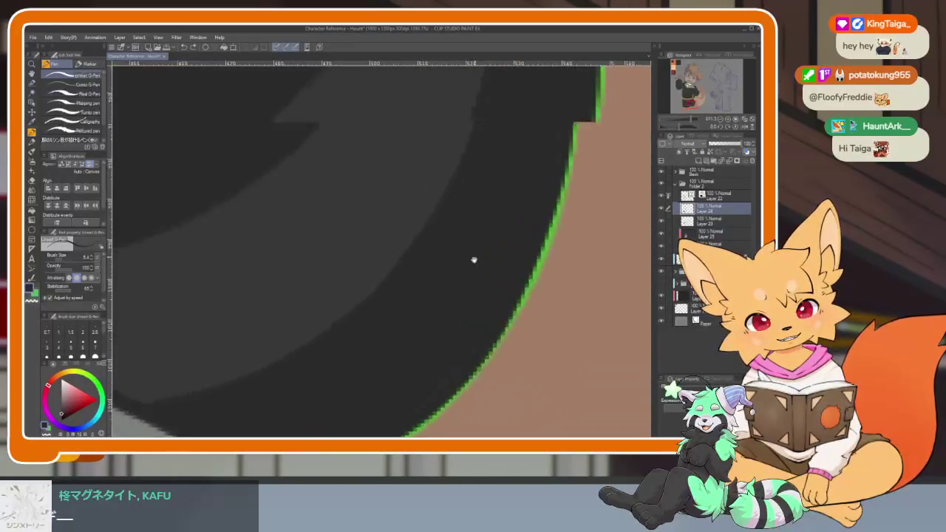
pyautogui.scroll(1, 432, 305)
pyautogui.moveTo(440, 305); pyautogui.dragTo(537, 183)
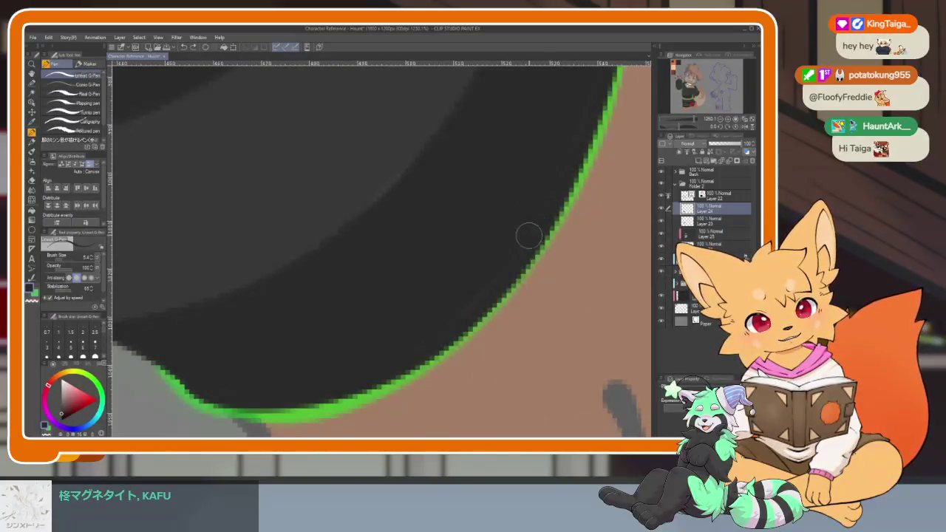
pyautogui.moveTo(515, 223)
pyautogui.mouseDown()
pyautogui.moveTo(481, 153)
pyautogui.moveTo(432, 197)
pyautogui.moveTo(420, 71)
pyautogui.mouseUp()
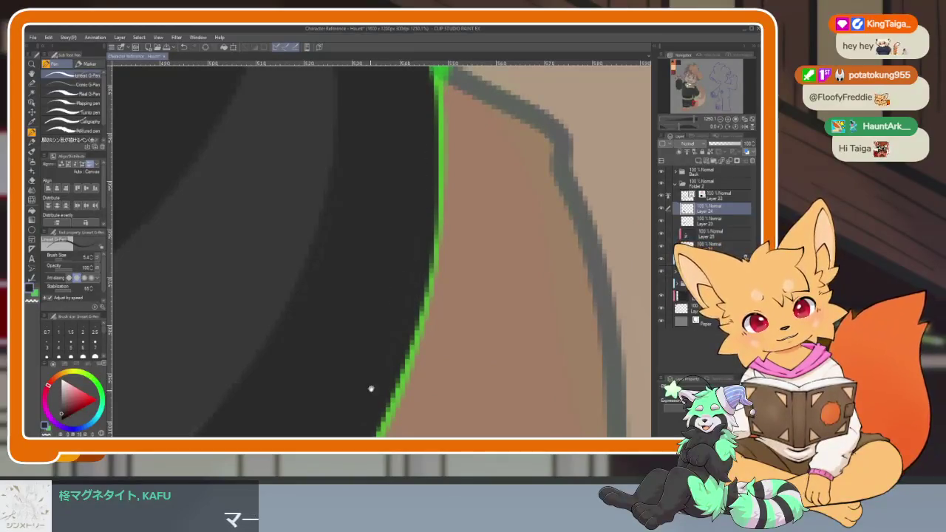
pyautogui.moveTo(371, 389); pyautogui.dragTo(437, 129)
pyautogui.moveTo(367, 372); pyautogui.dragTo(447, 219)
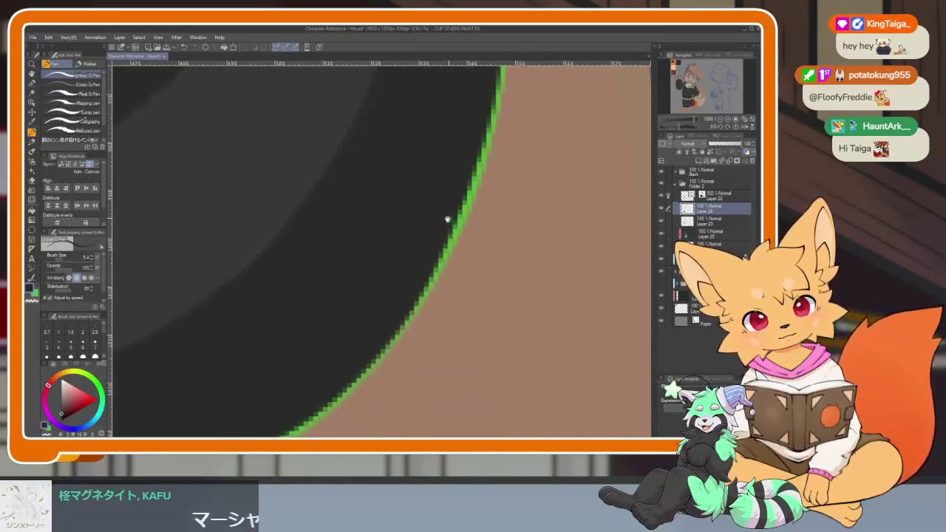
pyautogui.moveTo(371, 339)
pyautogui.mouseDown()
pyautogui.moveTo(460, 353)
pyautogui.moveTo(480, 313)
pyautogui.moveTo(631, 256)
pyautogui.mouseUp()
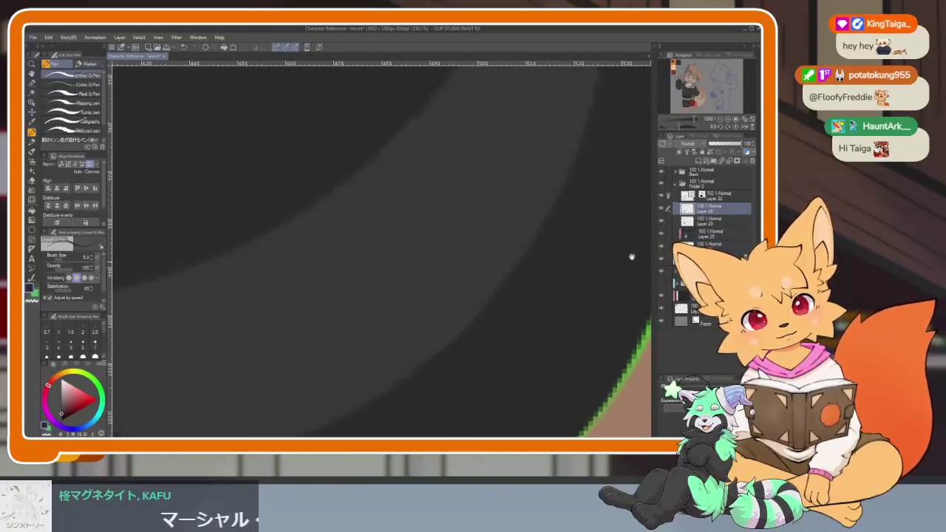
pyautogui.click(663, 212)
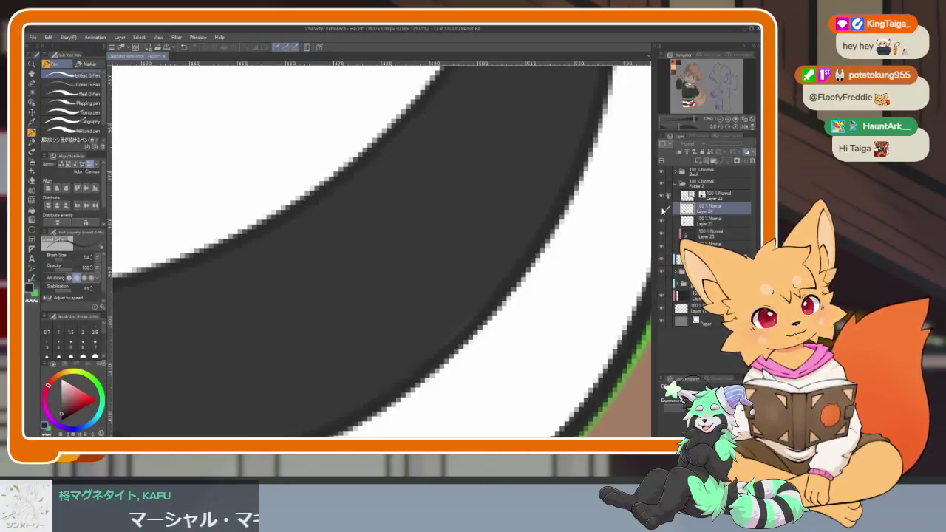
pyautogui.click(662, 213)
pyautogui.click(662, 213)
pyautogui.click(662, 212)
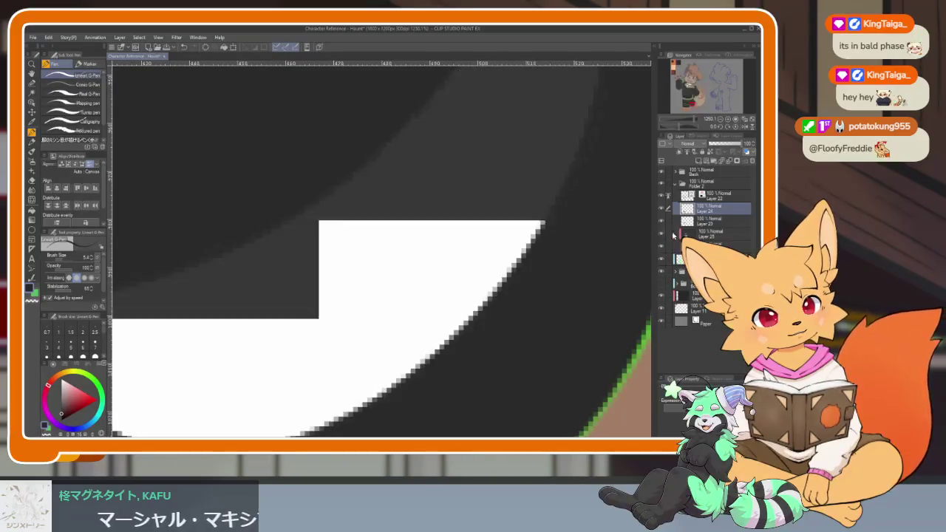
pyautogui.click(710, 234)
pyautogui.moveTo(484, 296)
pyautogui.mouseDown()
pyautogui.moveTo(464, 302)
pyautogui.moveTo(530, 205)
pyautogui.mouseUp()
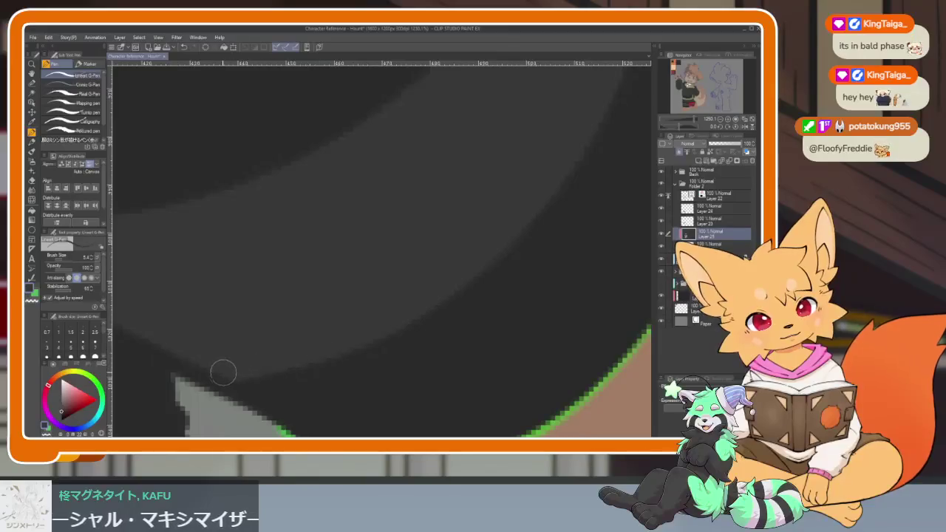
pyautogui.click(710, 208)
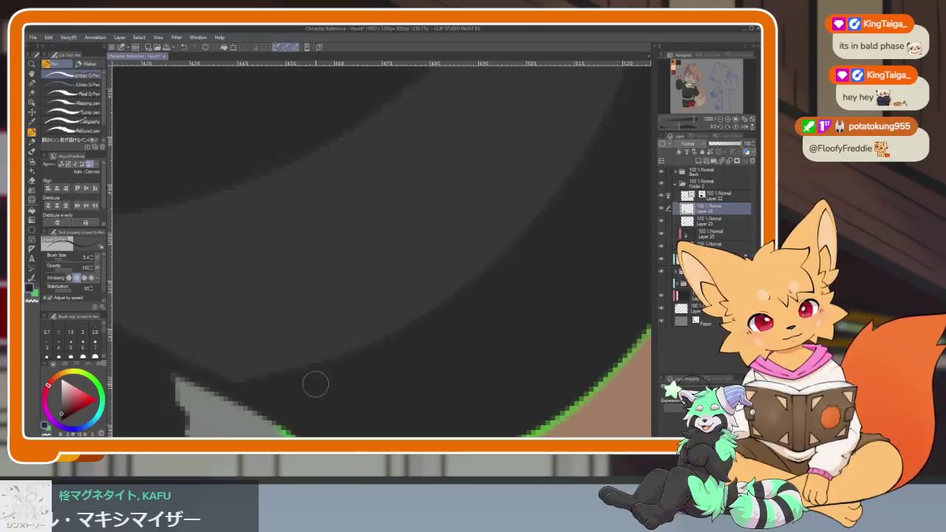
pyautogui.moveTo(244, 373)
pyautogui.mouseDown()
pyautogui.moveTo(427, 357)
pyautogui.moveTo(402, 380)
pyautogui.mouseUp()
pyautogui.moveTo(332, 332); pyautogui.dragTo(317, 327)
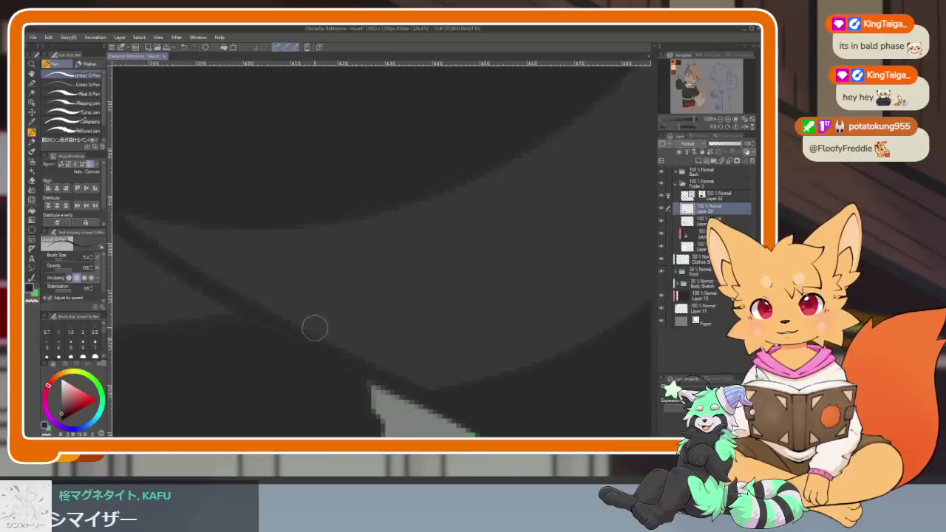
pyautogui.moveTo(353, 393); pyautogui.dragTo(446, 320)
pyautogui.moveTo(473, 376)
pyautogui.mouseDown()
pyautogui.moveTo(510, 395)
pyautogui.moveTo(530, 338)
pyautogui.mouseUp()
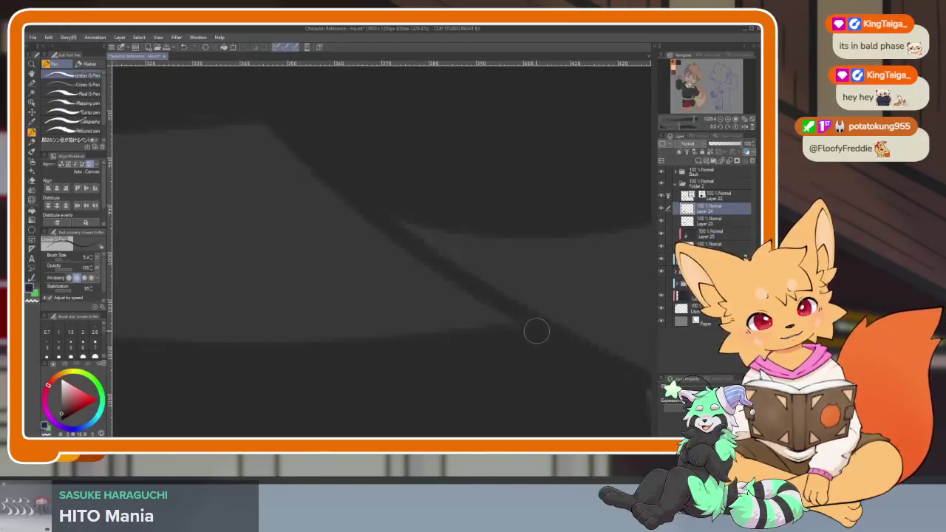
pyautogui.scroll(-3, 547, 350)
pyautogui.scroll(3, 560, 320)
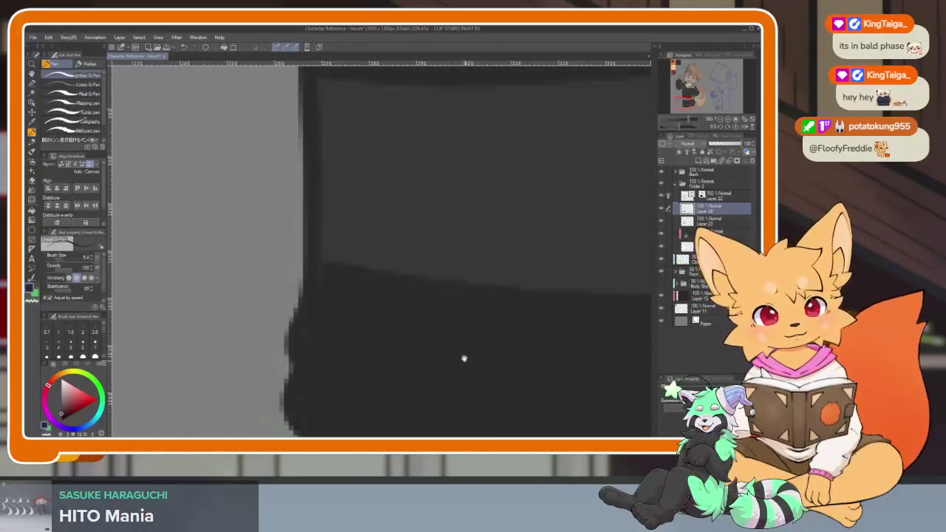
pyautogui.moveTo(299, 321); pyautogui.dragTo(306, 307)
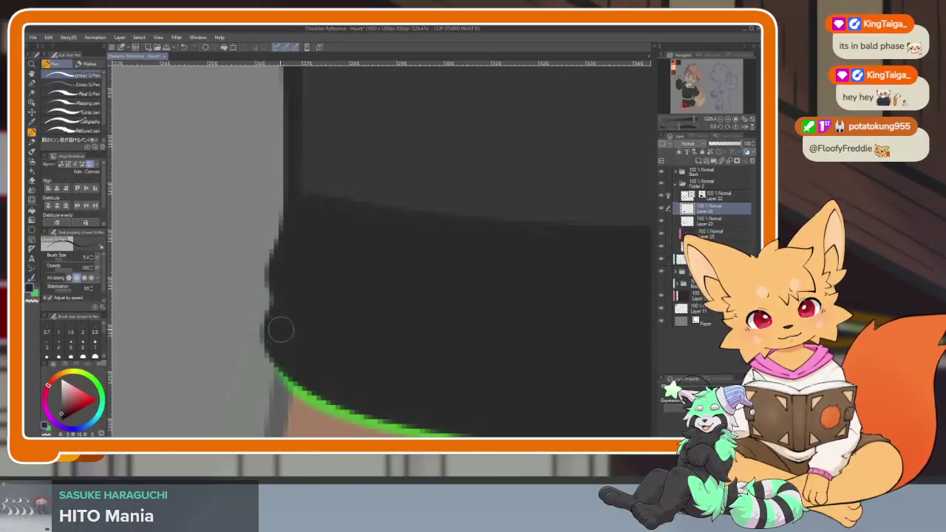
pyautogui.moveTo(450, 408); pyautogui.dragTo(361, 412)
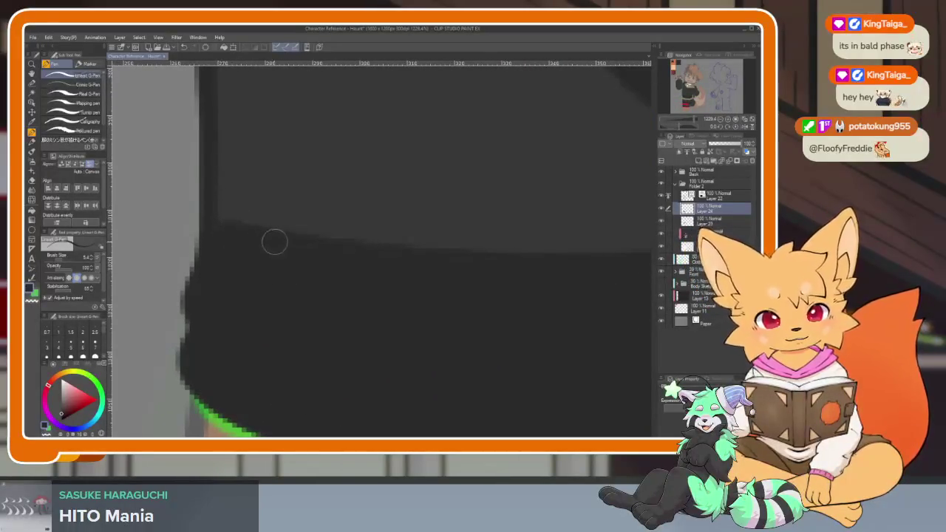
pyautogui.moveTo(402, 261)
pyautogui.mouseDown()
pyautogui.moveTo(528, 312)
pyautogui.moveTo(507, 382)
pyautogui.moveTo(467, 338)
pyautogui.mouseUp()
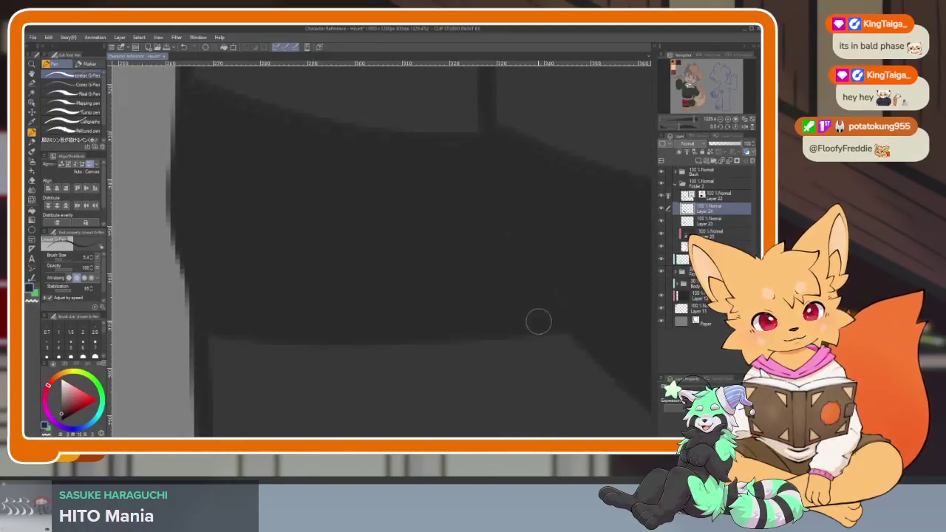
pyautogui.moveTo(519, 295); pyautogui.dragTo(348, 264)
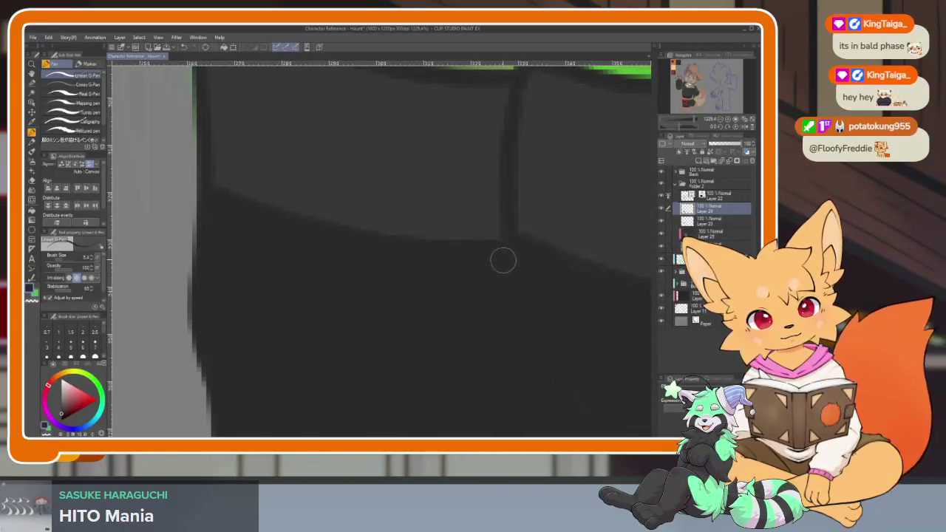
pyautogui.scroll(-2, 503, 260)
# Zoom and scroll until the white collar band fills the view.
pyautogui.scroll(-1, 483, 321)
pyautogui.scroll(-1, 525, 325)
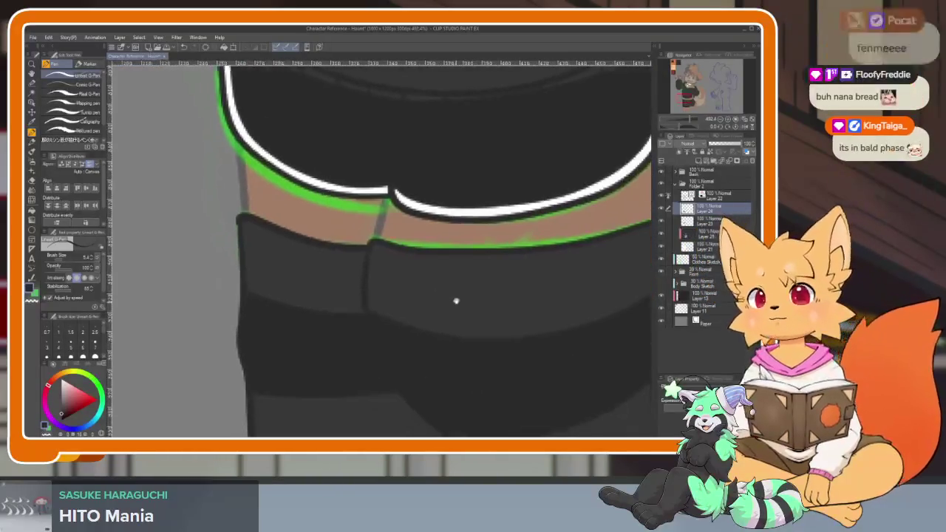
pyautogui.hscroll(5, 528, 306)
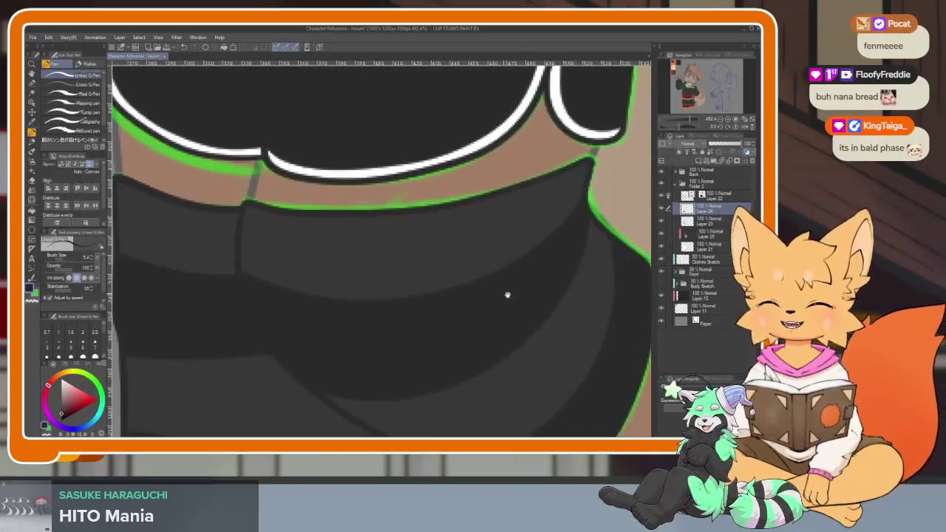
pyautogui.hscroll(2, 507, 295)
pyautogui.scroll(2, 490, 327)
pyautogui.scroll(2, 503, 302)
pyautogui.scroll(2, 460, 340)
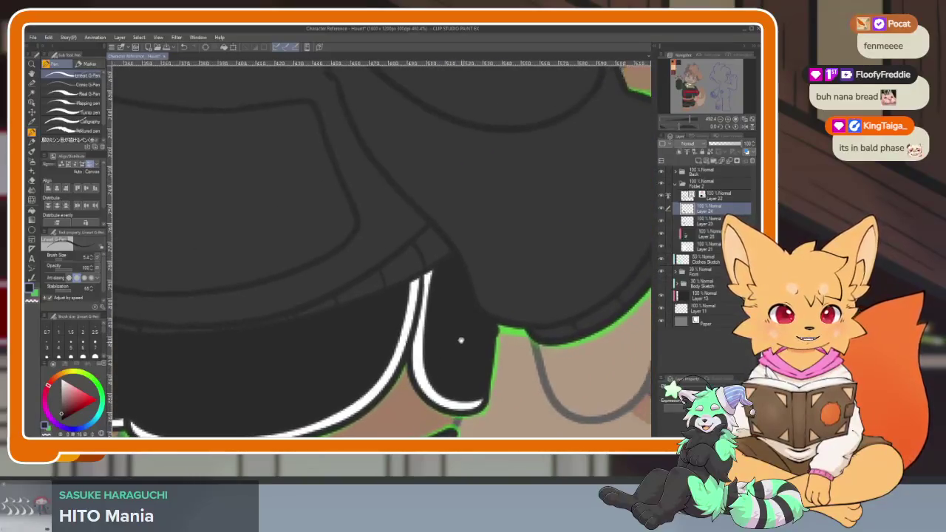
pyautogui.scroll(-2, 480, 320)
pyautogui.scroll(-1, 443, 320)
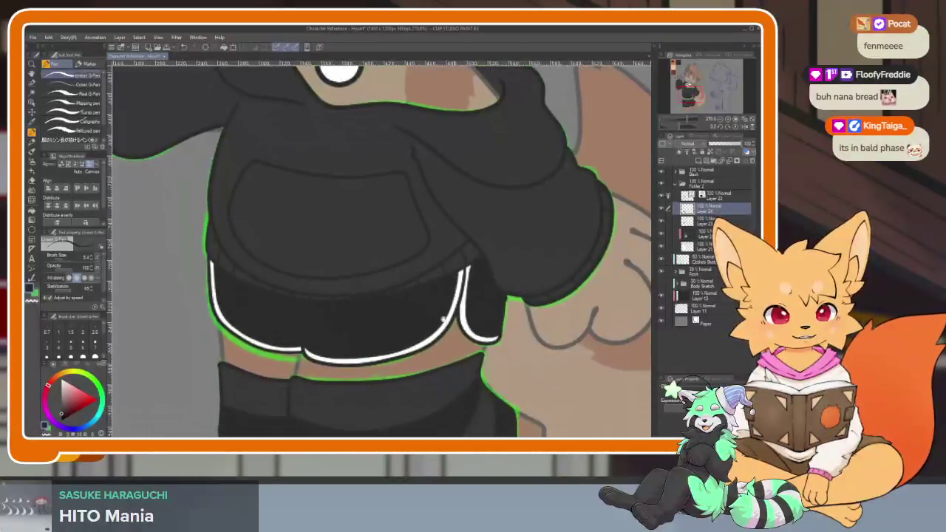
pyautogui.scroll(3, 443, 319)
pyautogui.scroll(-4, 469, 328)
pyautogui.scroll(1, 490, 313)
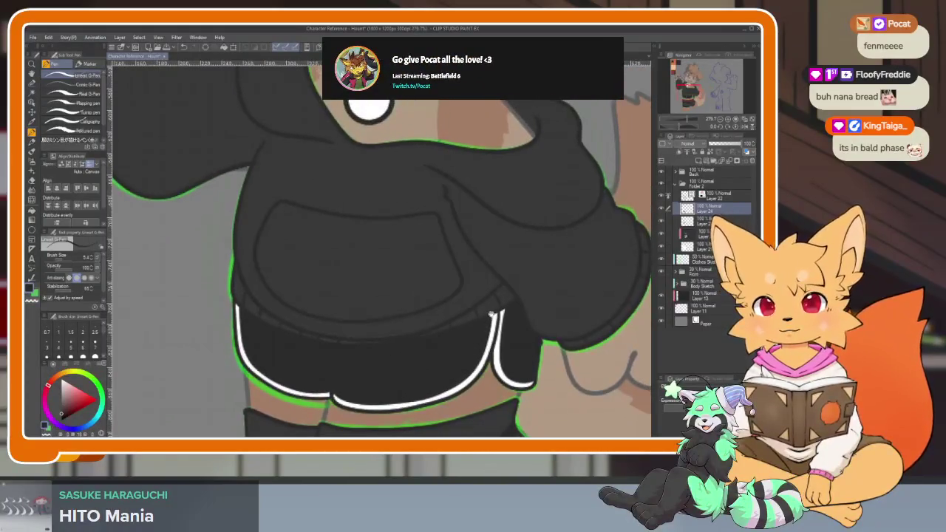
pyautogui.scroll(1, 491, 315)
pyautogui.scroll(2, 503, 319)
pyautogui.scroll(2, 512, 324)
pyautogui.hscroll(-1, 487, 340)
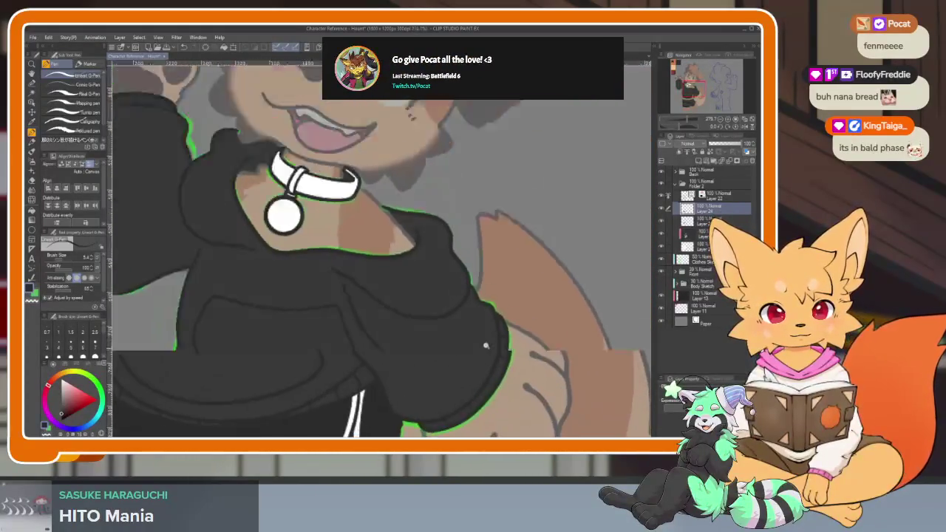
pyautogui.scroll(-3, 486, 345)
pyautogui.scroll(-1, 484, 351)
pyautogui.scroll(1, 482, 363)
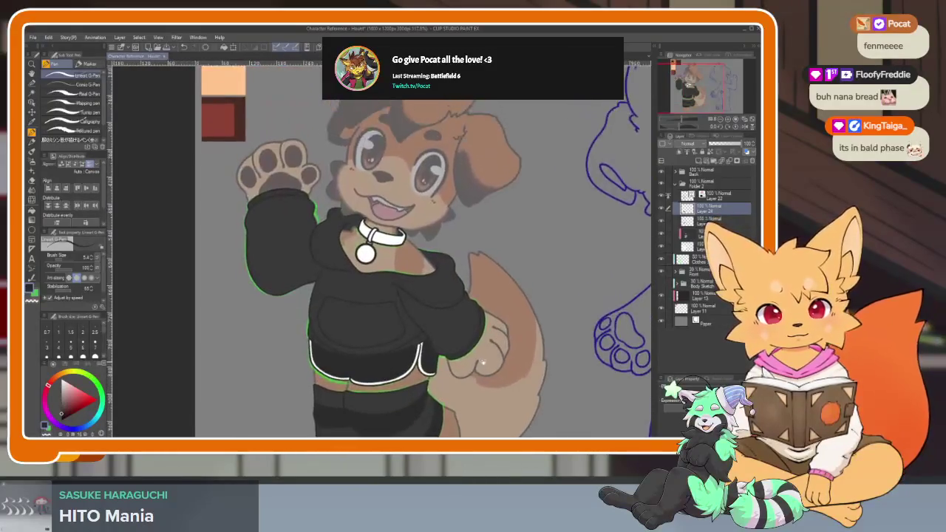
pyautogui.scroll(1, 480, 361)
pyautogui.scroll(2, 465, 355)
pyautogui.scroll(1, 443, 348)
pyautogui.scroll(-1, 427, 341)
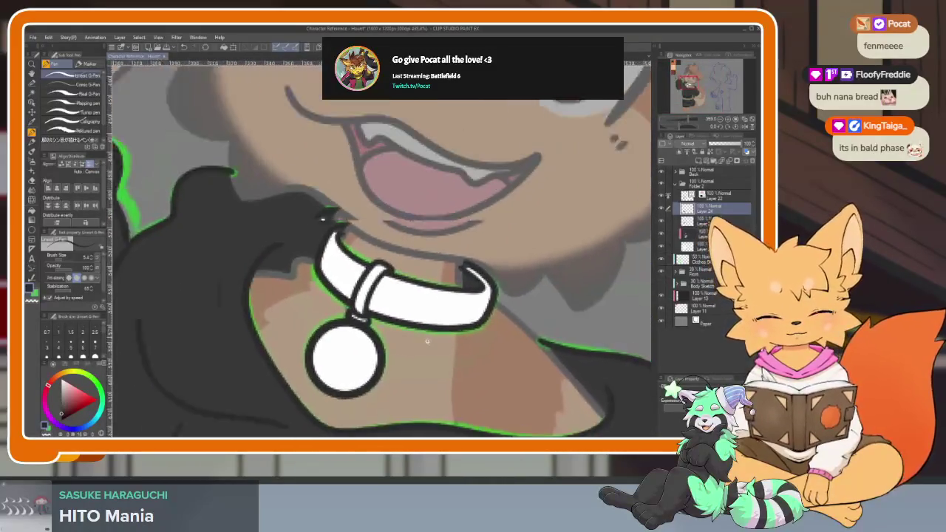
pyautogui.scroll(1, 427, 341)
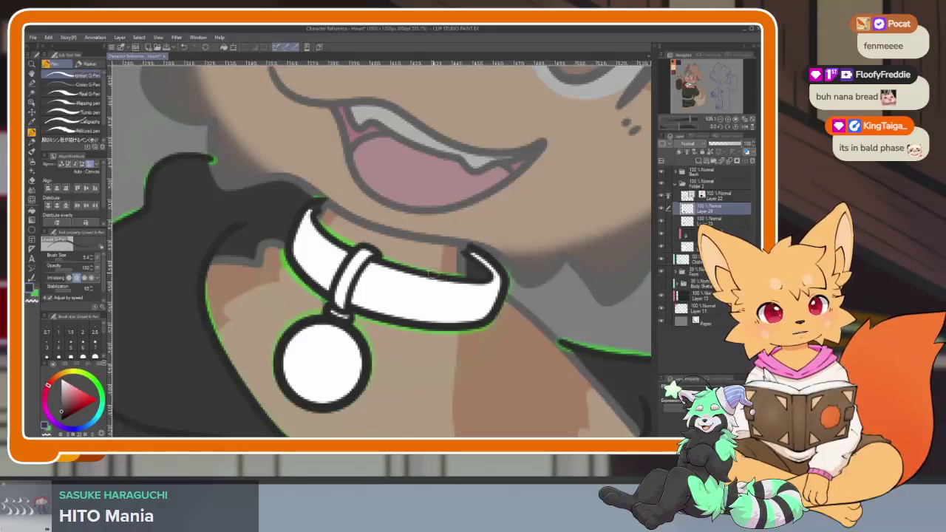
pyautogui.scroll(2, 433, 274)
# Fill both halves of the collar band black with the Fill tool, then return to the pen.
pyautogui.press('g')
pyautogui.click(412, 332)
pyautogui.click(264, 281)
pyautogui.press('p')
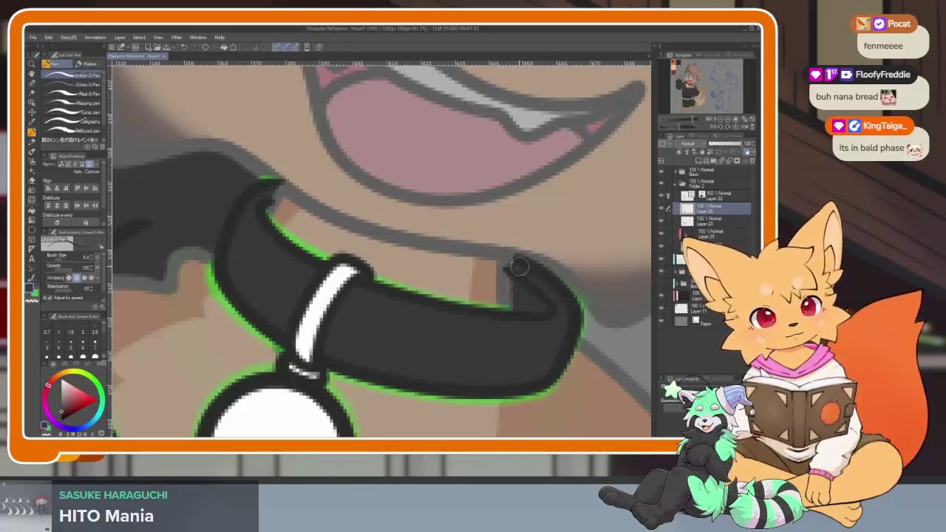
pyautogui.scroll(-1, 520, 283)
pyautogui.scroll(-2, 553, 321)
# Pick orange from the Color Set and fill the round pendant and collar ring.
pyautogui.scroll(2, 517, 340)
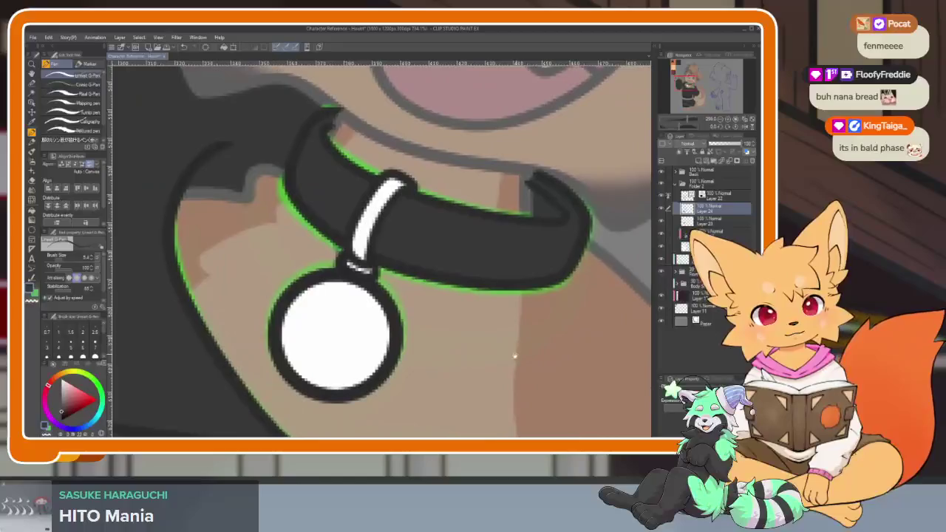
pyautogui.scroll(1, 505, 362)
pyautogui.scroll(-1, 473, 347)
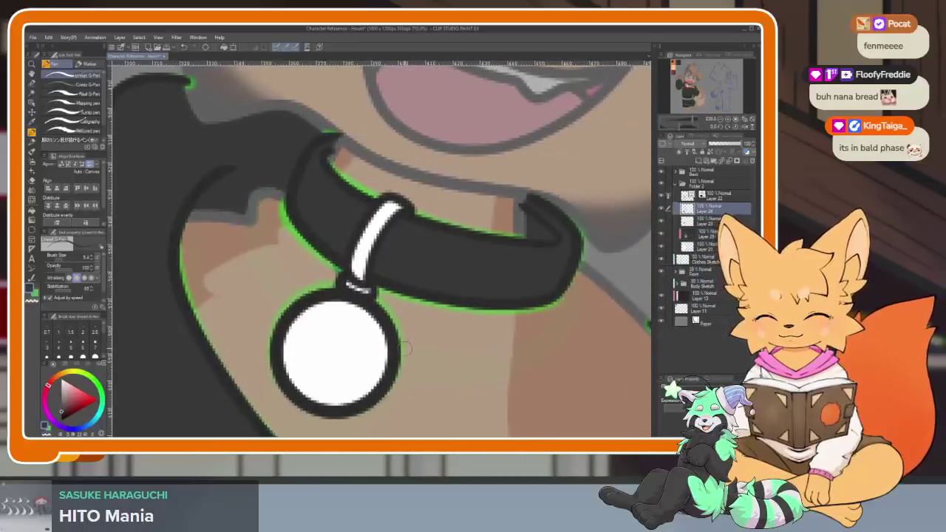
pyautogui.click(85, 363)
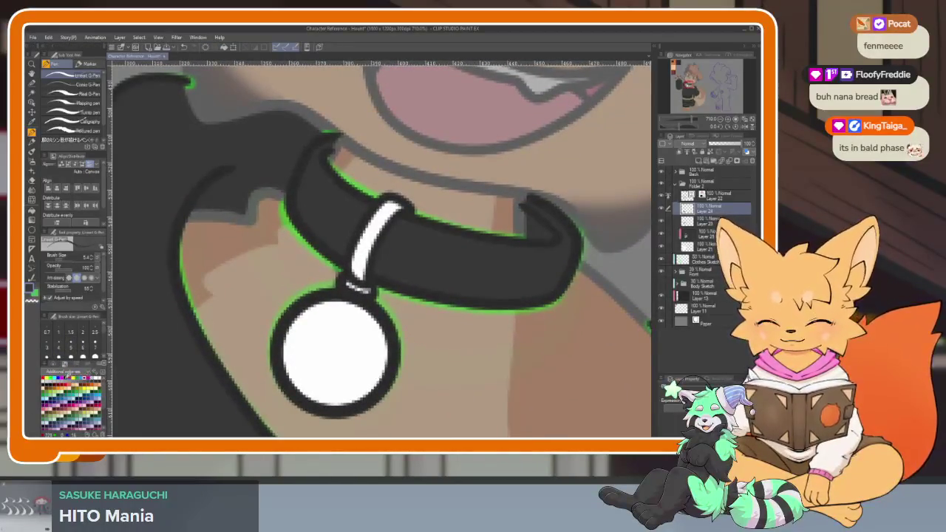
pyautogui.press('g')
pyautogui.click(326, 337)
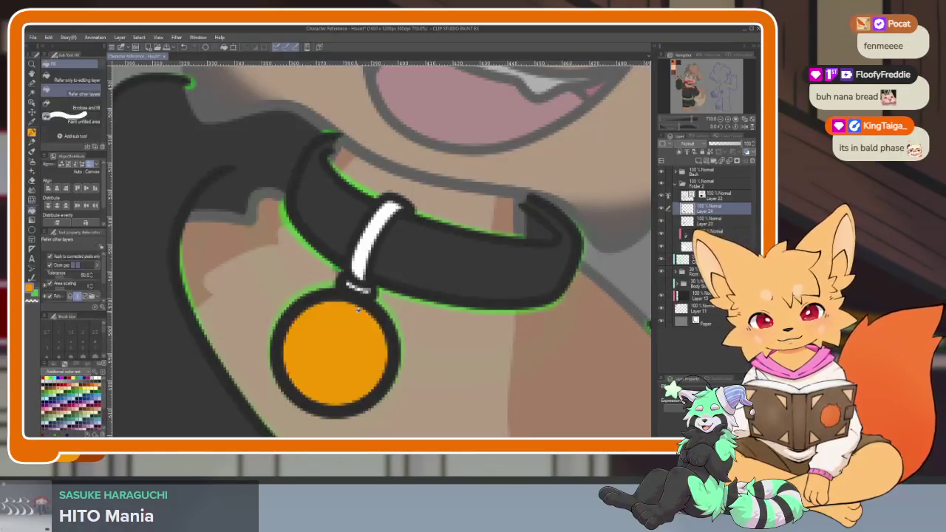
pyautogui.click(373, 236)
# Hide the palettes to view the whole character, then restore them and select the layer above Layer 24.
pyautogui.press('Tab')
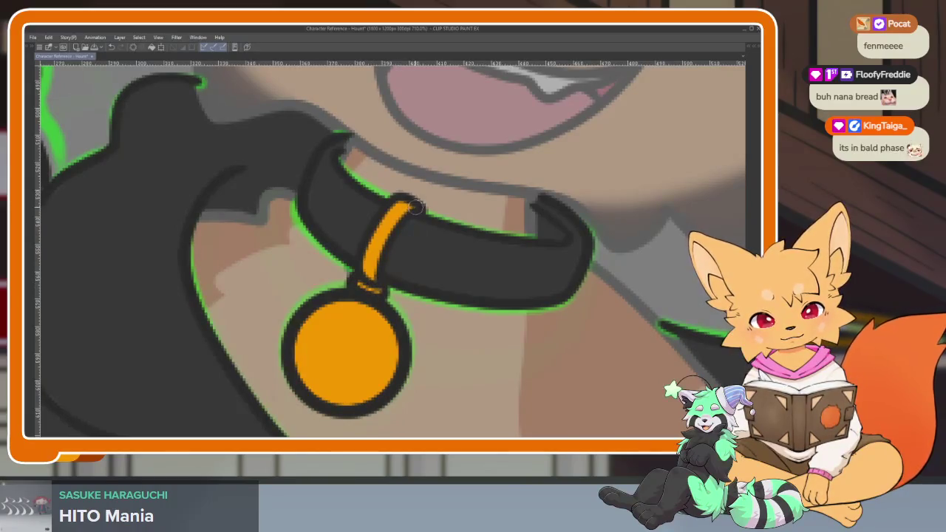
pyautogui.scroll(-8, 416, 207)
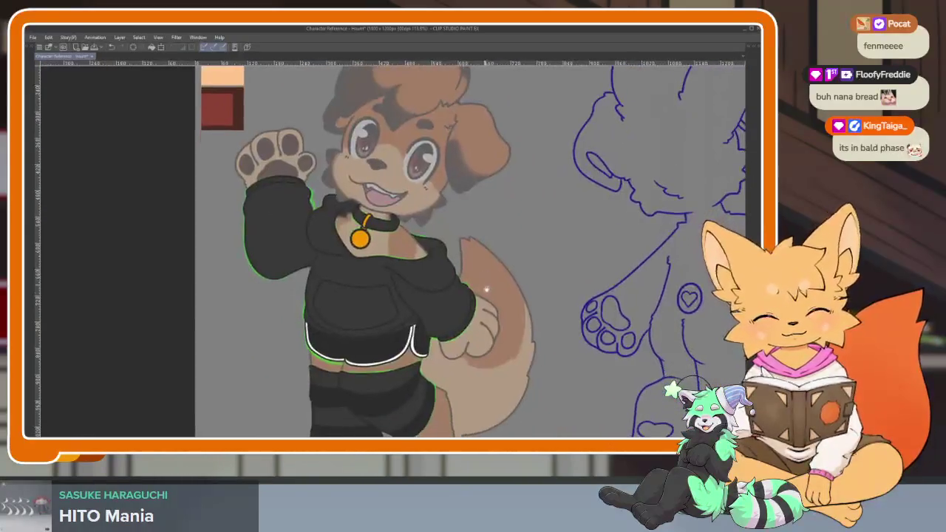
pyautogui.scroll(-2, 485, 290)
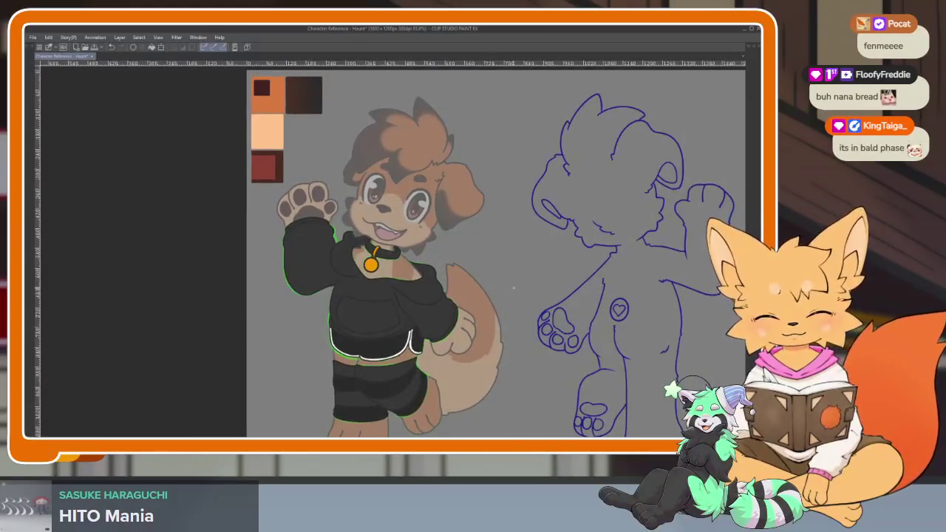
pyautogui.scroll(3, 513, 287)
pyautogui.moveTo(531, 280); pyautogui.dragTo(507, 311)
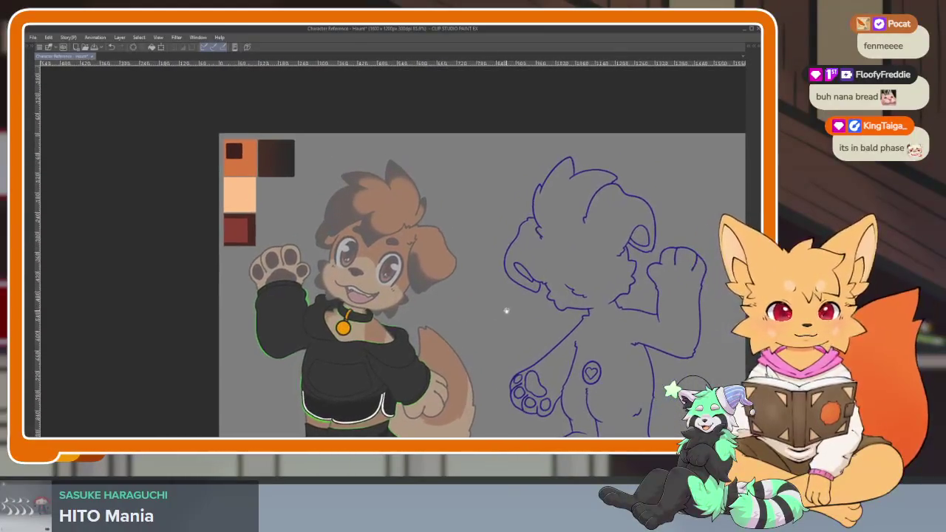
pyautogui.scroll(1, 495, 303)
pyautogui.scroll(1, 499, 318)
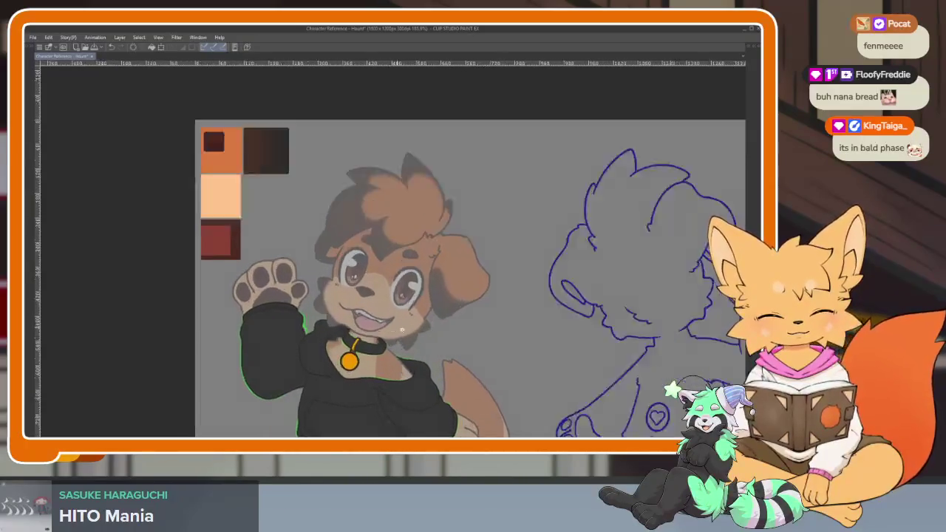
pyautogui.scroll(1, 506, 340)
pyautogui.press('Tab')
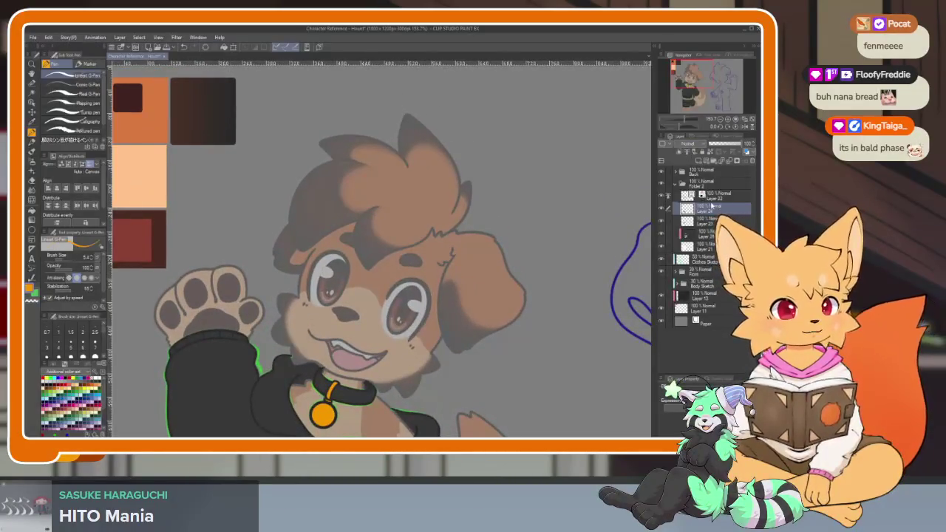
pyautogui.click(731, 198)
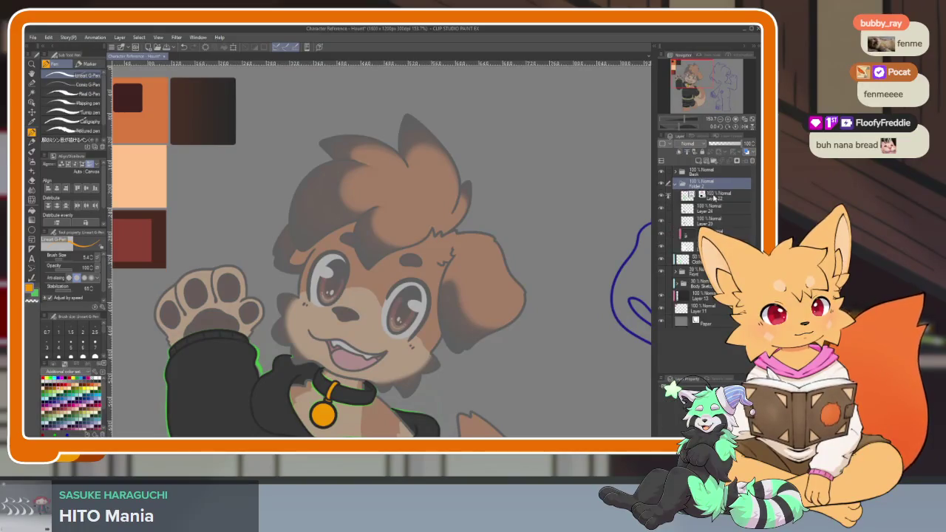
# Create layer folder Folder 3 with a new empty Layer 27 inside it.
pyautogui.click(701, 162)
pyautogui.click(700, 161)
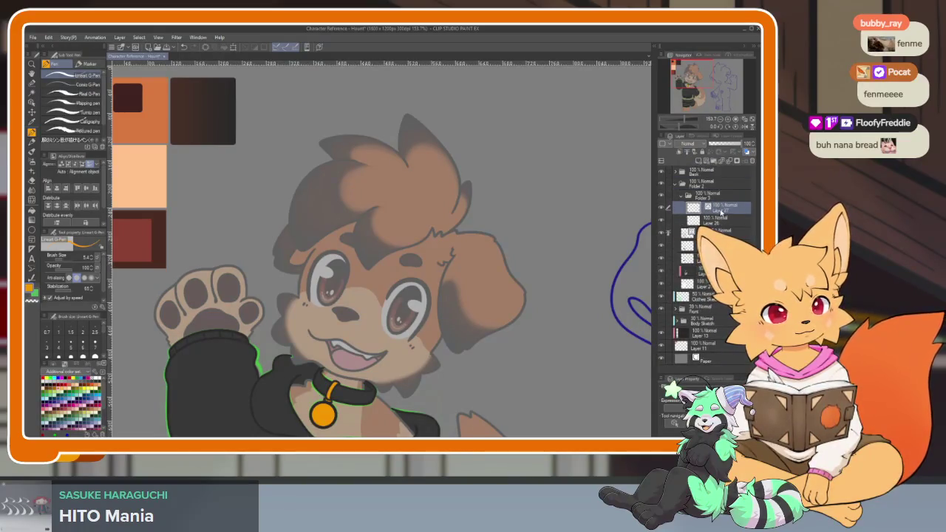
pyautogui.press('Tab')
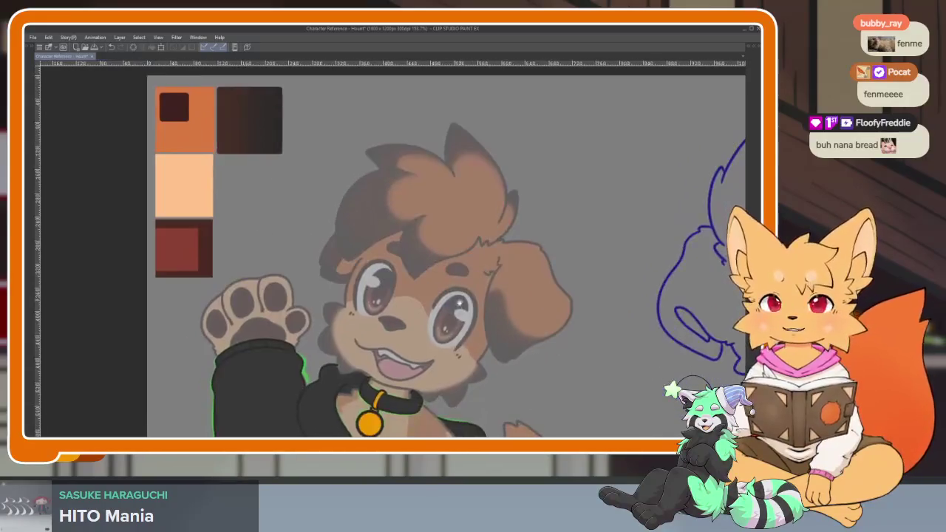
pyautogui.press('Tab')
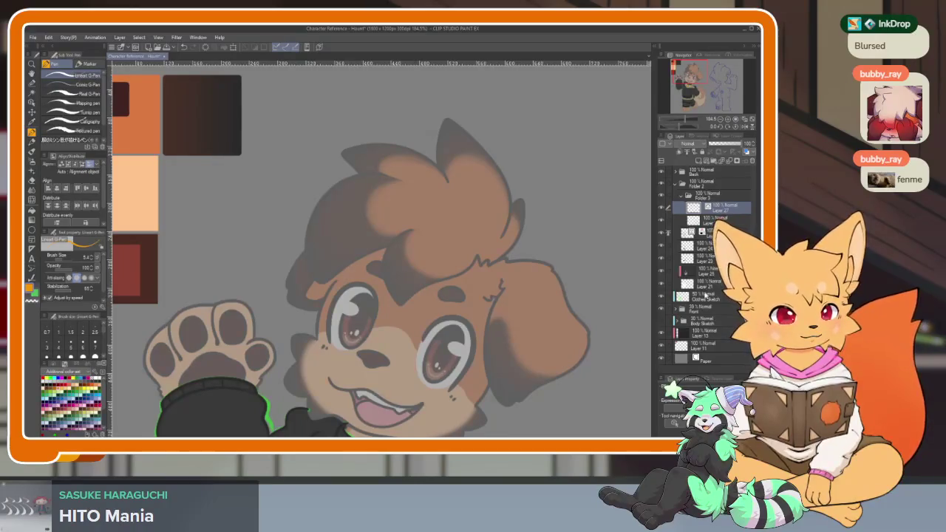
# Select the Clothes Sketch layer and try a green brush stroke across the face, then undo it.
pyautogui.click(705, 296)
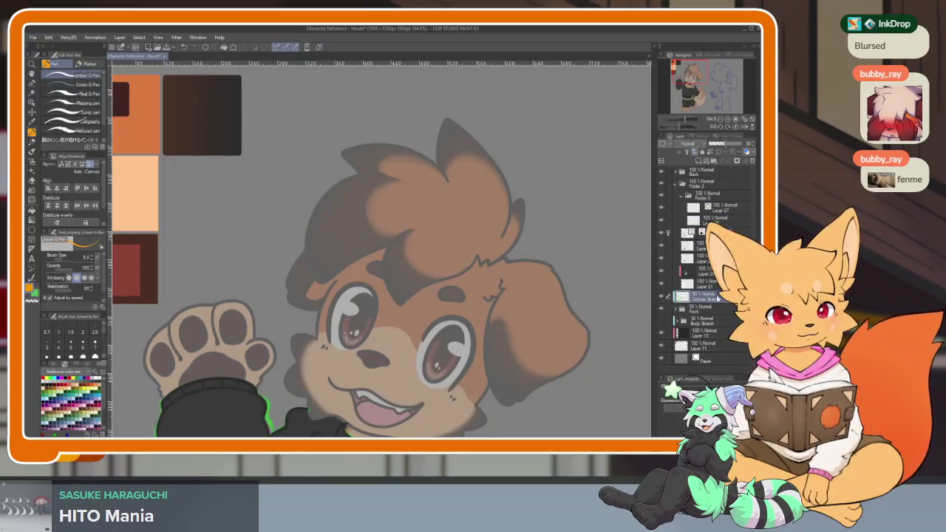
pyautogui.press('b')
pyautogui.press('Tab')
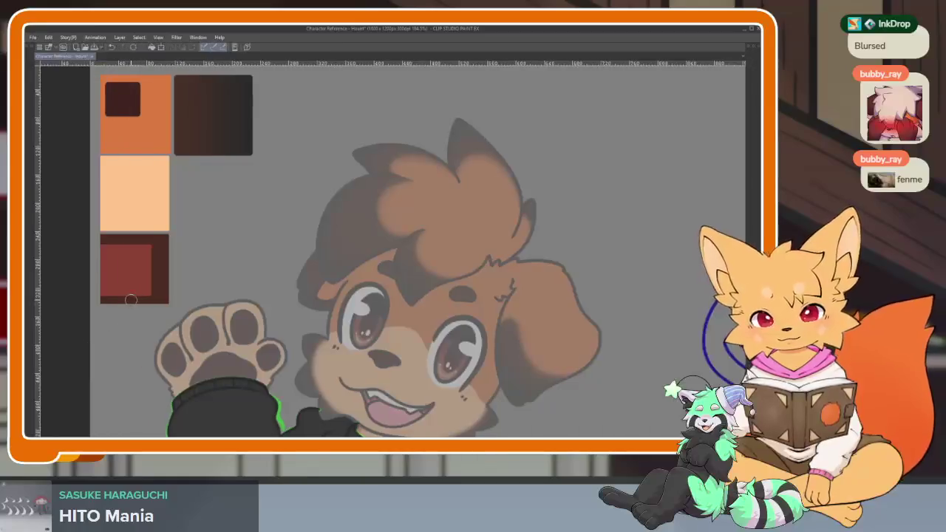
pyautogui.press('Tab')
pyautogui.moveTo(362, 318)
pyautogui.mouseDown()
pyautogui.moveTo(433, 198)
pyautogui.moveTo(508, 279)
pyautogui.mouseUp()
pyautogui.hotkey('ctrl', 'z')
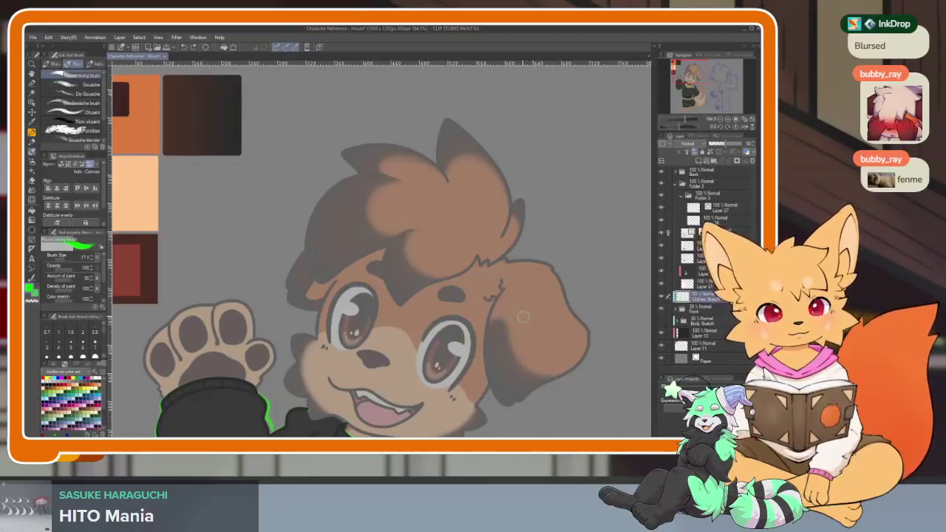
# Test green brush strokes on the ear and face again, undoing each one.
pyautogui.moveTo(515, 317); pyautogui.dragTo(545, 291)
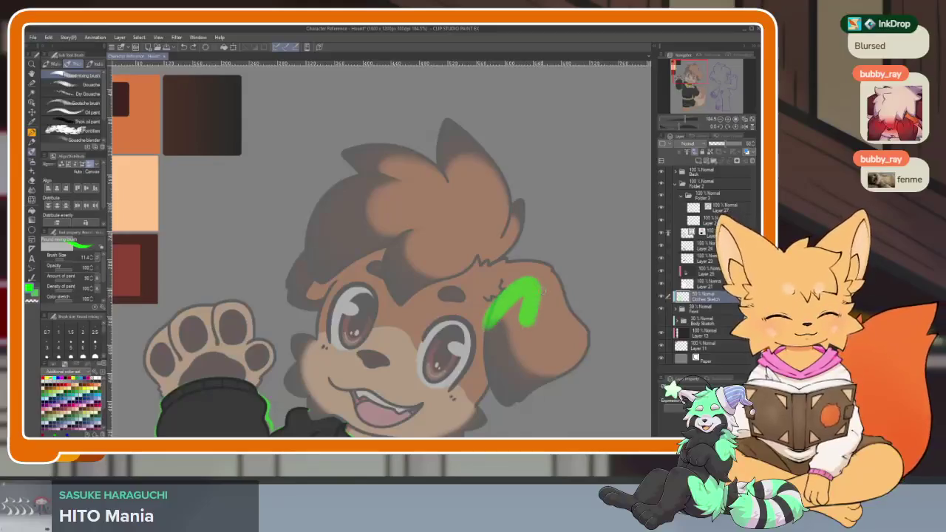
pyautogui.press('p')
pyautogui.hotkey('ctrl', 'z')
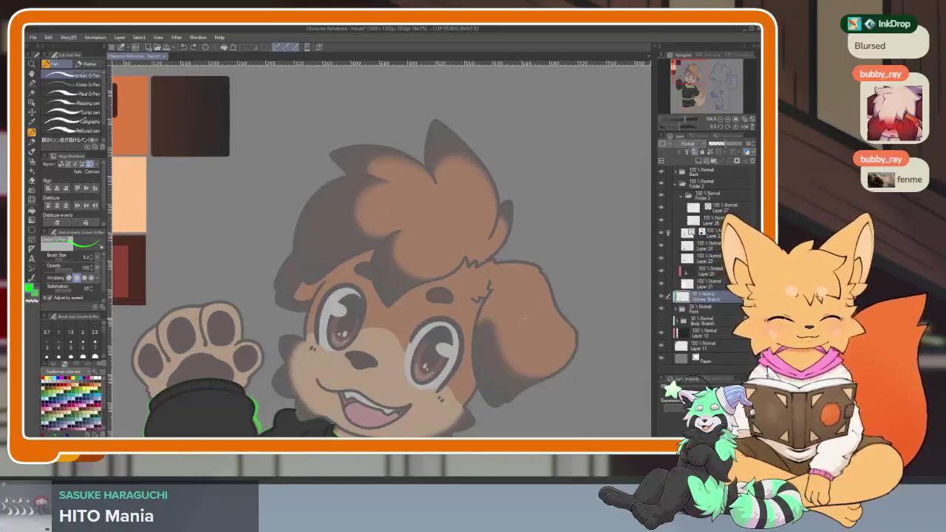
pyautogui.press('b')
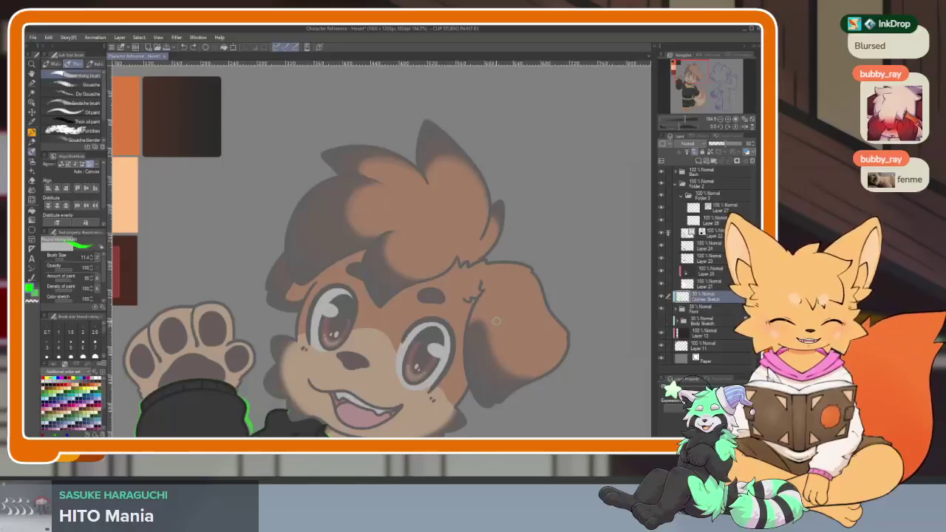
pyautogui.scroll(-2, 104, 333)
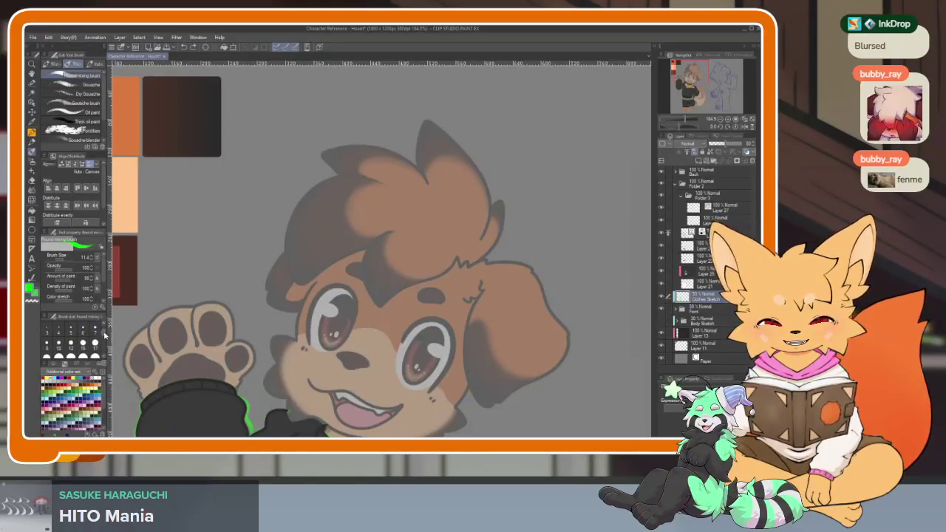
pyautogui.press('Tab')
pyautogui.moveTo(439, 313); pyautogui.dragTo(566, 318)
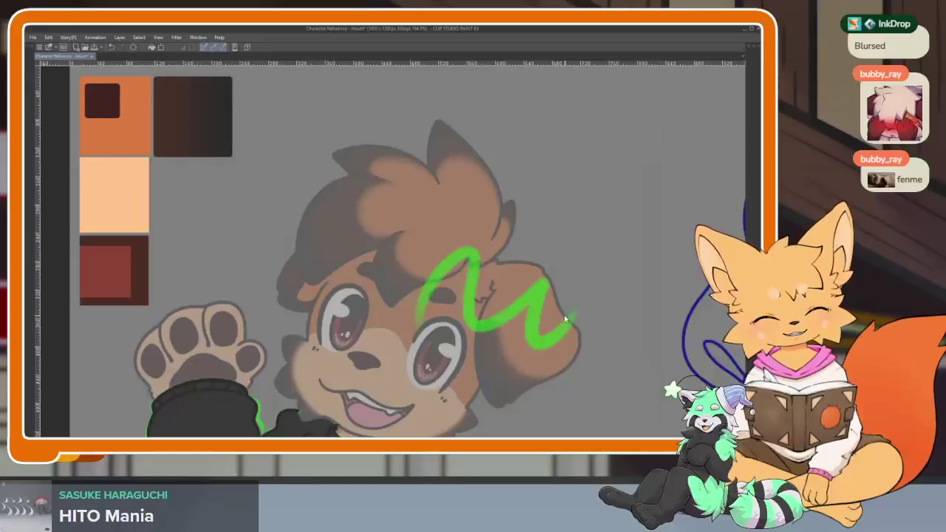
pyautogui.hotkey('ctrl', 'z')
pyautogui.scroll(-2, 514, 323)
pyautogui.scroll(3, 513, 323)
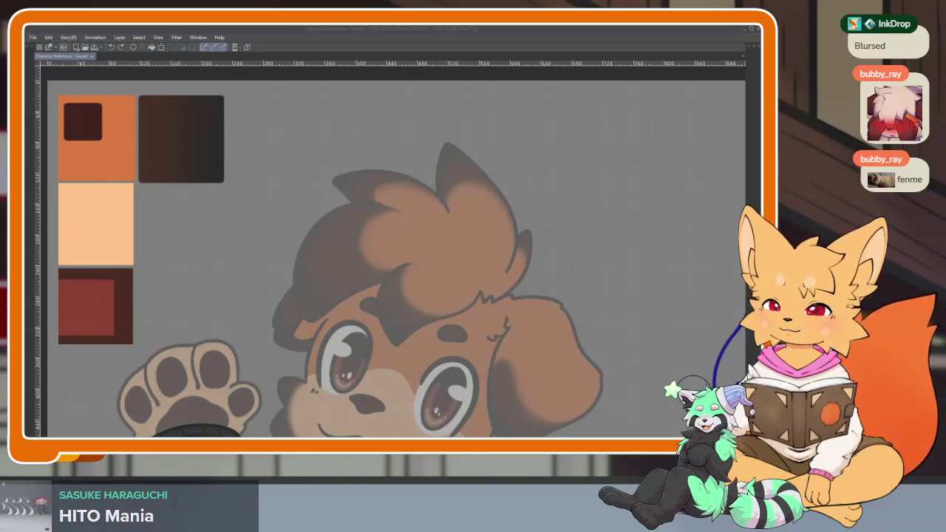
# Sketch green zigzag and arc strokes over the dog's hair.
pyautogui.scroll(2, 492, 321)
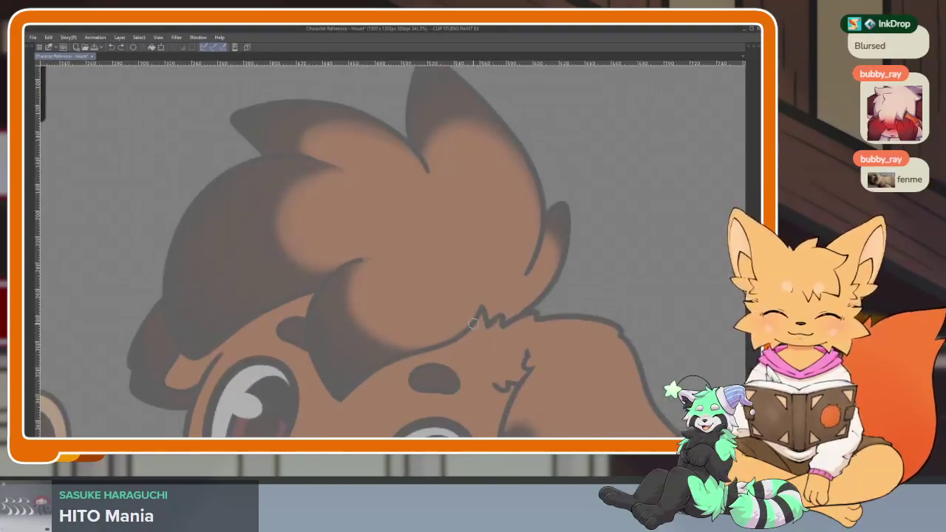
pyautogui.press('Tab')
pyautogui.press('Tab')
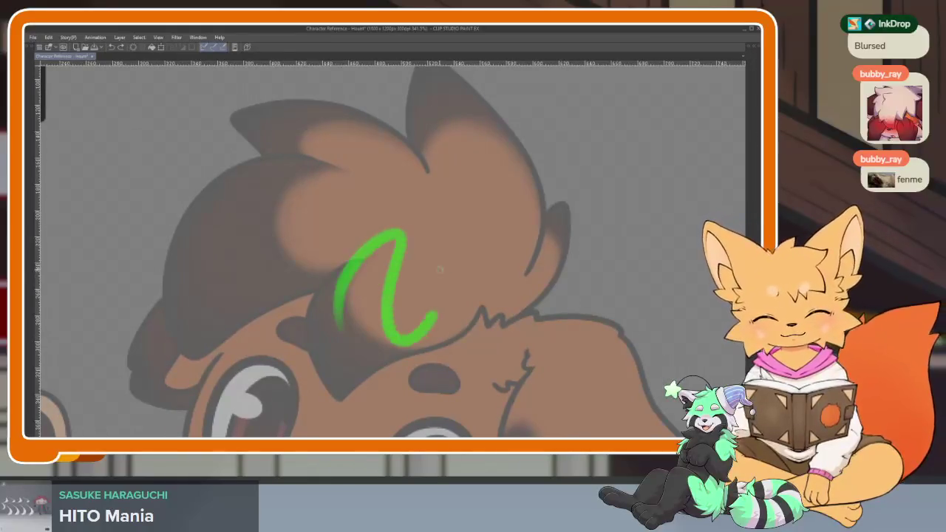
pyautogui.press('Tab')
pyautogui.press('Tab')
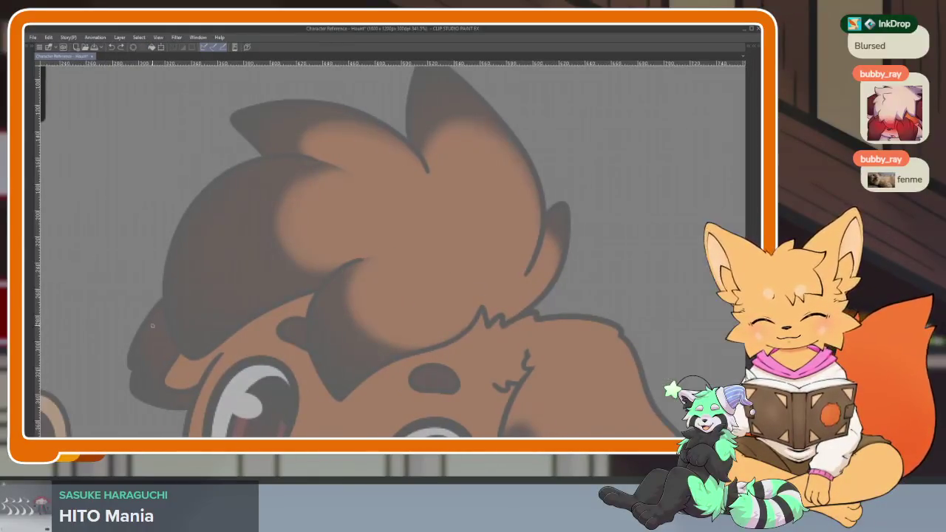
pyautogui.moveTo(335, 309)
pyautogui.mouseDown()
pyautogui.moveTo(436, 185)
pyautogui.moveTo(474, 278)
pyautogui.mouseUp()
pyautogui.scroll(-1, 524, 275)
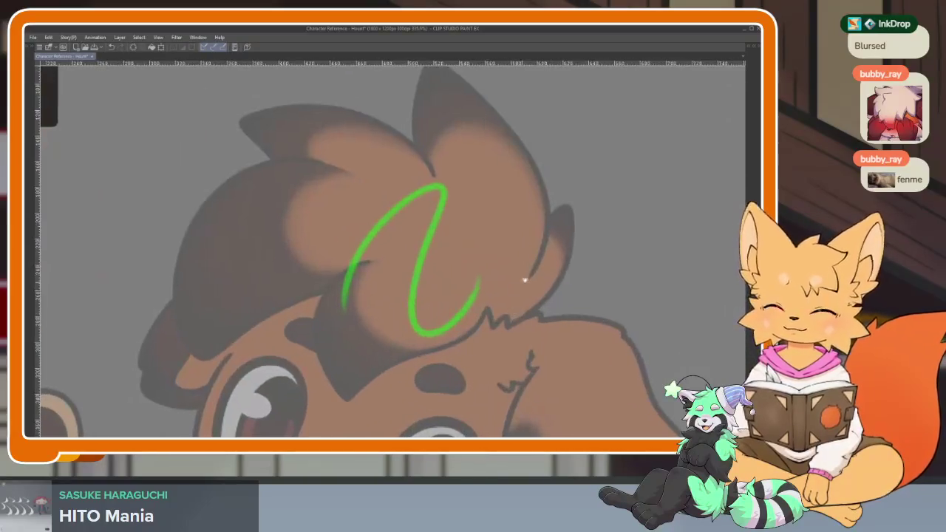
pyautogui.scroll(-1, 537, 323)
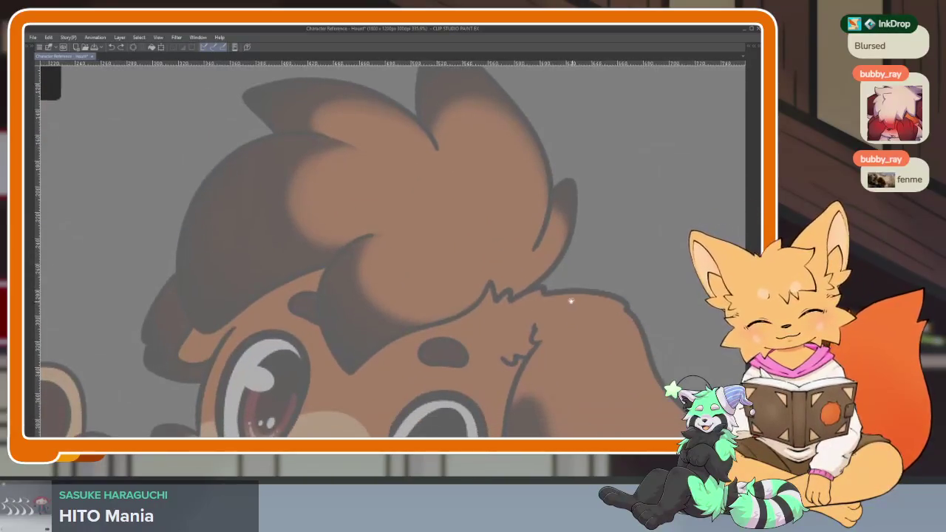
pyautogui.moveTo(550, 282)
pyautogui.mouseDown()
pyautogui.moveTo(443, 303)
pyautogui.moveTo(498, 272)
pyautogui.mouseUp()
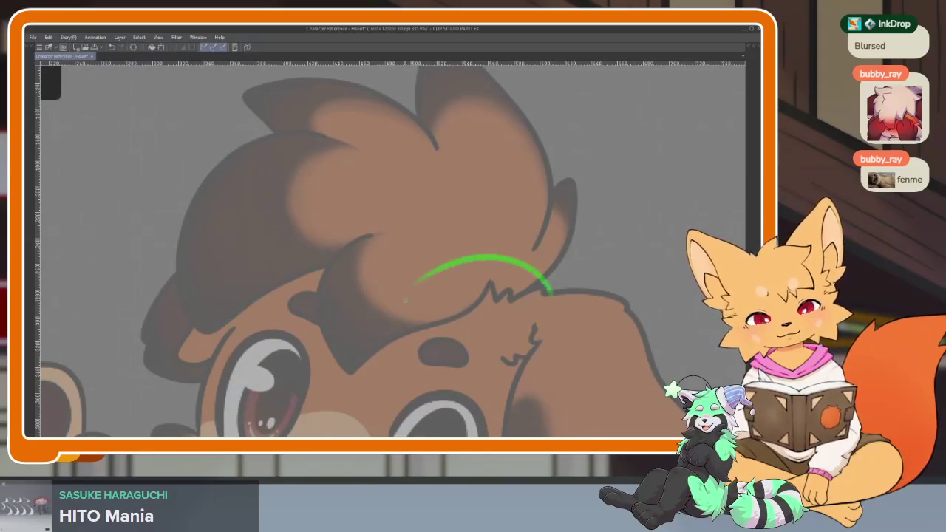
pyautogui.moveTo(418, 289); pyautogui.dragTo(503, 285)
pyautogui.scroll(1, 502, 286)
pyautogui.scroll(2, 502, 286)
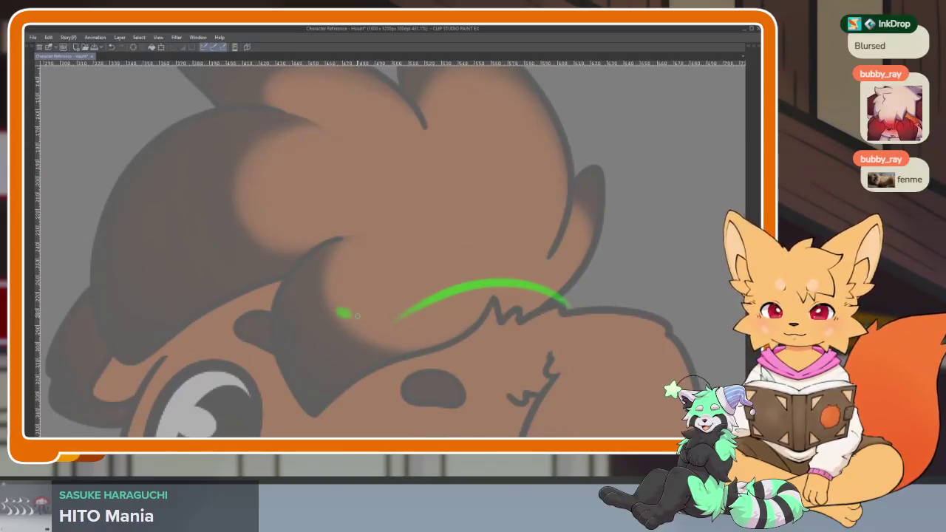
# Draw green leaf outlines over the hair, finishing with a new leaf at the sprig's right end.
pyautogui.moveTo(357, 315); pyautogui.dragTo(463, 305)
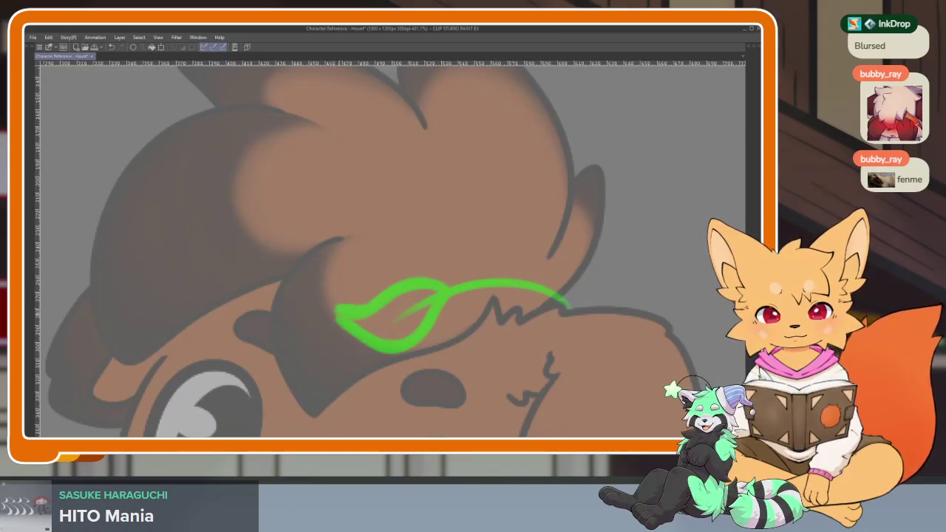
pyautogui.moveTo(449, 318); pyautogui.dragTo(423, 336)
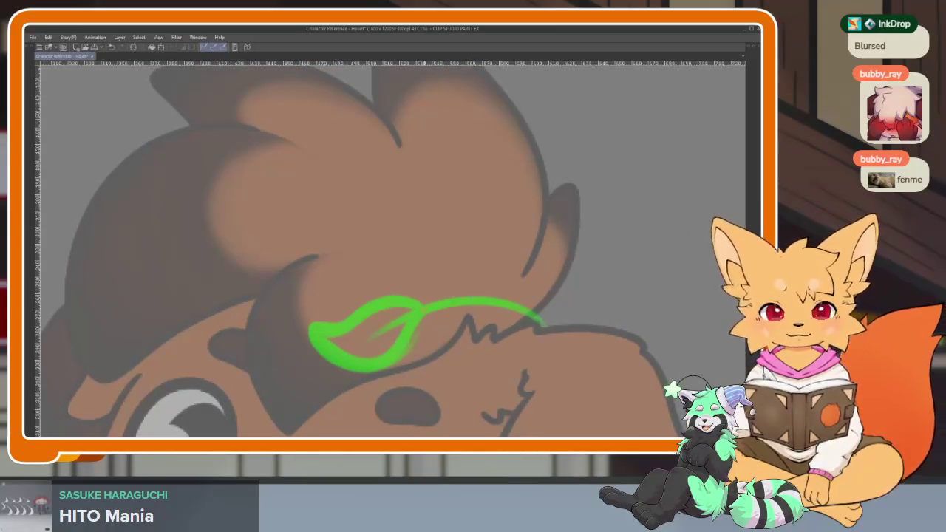
pyautogui.moveTo(390, 383); pyautogui.dragTo(473, 316)
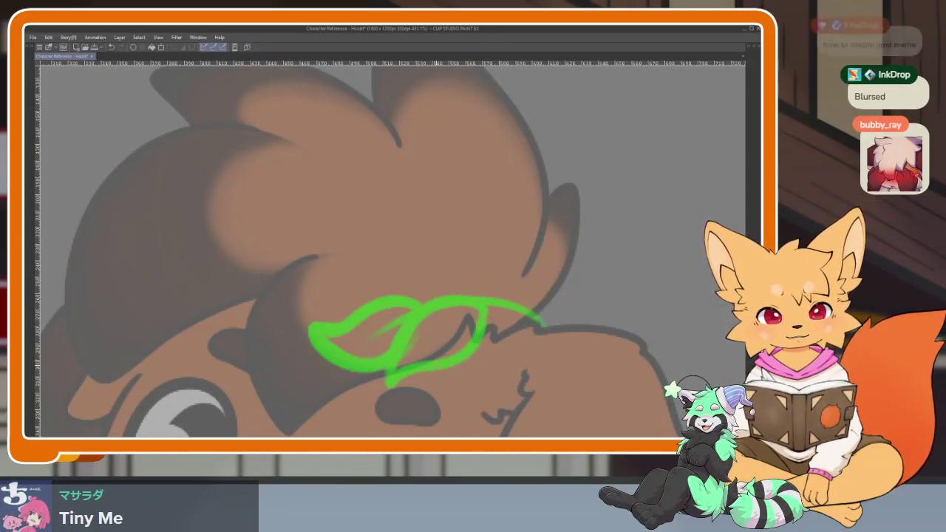
pyautogui.moveTo(491, 310); pyautogui.dragTo(481, 325)
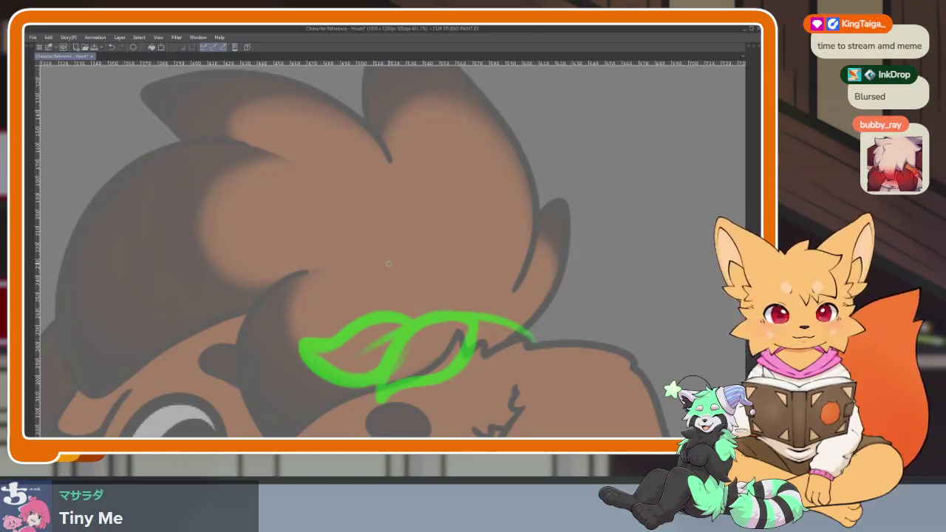
pyautogui.moveTo(405, 306); pyautogui.dragTo(474, 272)
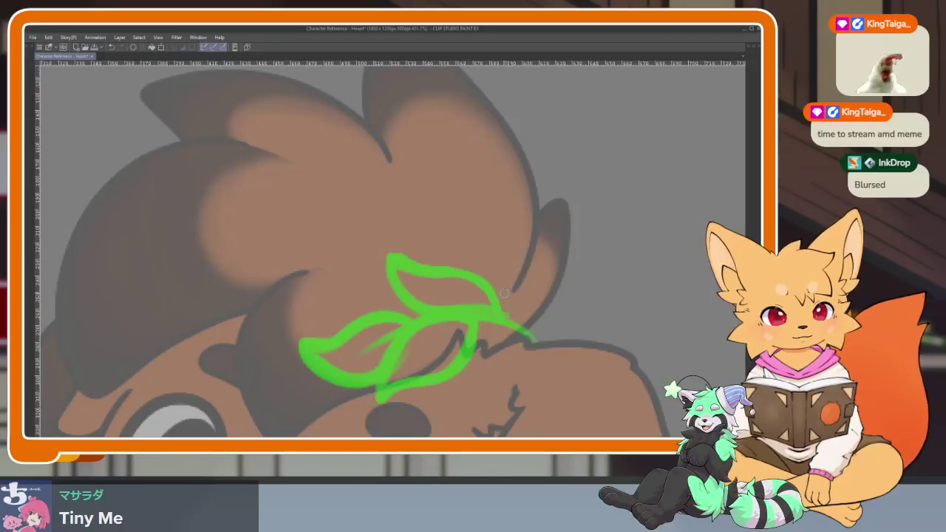
pyautogui.moveTo(504, 293); pyautogui.dragTo(492, 274)
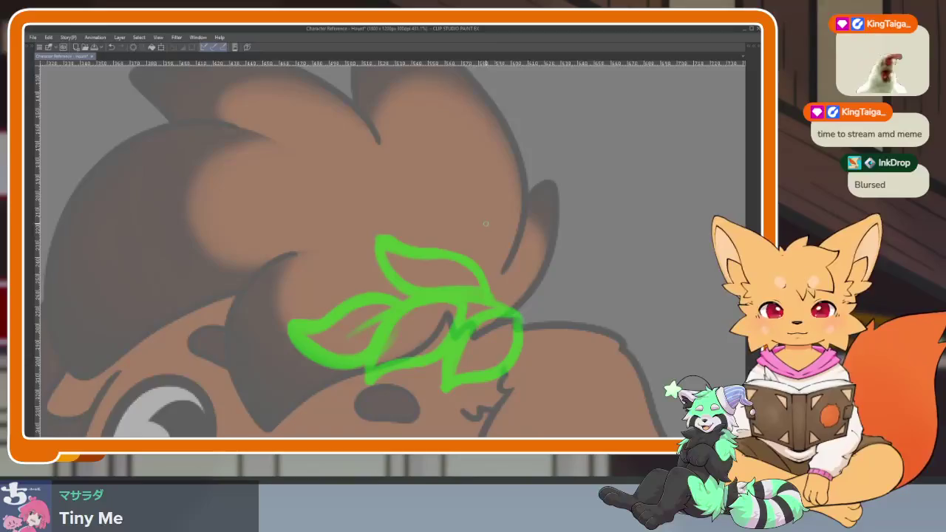
pyautogui.moveTo(486, 223); pyautogui.dragTo(496, 294)
pyautogui.moveTo(493, 222); pyautogui.dragTo(544, 292)
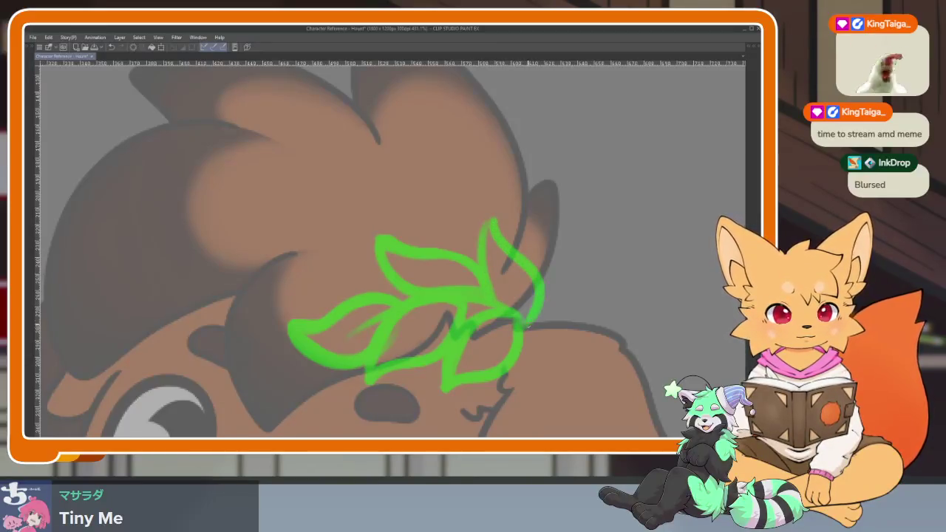
# Select the green leaf sprig with the freehand lasso.
pyautogui.scroll(-3, 564, 316)
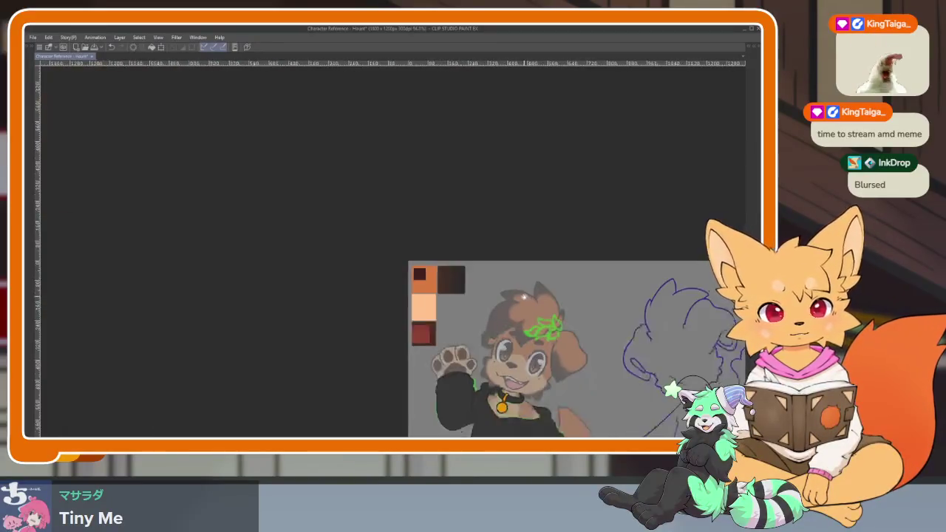
pyautogui.scroll(-1, 564, 315)
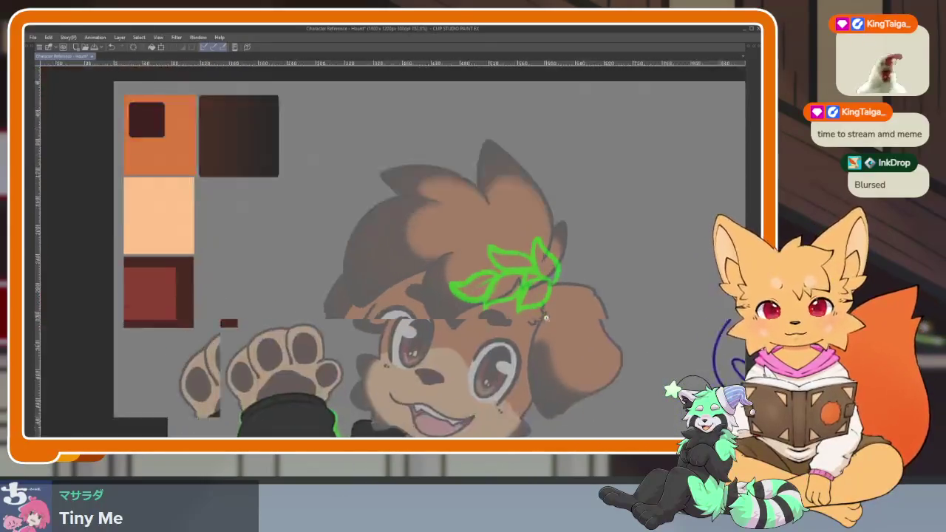
pyautogui.scroll(3, 544, 336)
pyautogui.hotkey('ctrl', 't')
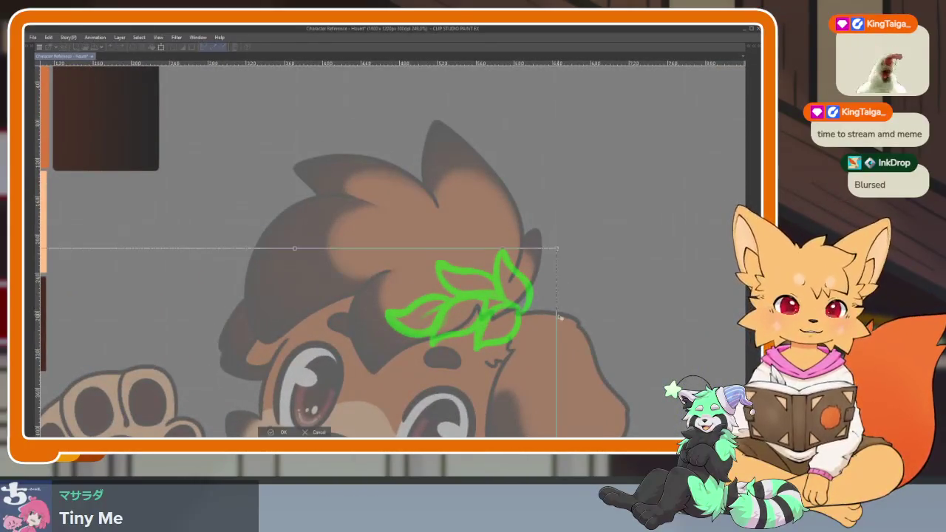
pyautogui.press('Return')
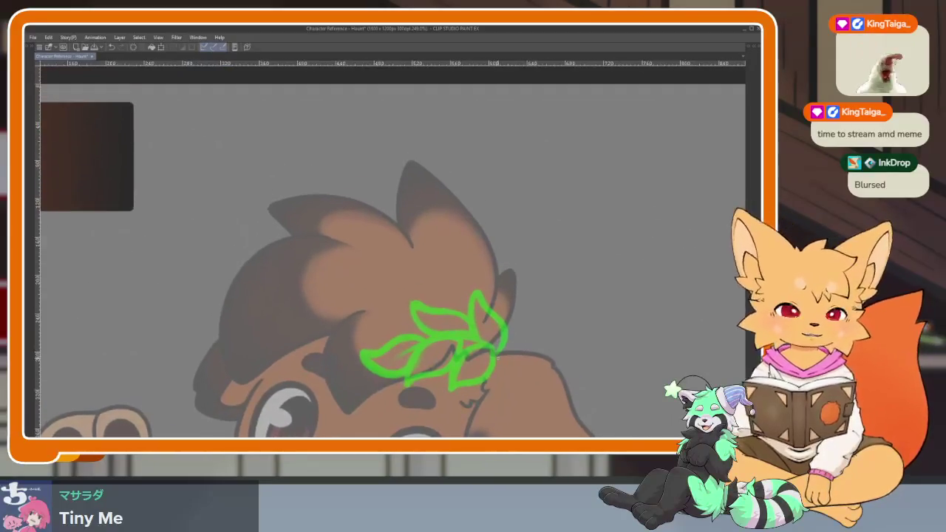
pyautogui.press('Tab')
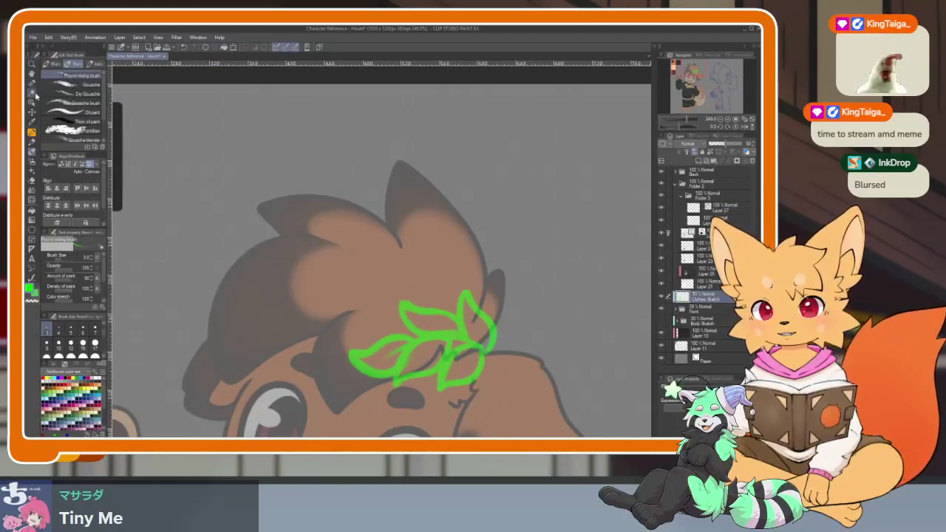
pyautogui.click(34, 86)
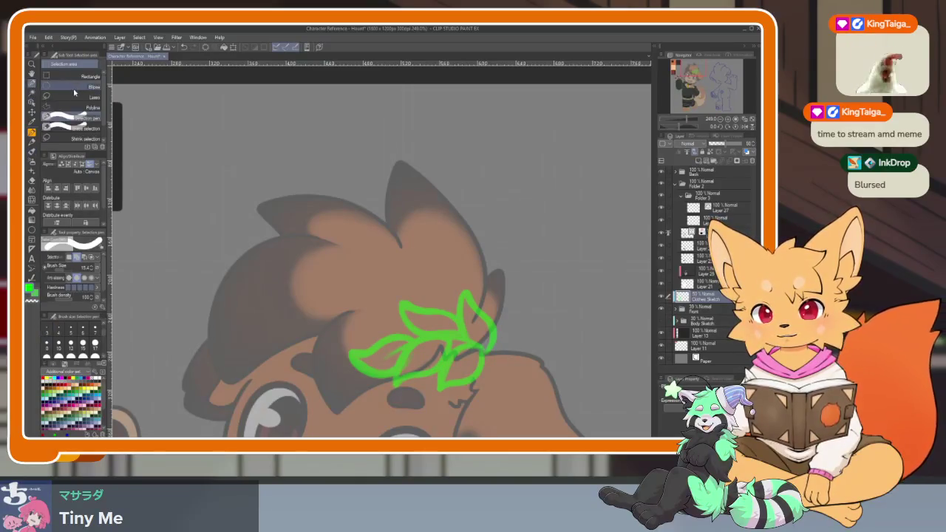
pyautogui.press('Tab')
pyautogui.moveTo(405, 242)
pyautogui.mouseDown()
pyautogui.moveTo(340, 385)
pyautogui.moveTo(402, 238)
pyautogui.mouseUp()
# Squash the sprig vertically, rotate it clockwise, apply the transform and deselect.
pyautogui.hotkey('ctrl', 't')
pyautogui.moveTo(439, 416); pyautogui.dragTo(439, 409)
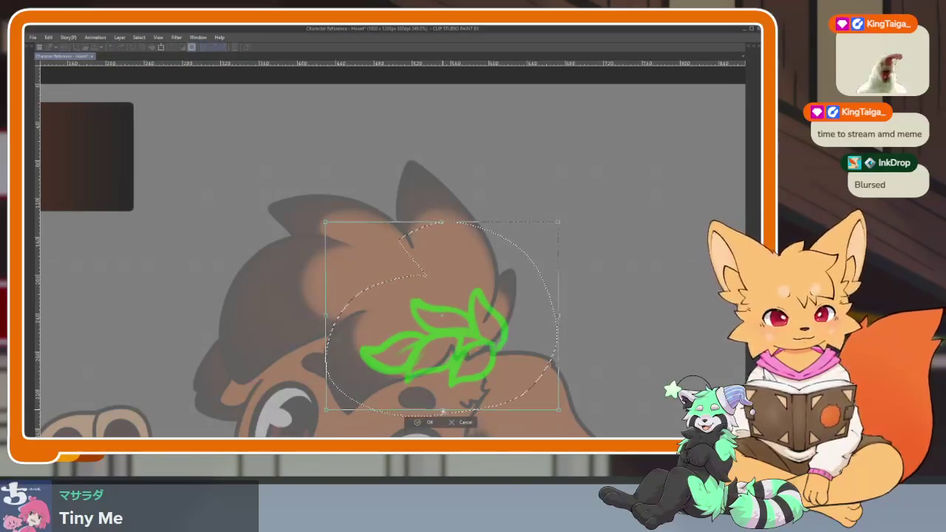
pyautogui.moveTo(569, 262); pyautogui.dragTo(570, 267)
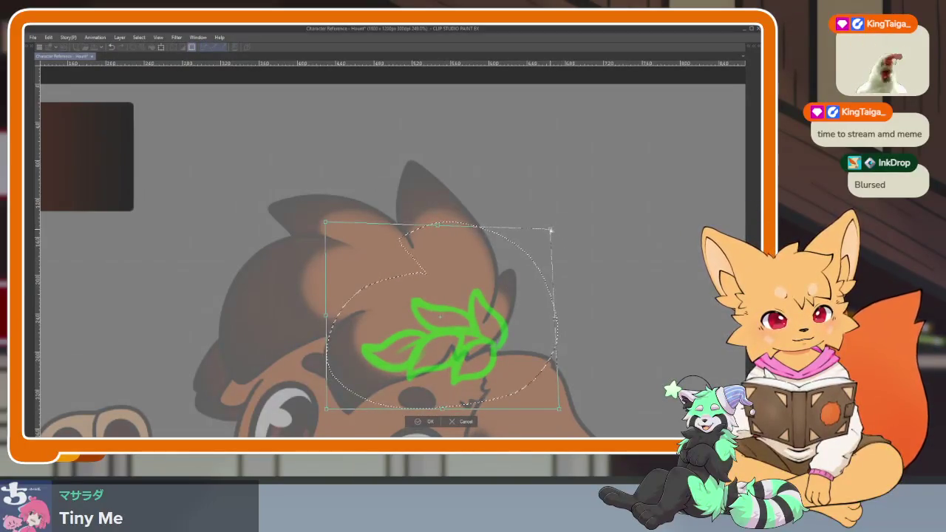
pyautogui.moveTo(508, 310); pyautogui.dragTo(492, 352)
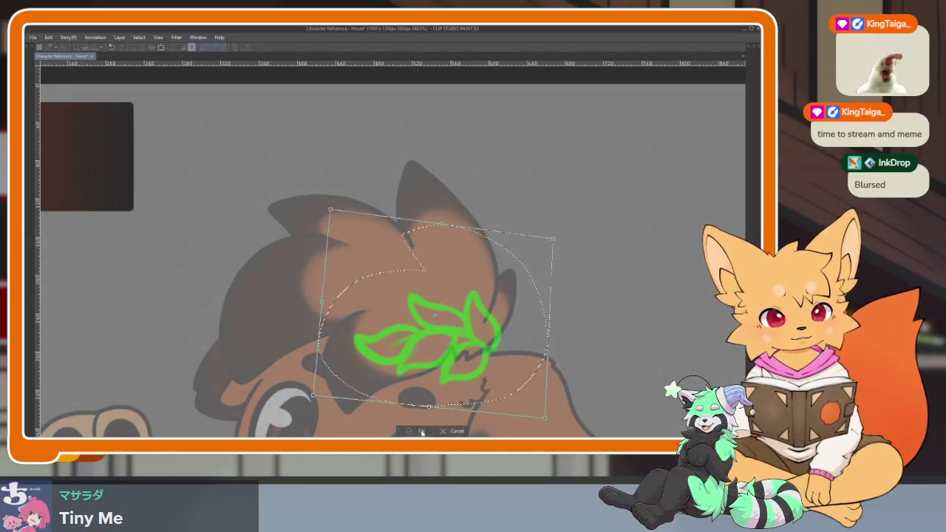
pyautogui.press('Return')
pyautogui.scroll(2, 484, 363)
pyautogui.hotkey('ctrl', 'd')
pyautogui.scroll(-3, 484, 365)
pyautogui.scroll(2, 491, 332)
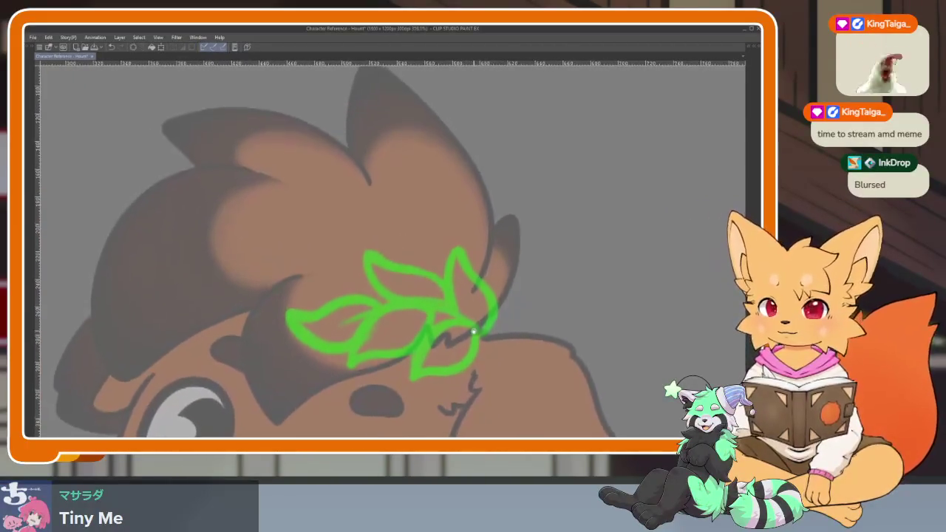
# Lasso the leaf sprig again and confirm its adjusted placement with a second transform.
pyautogui.press('Tab')
pyautogui.click(49, 104)
pyautogui.press('Tab')
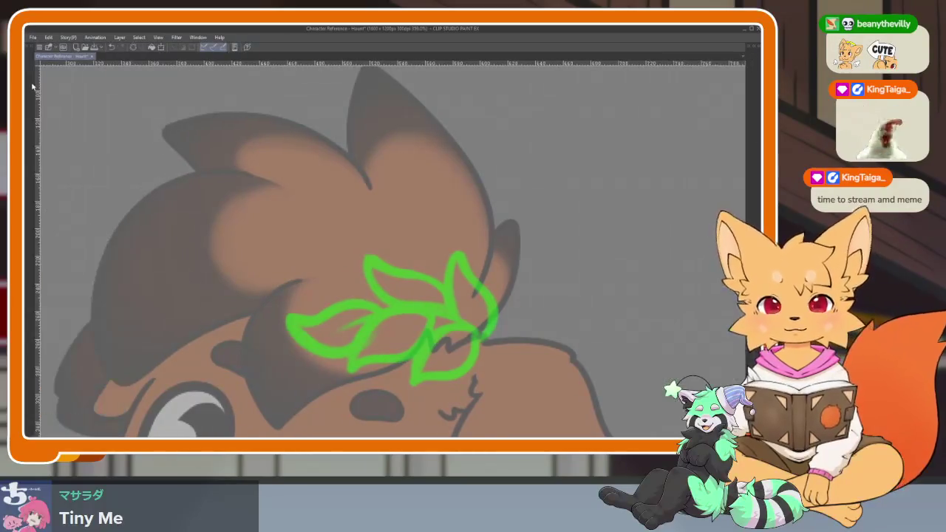
pyautogui.moveTo(294, 263)
pyautogui.mouseDown()
pyautogui.moveTo(450, 298)
pyautogui.moveTo(300, 251)
pyautogui.mouseUp()
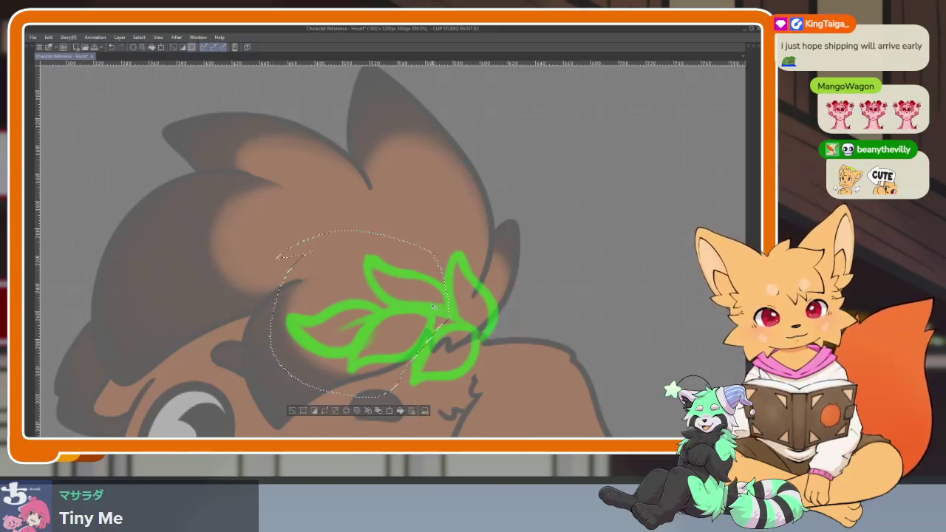
pyautogui.hotkey('ctrl', 't')
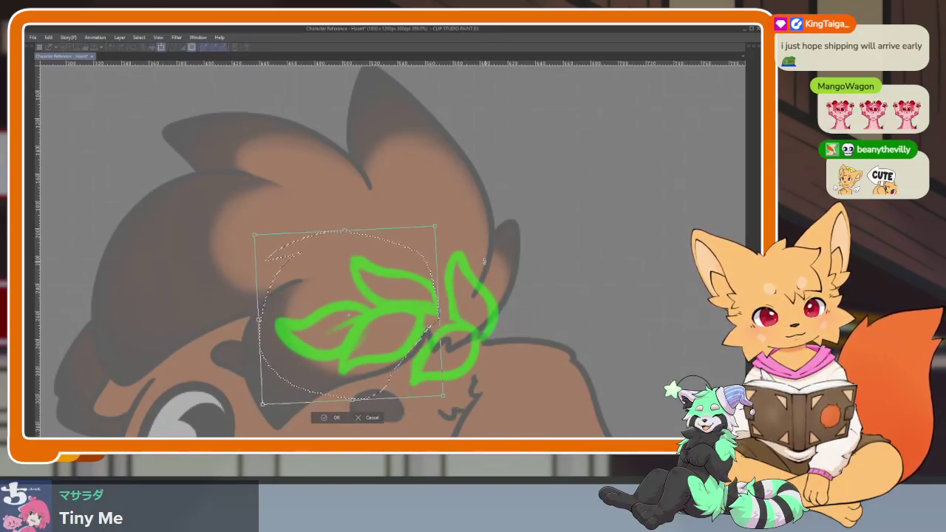
pyautogui.click(335, 421)
pyautogui.scroll(3, 437, 346)
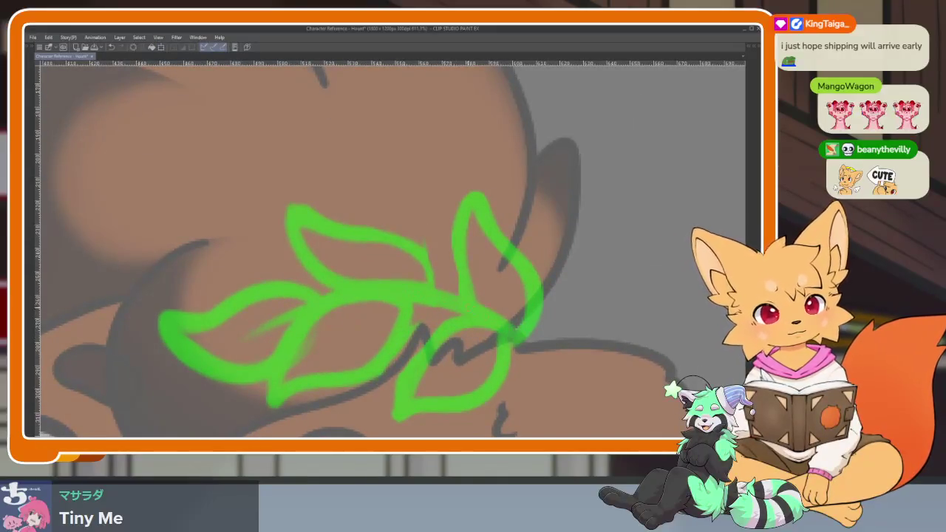
# Make Layer 27 the working layer and switch to the G-pen for inking.
pyautogui.scroll(-5, 539, 272)
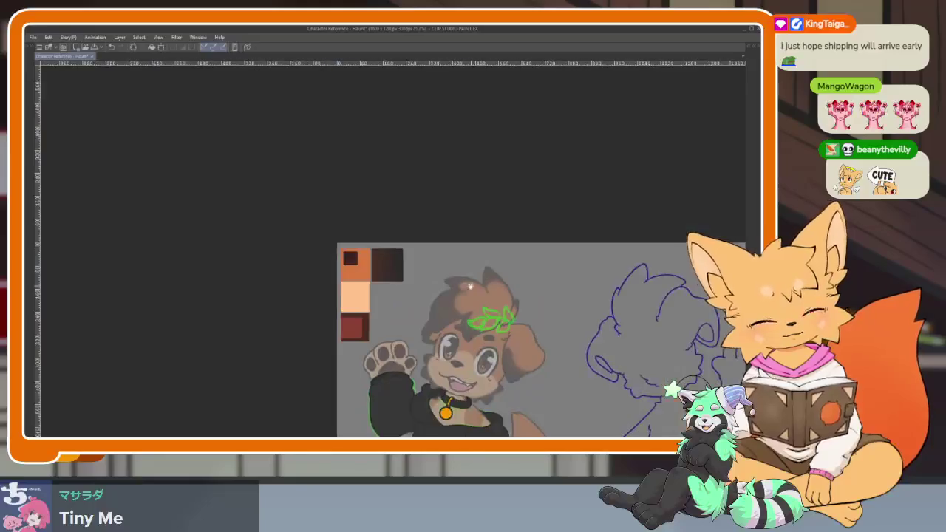
pyautogui.scroll(2, 539, 272)
pyautogui.scroll(-2, 539, 272)
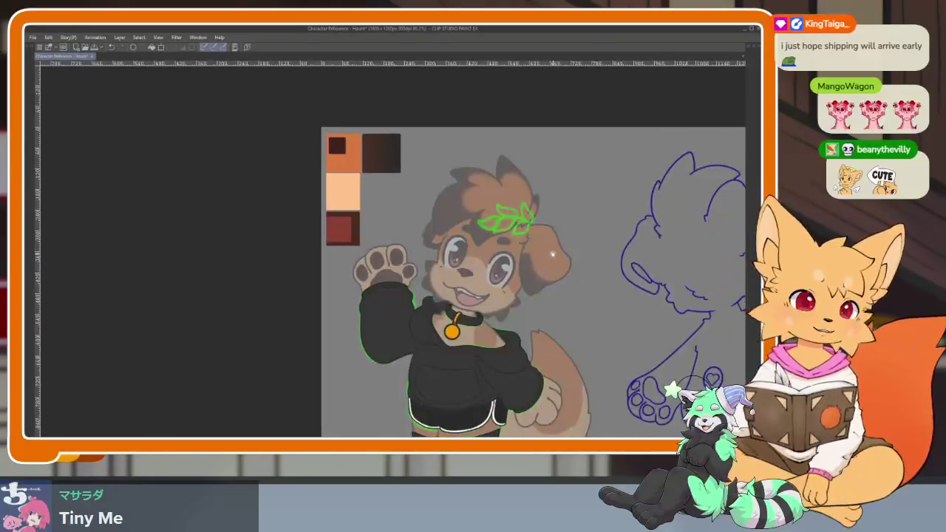
pyautogui.scroll(3, 538, 272)
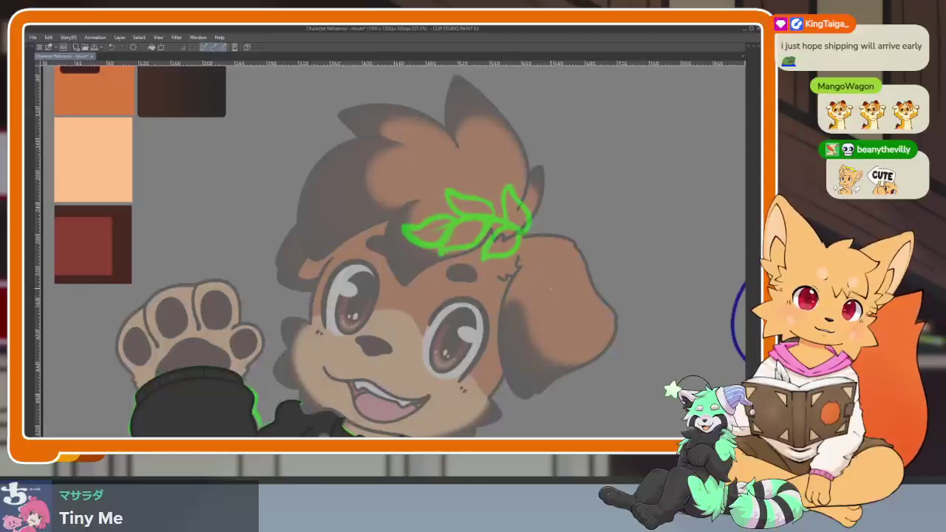
pyautogui.scroll(-2, 530, 268)
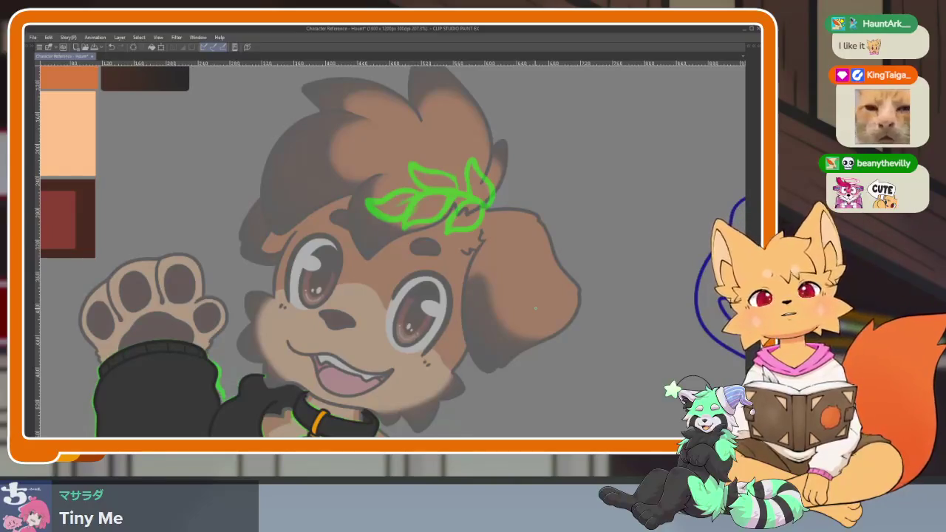
pyautogui.press('Tab')
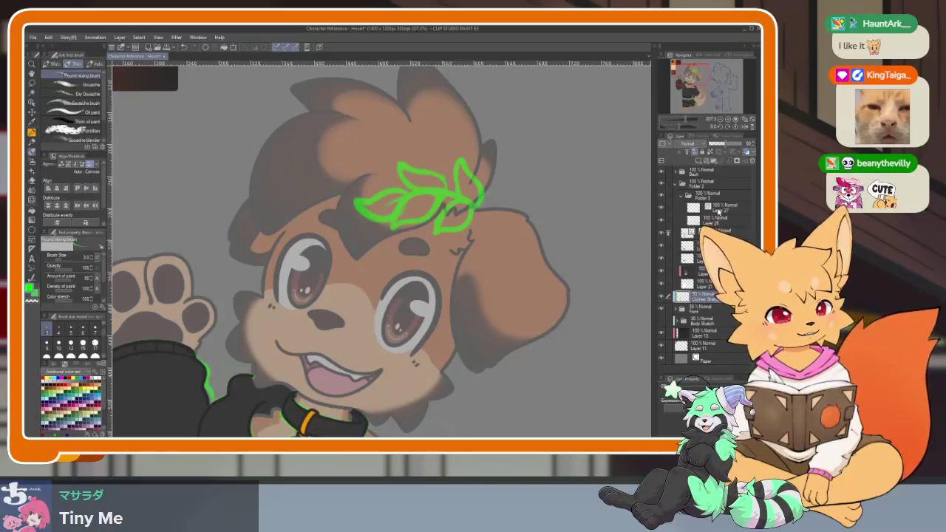
pyautogui.click(718, 210)
pyautogui.press('p')
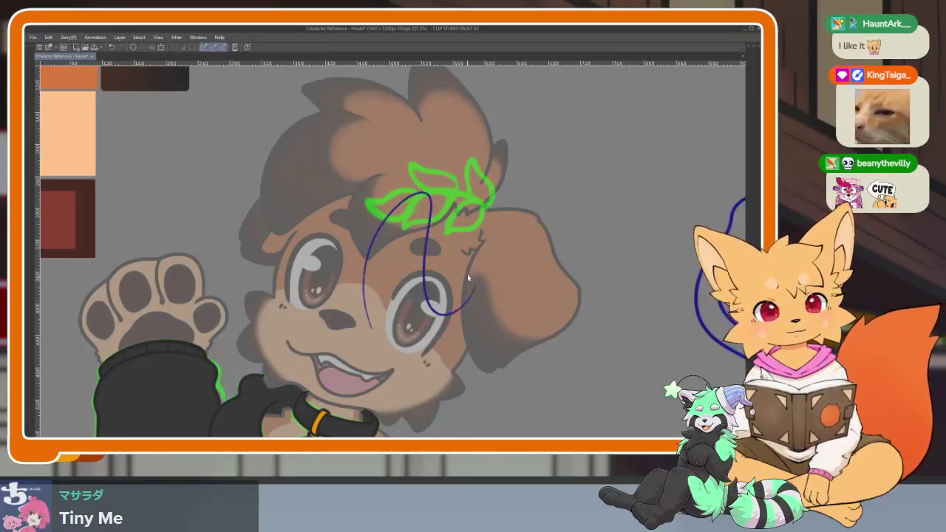
# Ink the blue outline of the lower-right leaf, undoing misplaced strokes.
pyautogui.press('Tab')
pyautogui.scroll(3, 503, 255)
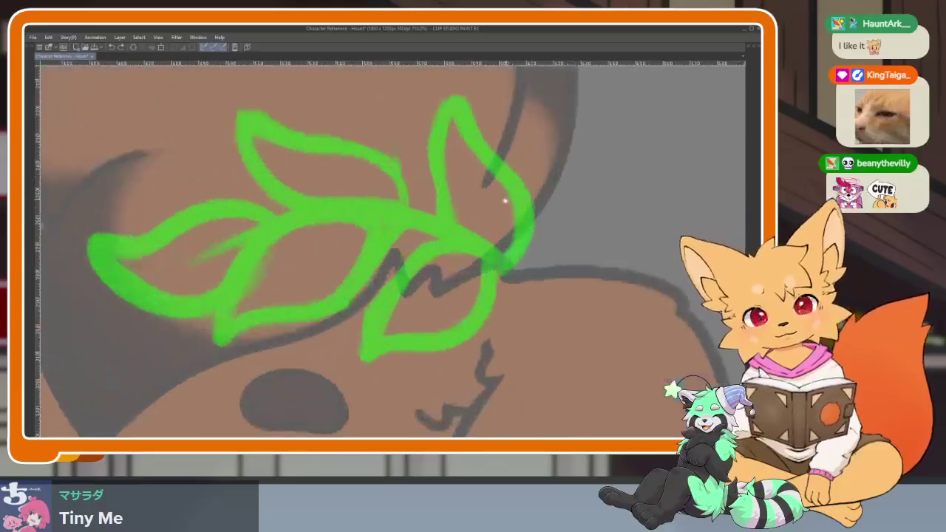
pyautogui.scroll(-1, 503, 256)
pyautogui.scroll(2, 502, 256)
pyautogui.scroll(1, 507, 258)
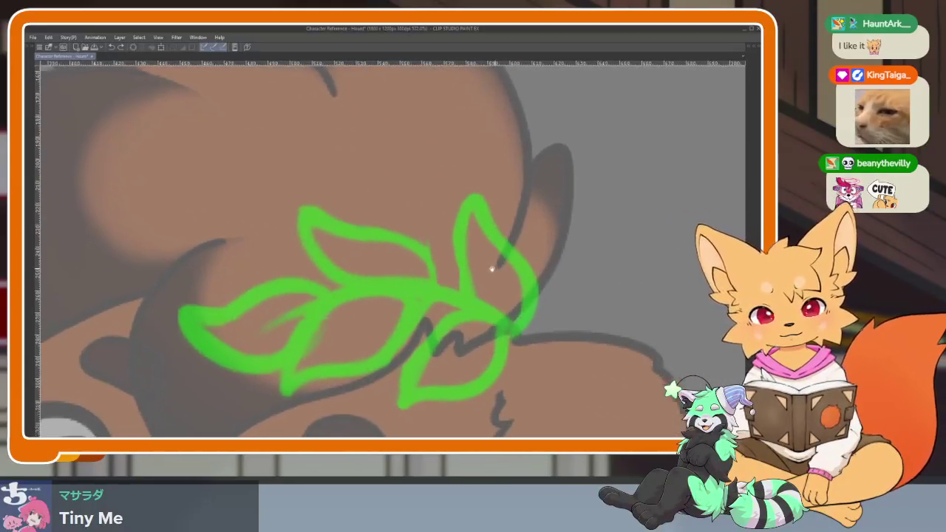
pyautogui.scroll(1, 465, 258)
pyautogui.scroll(1, 507, 148)
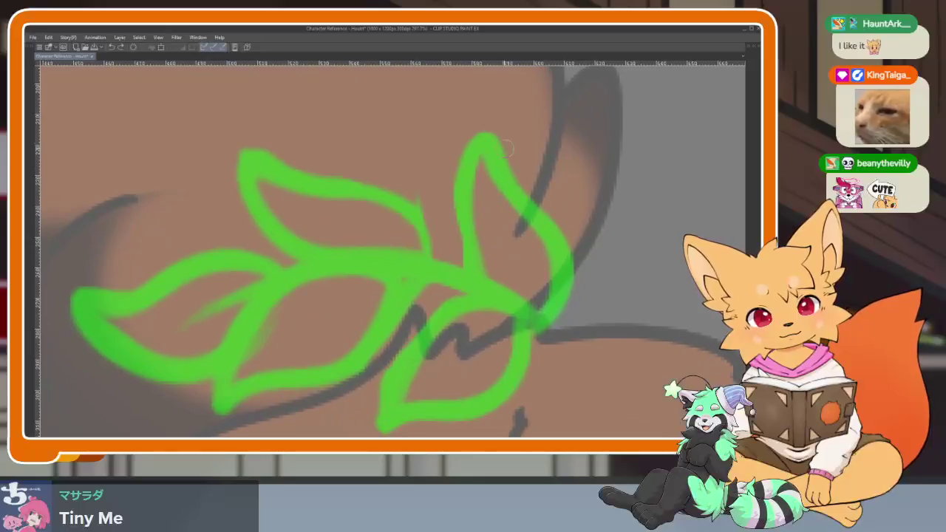
pyautogui.moveTo(488, 141); pyautogui.dragTo(550, 316)
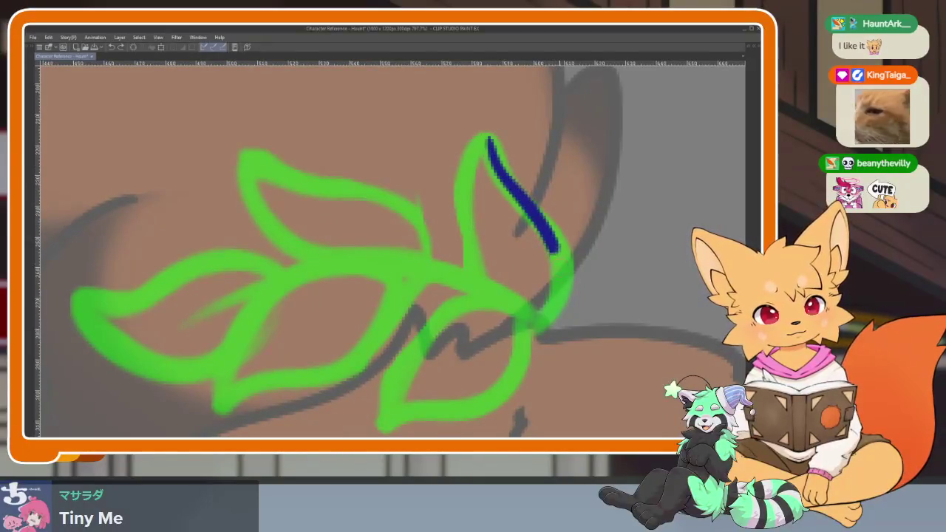
pyautogui.moveTo(506, 294)
pyautogui.mouseDown()
pyautogui.moveTo(484, 263)
pyautogui.moveTo(476, 221)
pyautogui.mouseUp()
pyautogui.hotkey('ctrl', 'z')
pyautogui.moveTo(526, 251); pyautogui.dragTo(524, 228)
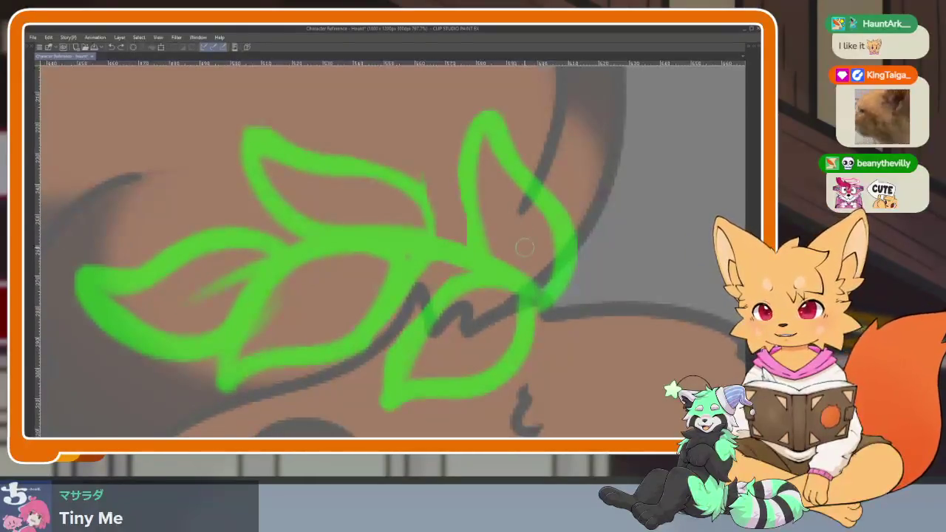
pyautogui.moveTo(501, 280)
pyautogui.mouseDown()
pyautogui.moveTo(401, 328)
pyautogui.moveTo(397, 393)
pyautogui.moveTo(473, 386)
pyautogui.moveTo(523, 323)
pyautogui.mouseUp()
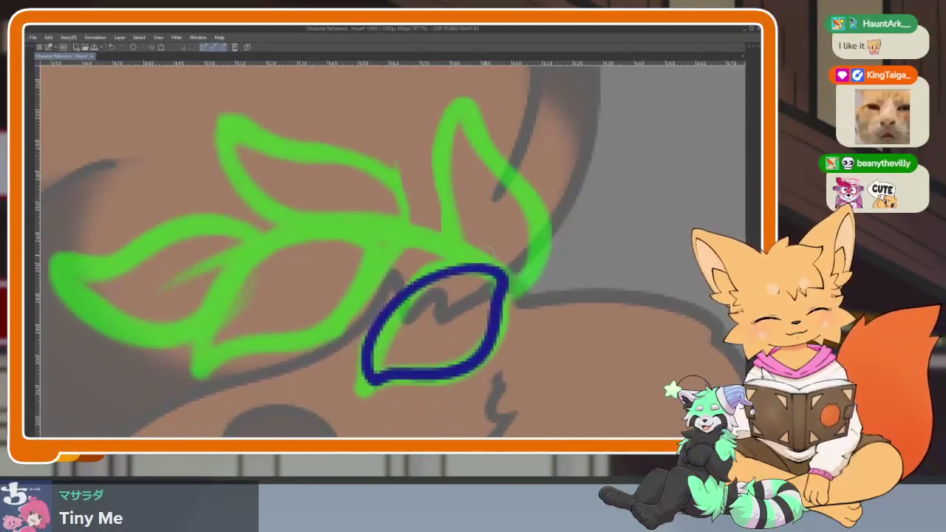
pyautogui.hotkey('ctrl', 'z')
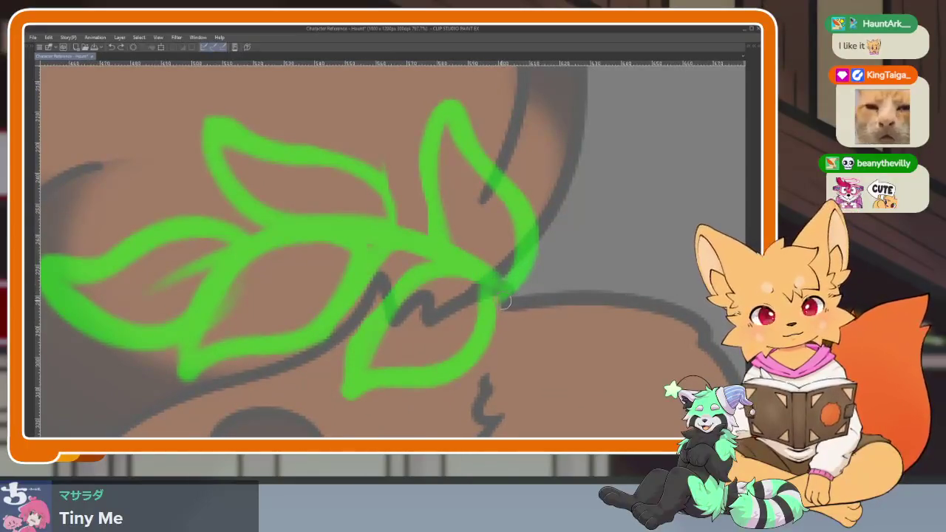
pyautogui.moveTo(497, 291)
pyautogui.mouseDown()
pyautogui.moveTo(428, 270)
pyautogui.moveTo(359, 334)
pyautogui.moveTo(345, 384)
pyautogui.mouseUp()
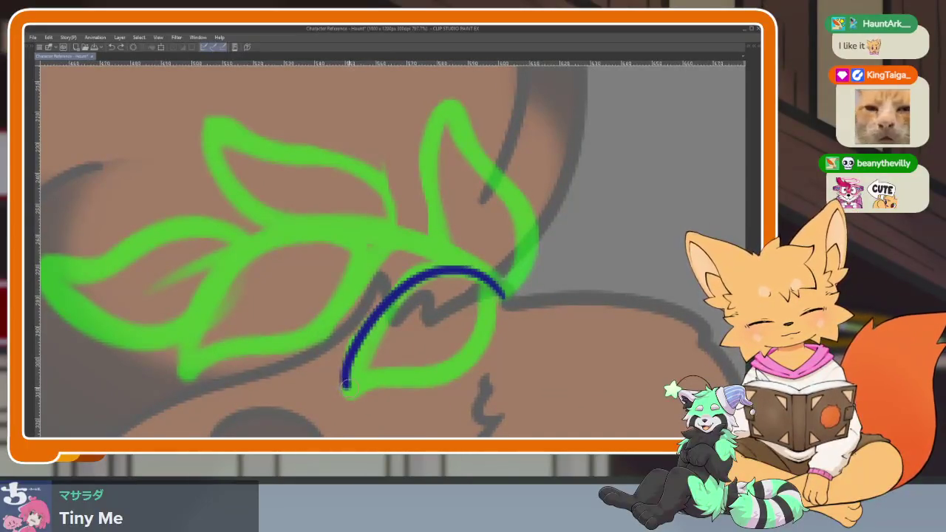
pyautogui.moveTo(410, 383)
pyautogui.mouseDown()
pyautogui.moveTo(473, 347)
pyautogui.moveTo(502, 298)
pyautogui.mouseUp()
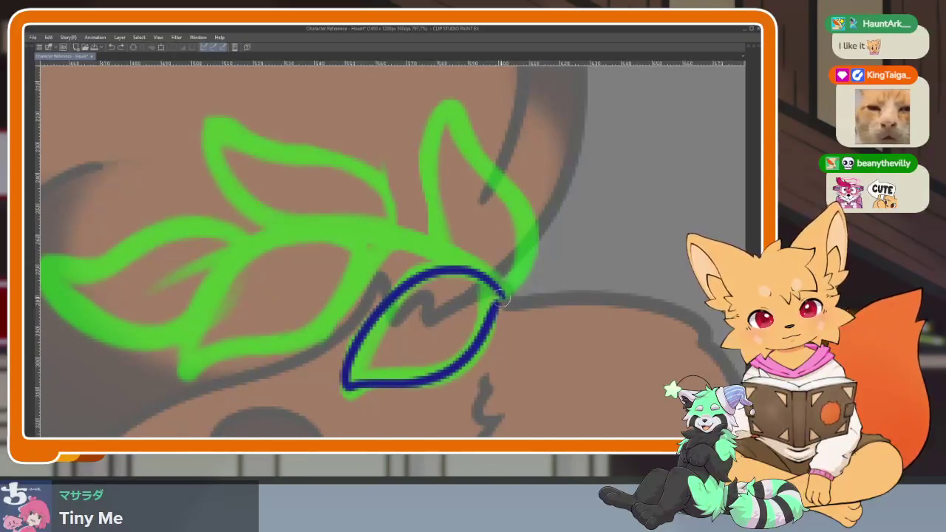
# Add a vein to the lower-right leaf and ink both edges of the upper-right leaf.
pyautogui.scroll(2, 537, 275)
pyautogui.scroll(2, 498, 271)
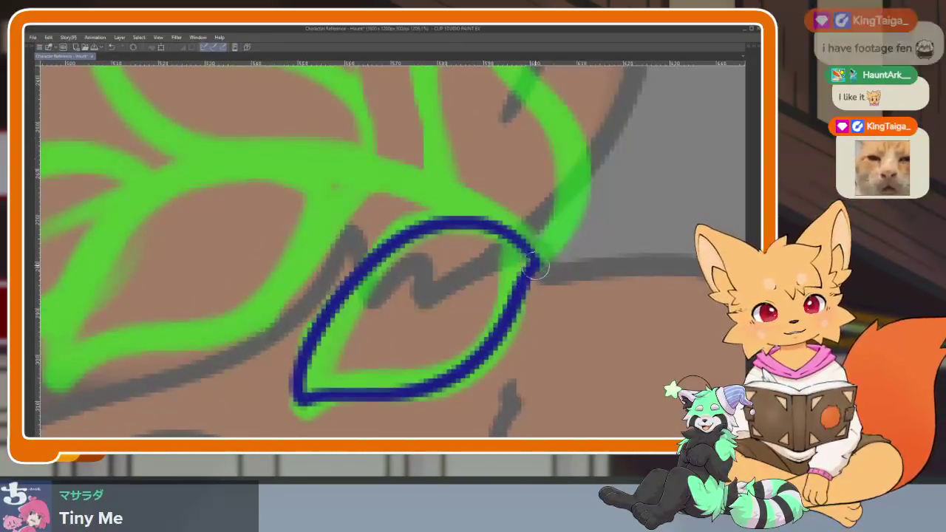
pyautogui.moveTo(525, 262); pyautogui.dragTo(392, 322)
pyautogui.hotkey('ctrl', 'z')
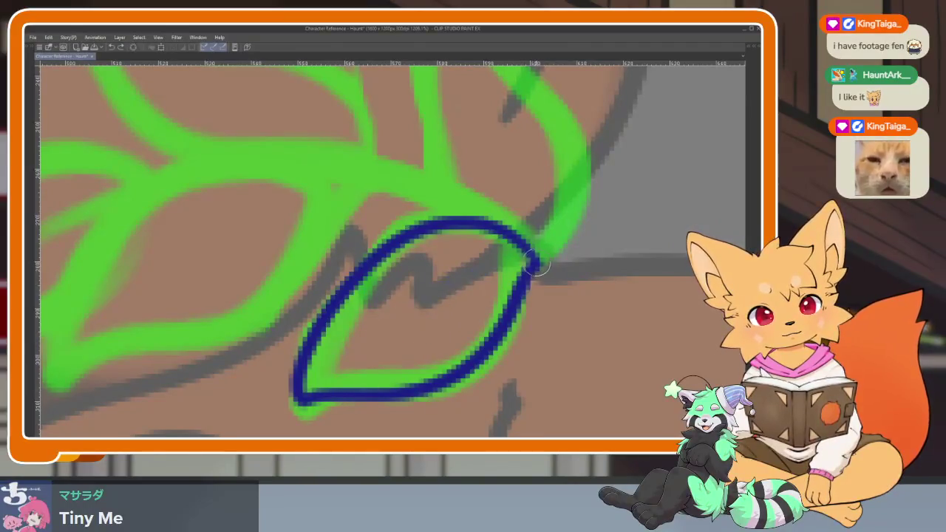
pyautogui.moveTo(533, 263)
pyautogui.mouseDown()
pyautogui.moveTo(442, 282)
pyautogui.moveTo(352, 333)
pyautogui.mouseUp()
pyautogui.hotkey('ctrl', 'z')
pyautogui.moveTo(533, 263)
pyautogui.mouseDown()
pyautogui.moveTo(484, 270)
pyautogui.moveTo(362, 342)
pyautogui.moveTo(545, 281)
pyautogui.moveTo(484, 371)
pyautogui.moveTo(492, 332)
pyautogui.moveTo(392, 228)
pyautogui.mouseUp()
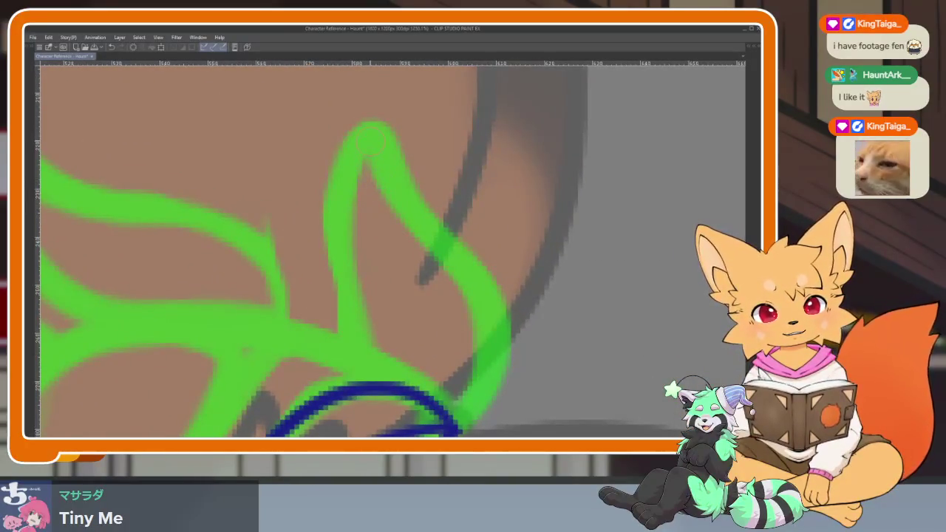
pyautogui.moveTo(373, 134)
pyautogui.mouseDown()
pyautogui.moveTo(331, 213)
pyautogui.moveTo(351, 333)
pyautogui.moveTo(399, 397)
pyautogui.moveTo(432, 406)
pyautogui.mouseUp()
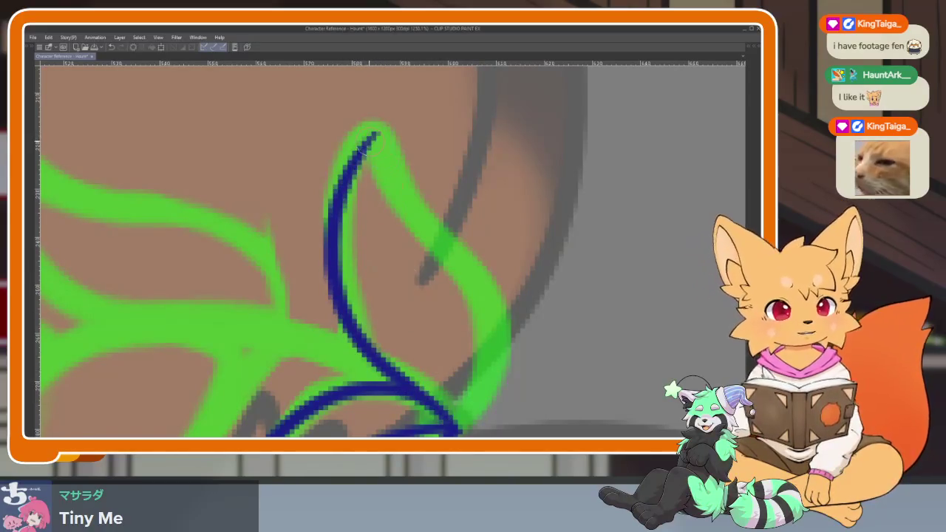
pyautogui.moveTo(373, 133)
pyautogui.mouseDown()
pyautogui.moveTo(491, 300)
pyautogui.moveTo(488, 402)
pyautogui.moveTo(459, 429)
pyautogui.moveTo(442, 411)
pyautogui.moveTo(421, 316)
pyautogui.moveTo(385, 233)
pyautogui.mouseUp()
# Ink the middle leaf's outline and central vein in blue.
pyautogui.scroll(-6, 382, 209)
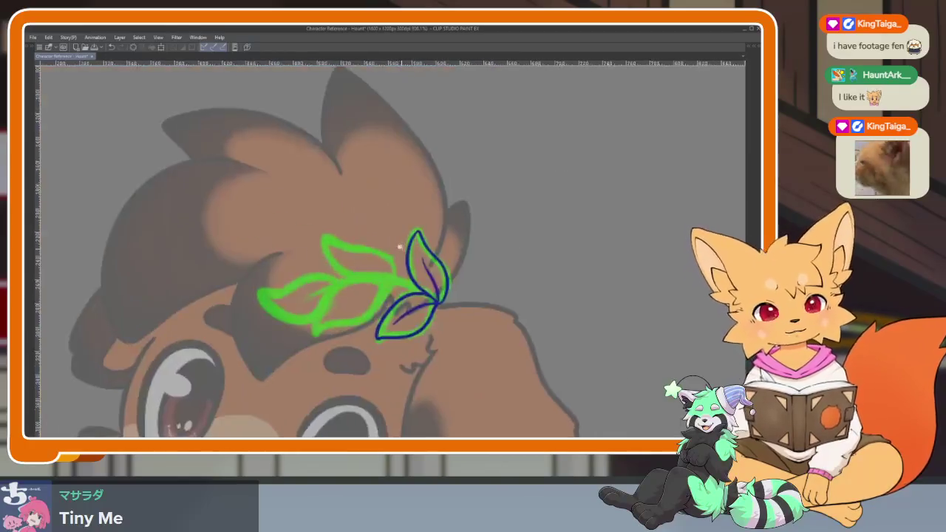
pyautogui.scroll(1, 481, 296)
pyautogui.scroll(2, 517, 296)
pyautogui.scroll(2, 566, 295)
pyautogui.scroll(-2, 566, 296)
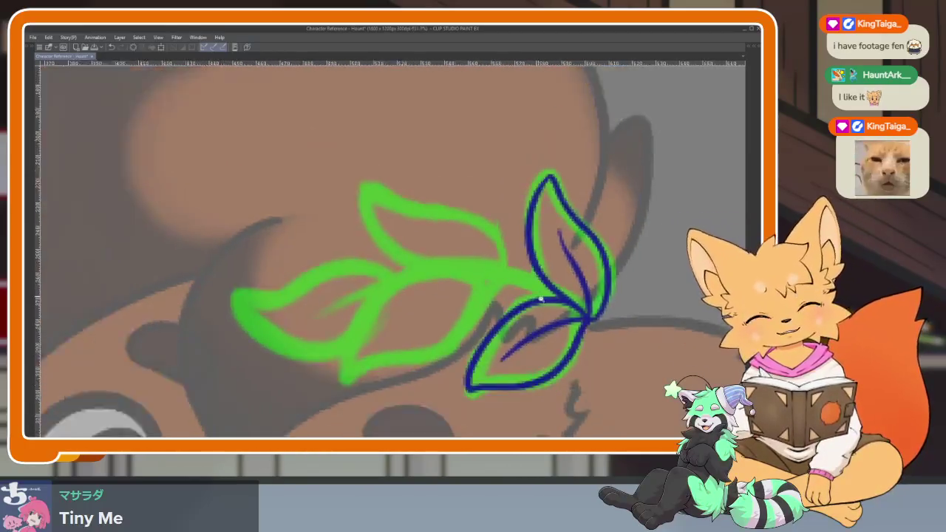
pyautogui.scroll(2, 547, 309)
pyautogui.scroll(1, 510, 324)
pyautogui.scroll(-2, 510, 324)
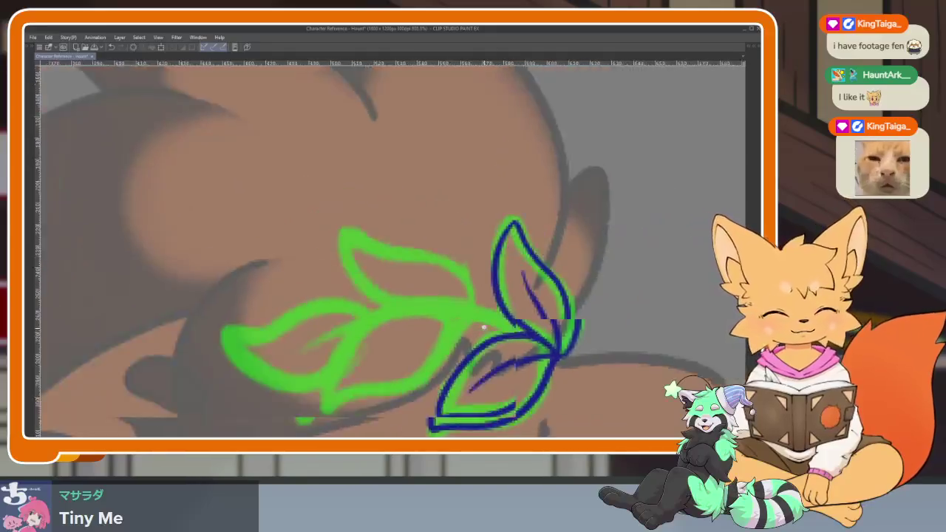
pyautogui.scroll(2, 490, 321)
pyautogui.scroll(1, 553, 300)
pyautogui.scroll(1, 534, 283)
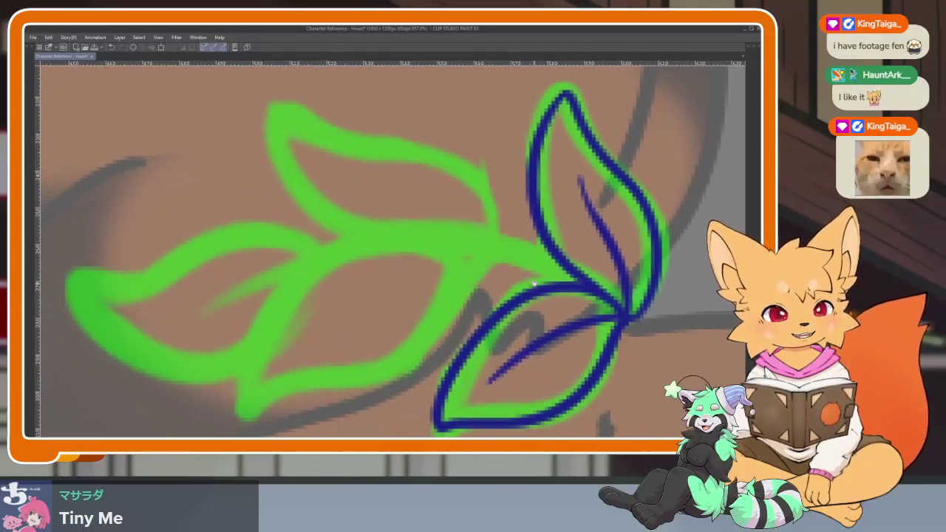
pyautogui.moveTo(250, 404)
pyautogui.mouseDown()
pyautogui.moveTo(269, 341)
pyautogui.moveTo(381, 237)
pyautogui.moveTo(459, 248)
pyautogui.moveTo(421, 329)
pyautogui.moveTo(336, 380)
pyautogui.moveTo(248, 405)
pyautogui.mouseUp()
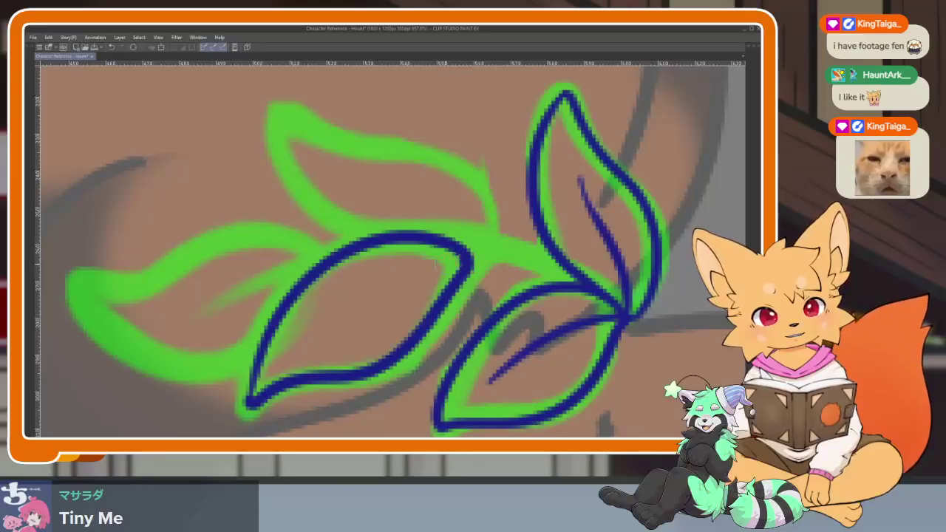
pyautogui.moveTo(462, 258); pyautogui.dragTo(321, 334)
pyautogui.hotkey('ctrl', 'z')
pyautogui.moveTo(460, 257)
pyautogui.mouseDown()
pyautogui.moveTo(405, 273)
pyautogui.moveTo(314, 333)
pyautogui.mouseUp()
# Ink the upper leaf's outline and midrib, redrawing each stroke once.
pyautogui.moveTo(487, 241); pyautogui.dragTo(445, 322)
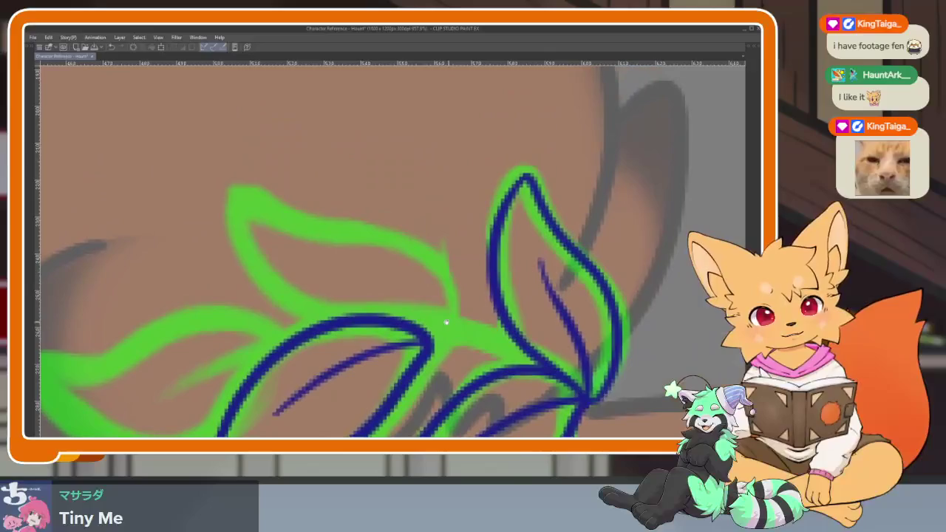
pyautogui.moveTo(237, 216)
pyautogui.mouseDown()
pyautogui.moveTo(274, 275)
pyautogui.moveTo(326, 319)
pyautogui.mouseUp()
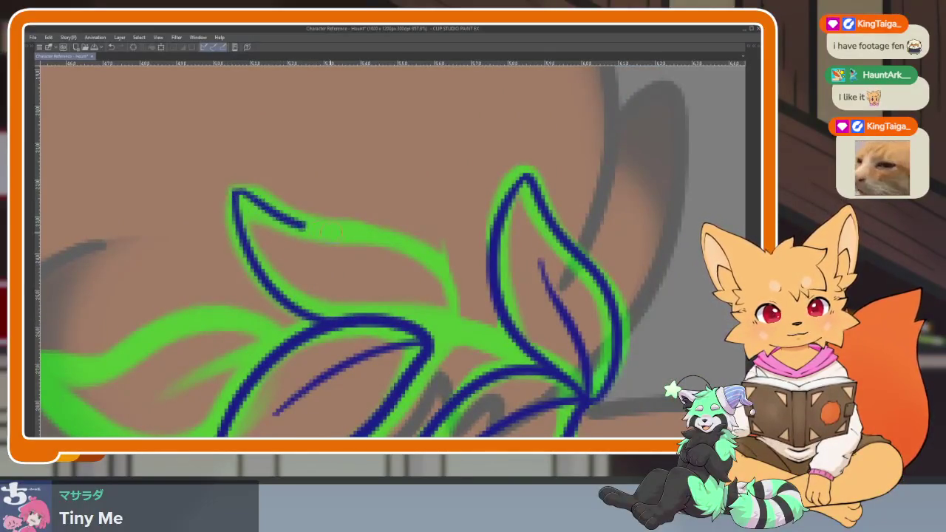
pyautogui.hotkey('ctrl', 'z')
pyautogui.moveTo(346, 323)
pyautogui.mouseDown()
pyautogui.moveTo(288, 299)
pyautogui.moveTo(238, 221)
pyautogui.moveTo(427, 255)
pyautogui.moveTo(460, 298)
pyautogui.moveTo(351, 318)
pyautogui.mouseUp()
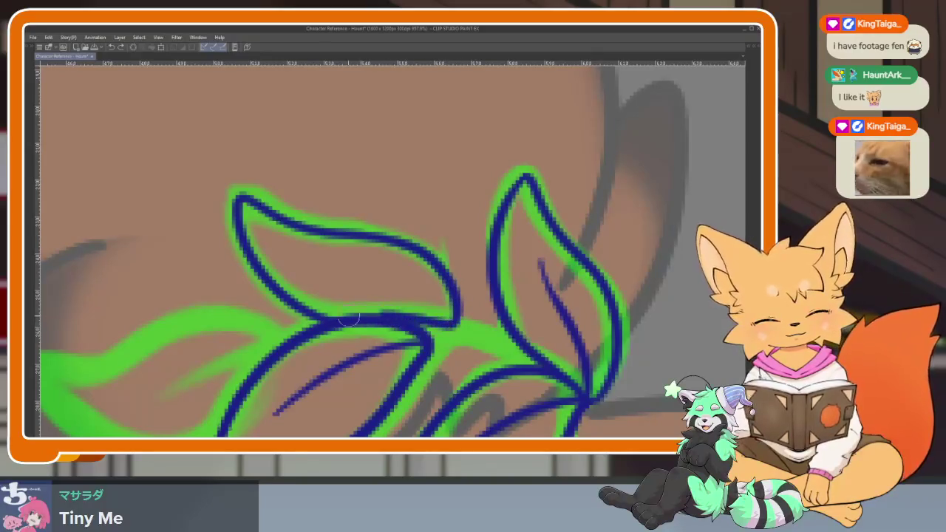
pyautogui.moveTo(440, 320); pyautogui.dragTo(328, 265)
pyautogui.hotkey('ctrl', 'z')
pyautogui.moveTo(428, 317)
pyautogui.mouseDown()
pyautogui.moveTo(390, 285)
pyautogui.moveTo(304, 255)
pyautogui.mouseUp()
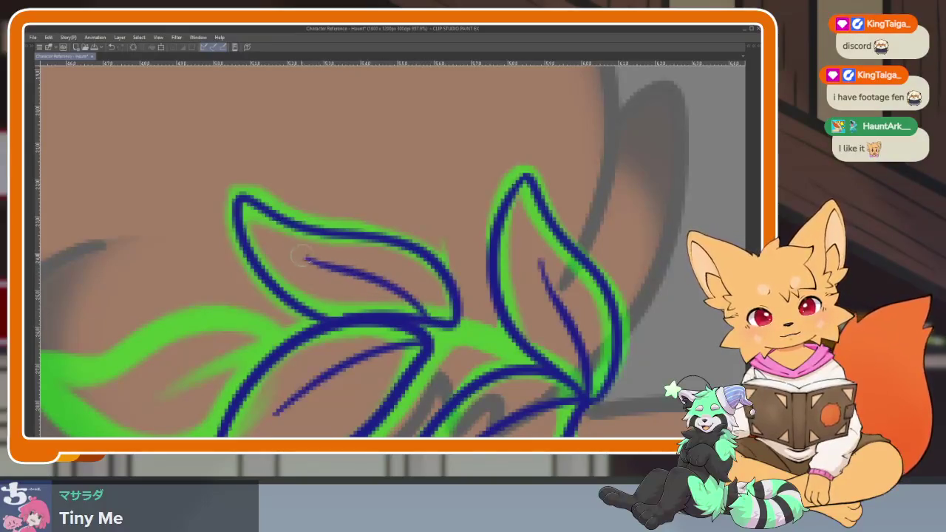
# Ink the stem joining the leaves and a vein in the lower-right leaf.
pyautogui.scroll(2, 536, 333)
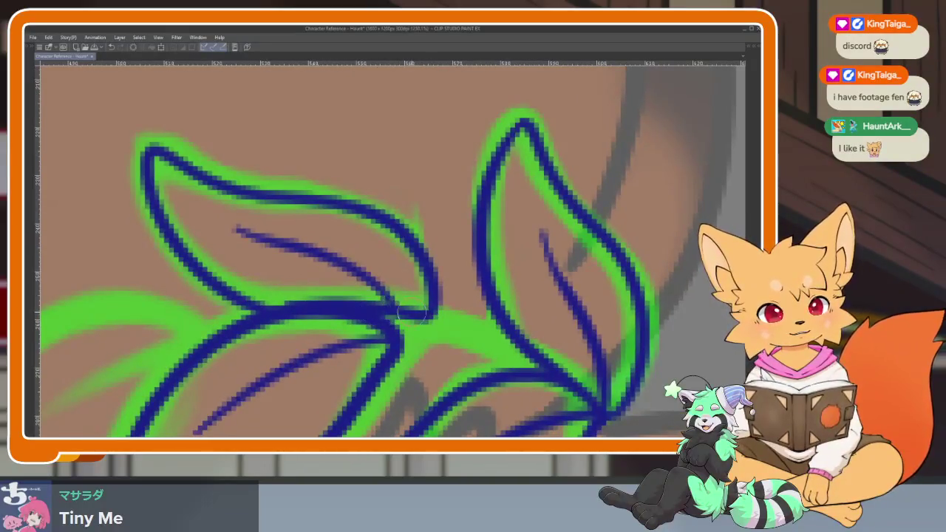
pyautogui.moveTo(399, 314)
pyautogui.mouseDown()
pyautogui.moveTo(495, 341)
pyautogui.moveTo(547, 370)
pyautogui.mouseUp()
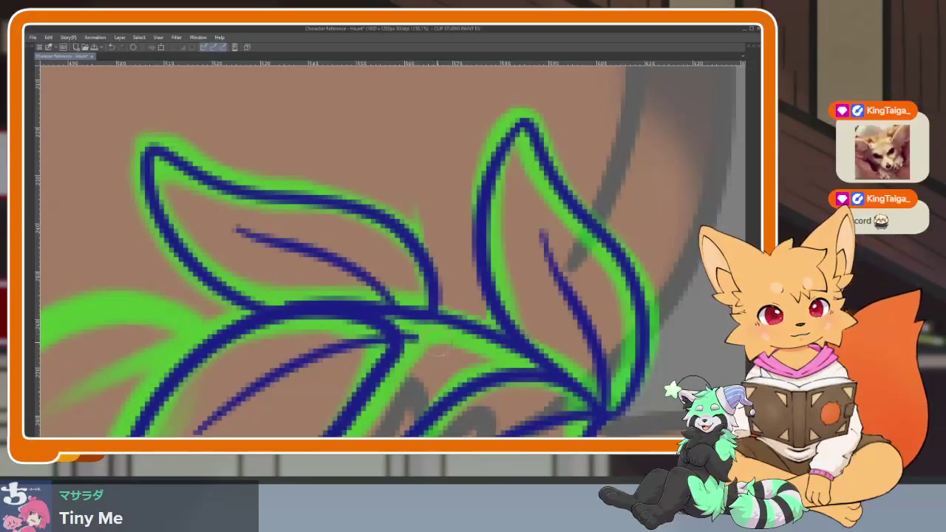
pyautogui.moveTo(391, 339); pyautogui.dragTo(517, 380)
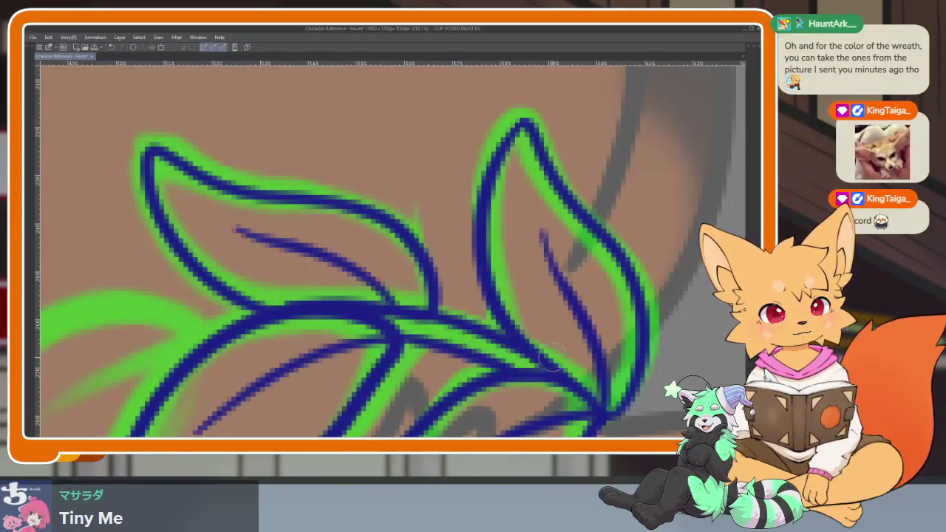
pyautogui.scroll(-5, 577, 287)
pyautogui.scroll(3, 454, 317)
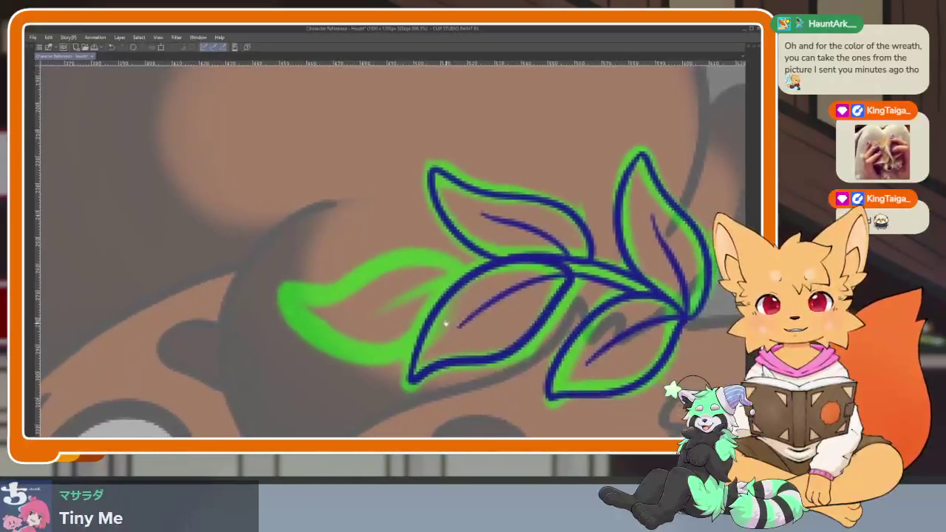
pyautogui.scroll(2, 459, 332)
# Ink the leftmost leaf's upper edge and midrib, redrawing the first outline stroke.
pyautogui.scroll(1, 487, 342)
pyautogui.moveTo(487, 342); pyautogui.dragTo(430, 365)
pyautogui.scroll(-2, 437, 373)
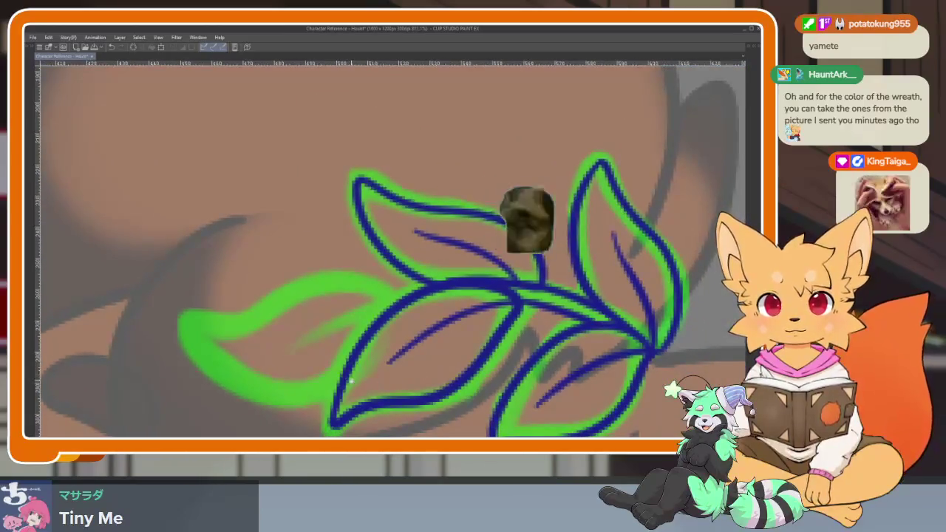
pyautogui.scroll(2, 351, 379)
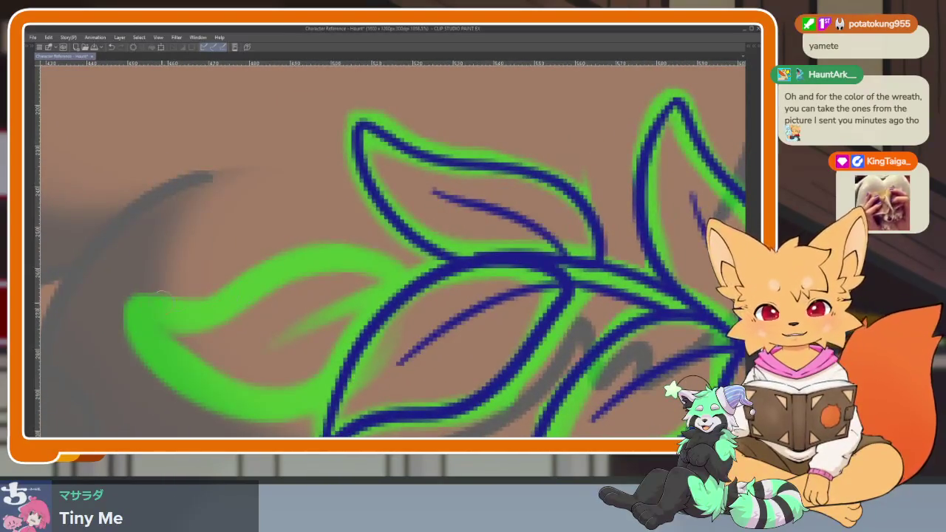
pyautogui.moveTo(138, 300)
pyautogui.mouseDown()
pyautogui.moveTo(226, 290)
pyautogui.moveTo(325, 246)
pyautogui.moveTo(403, 251)
pyautogui.moveTo(443, 280)
pyautogui.mouseUp()
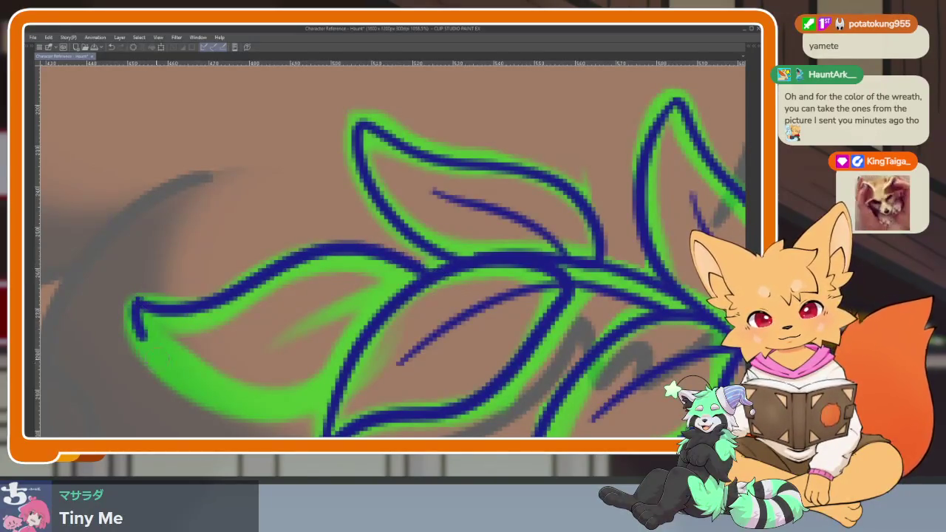
pyautogui.hotkey('ctrl', 'z')
pyautogui.moveTo(419, 269)
pyautogui.mouseDown()
pyautogui.moveTo(333, 253)
pyautogui.moveTo(149, 309)
pyautogui.moveTo(204, 390)
pyautogui.moveTo(314, 397)
pyautogui.mouseUp()
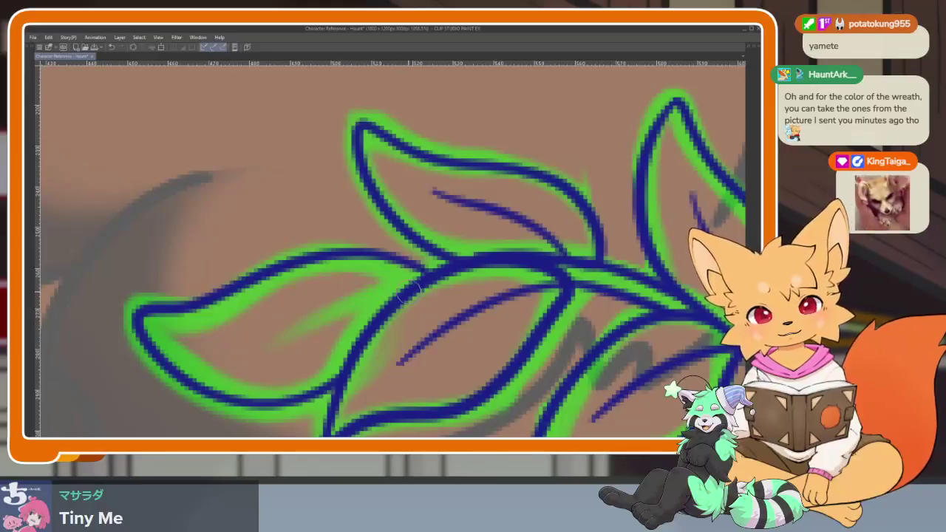
pyautogui.moveTo(405, 292); pyautogui.dragTo(213, 342)
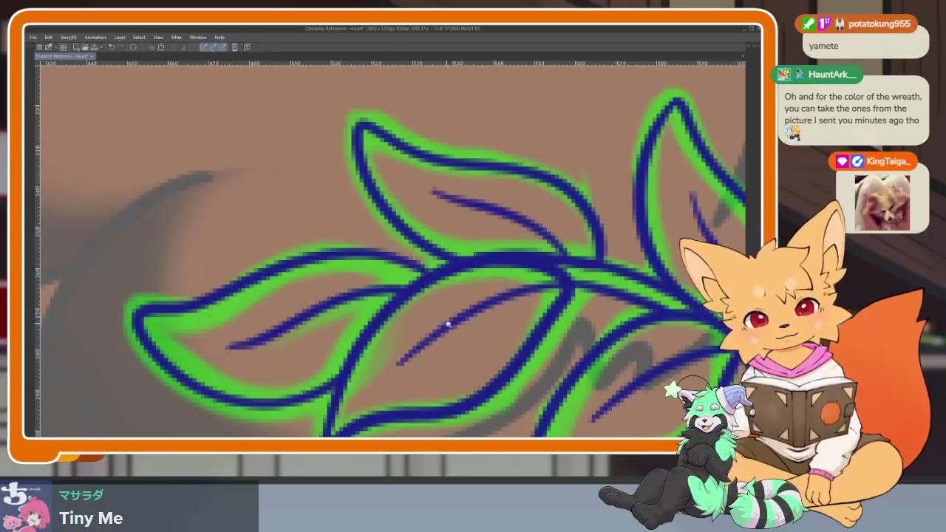
# Draw small branching veins inside the lower-right leaf, undoing one stray stroke.
pyautogui.scroll(-5, 448, 324)
pyautogui.scroll(-2, 472, 259)
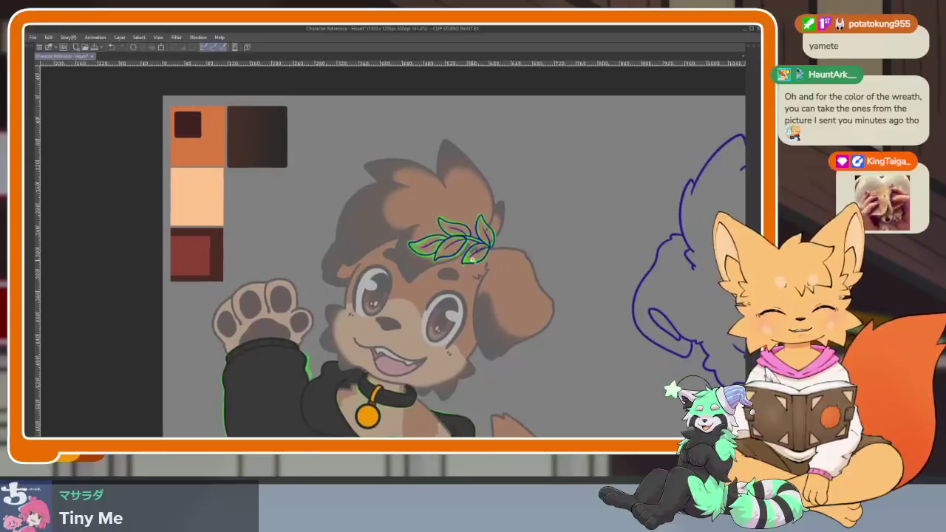
pyautogui.scroll(3, 473, 258)
pyautogui.scroll(2, 486, 296)
pyautogui.scroll(2, 492, 300)
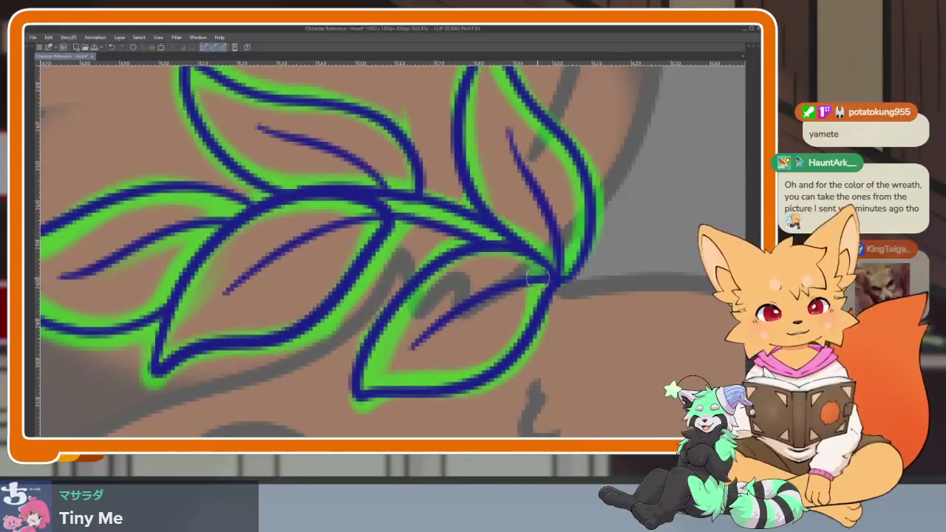
pyautogui.moveTo(519, 292); pyautogui.dragTo(487, 333)
pyautogui.moveTo(511, 279)
pyautogui.mouseDown()
pyautogui.moveTo(436, 311)
pyautogui.moveTo(443, 317)
pyautogui.moveTo(429, 360)
pyautogui.mouseUp()
pyautogui.moveTo(482, 332); pyautogui.dragTo(400, 391)
pyautogui.hotkey('ctrl', 'z')
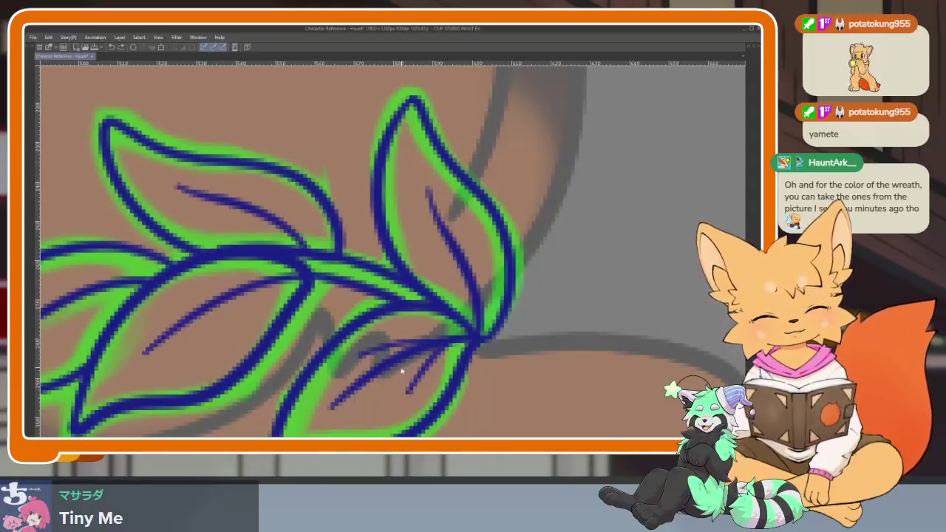
# Add branch veins to the upper leaf, the middle leaf and the left leaf.
pyautogui.moveTo(477, 304); pyautogui.dragTo(451, 348)
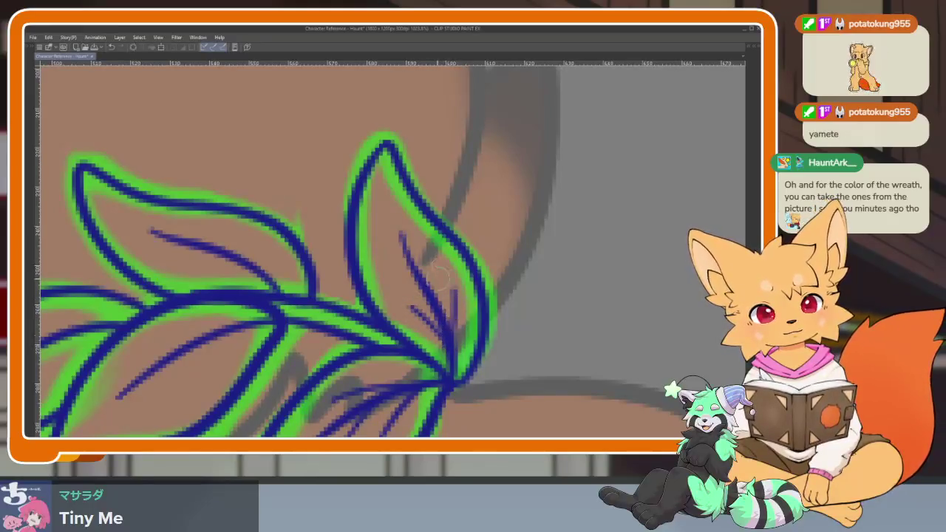
pyautogui.moveTo(418, 246); pyautogui.dragTo(474, 249)
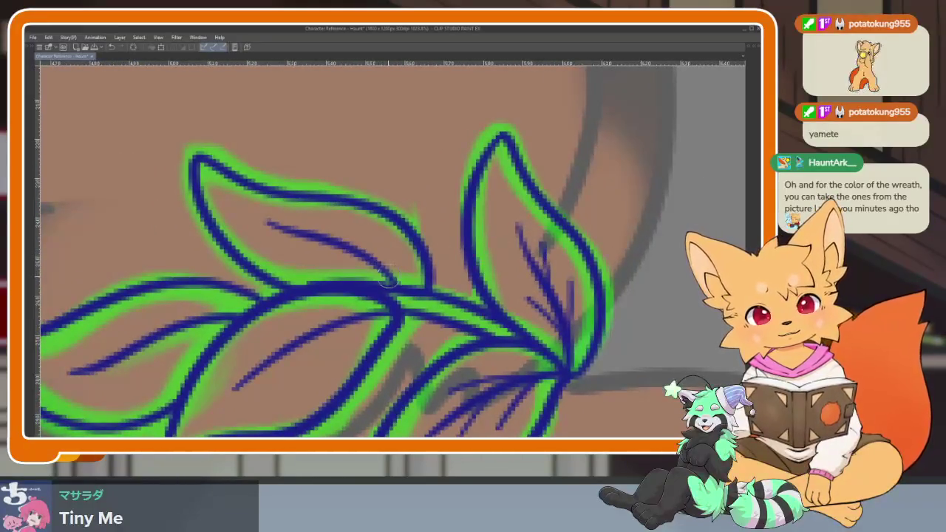
pyautogui.moveTo(322, 255); pyautogui.dragTo(280, 255)
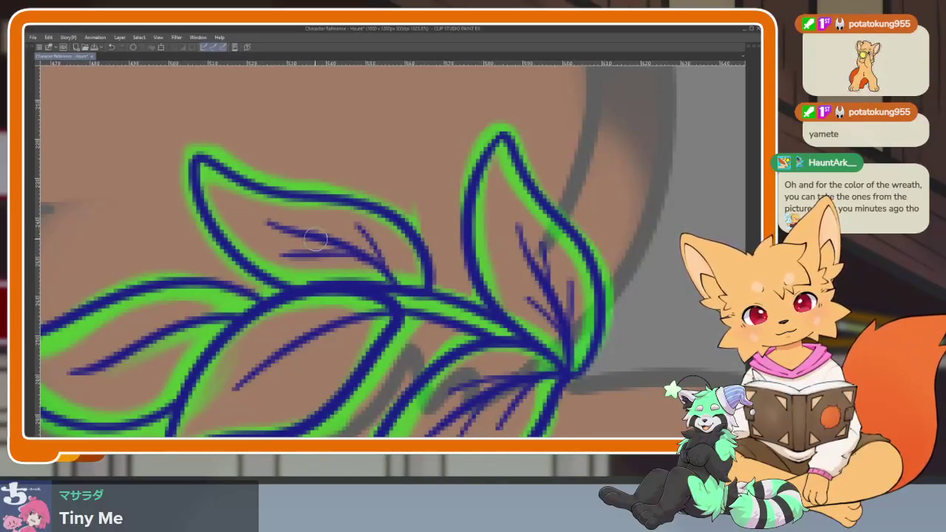
pyautogui.moveTo(352, 223); pyautogui.dragTo(434, 186)
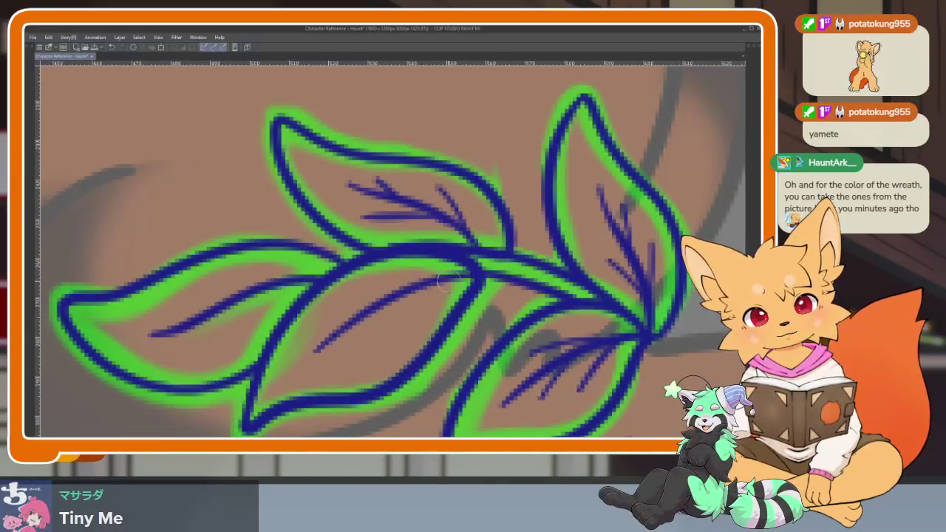
pyautogui.moveTo(443, 281); pyautogui.dragTo(399, 334)
pyautogui.moveTo(414, 278); pyautogui.dragTo(365, 283)
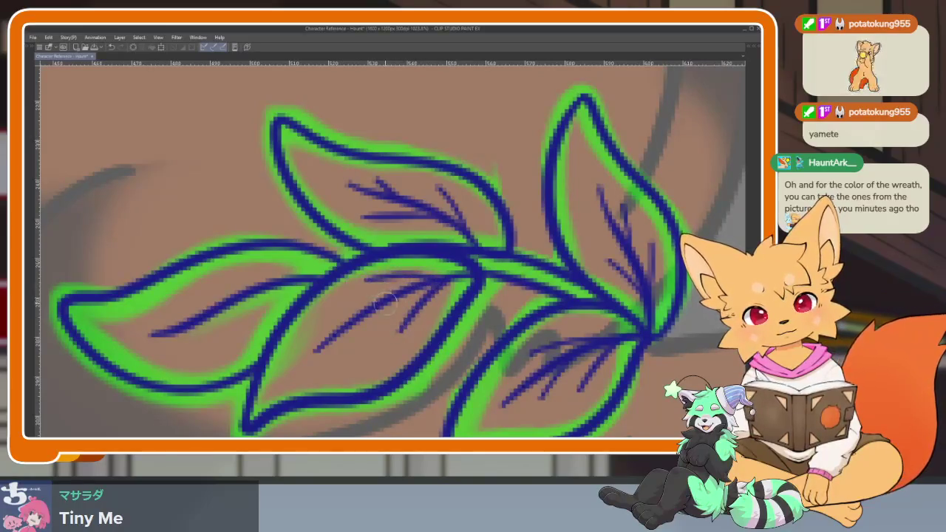
pyautogui.moveTo(348, 365); pyautogui.dragTo(455, 376)
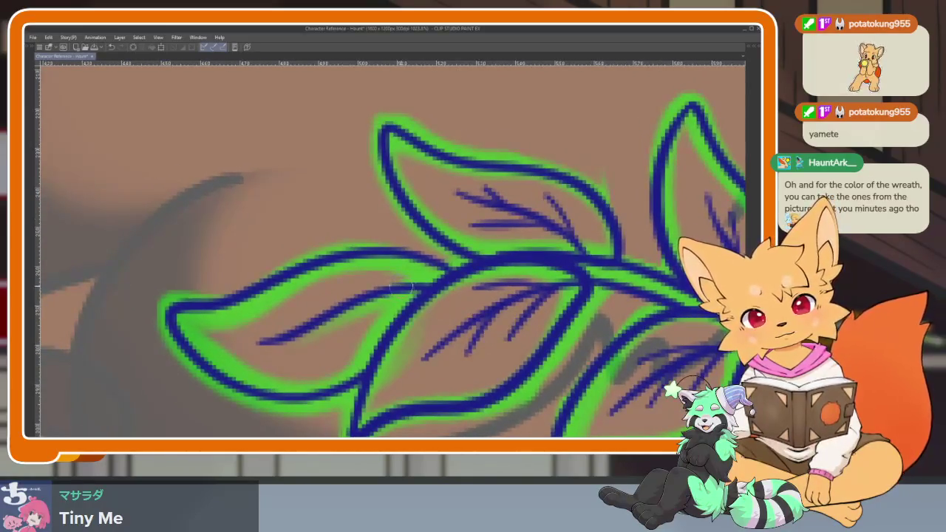
pyautogui.moveTo(406, 281)
pyautogui.mouseDown()
pyautogui.moveTo(338, 278)
pyautogui.moveTo(325, 353)
pyautogui.mouseUp()
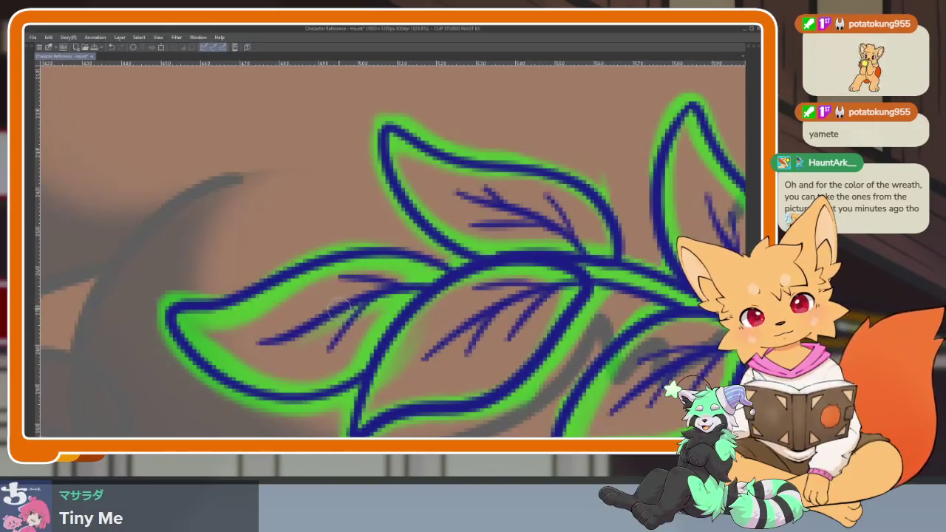
# Zoom out and back in on the veined leaf sprig, then restore the hidden palettes with Tab.
pyautogui.scroll(-5, 341, 303)
pyautogui.scroll(-3, 590, 305)
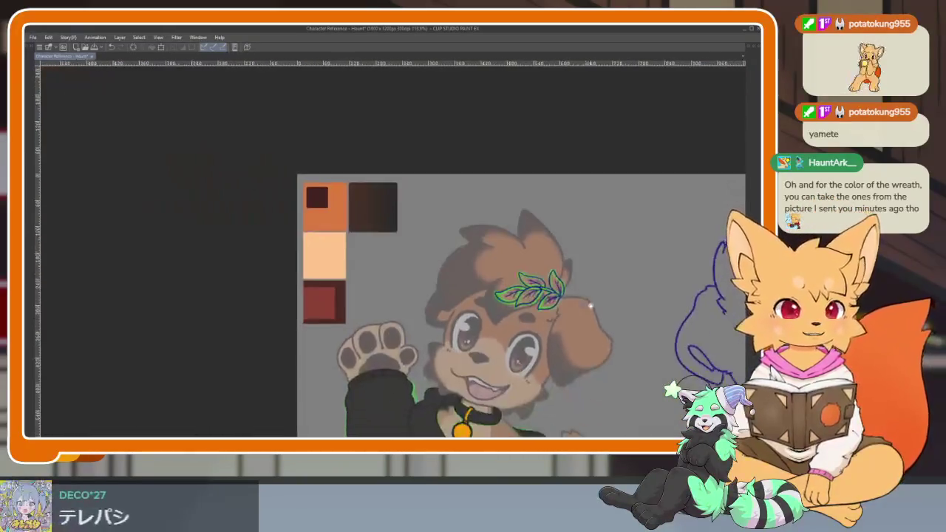
pyautogui.scroll(3, 584, 305)
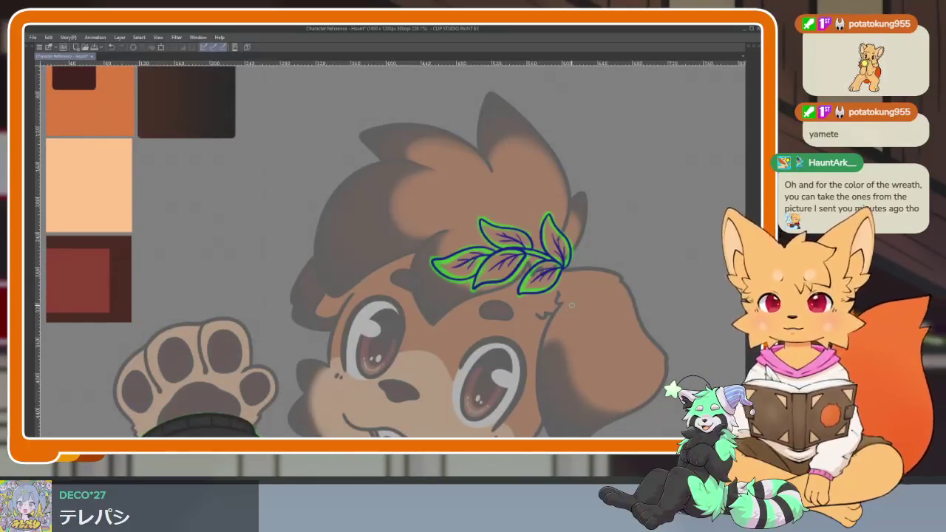
pyautogui.hscroll(1, 572, 304)
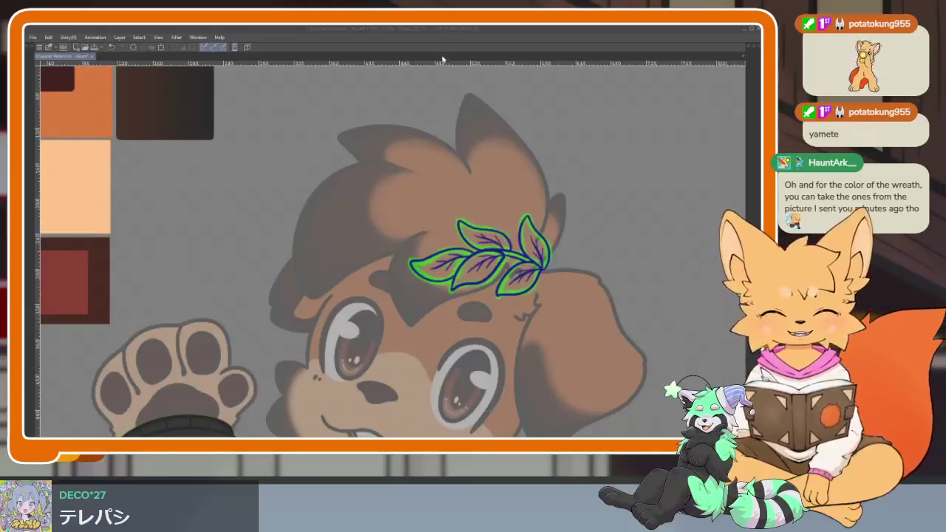
pyautogui.click(450, 31)
pyautogui.scroll(1, 354, 337)
pyautogui.scroll(2, 354, 337)
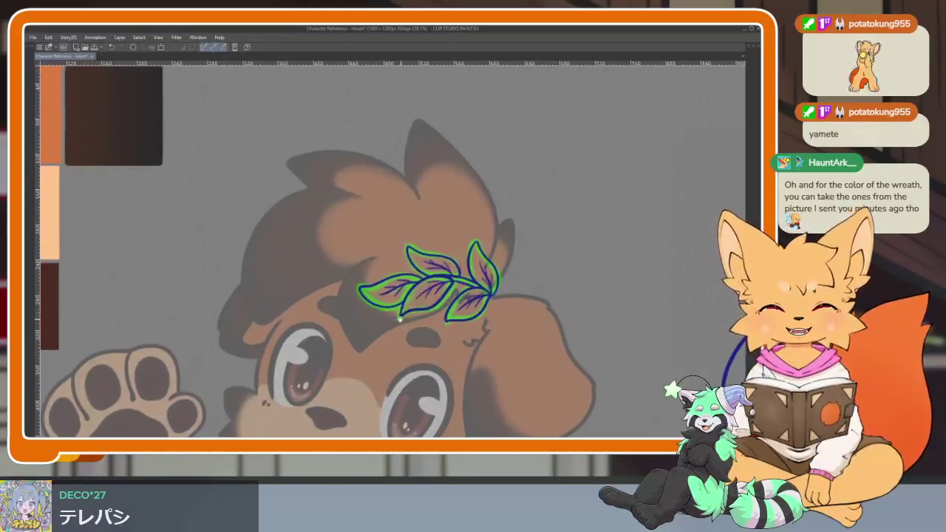
pyautogui.scroll(1, 354, 337)
pyautogui.scroll(-2, 354, 337)
pyautogui.scroll(1, 490, 334)
pyautogui.scroll(2, 455, 360)
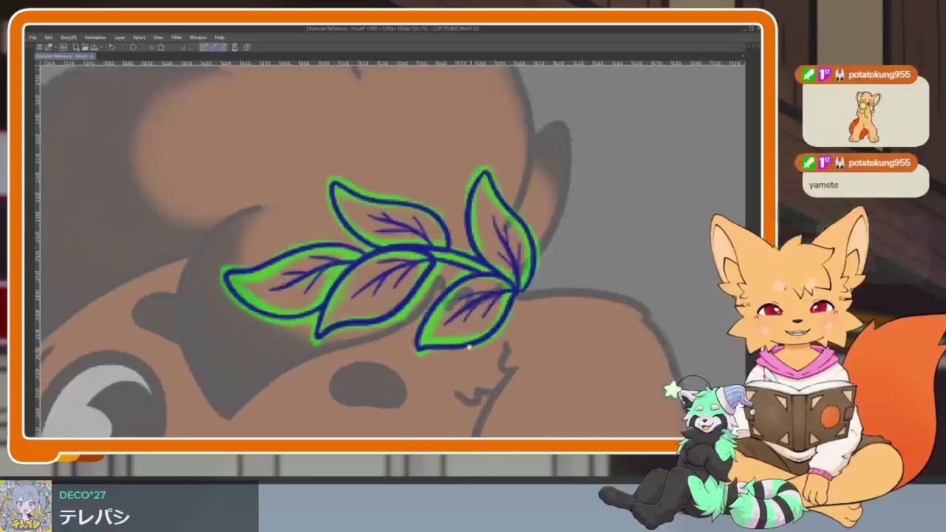
pyautogui.press('Tab')
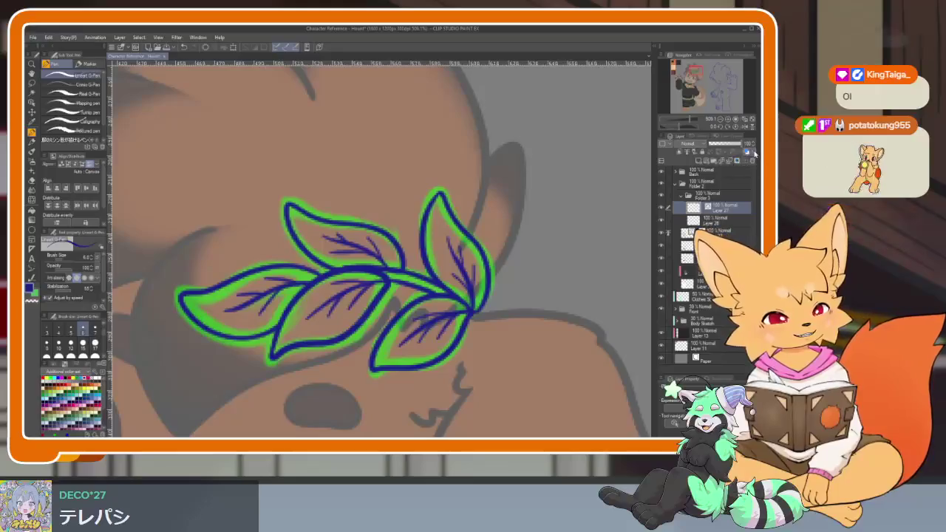
# Set the main drawing colour to black so the sprig linework turns black, and review it full-screen.
pyautogui.click(30, 287)
pyautogui.click(206, 240)
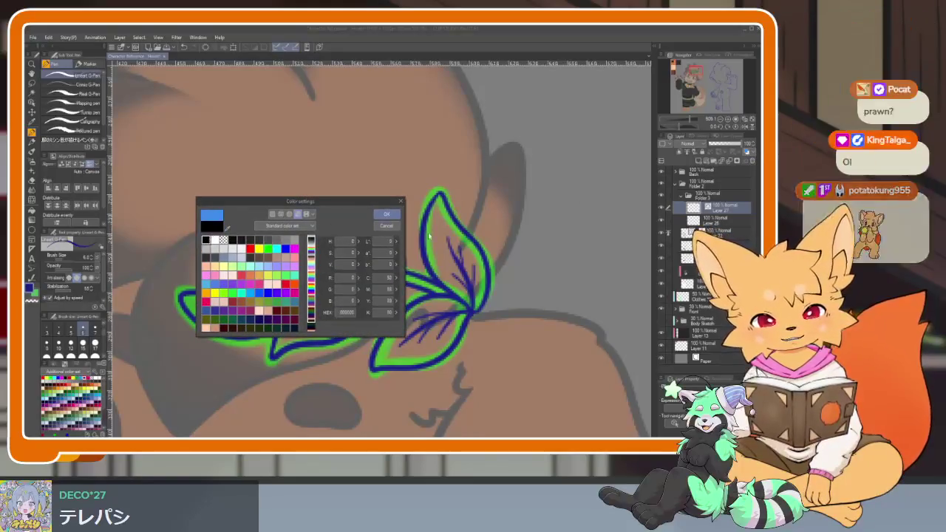
pyautogui.click(385, 213)
pyautogui.press('Tab')
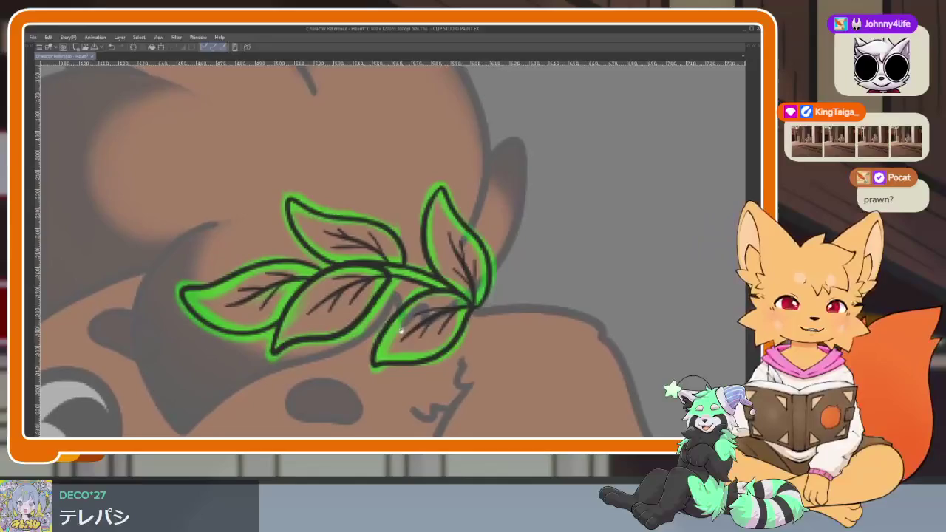
pyautogui.hscroll(1, 510, 277)
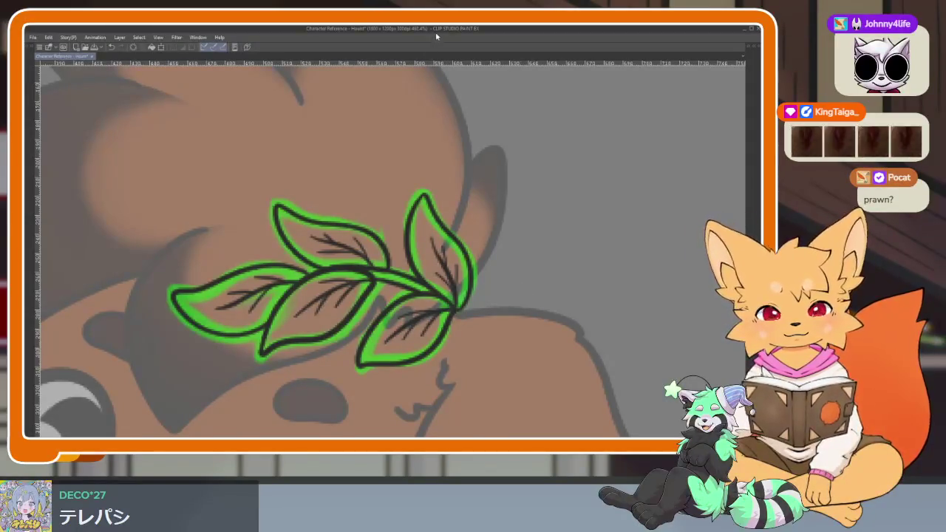
pyautogui.press('Tab')
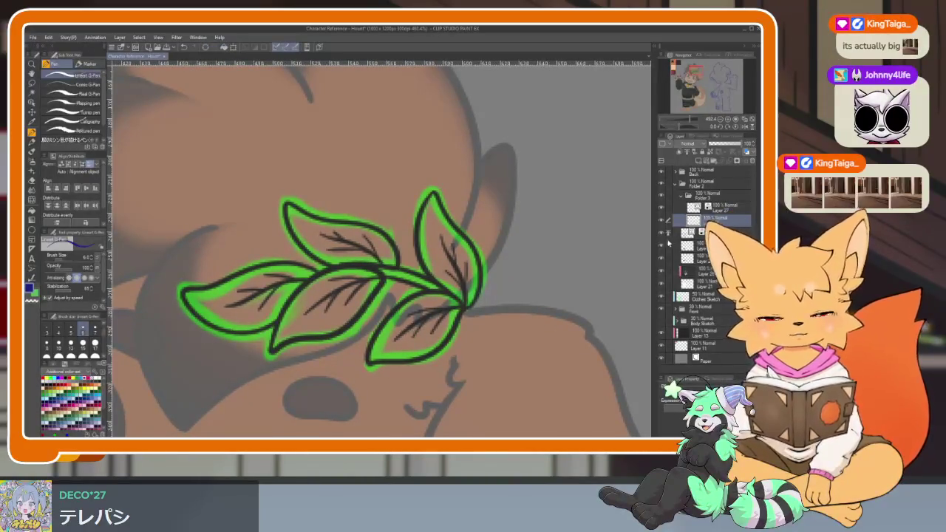
# Bring the golden leaf reference picture from another window onto the canvas.
pyautogui.moveTo(397, 348); pyautogui.dragTo(412, 357)
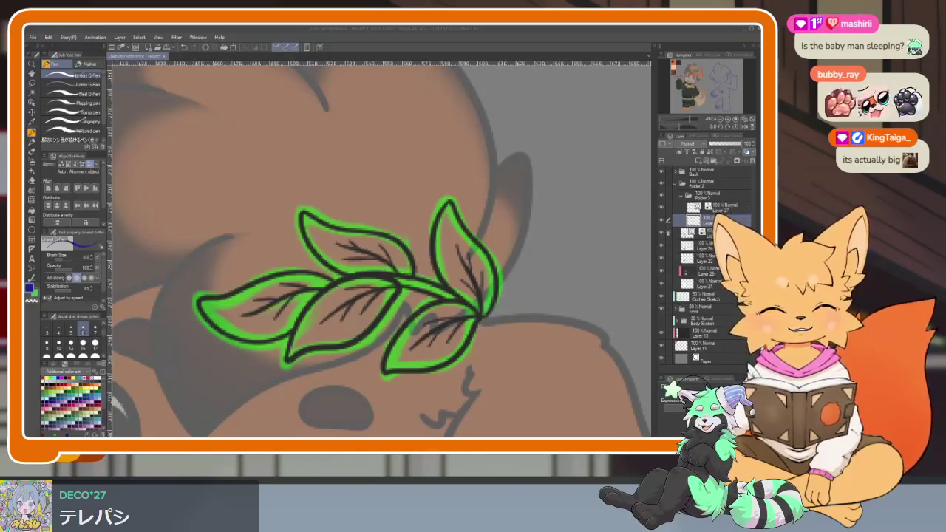
pyautogui.hotkey('alt', 'Tab')
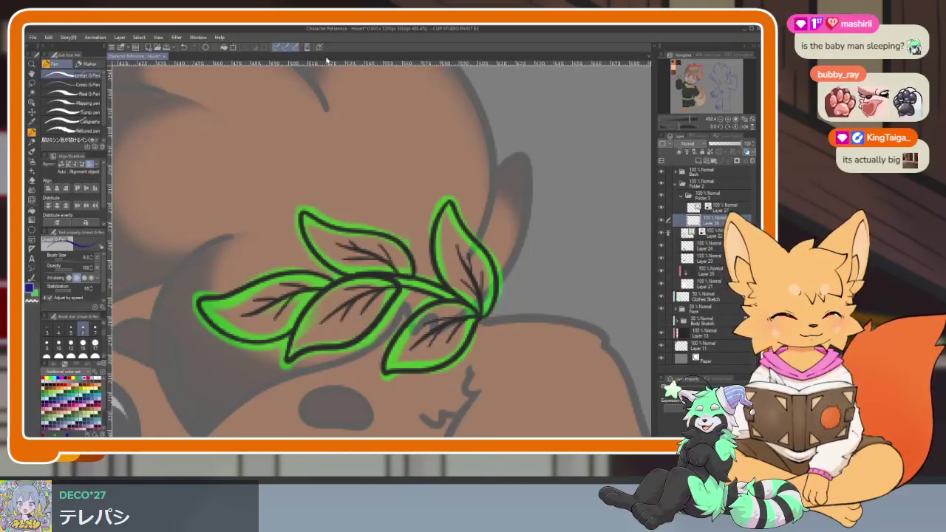
pyautogui.hotkey('alt', 'Tab')
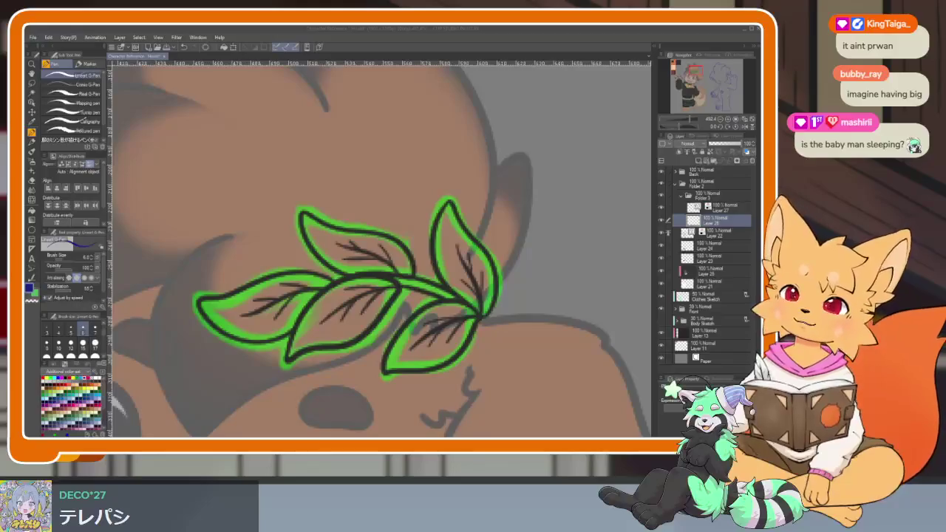
pyautogui.click(425, 30)
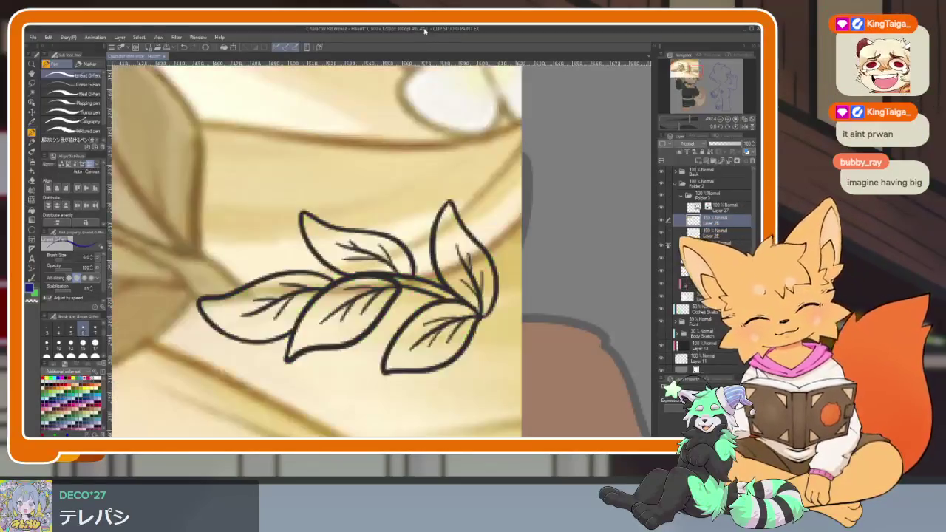
# Scale the golden leaf reference down with Ctrl+T and move it to the canvas's upper-left corner.
pyautogui.scroll(-5, 382, 249)
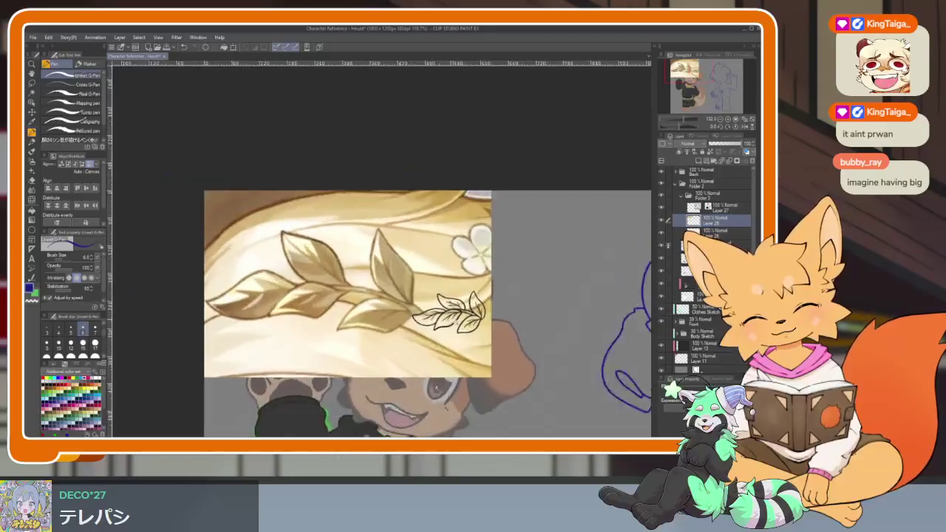
pyautogui.hotkey('ctrl', 't')
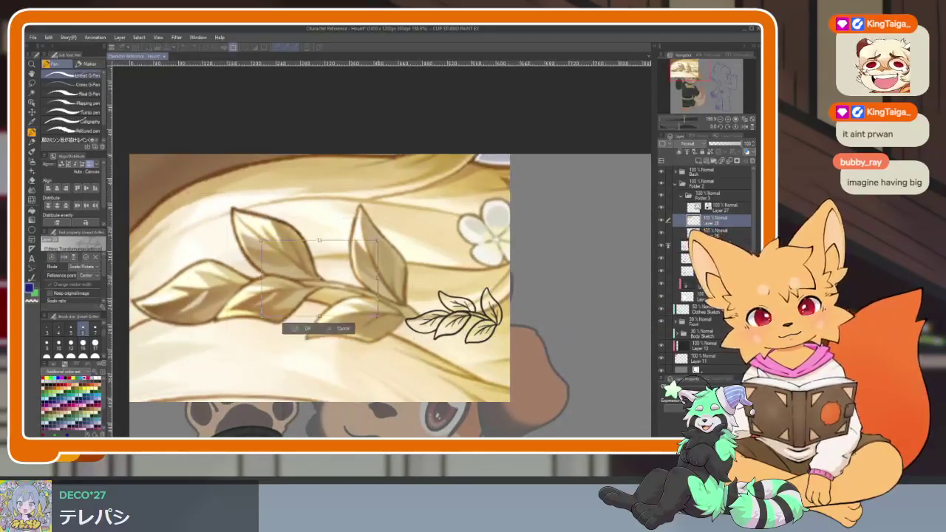
pyautogui.moveTo(509, 403)
pyautogui.mouseDown()
pyautogui.moveTo(370, 296)
pyautogui.moveTo(349, 215)
pyautogui.mouseUp()
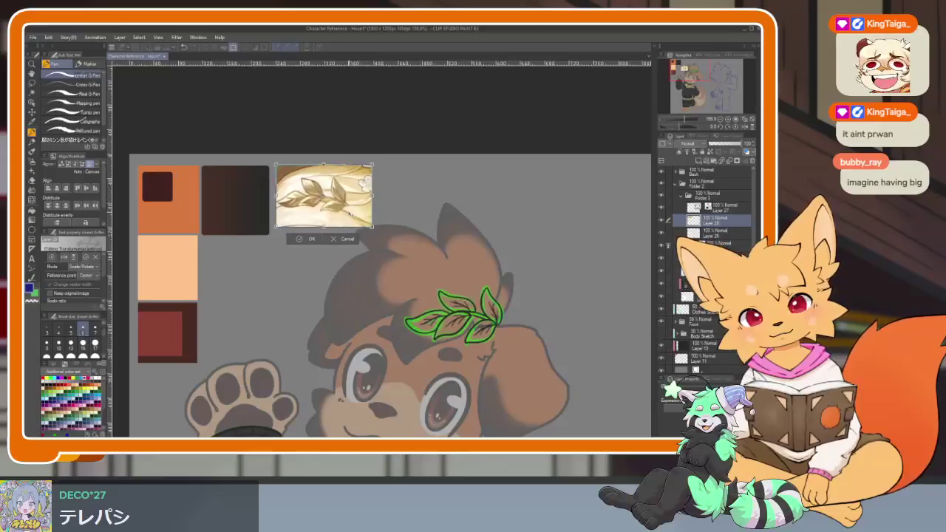
pyautogui.press('Return')
pyautogui.scroll(10, 326, 193)
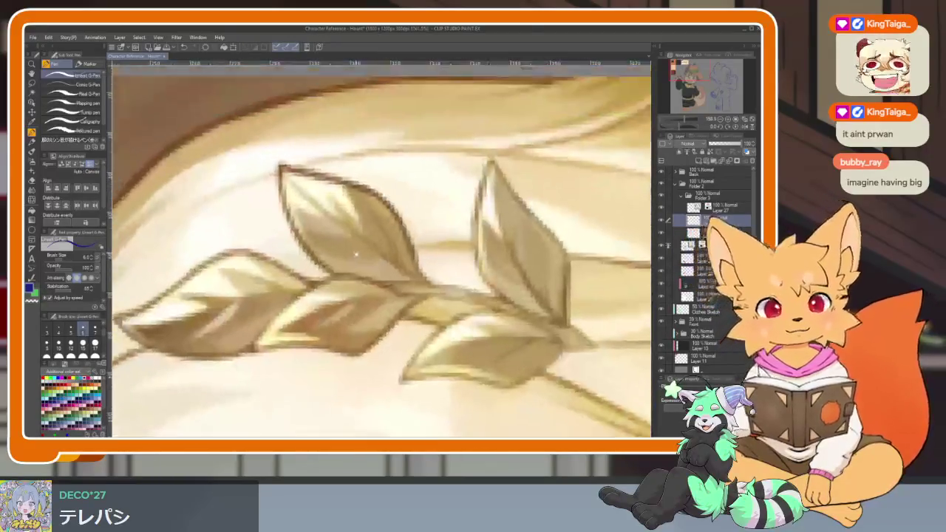
pyautogui.scroll(-1, 477, 275)
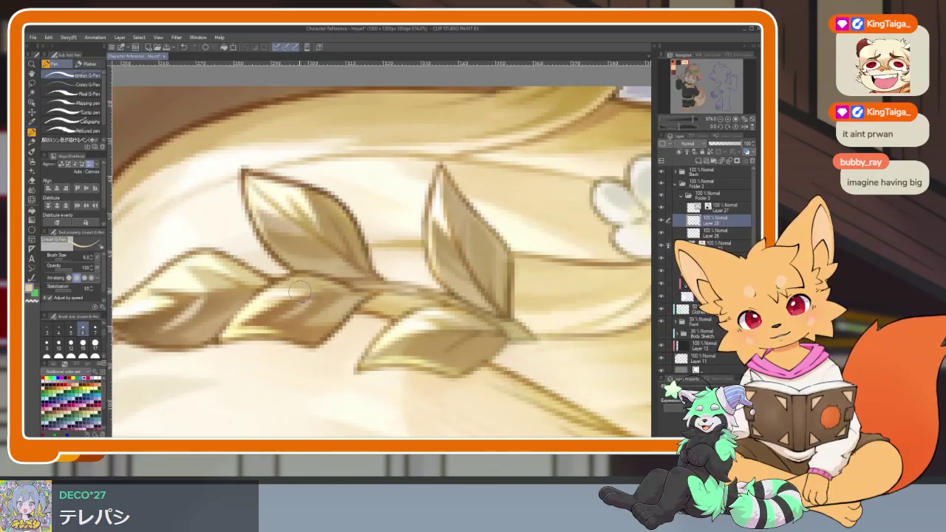
pyautogui.scroll(-5, 299, 288)
pyautogui.scroll(1, 457, 313)
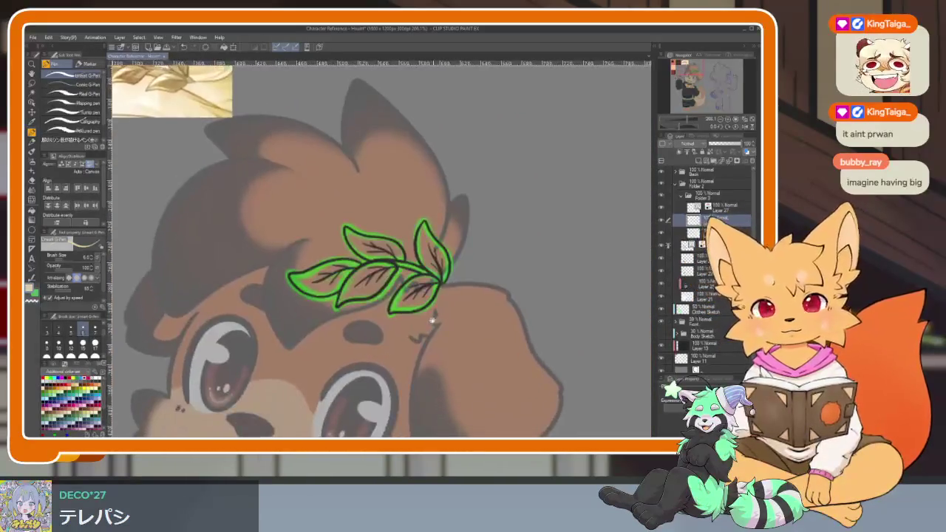
pyautogui.scroll(2, 433, 327)
pyautogui.scroll(2, 422, 348)
pyautogui.scroll(-1, 444, 383)
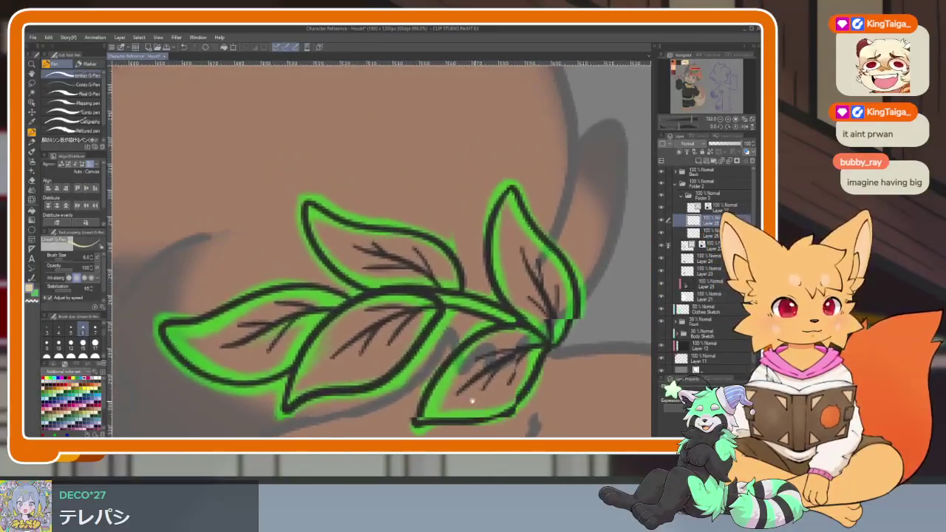
pyautogui.click(680, 155)
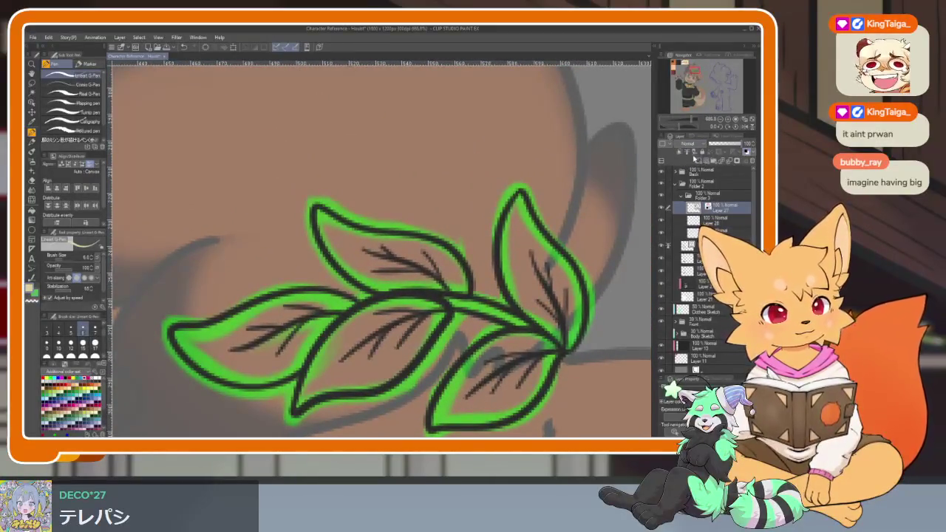
pyautogui.click(713, 232)
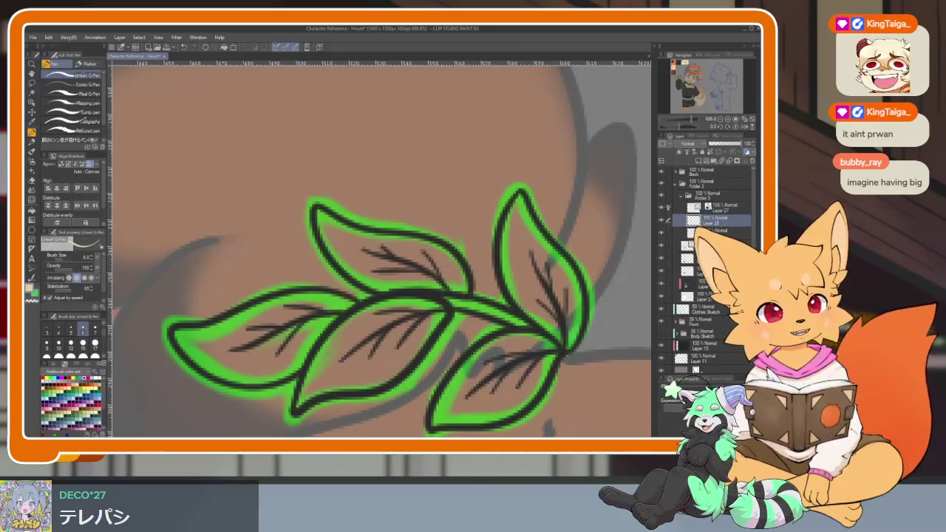
pyautogui.press('g')
pyautogui.click(525, 266)
pyautogui.click(506, 390)
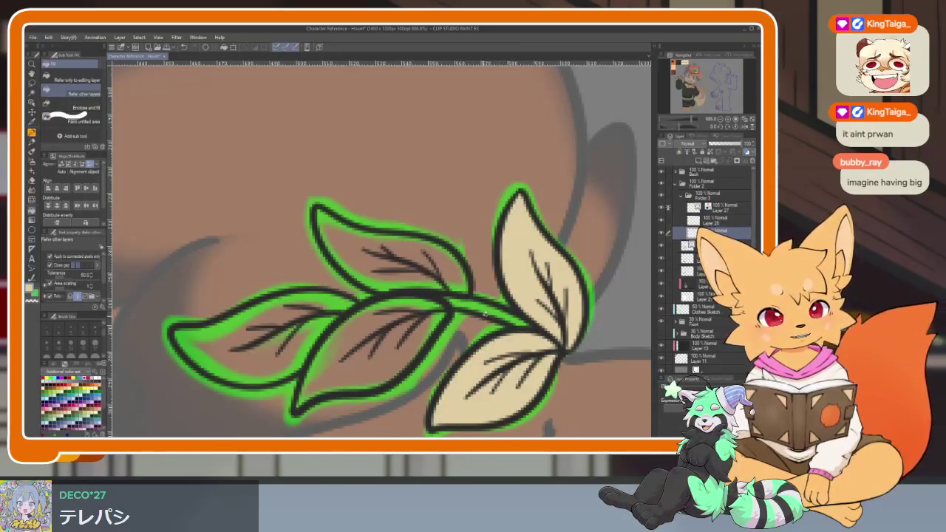
pyautogui.click(485, 312)
pyautogui.click(373, 362)
pyautogui.click(392, 259)
pyautogui.click(277, 359)
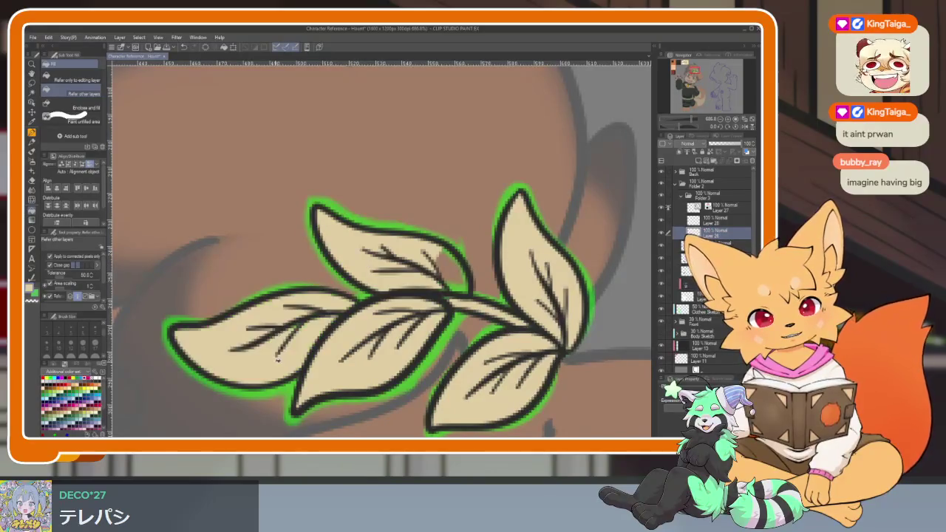
pyautogui.scroll(-5, 526, 334)
pyautogui.scroll(7, 517, 325)
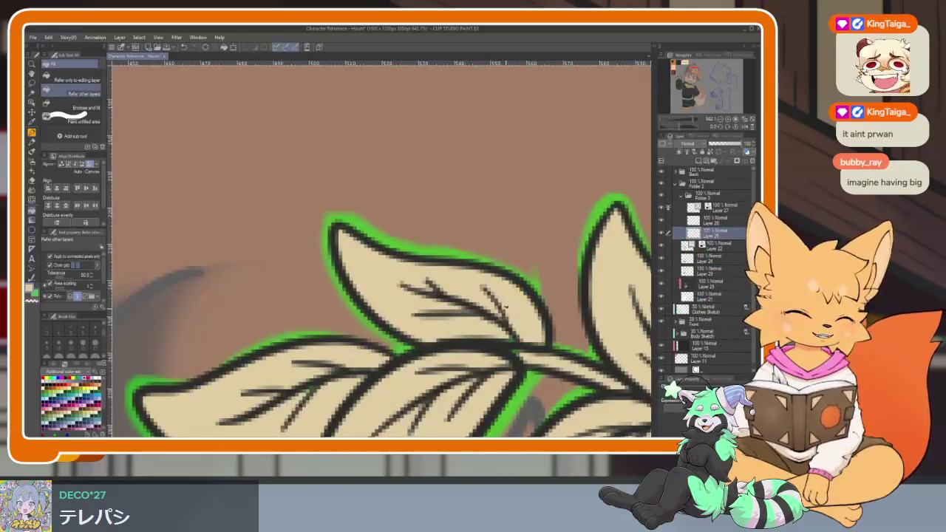
pyautogui.press('p')
pyautogui.moveTo(507, 317); pyautogui.dragTo(456, 290)
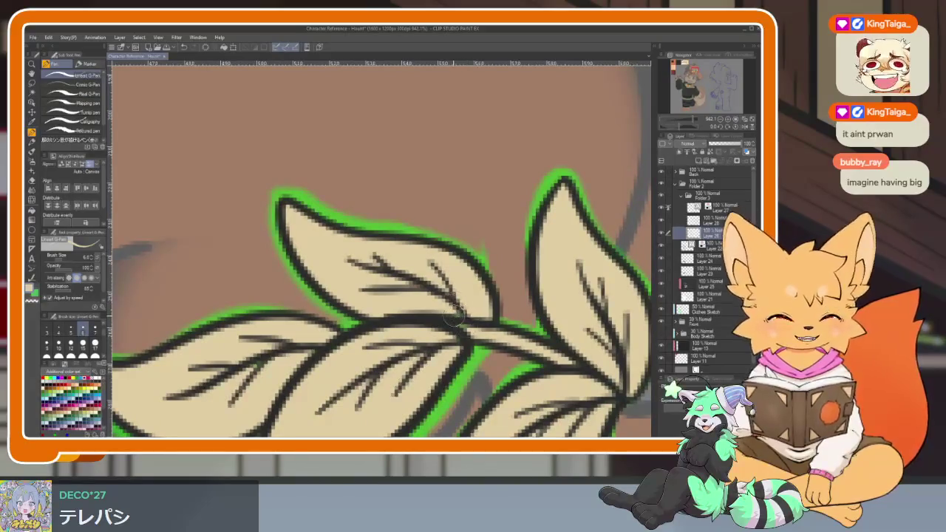
pyautogui.moveTo(356, 407); pyautogui.dragTo(375, 377)
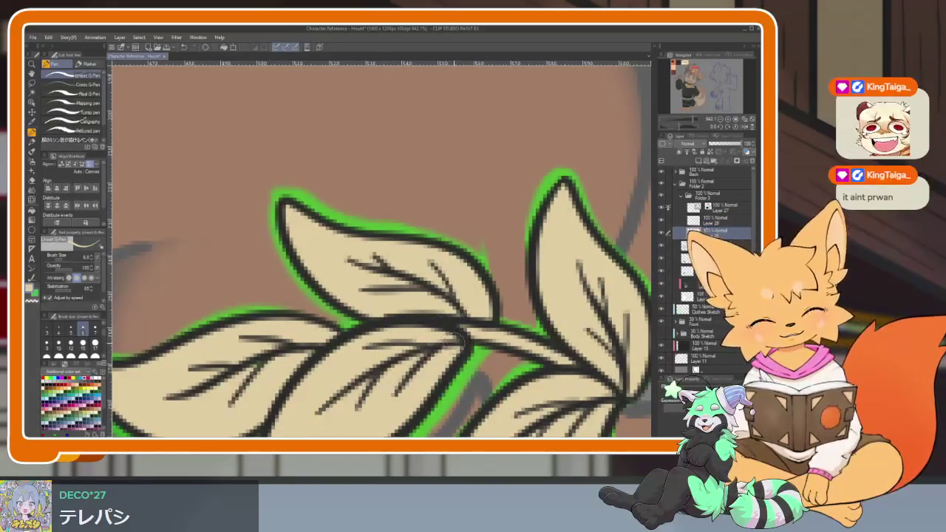
pyautogui.moveTo(435, 341); pyautogui.dragTo(489, 356)
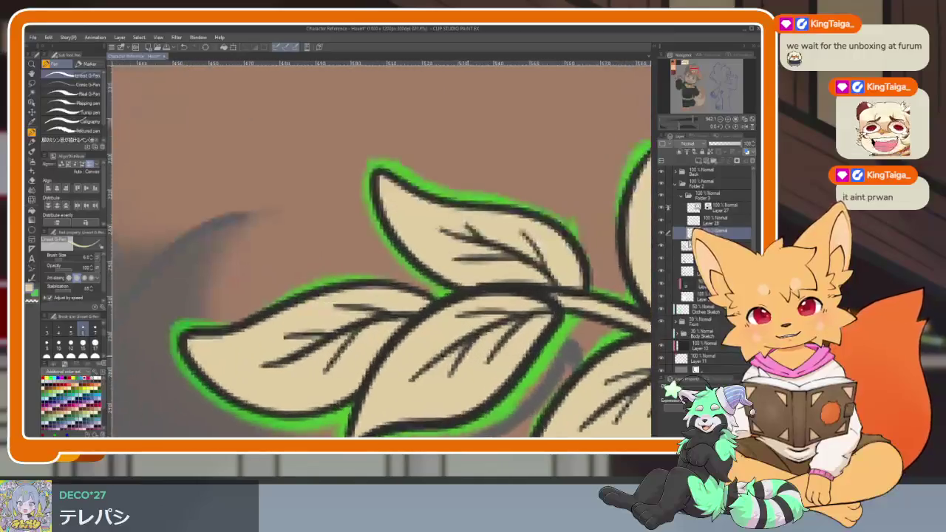
pyautogui.scroll(2, 369, 323)
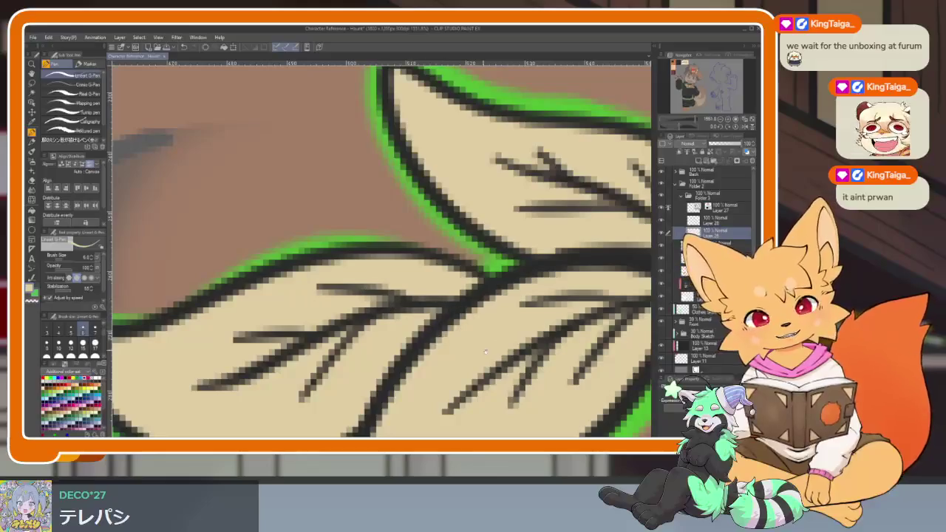
pyautogui.scroll(-1, 316, 294)
pyautogui.scroll(-2, 484, 303)
pyautogui.scroll(1, 483, 302)
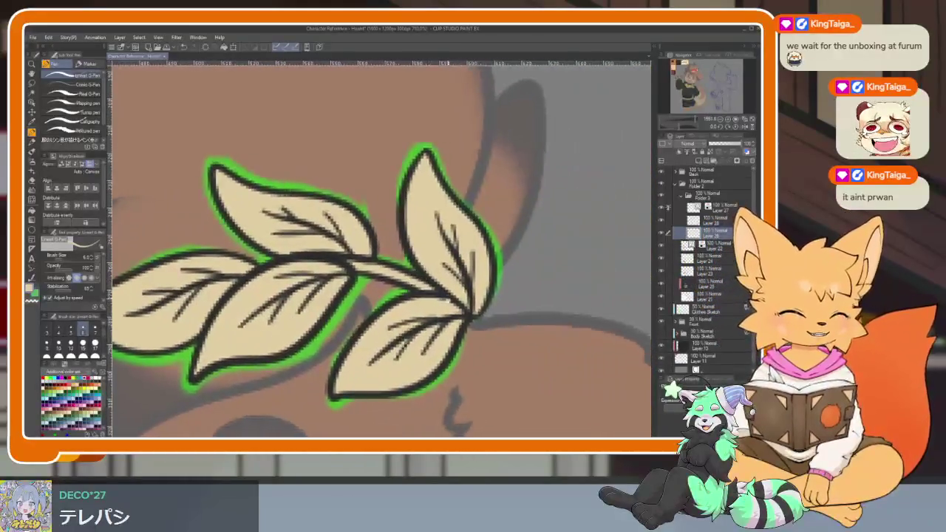
pyautogui.scroll(2, 477, 307)
pyautogui.scroll(-1, 474, 311)
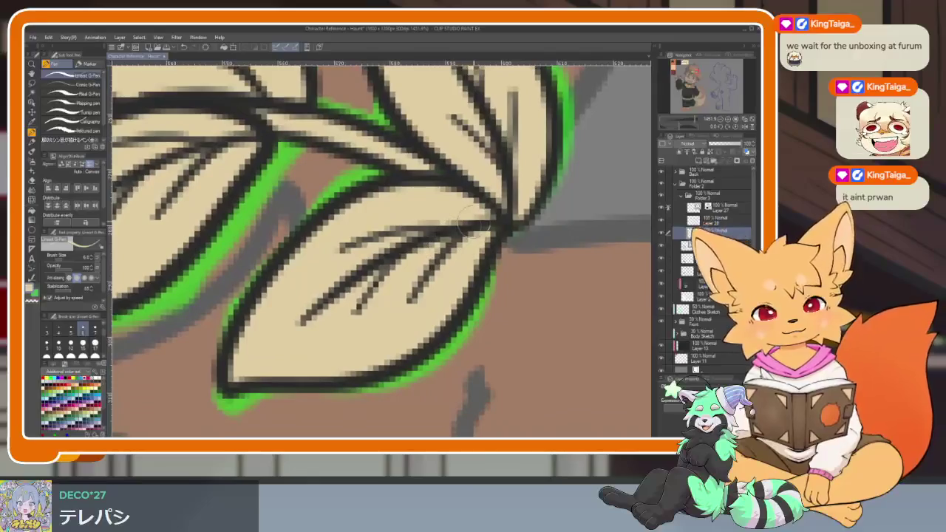
pyautogui.scroll(1, 463, 303)
pyautogui.scroll(-1, 463, 304)
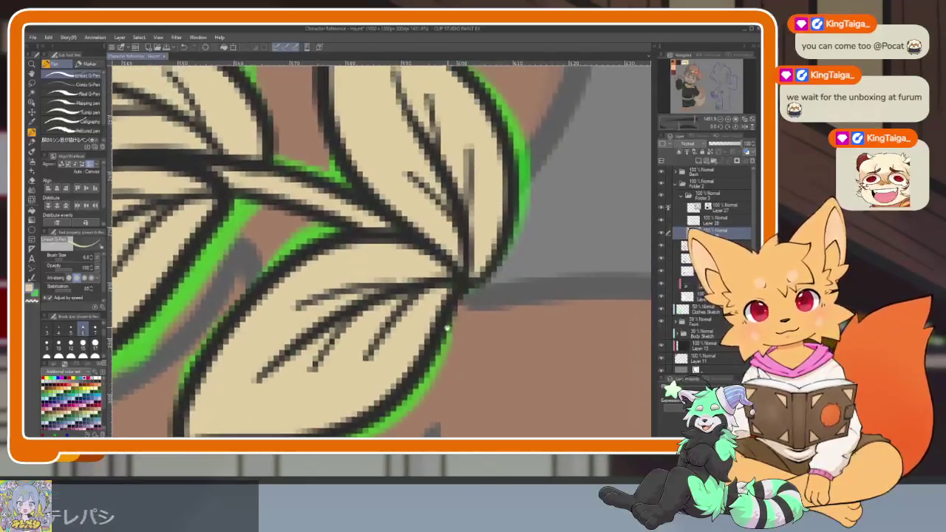
pyautogui.scroll(1, 450, 306)
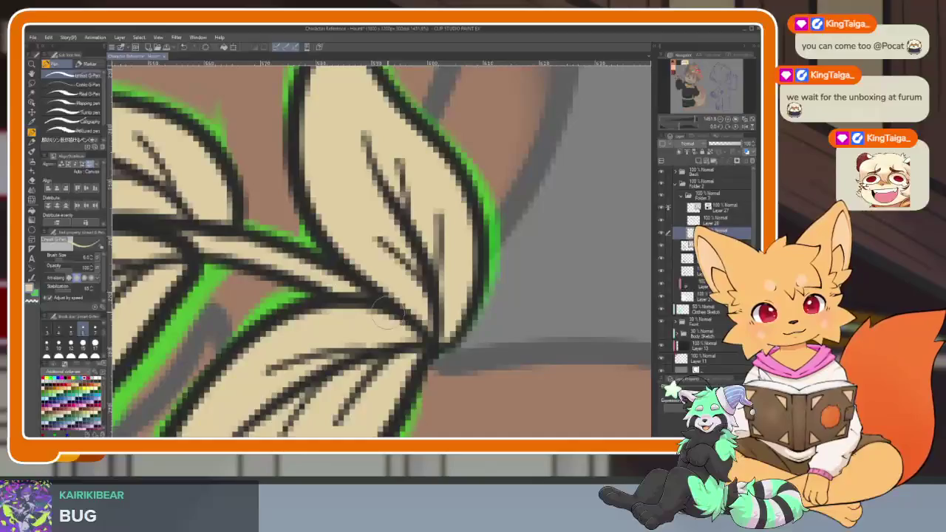
pyautogui.scroll(-1, 429, 281)
pyautogui.scroll(1, 418, 258)
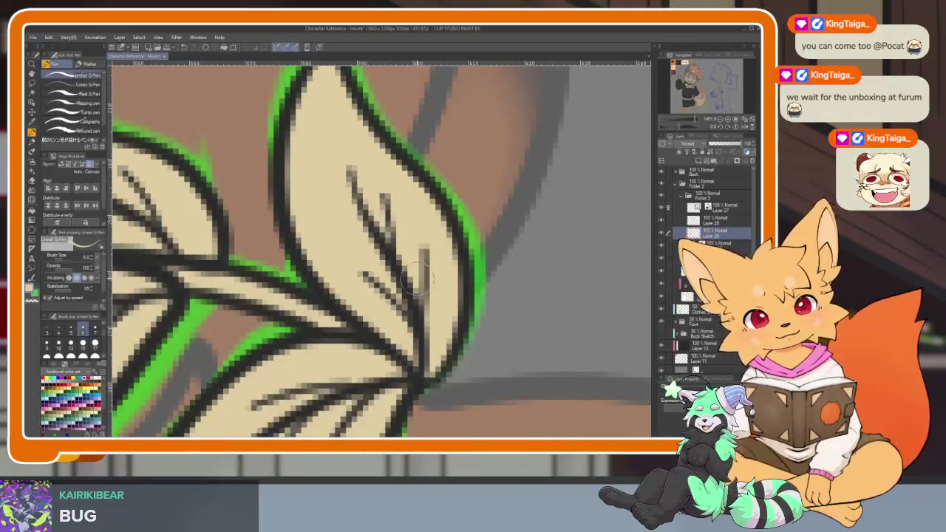
pyautogui.scroll(-1, 414, 243)
pyautogui.scroll(-5, 548, 289)
# Add a new raster layer above the sprig for the leaf shading.
pyautogui.scroll(-3, 548, 290)
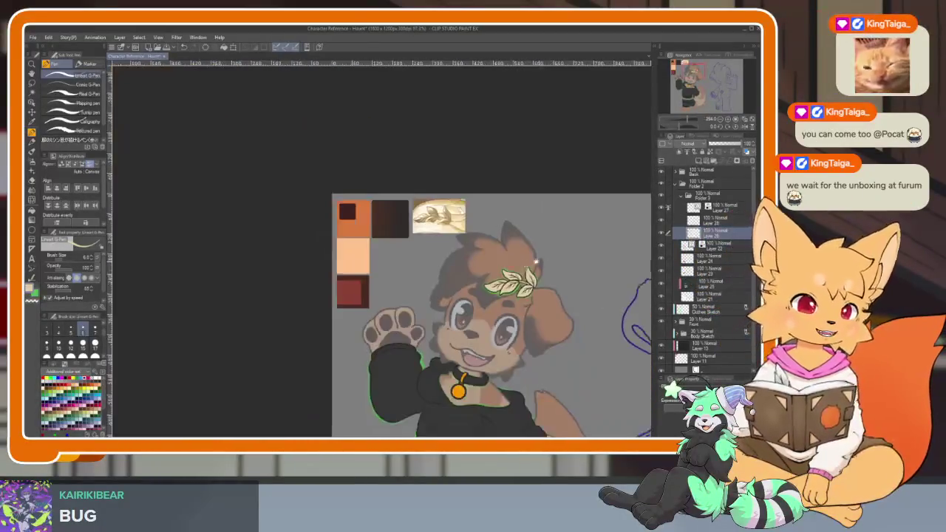
pyautogui.scroll(1, 533, 292)
pyautogui.scroll(2, 517, 294)
pyautogui.scroll(1, 502, 294)
pyautogui.scroll(-1, 502, 294)
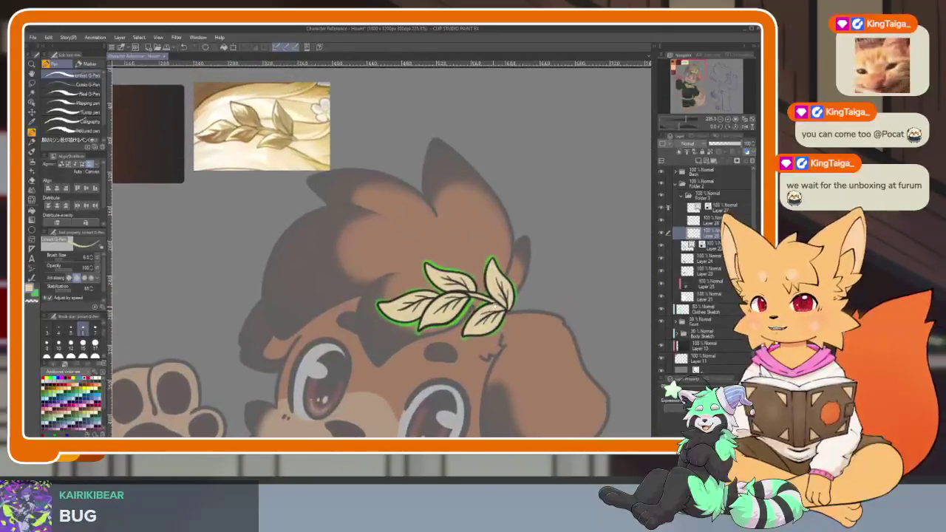
pyautogui.scroll(-2, 517, 294)
pyautogui.scroll(1, 510, 310)
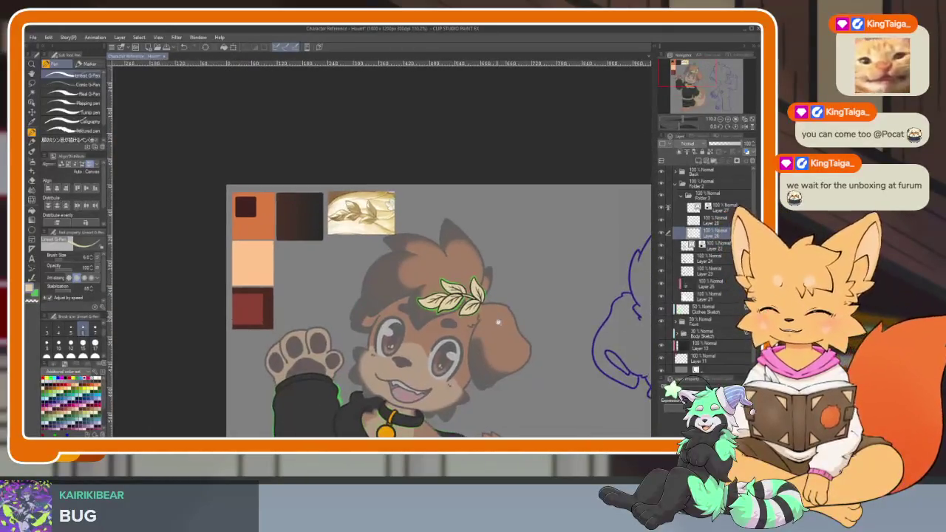
pyautogui.scroll(2, 504, 323)
pyautogui.scroll(-1, 504, 323)
pyautogui.scroll(2, 499, 324)
pyautogui.scroll(1, 489, 325)
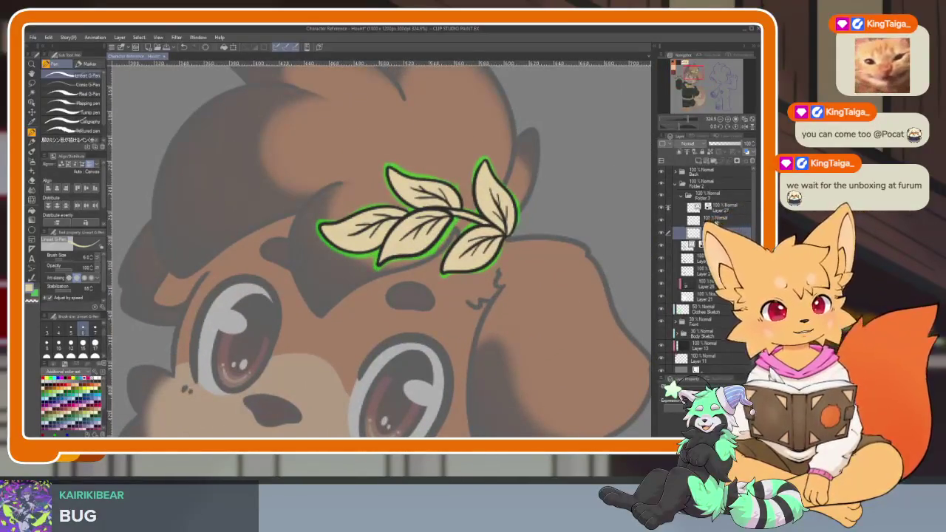
pyautogui.click(699, 163)
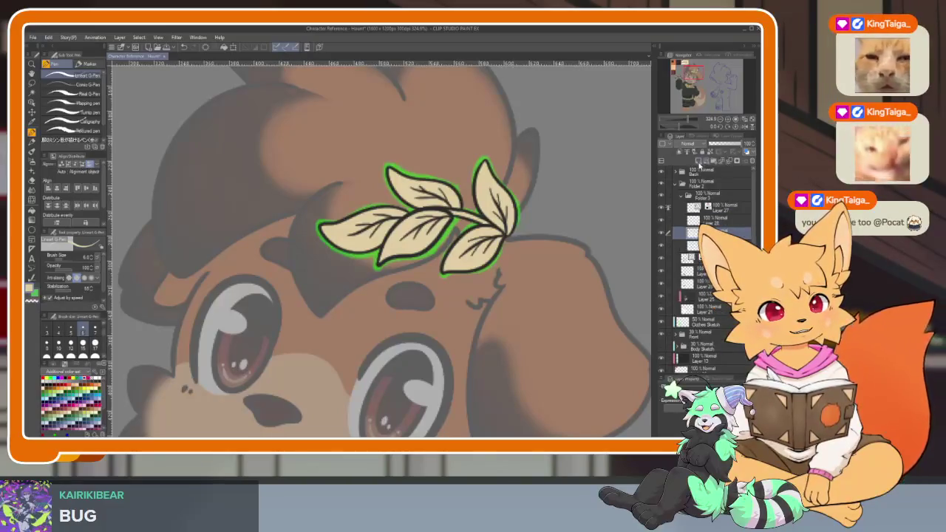
# Zoom in on the golden leaf reference picture and back to the hair sprig.
pyautogui.scroll(-1, 362, 329)
pyautogui.scroll(-1, 362, 328)
pyautogui.scroll(-1, 362, 329)
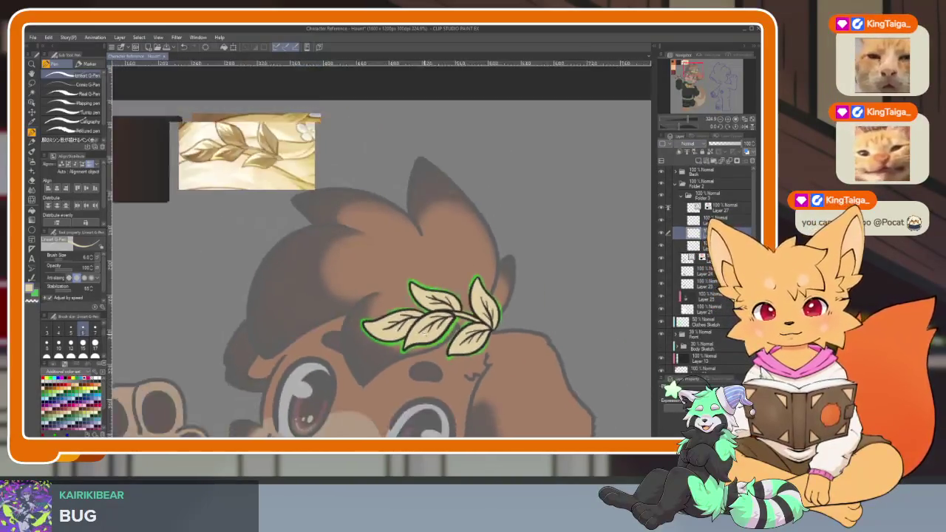
pyautogui.scroll(-1, 362, 329)
pyautogui.scroll(5, 320, 240)
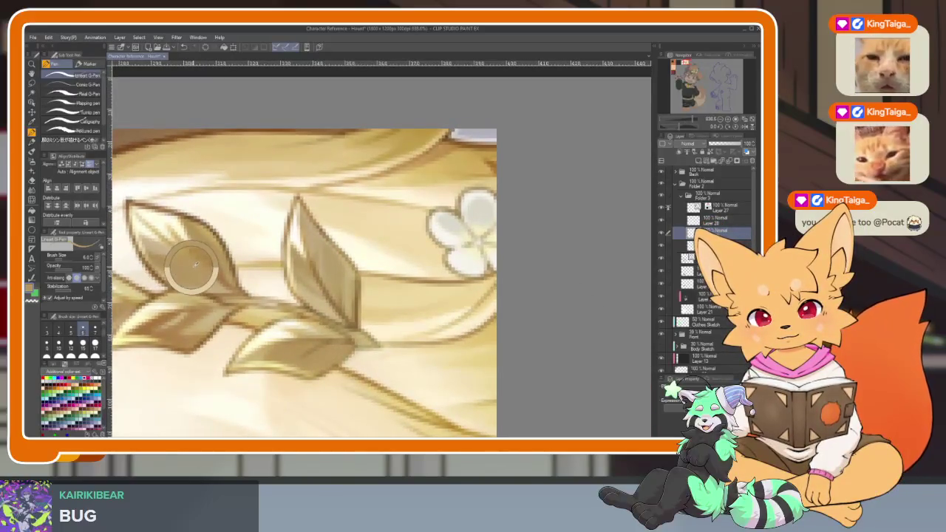
pyautogui.scroll(-1, 195, 264)
pyautogui.scroll(-3, 460, 276)
pyautogui.scroll(2, 460, 276)
pyautogui.scroll(2, 443, 281)
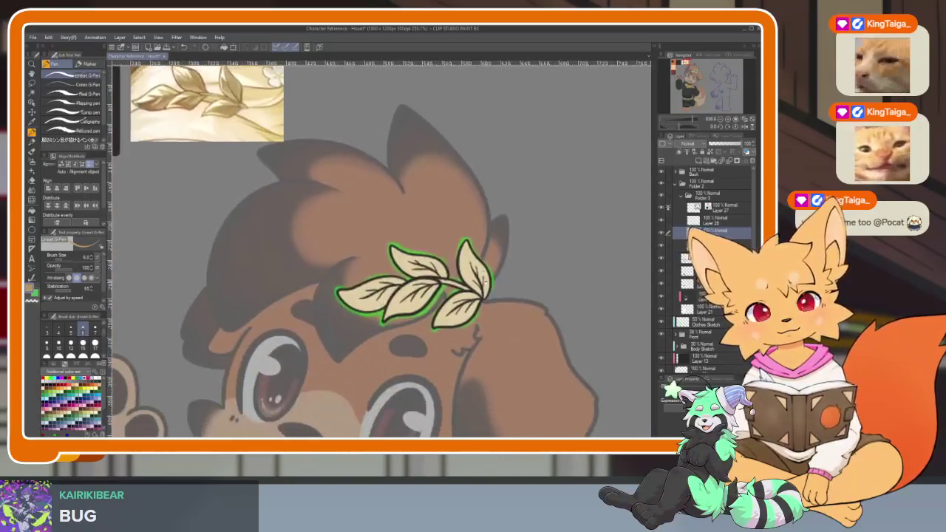
pyautogui.scroll(3, 485, 277)
pyautogui.scroll(2, 485, 277)
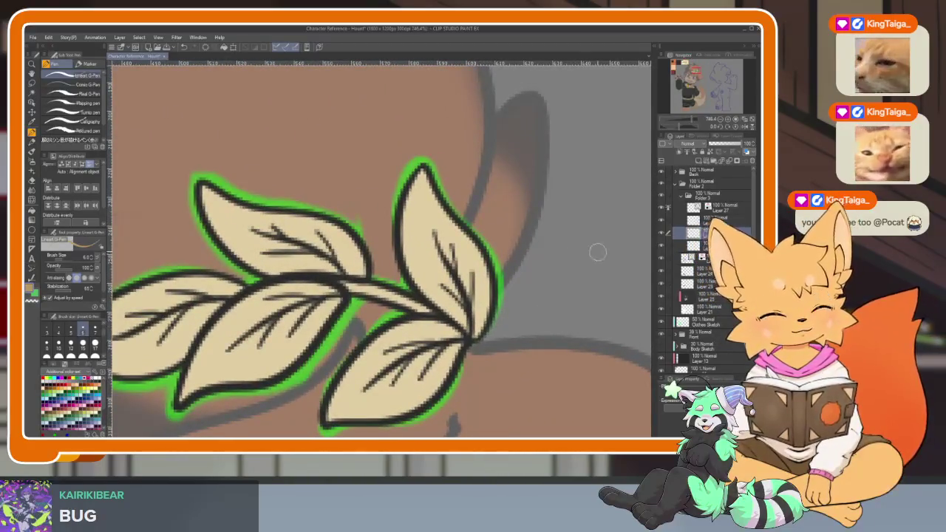
# Shade the lower leaf with darker tan, filling part of it and painting along its top edge.
pyautogui.scroll(2, 414, 370)
pyautogui.moveTo(391, 397); pyautogui.dragTo(434, 363)
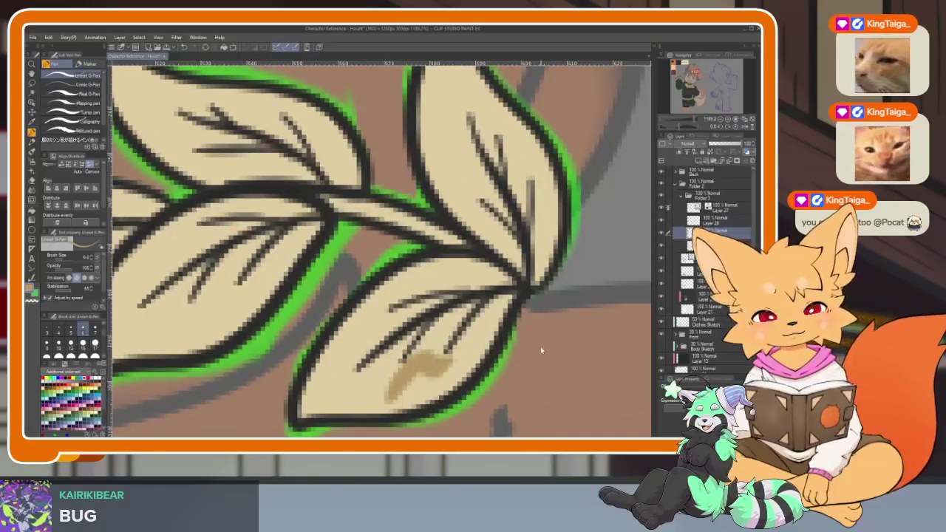
pyautogui.scroll(-1, 541, 351)
pyautogui.scroll(-1, 517, 355)
pyautogui.scroll(-2, 444, 366)
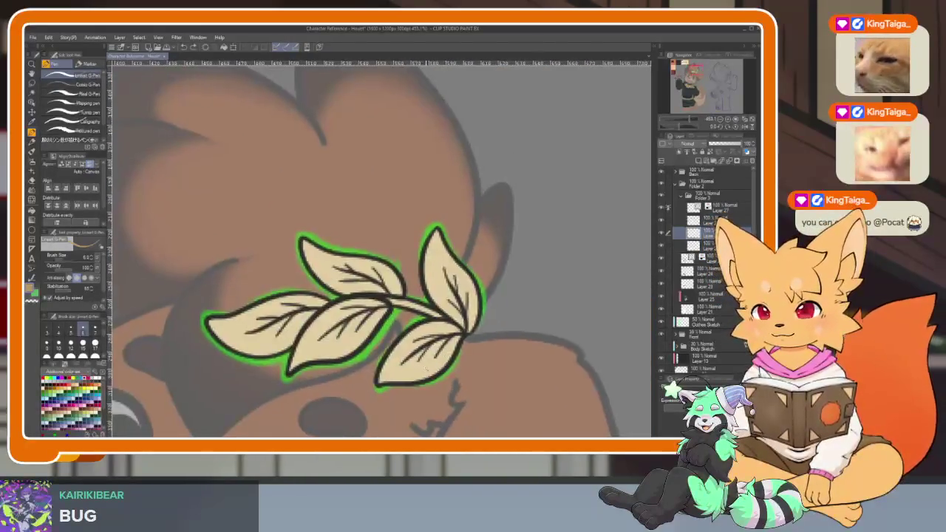
pyautogui.scroll(2, 428, 369)
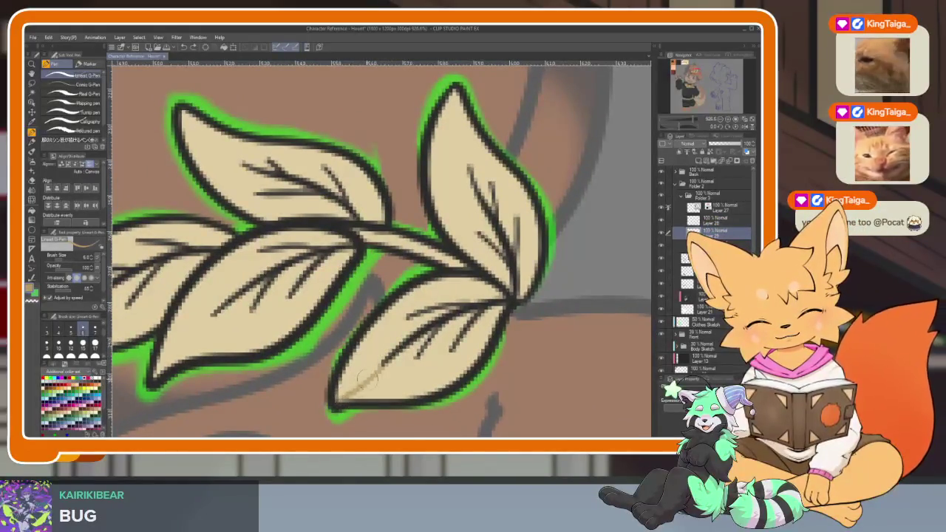
pyautogui.scroll(1, 464, 339)
pyautogui.scroll(1, 415, 387)
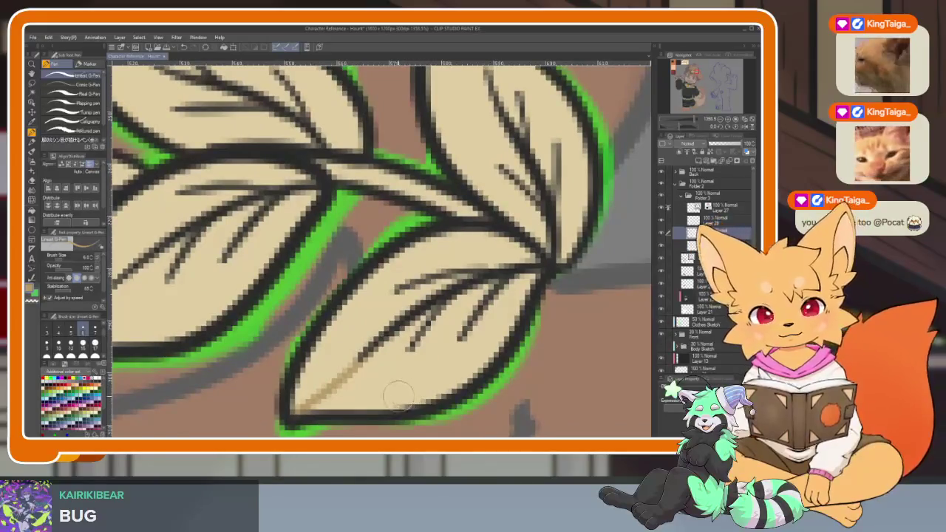
pyautogui.press('g')
pyautogui.click(437, 351)
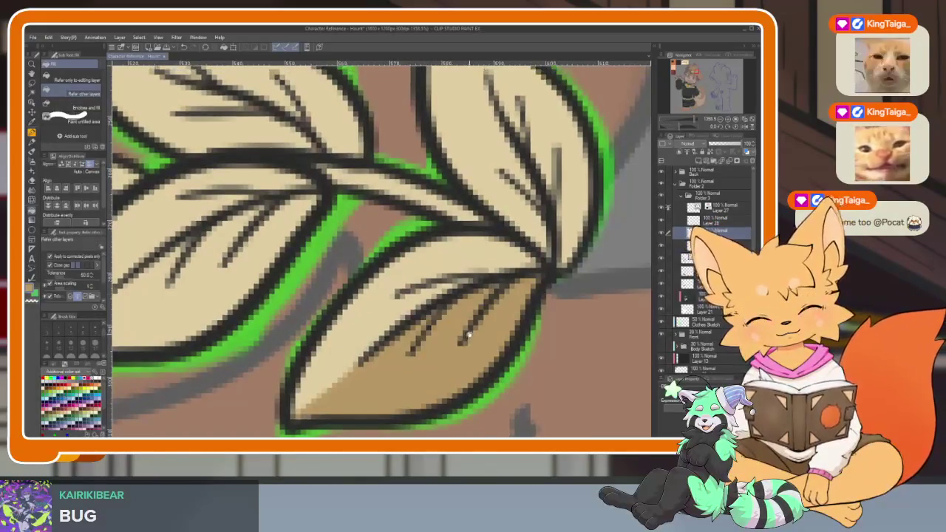
pyautogui.scroll(2, 443, 359)
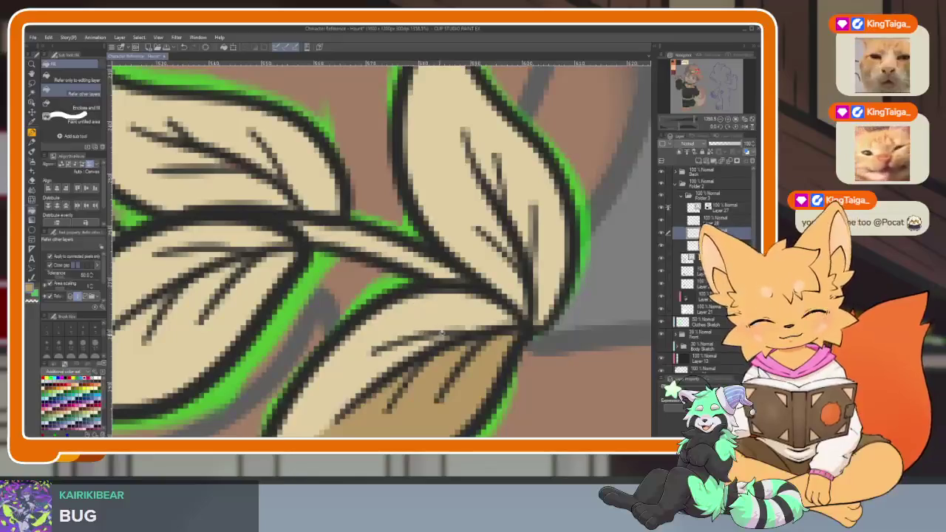
pyautogui.press('p')
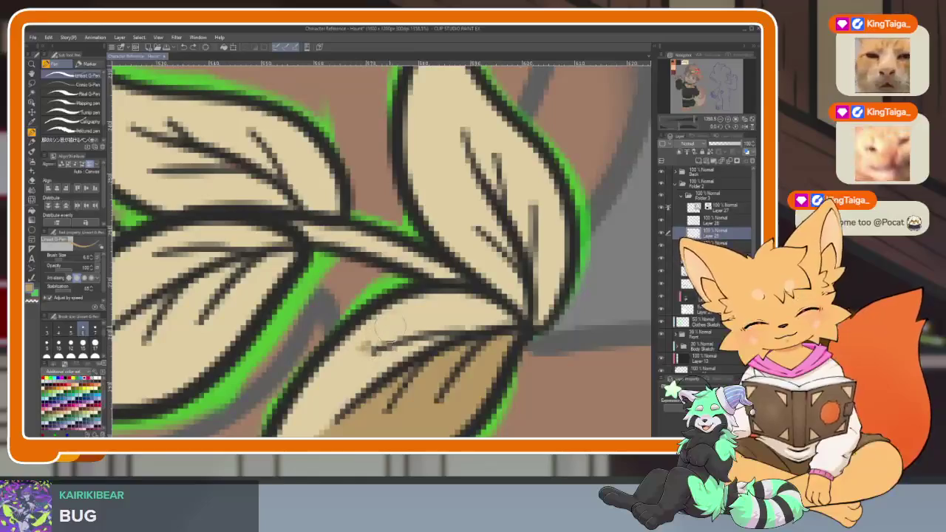
pyautogui.moveTo(510, 318); pyautogui.dragTo(373, 345)
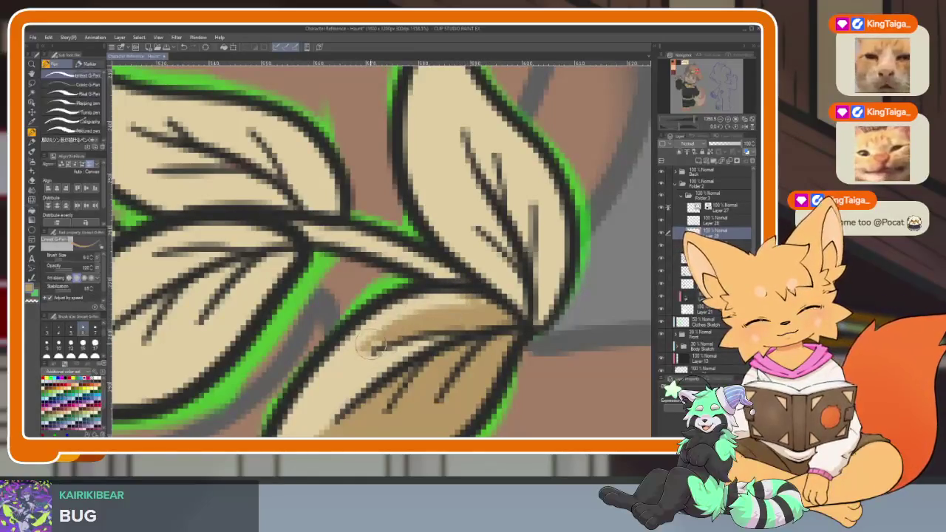
# Fill the right half of the right leaf with darker tan.
pyautogui.scroll(-5, 512, 336)
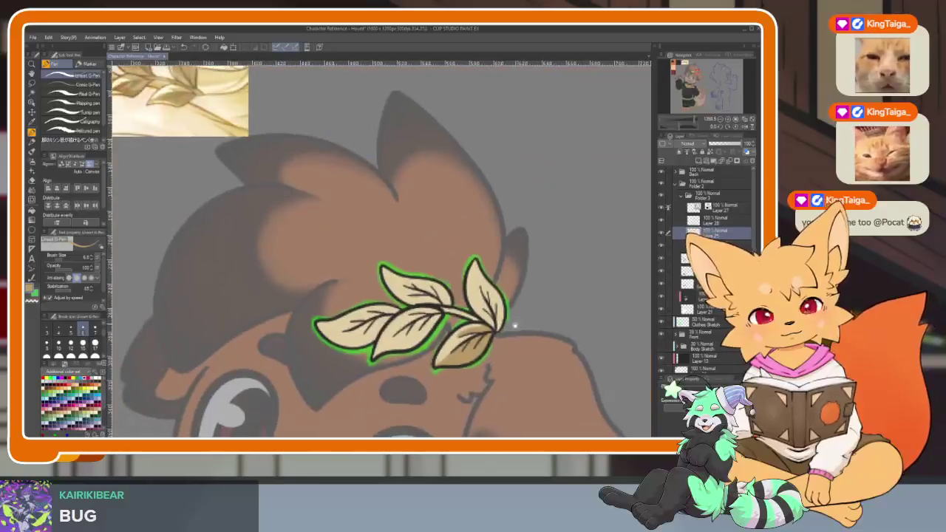
pyautogui.scroll(5, 495, 334)
pyautogui.scroll(1, 492, 334)
pyautogui.moveTo(441, 259); pyautogui.dragTo(424, 292)
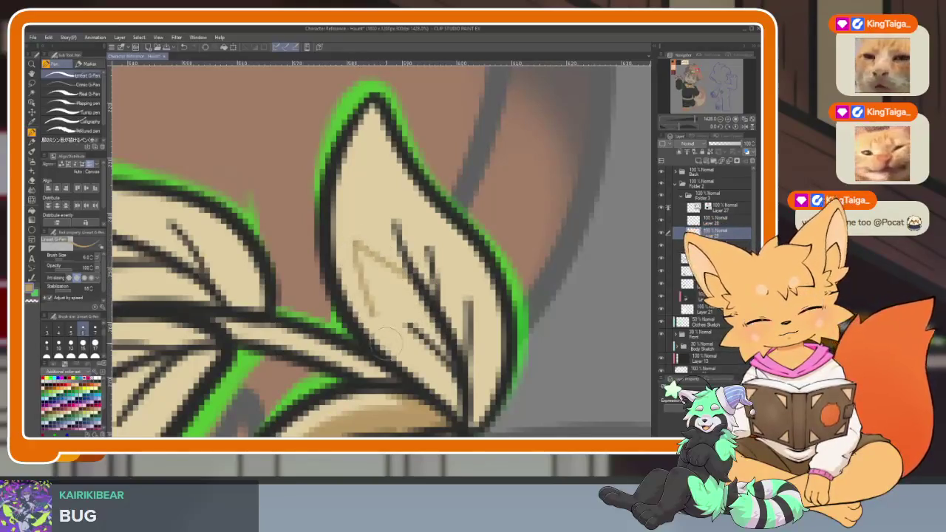
pyautogui.moveTo(494, 389); pyautogui.dragTo(456, 316)
pyautogui.scroll(2, 367, 155)
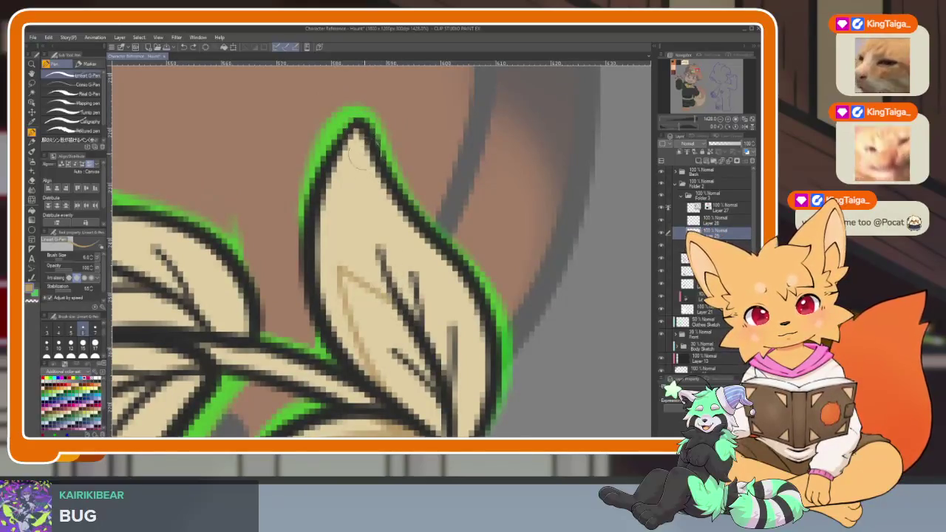
pyautogui.press('g')
pyautogui.click(450, 303)
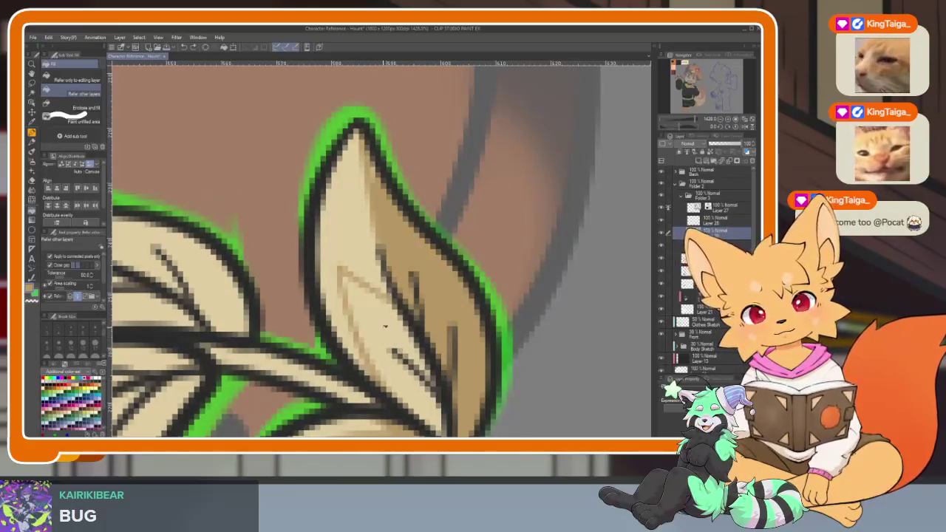
pyautogui.press('p')
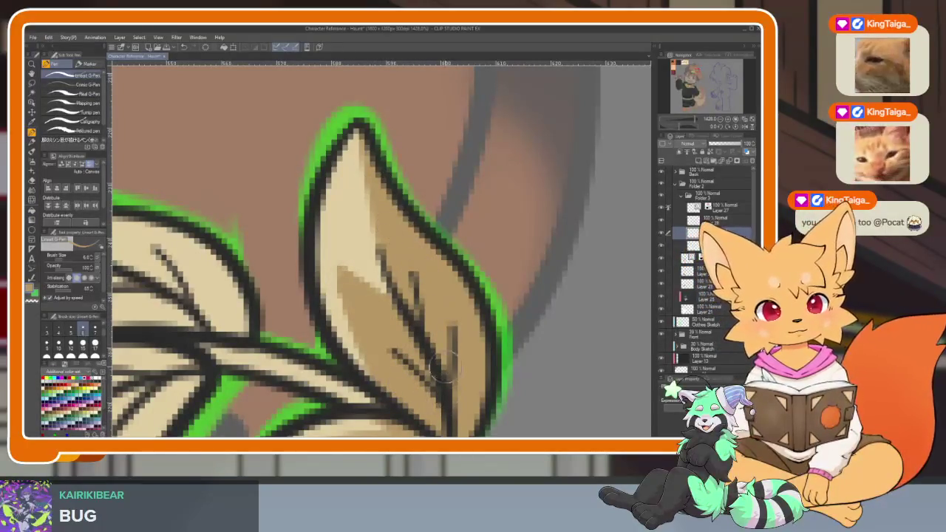
# Paint two darker tan shading strokes along the middle leaf.
pyautogui.scroll(-5, 441, 366)
pyautogui.scroll(5, 384, 295)
pyautogui.moveTo(326, 392); pyautogui.dragTo(352, 333)
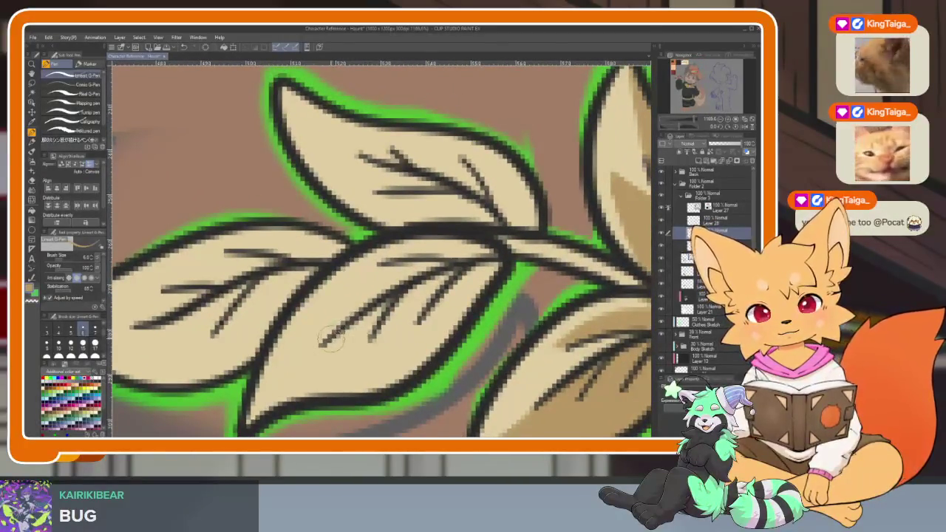
pyautogui.moveTo(404, 337); pyautogui.dragTo(389, 352)
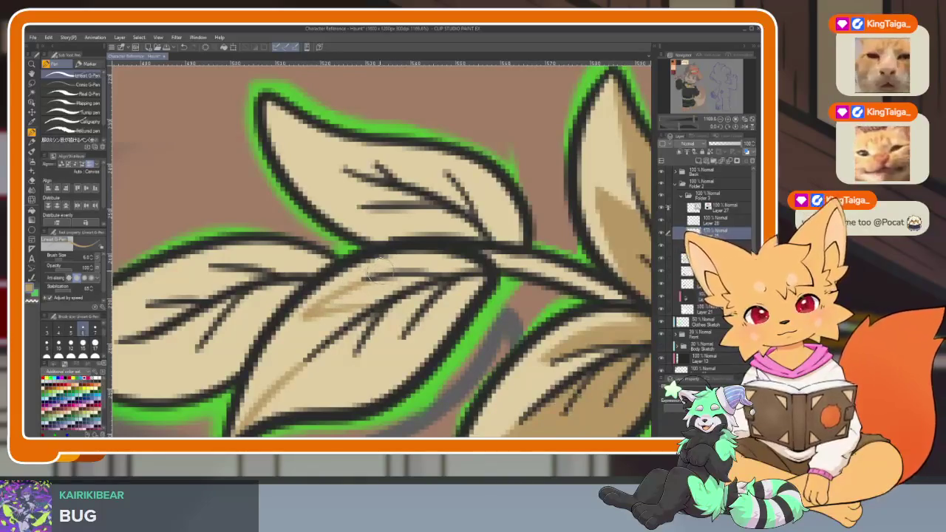
pyautogui.moveTo(477, 255); pyautogui.dragTo(370, 278)
pyautogui.moveTo(433, 278); pyautogui.dragTo(321, 311)
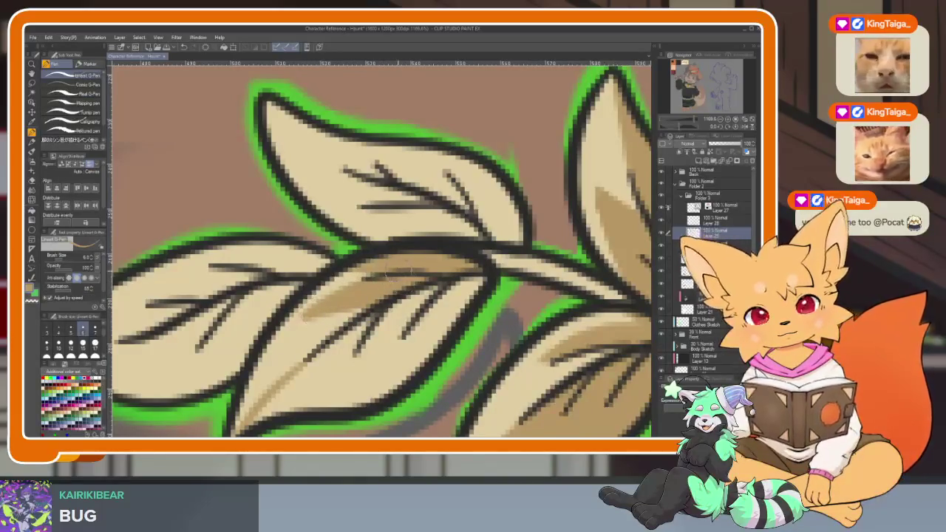
pyautogui.scroll(-2, 390, 268)
# Shade the top leaf darker tan along its inner edge and upper part, filling its right half.
pyautogui.press('g')
pyautogui.scroll(-3, 414, 296)
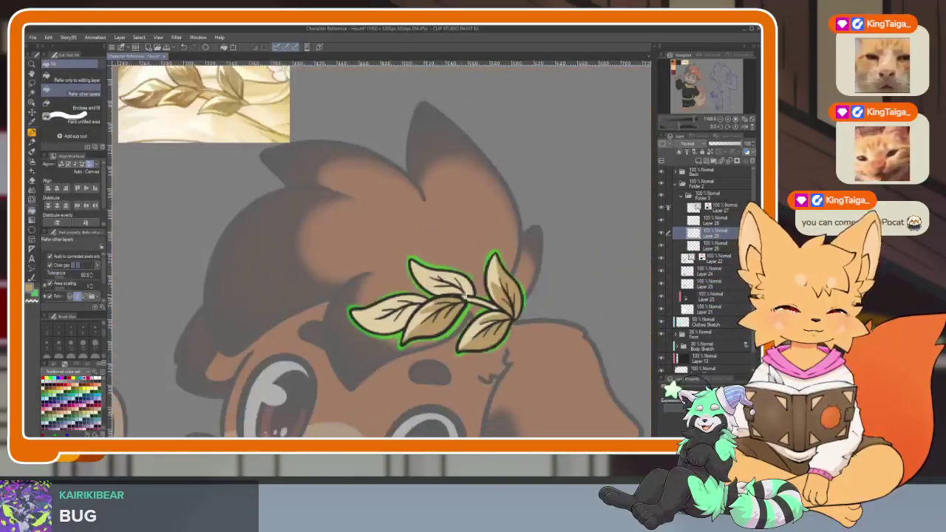
pyautogui.scroll(3, 446, 329)
pyautogui.scroll(4, 446, 328)
pyautogui.press('p')
pyautogui.scroll(-2, 465, 319)
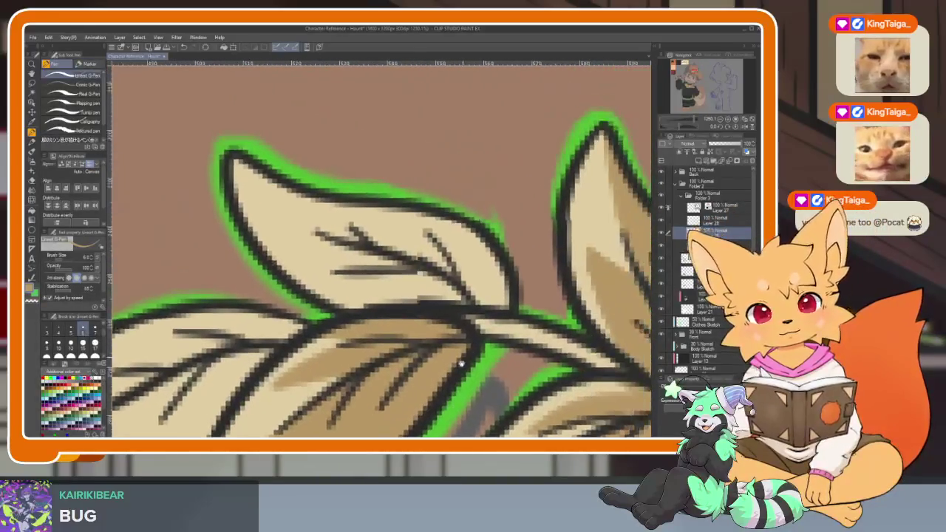
pyautogui.scroll(2, 346, 337)
pyautogui.scroll(-1, 210, 246)
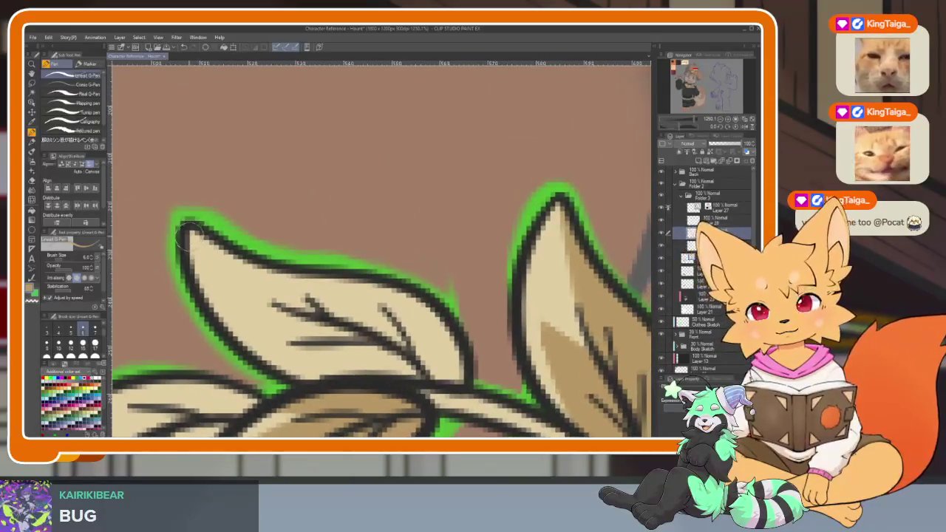
pyautogui.moveTo(230, 306); pyautogui.dragTo(336, 383)
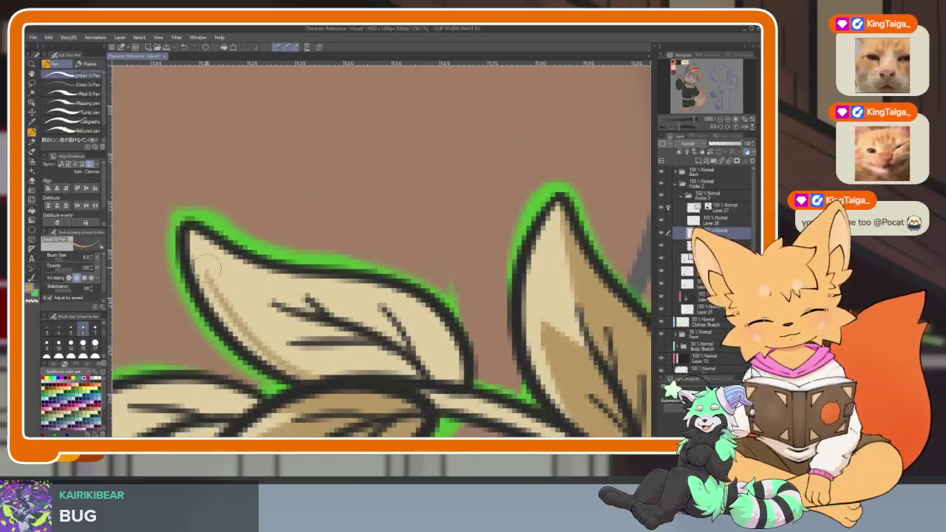
pyautogui.moveTo(238, 291); pyautogui.dragTo(353, 310)
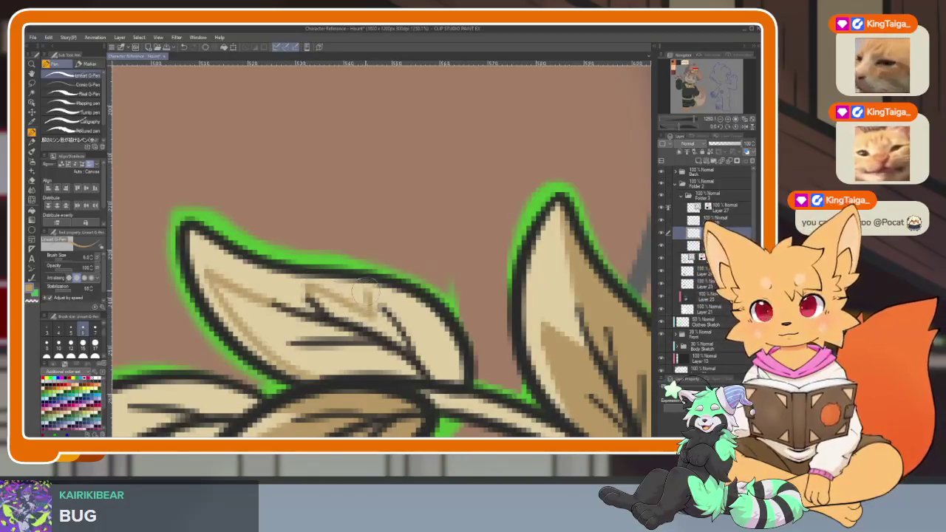
pyautogui.press('g')
pyautogui.click(424, 317)
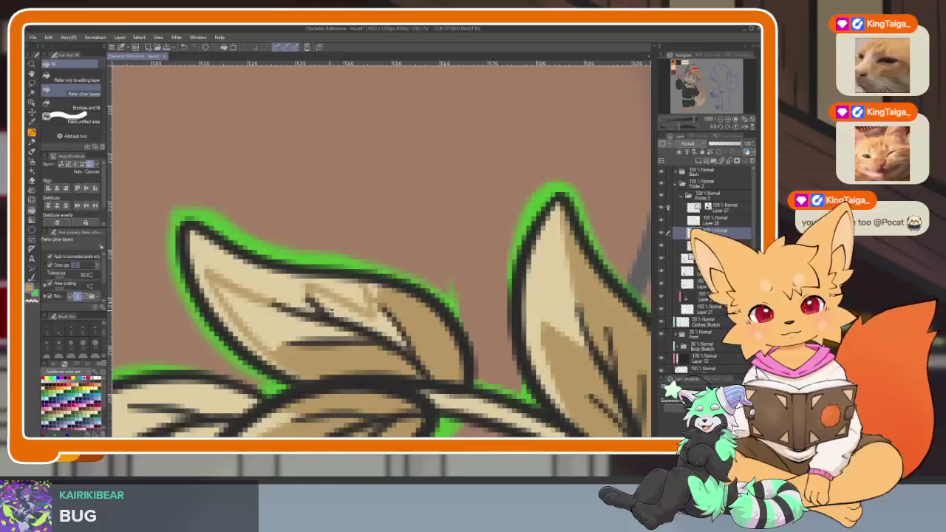
pyautogui.press('p')
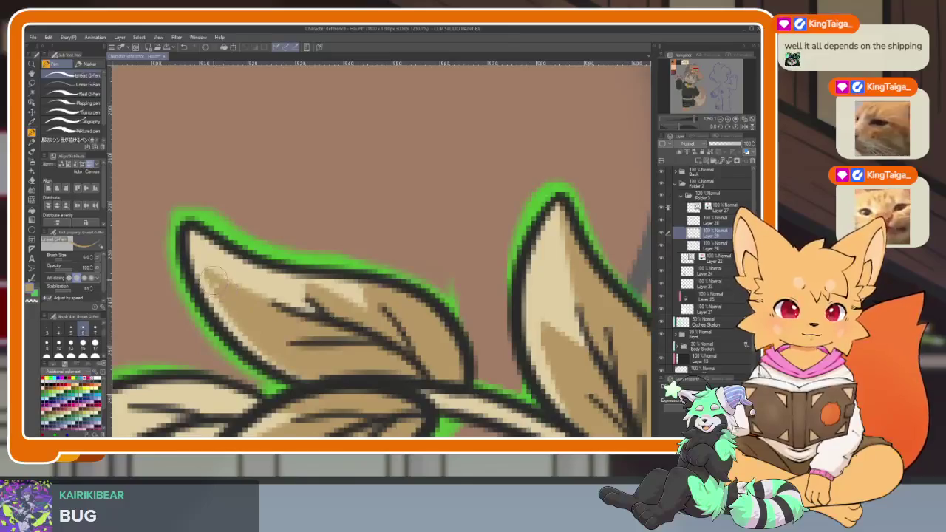
# Draw dark vein strokes across the left leaf.
pyautogui.scroll(-5, 447, 365)
pyautogui.scroll(5, 414, 310)
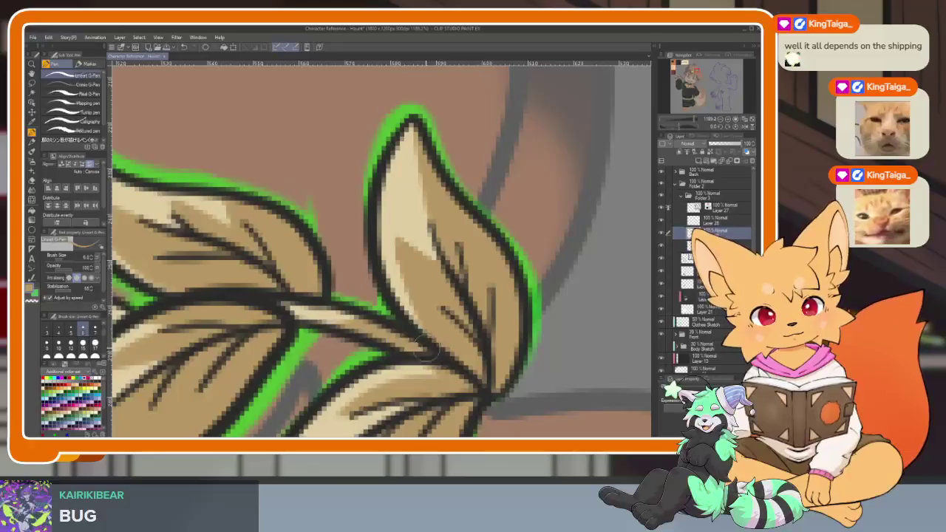
pyautogui.scroll(-5, 496, 363)
pyautogui.scroll(3, 443, 355)
pyautogui.scroll(1, 428, 351)
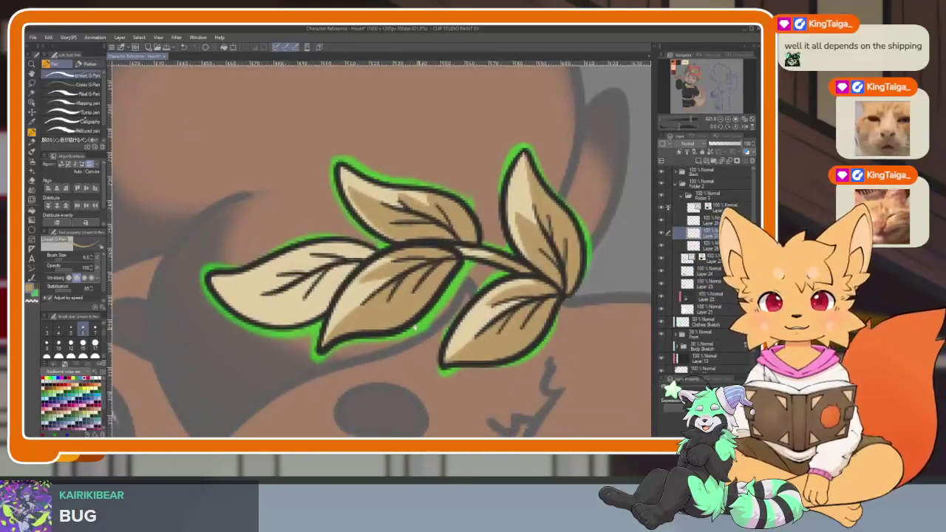
pyautogui.scroll(3, 412, 349)
pyautogui.scroll(-3, 412, 349)
pyautogui.scroll(2, 392, 362)
pyautogui.scroll(2, 370, 373)
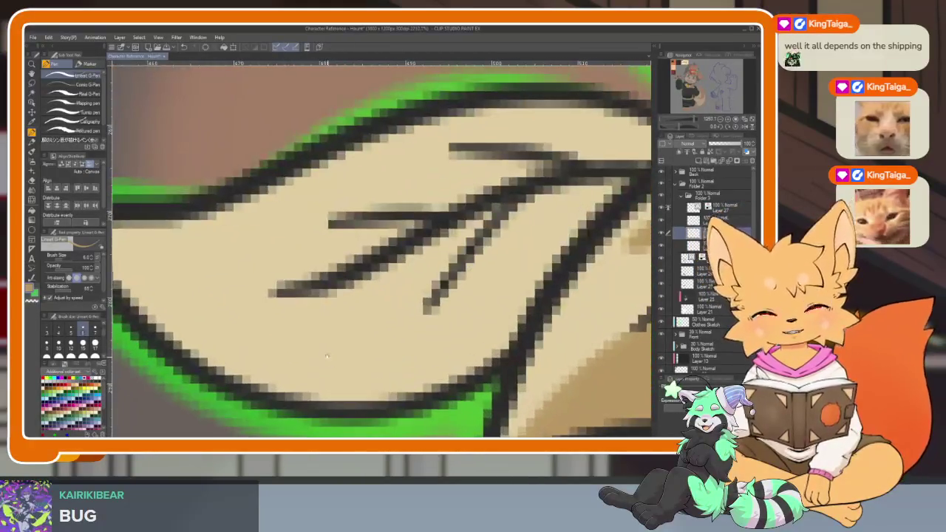
pyautogui.scroll(2, 352, 385)
pyautogui.scroll(1, 351, 385)
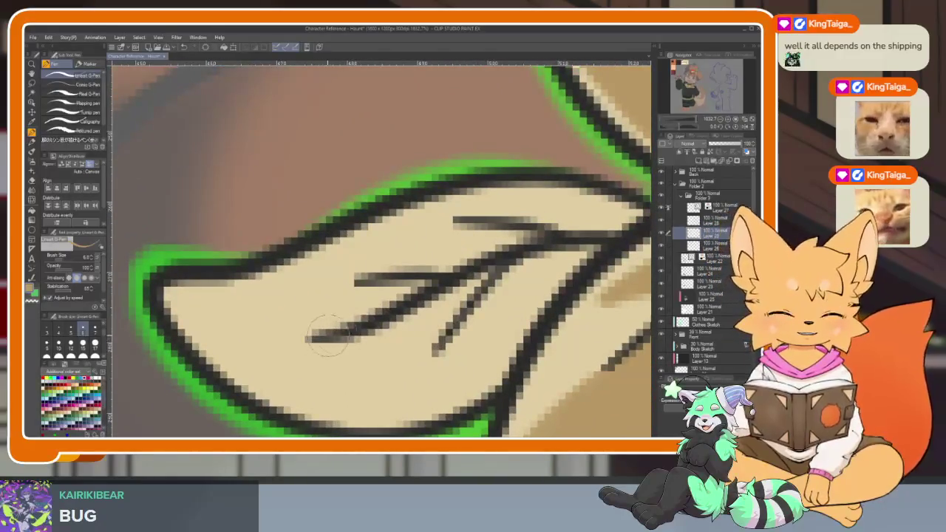
pyautogui.moveTo(311, 338); pyautogui.dragTo(373, 327)
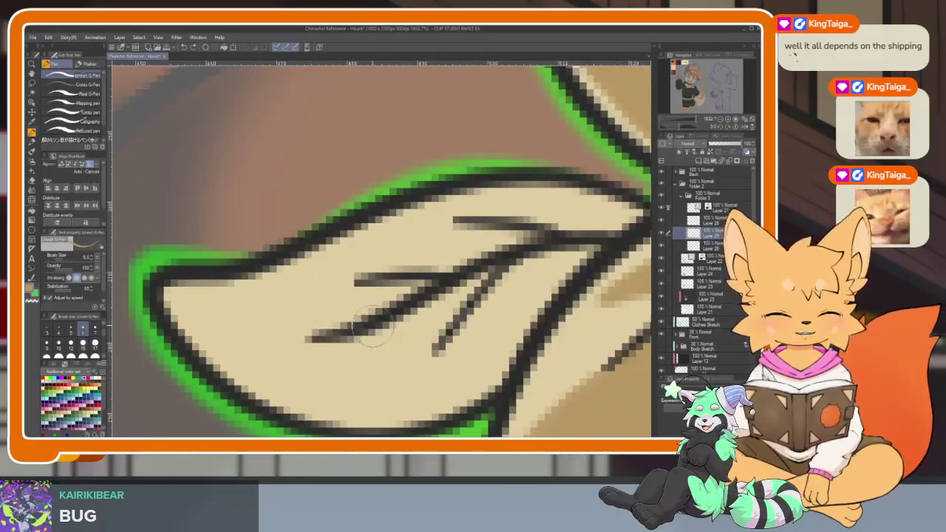
pyautogui.moveTo(287, 336); pyautogui.dragTo(199, 316)
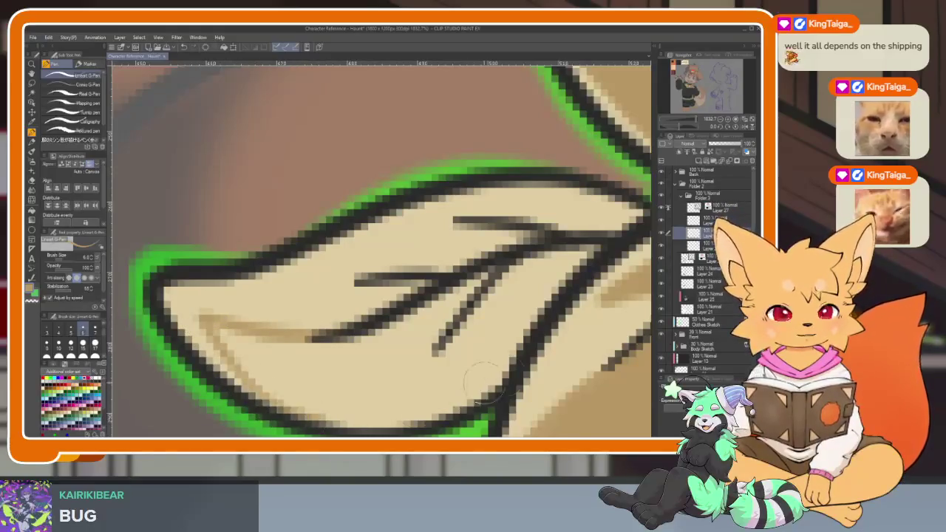
# Fill the left leaf's lower half darker tan and extend the shading upward.
pyautogui.moveTo(353, 372); pyautogui.dragTo(313, 351)
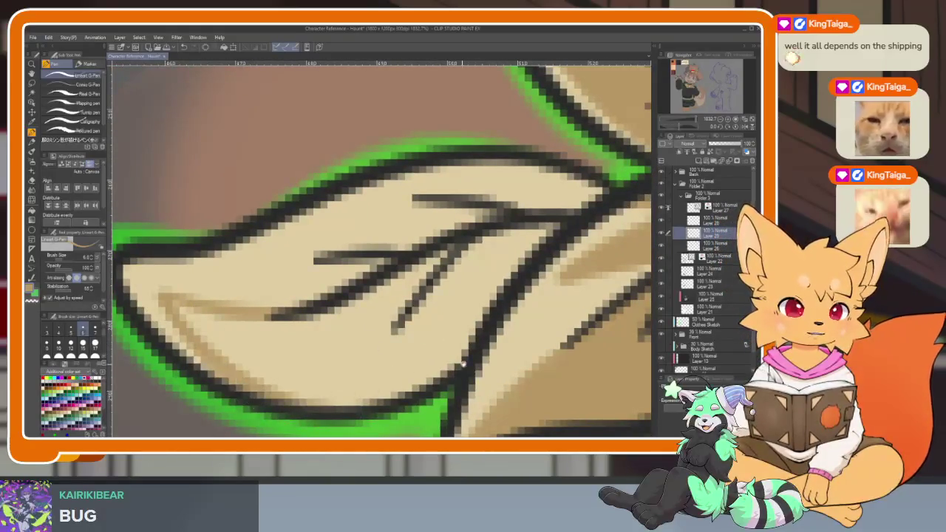
pyautogui.click(264, 358)
pyautogui.moveTo(168, 316); pyautogui.dragTo(200, 333)
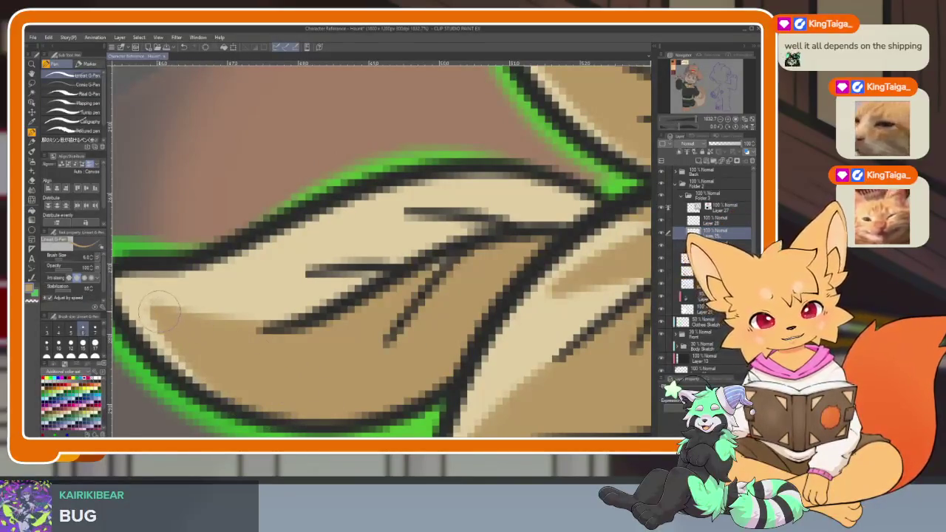
pyautogui.moveTo(478, 261)
pyautogui.mouseDown()
pyautogui.moveTo(462, 304)
pyautogui.moveTo(473, 252)
pyautogui.moveTo(442, 346)
pyautogui.mouseUp()
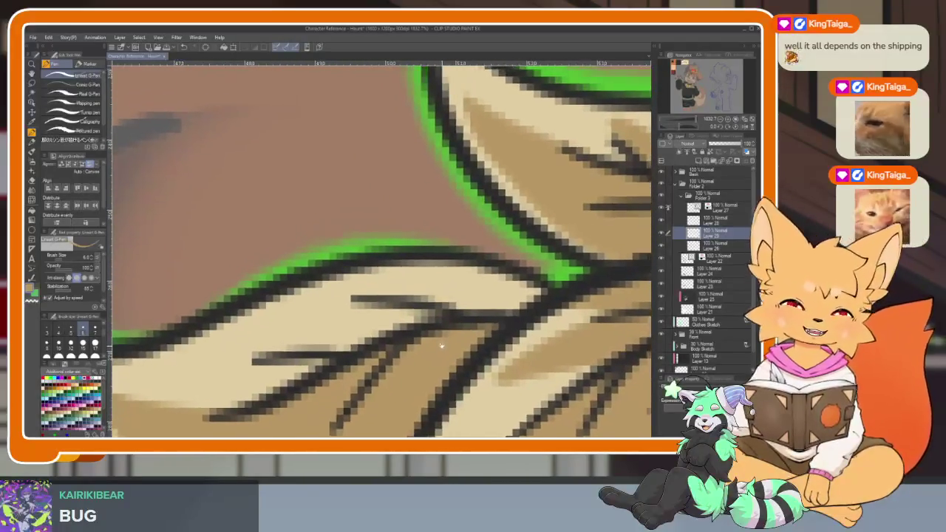
pyautogui.scroll(2, 454, 325)
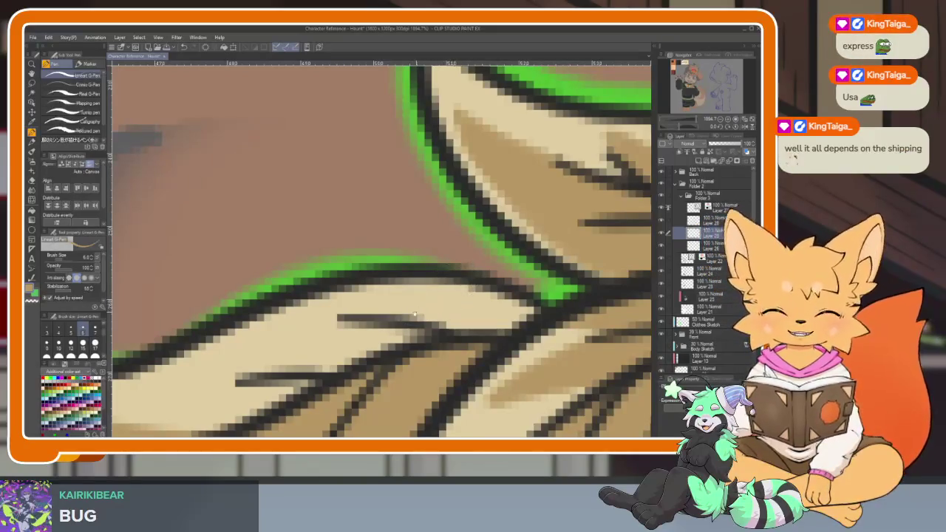
# Darken the vein stroke on the neighbouring leaf and touch up its lineart.
pyautogui.moveTo(414, 316); pyautogui.dragTo(443, 275)
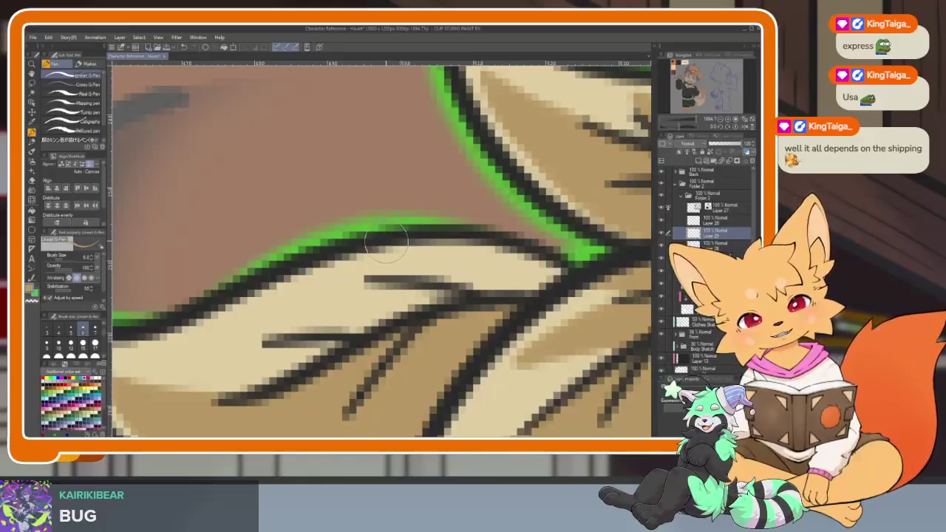
pyautogui.moveTo(385, 243)
pyautogui.mouseDown()
pyautogui.moveTo(426, 306)
pyautogui.moveTo(333, 325)
pyautogui.moveTo(488, 301)
pyautogui.mouseUp()
pyautogui.moveTo(411, 276); pyautogui.dragTo(455, 314)
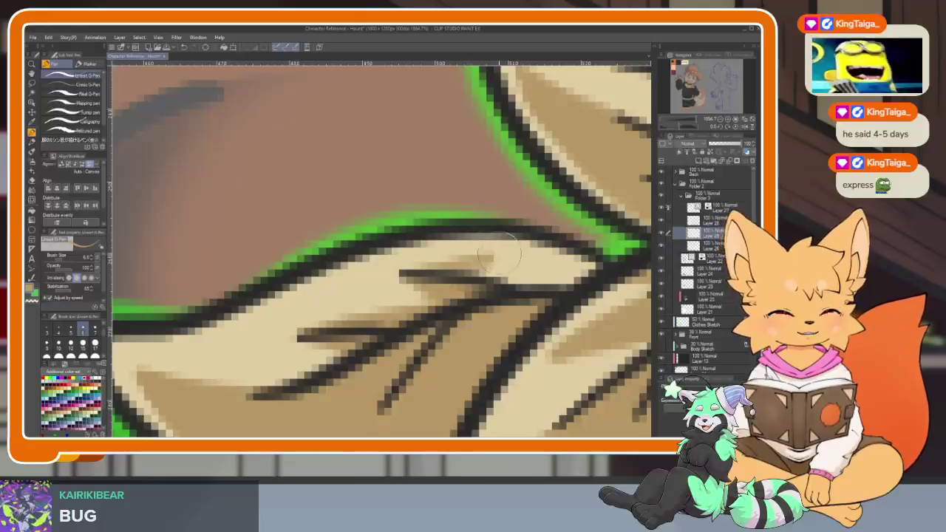
pyautogui.press('e')
pyautogui.press('p')
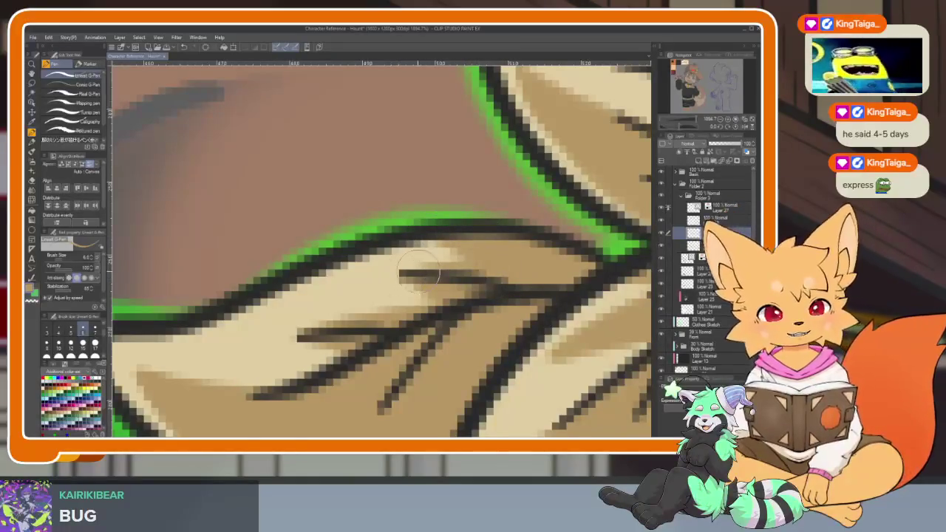
pyautogui.scroll(-10, 477, 264)
pyautogui.scroll(5, 481, 255)
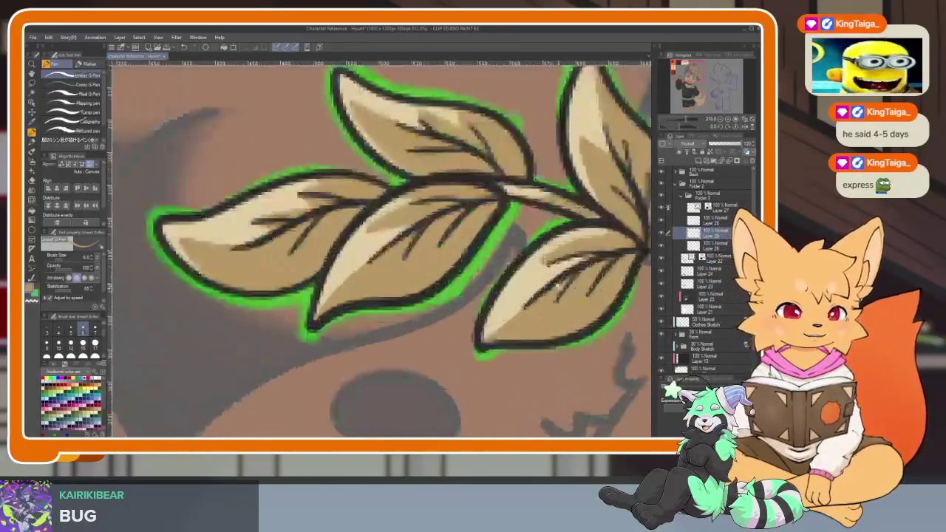
pyautogui.moveTo(549, 277); pyautogui.dragTo(508, 314)
pyautogui.scroll(5, 370, 272)
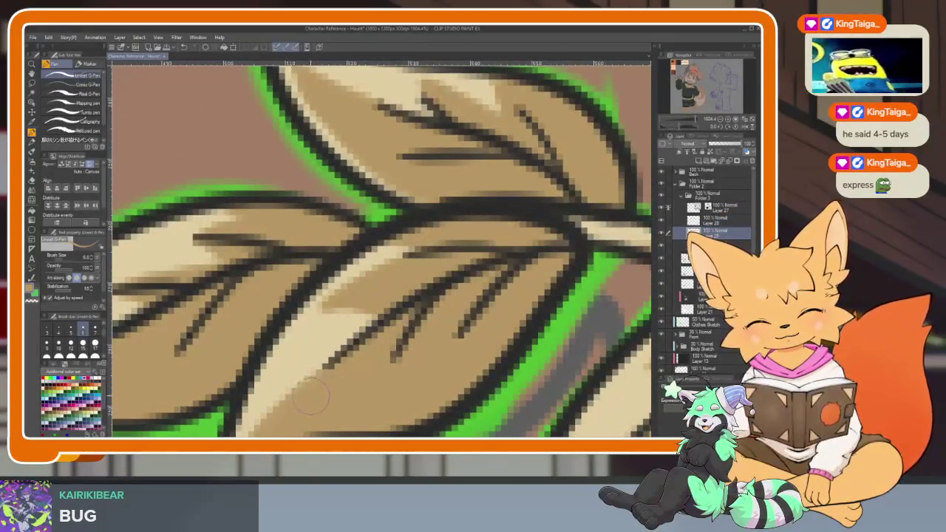
pyautogui.scroll(-2, 310, 396)
pyautogui.scroll(-2, 332, 376)
pyautogui.scroll(-4, 384, 354)
pyautogui.scroll(4, 436, 332)
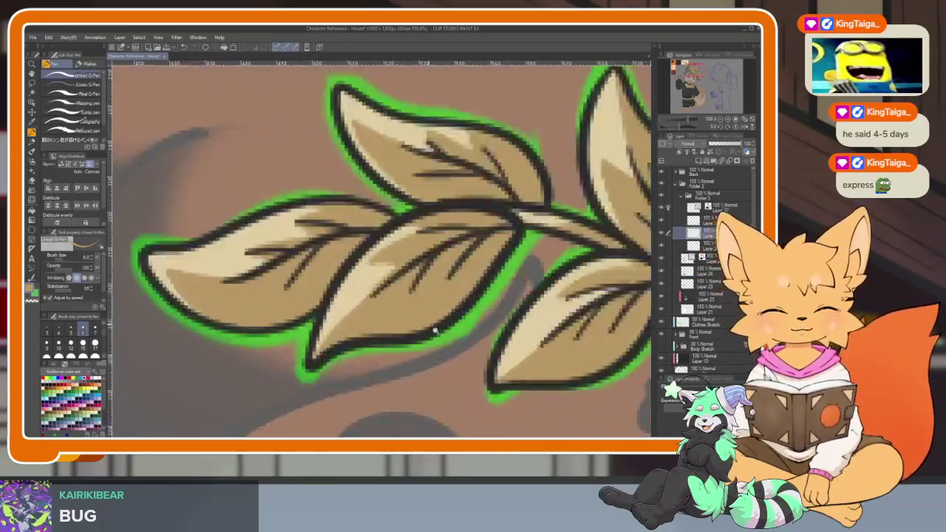
pyautogui.scroll(2, 435, 330)
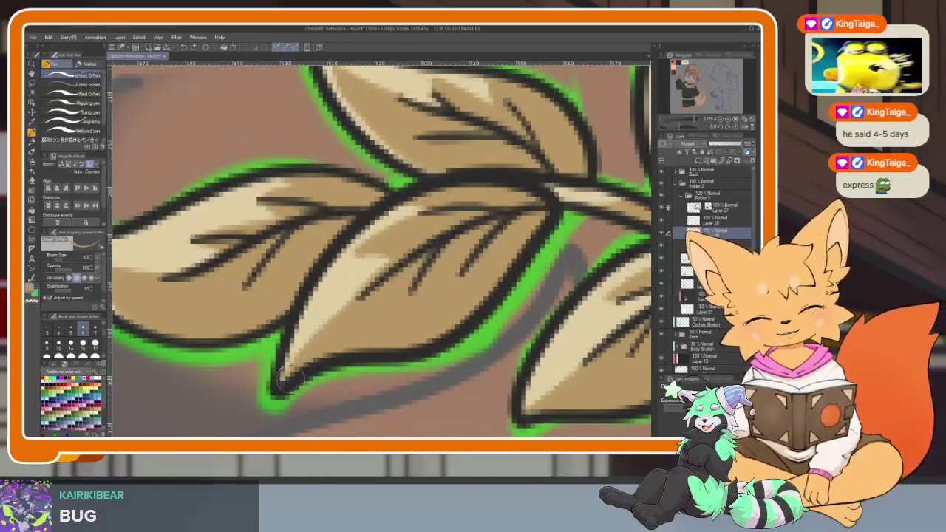
pyautogui.scroll(-5, 435, 292)
pyautogui.moveTo(433, 291); pyautogui.dragTo(427, 315)
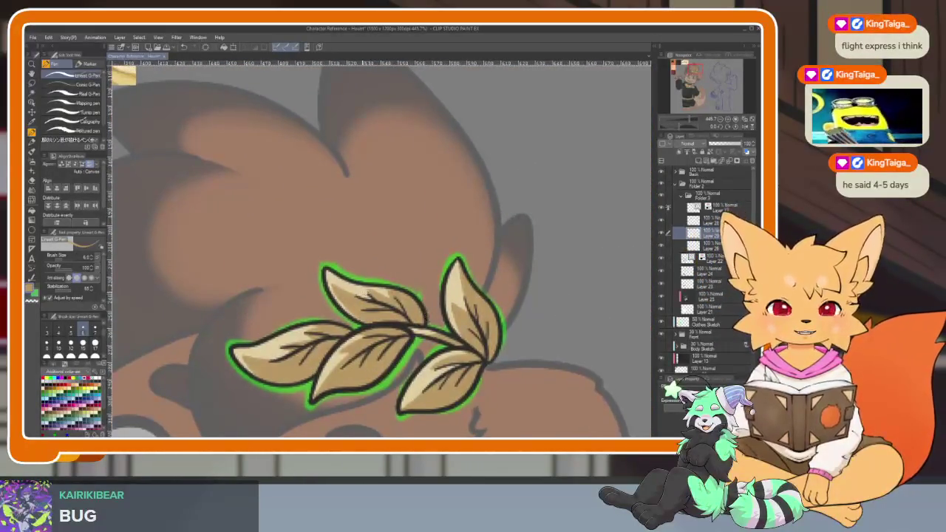
pyautogui.scroll(5, 326, 325)
pyautogui.scroll(-2, 319, 328)
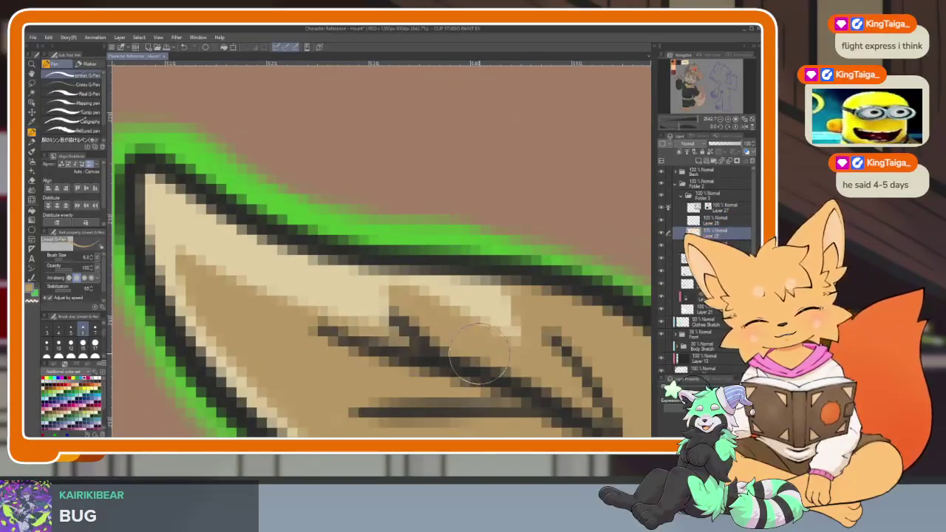
pyautogui.scroll(-3, 332, 330)
pyautogui.scroll(-2, 362, 333)
pyautogui.scroll(2, 374, 334)
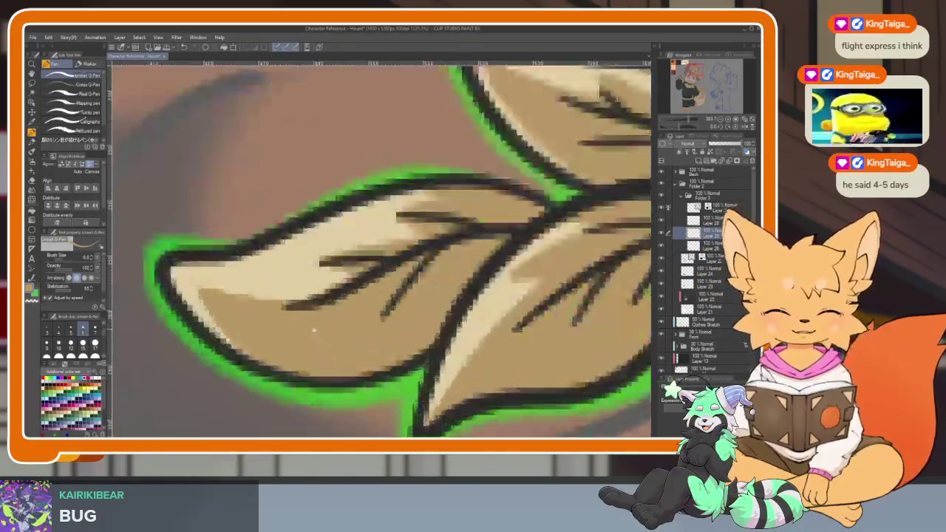
pyautogui.scroll(2, 310, 336)
pyautogui.scroll(1, 347, 384)
pyautogui.scroll(1, 414, 376)
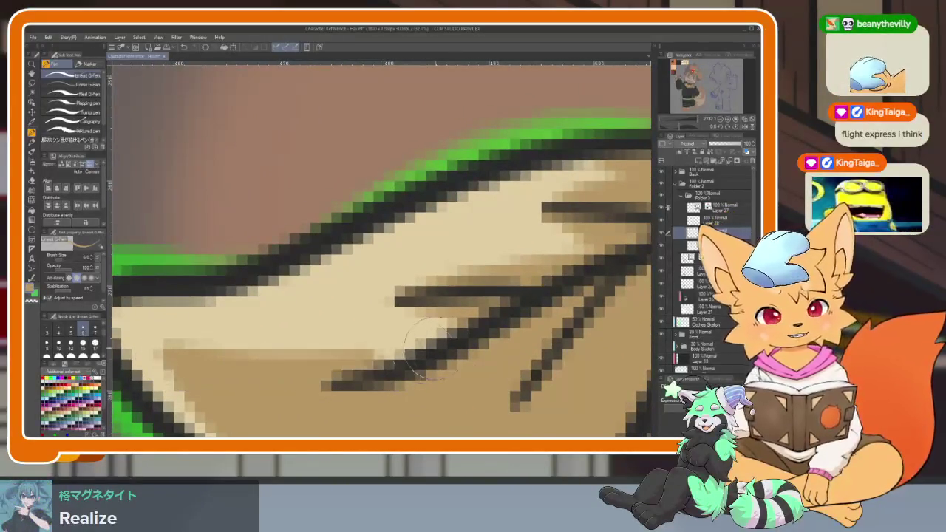
pyautogui.scroll(-3, 537, 315)
pyautogui.scroll(-1, 536, 316)
pyautogui.scroll(-1, 461, 262)
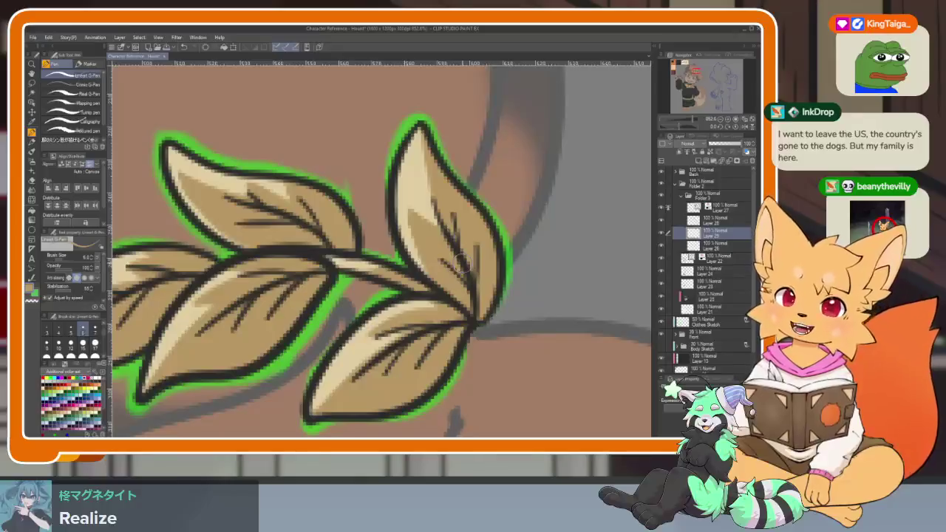
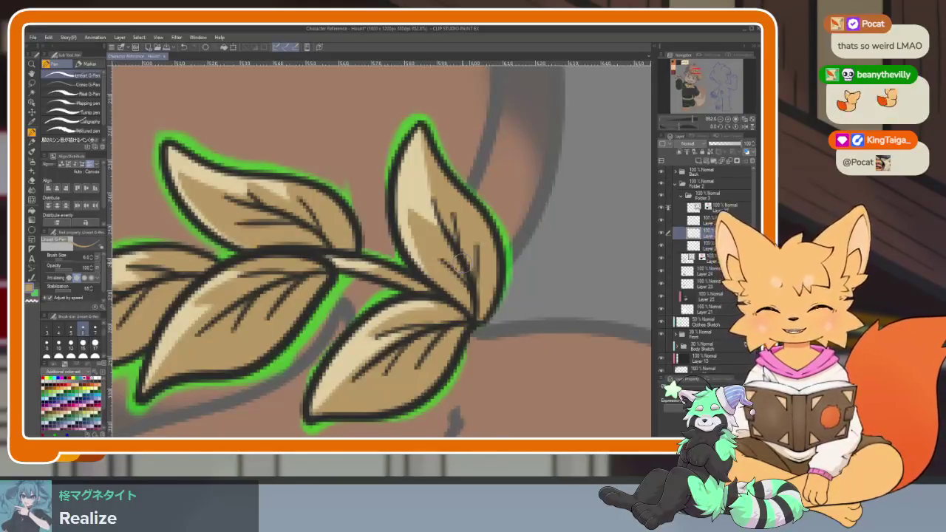
# Pan and zoom in close on the middle leaf of the head sprig.
pyautogui.moveTo(403, 107); pyautogui.dragTo(393, 219)
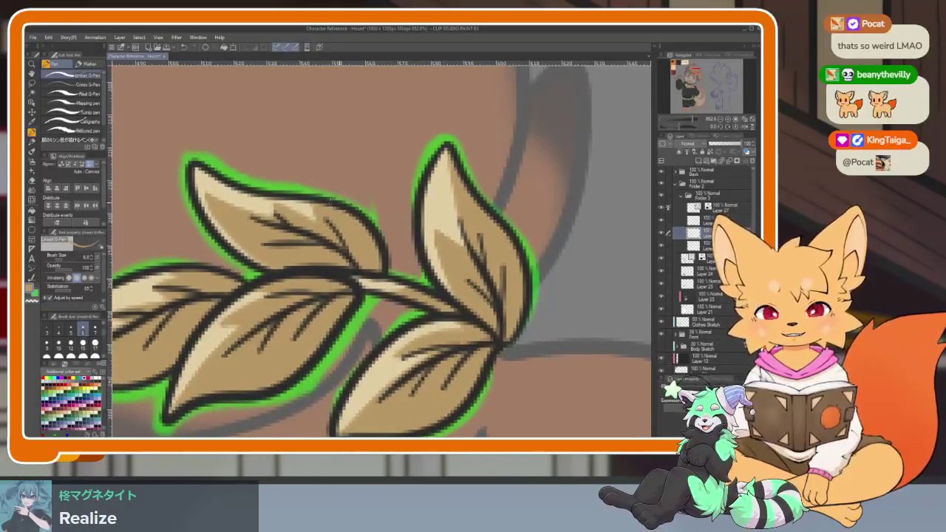
pyautogui.scroll(-5, 394, 220)
pyautogui.moveTo(369, 226); pyautogui.dragTo(382, 341)
pyautogui.scroll(5, 230, 307)
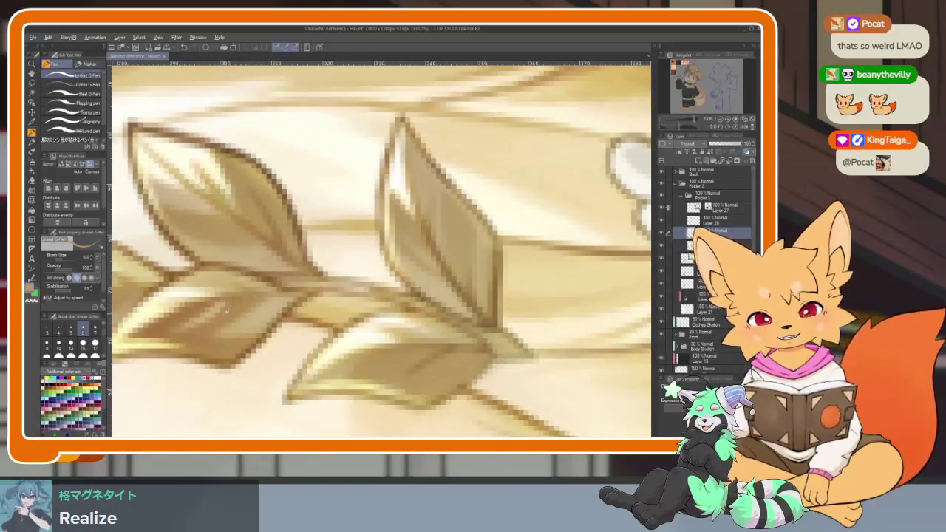
pyautogui.scroll(-8, 454, 281)
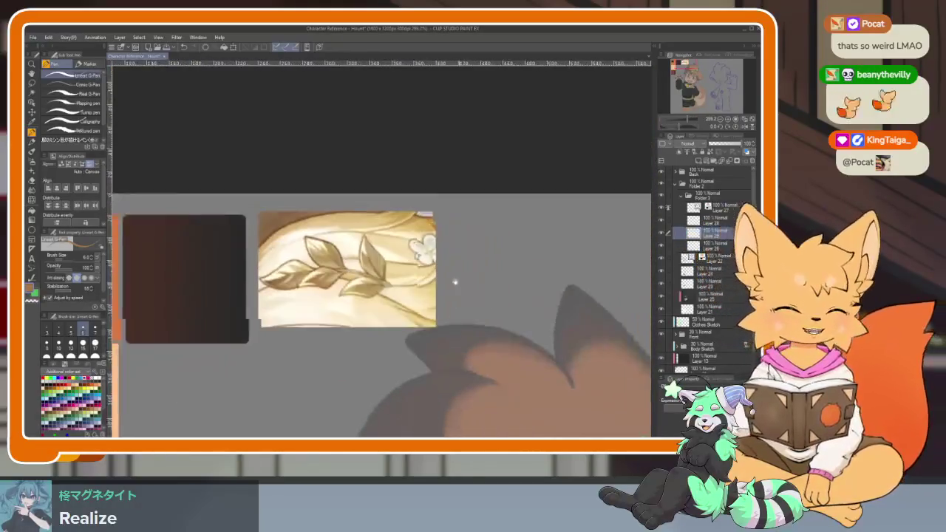
pyautogui.scroll(4, 384, 274)
pyautogui.moveTo(385, 274); pyautogui.dragTo(302, 161)
pyautogui.scroll(5, 343, 330)
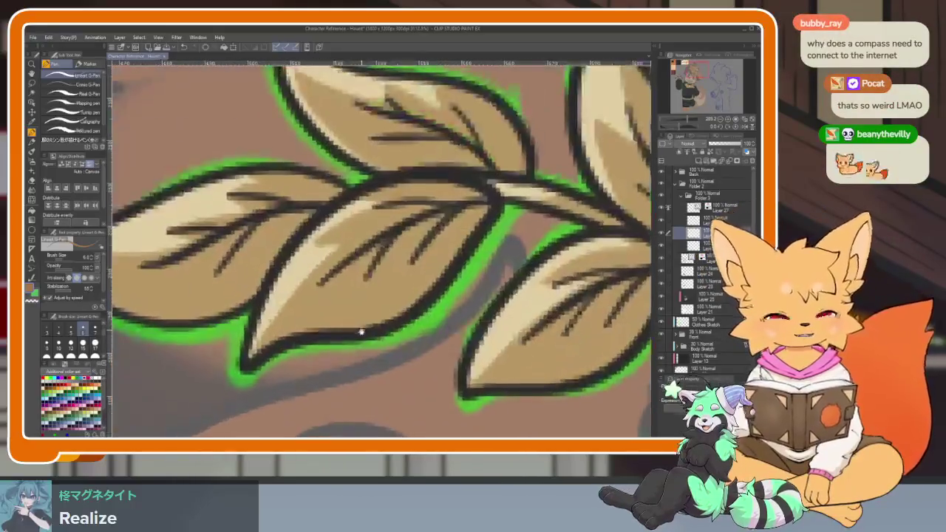
pyautogui.scroll(2, 344, 330)
pyautogui.scroll(2, 370, 338)
pyautogui.scroll(1, 370, 345)
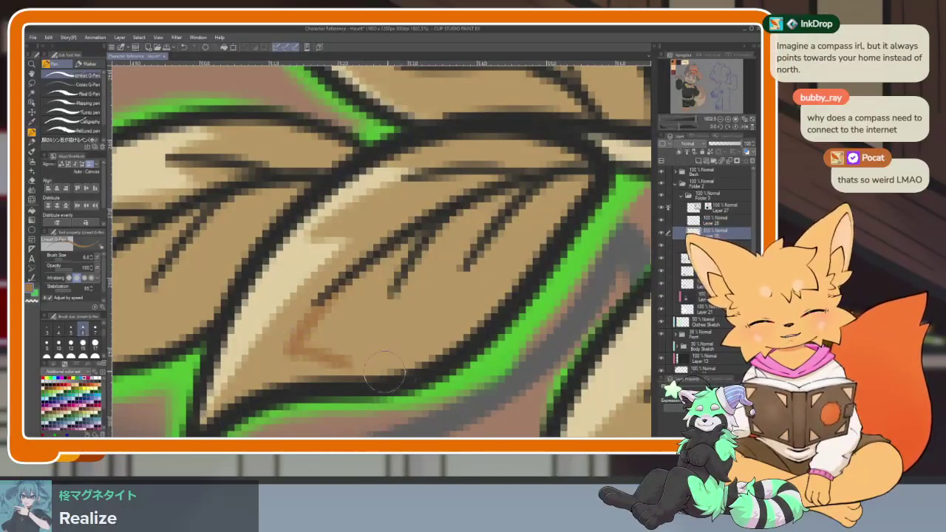
pyautogui.moveTo(381, 374); pyautogui.dragTo(344, 393)
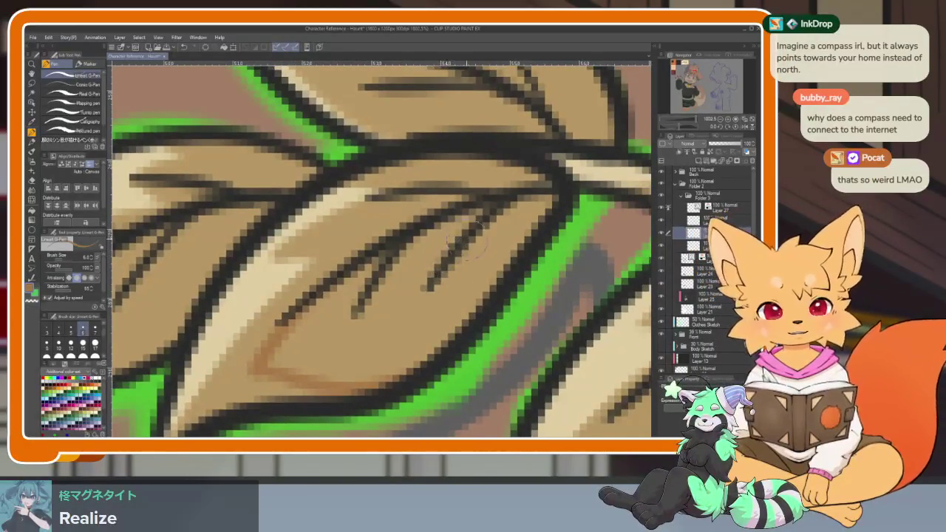
# Try a darker fill on the leaf, then undo both fills and return to the pen.
pyautogui.press('g')
pyautogui.click(419, 252)
pyautogui.hotkey('ctrl', 'z')
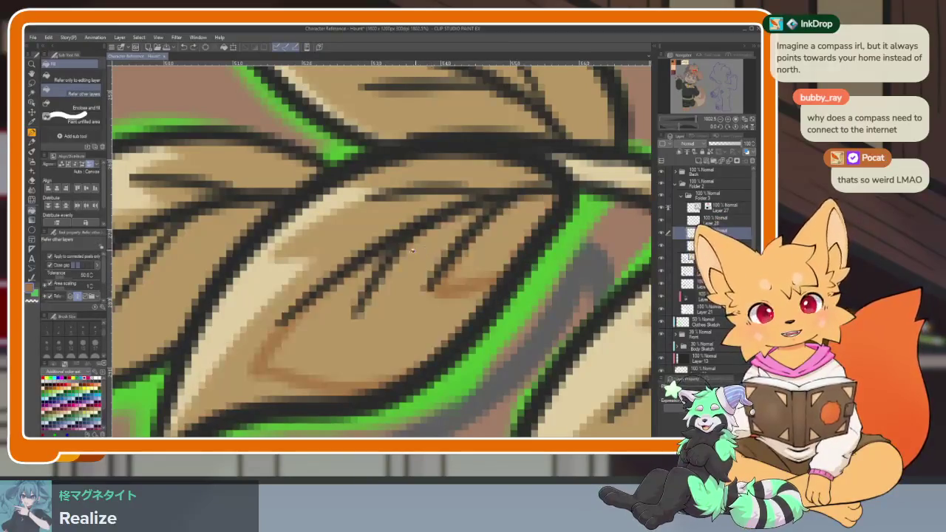
pyautogui.hotkey('ctrl', 'z')
pyautogui.hotkey('ctrl', 'z')
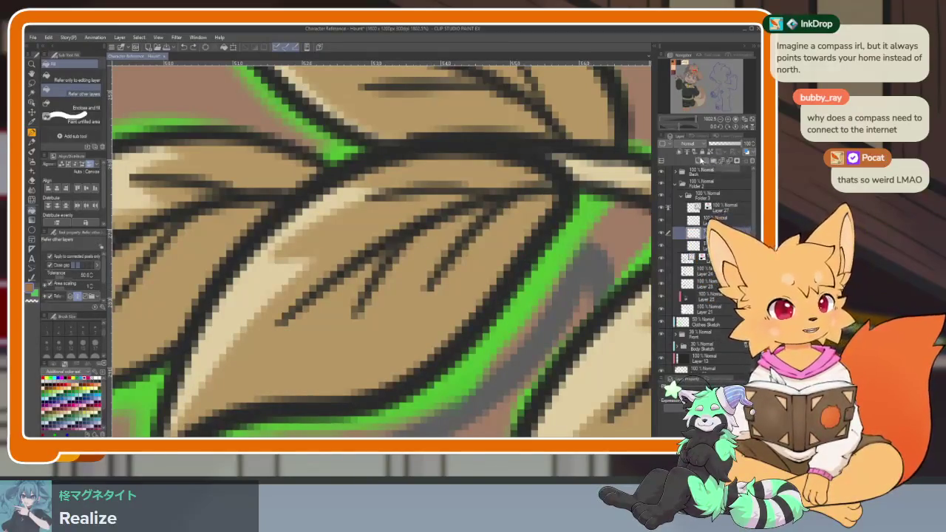
pyautogui.press('p')
# Draw light-brown shading guides across the leaf and fill the shading area darker brown.
pyautogui.moveTo(300, 314); pyautogui.dragTo(403, 374)
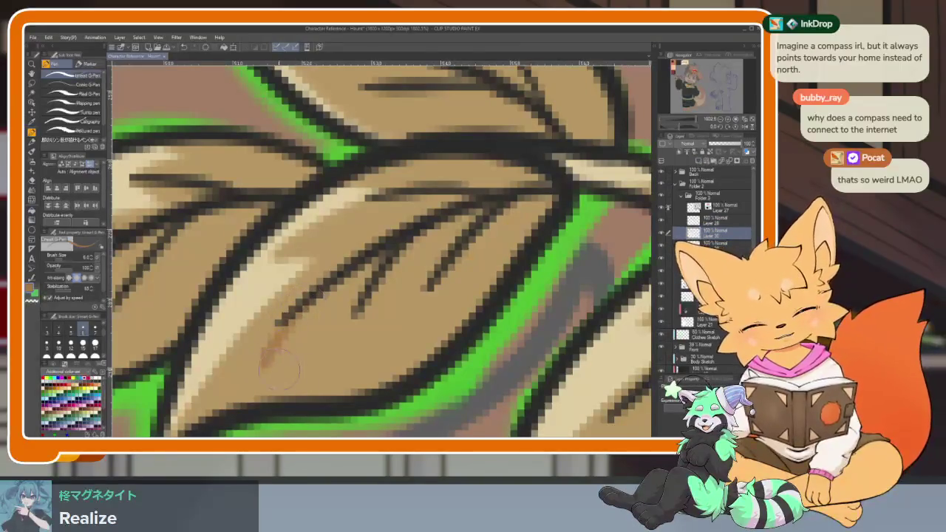
pyautogui.moveTo(422, 307); pyautogui.dragTo(521, 267)
pyautogui.press('g')
pyautogui.click(451, 325)
pyautogui.press('p')
# Zoom out to view the whole sprig and remove the darker brown shading.
pyautogui.scroll(-10, 518, 272)
pyautogui.scroll(2, 515, 273)
pyautogui.scroll(3, 515, 273)
pyautogui.scroll(3, 460, 317)
pyautogui.scroll(1, 473, 303)
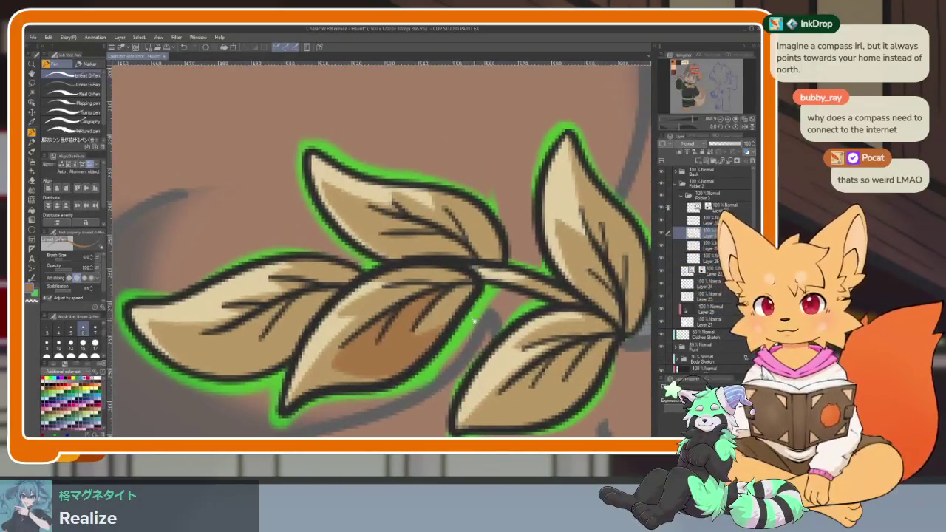
pyautogui.scroll(1, 465, 314)
pyautogui.scroll(1, 454, 329)
pyautogui.scroll(1, 446, 346)
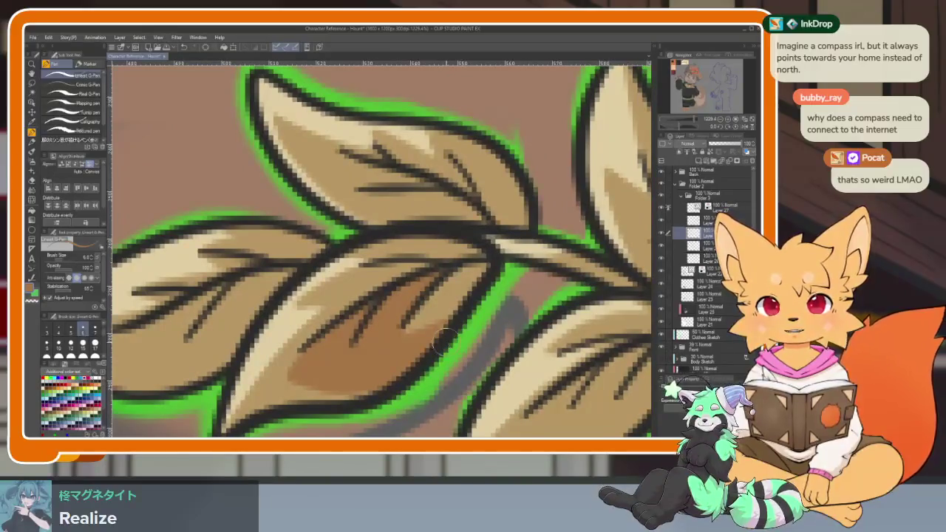
pyautogui.scroll(-2, 462, 329)
pyautogui.scroll(1, 454, 337)
pyautogui.scroll(1, 458, 339)
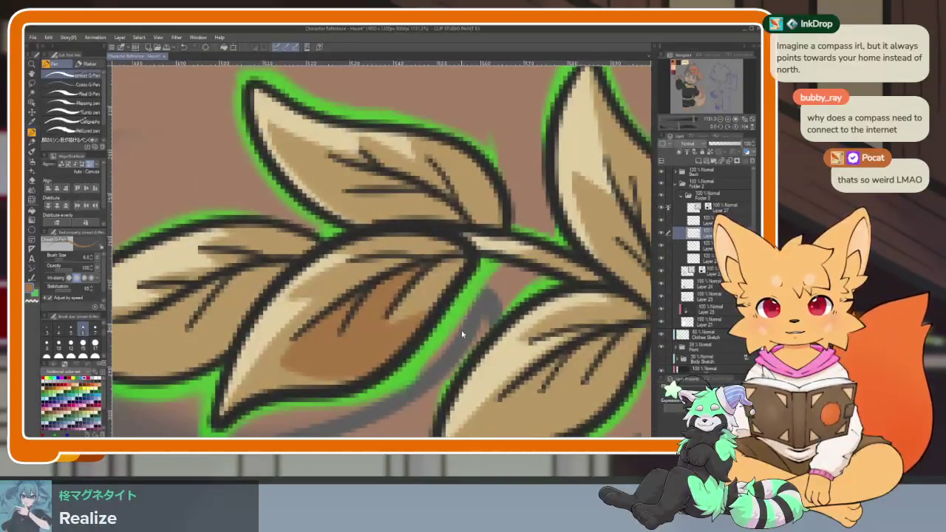
pyautogui.hotkey('ctrl', 'z')
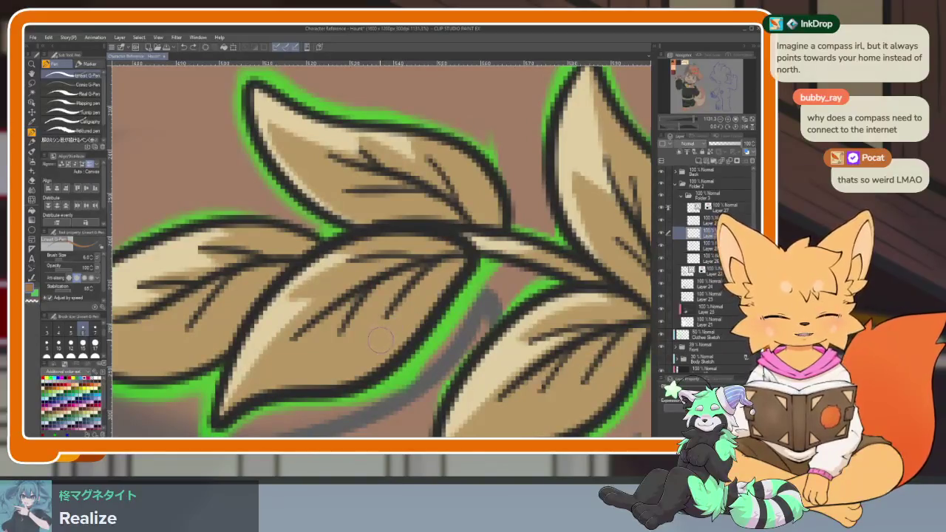
# Switch the Color Set panel to the Color Wheel.
pyautogui.scroll(2, 367, 359)
pyautogui.scroll(-1, 369, 354)
pyautogui.scroll(1, 377, 349)
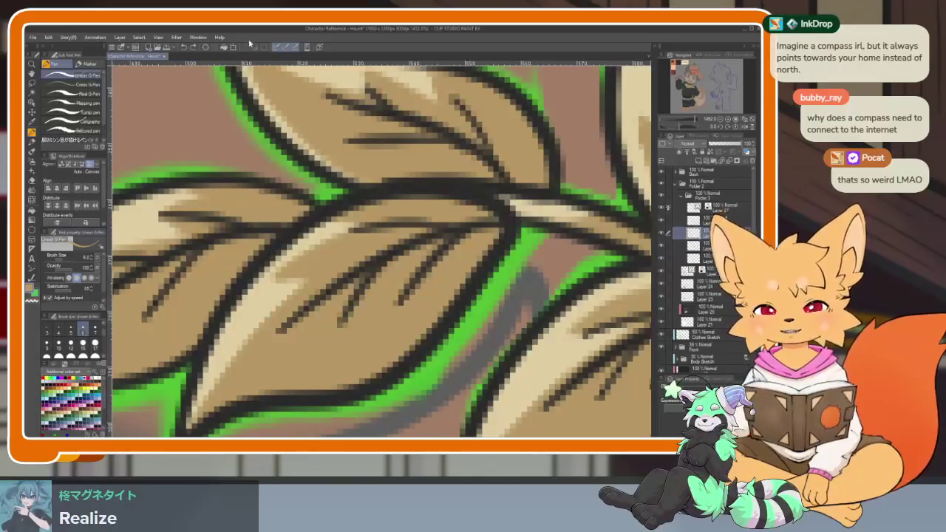
pyautogui.moveTo(232, 161); pyautogui.dragTo(223, 153)
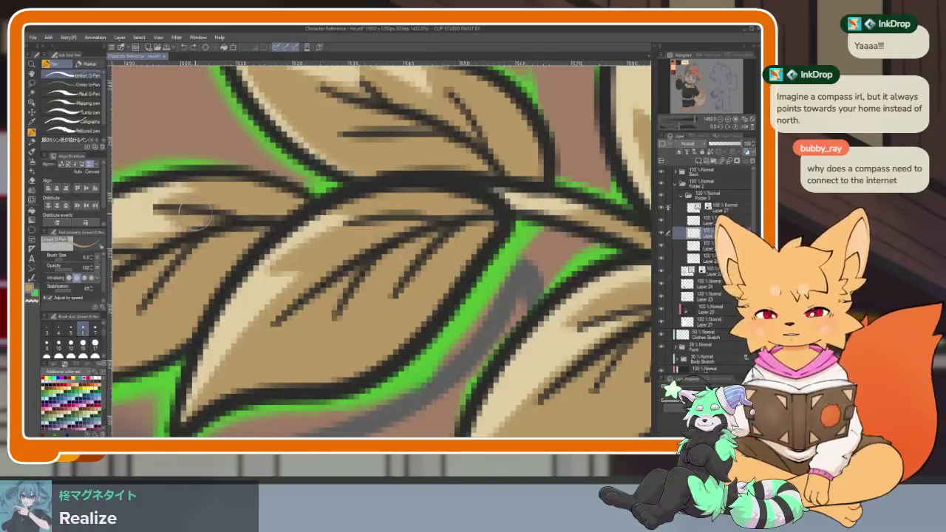
pyautogui.moveTo(196, 215); pyautogui.dragTo(210, 233)
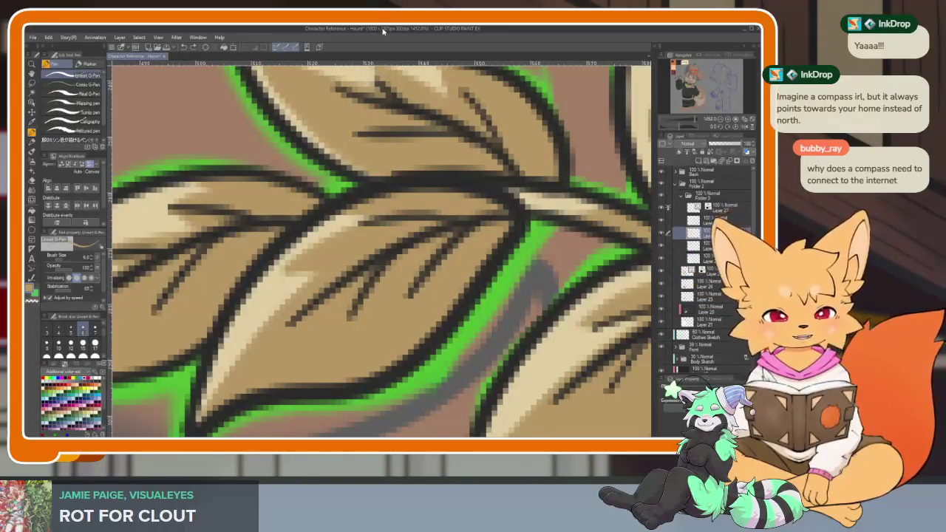
pyautogui.scroll(-2, 459, 303)
pyautogui.scroll(2, 439, 320)
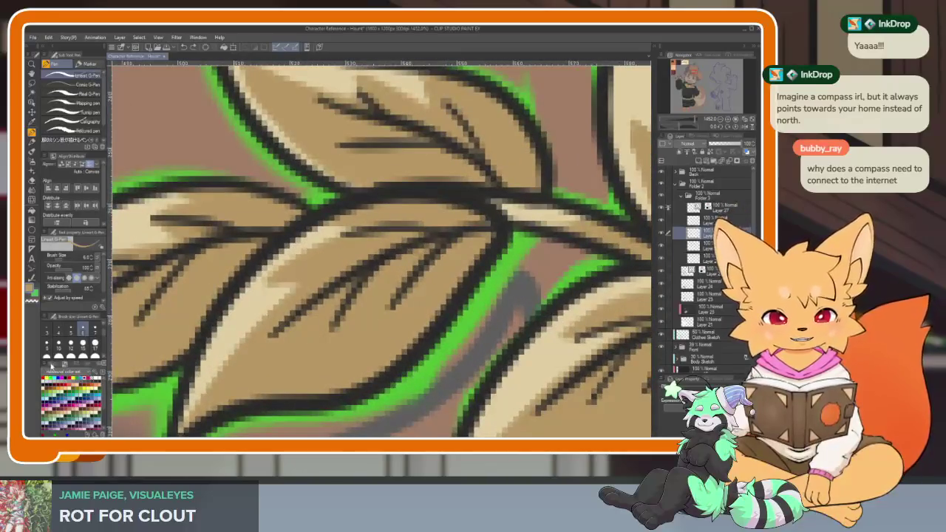
pyautogui.click(52, 365)
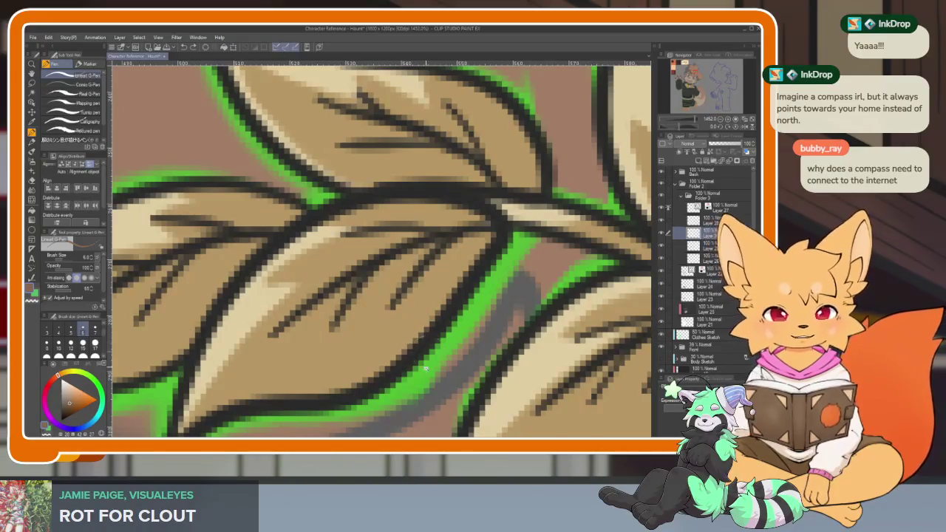
# Draw a brown guide line on the leaf, redrawing it shorter after it ran too long.
pyautogui.scroll(-2, 426, 360)
pyautogui.scroll(2, 433, 338)
pyautogui.scroll(2, 305, 255)
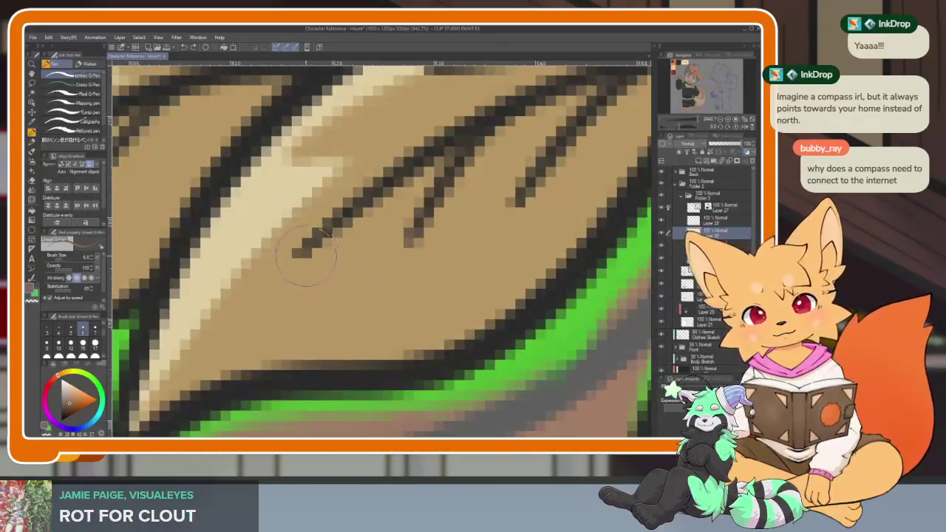
pyautogui.moveTo(304, 255); pyautogui.dragTo(229, 370)
pyautogui.hotkey('ctrl', 'z')
pyautogui.moveTo(325, 235); pyautogui.dragTo(270, 299)
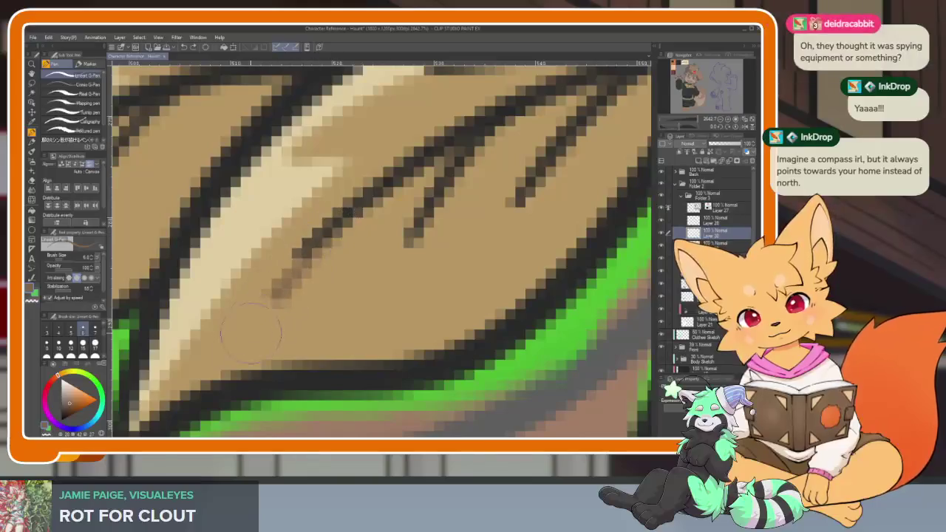
# Fill the leaf's shading area with darker brown.
pyautogui.scroll(-1, 451, 274)
pyautogui.moveTo(451, 274); pyautogui.dragTo(432, 327)
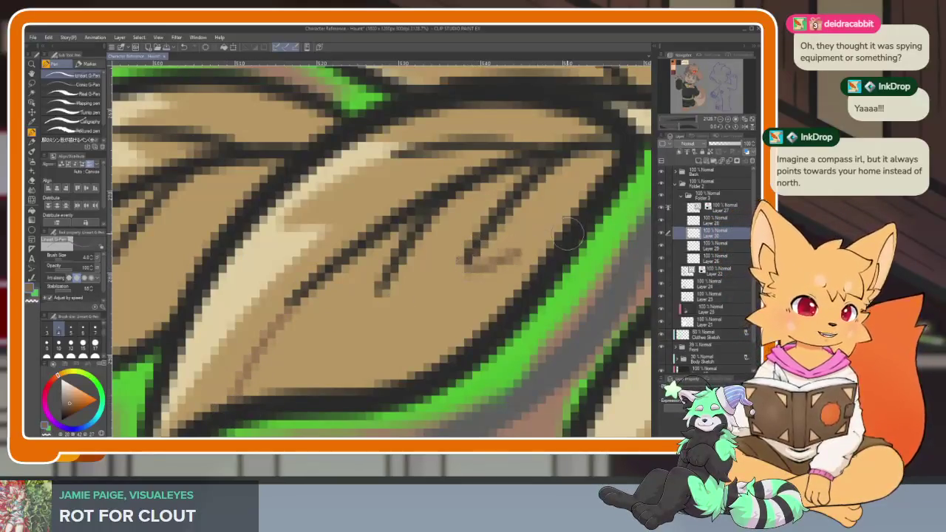
pyautogui.press('g')
pyautogui.click(475, 279)
# Return to the G-pen and pan toward the leaf's centre.
pyautogui.scroll(-3, 475, 278)
pyautogui.scroll(-2, 475, 279)
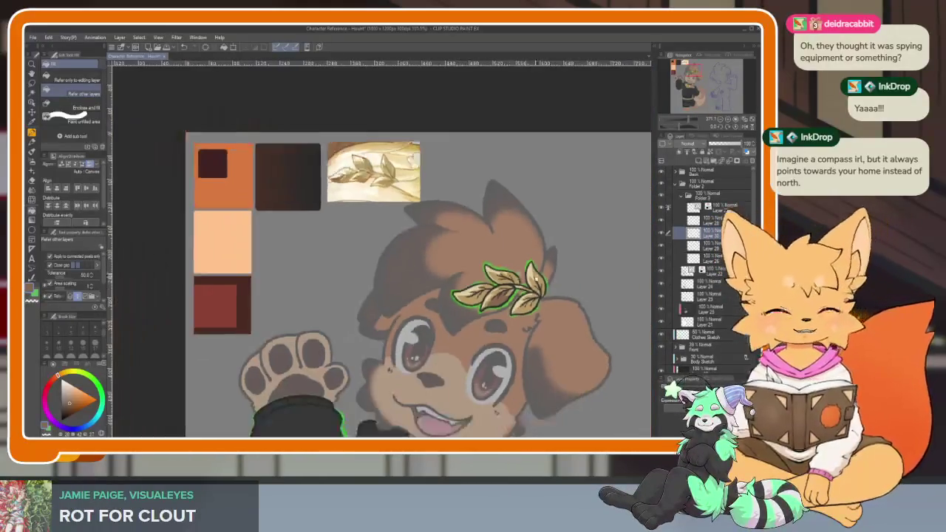
pyautogui.scroll(4, 507, 314)
pyautogui.scroll(4, 507, 314)
pyautogui.press('p')
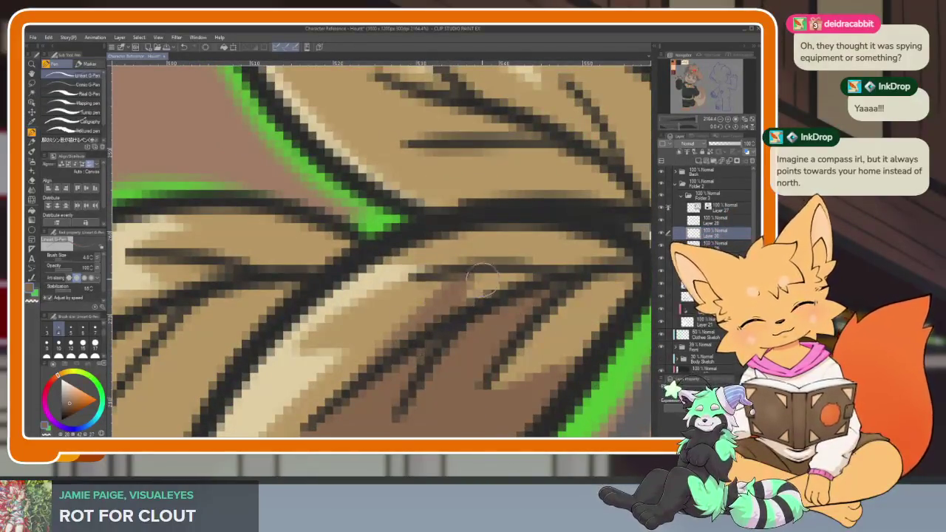
pyautogui.moveTo(551, 277); pyautogui.dragTo(417, 310)
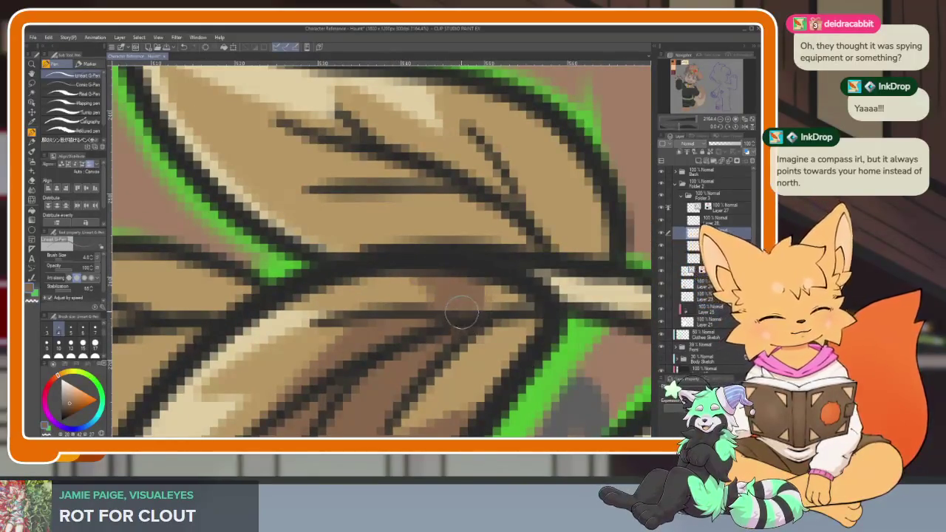
# Remove a faint dark stroke and sketch a brown shading guide line on the leaf.
pyautogui.scroll(-3, 549, 306)
pyautogui.scroll(-5, 548, 307)
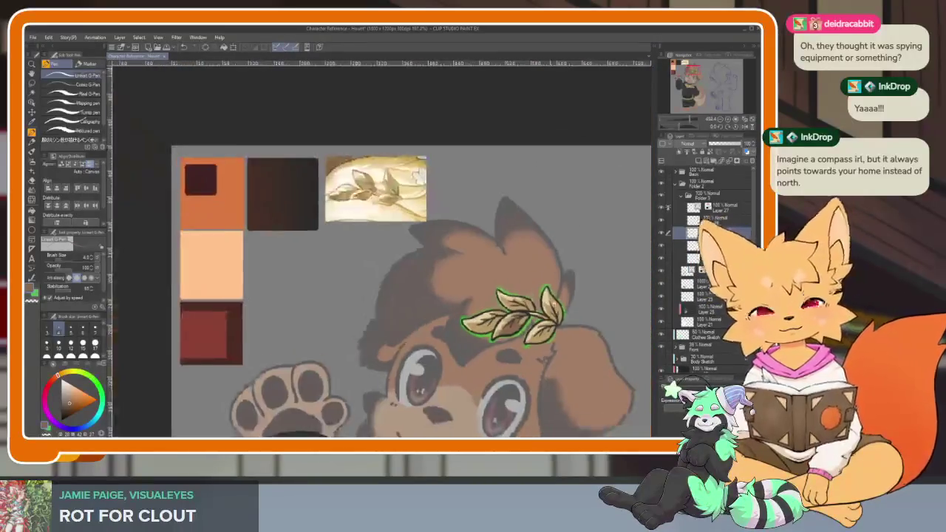
pyautogui.scroll(1, 518, 309)
pyautogui.scroll(4, 492, 311)
pyautogui.scroll(2, 493, 310)
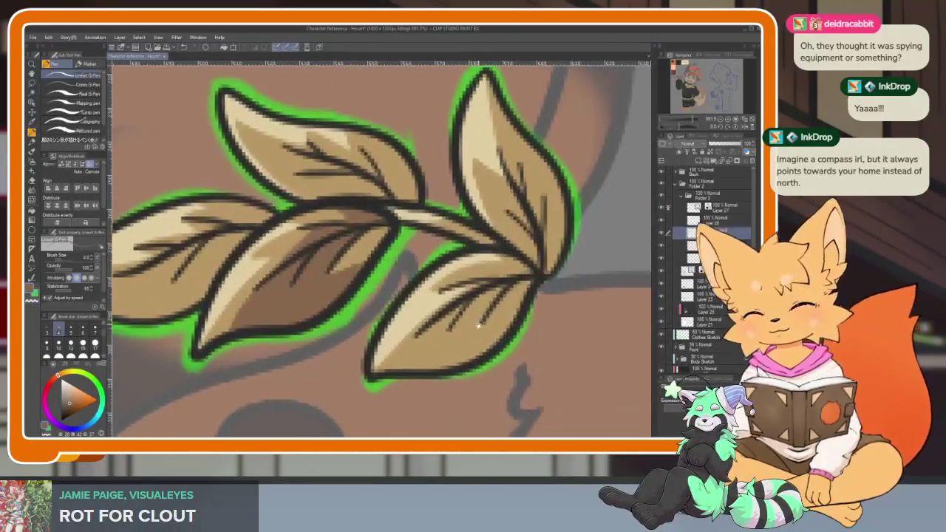
pyautogui.scroll(2, 465, 348)
pyautogui.scroll(2, 481, 338)
pyautogui.scroll(2, 440, 303)
pyautogui.scroll(-2, 440, 303)
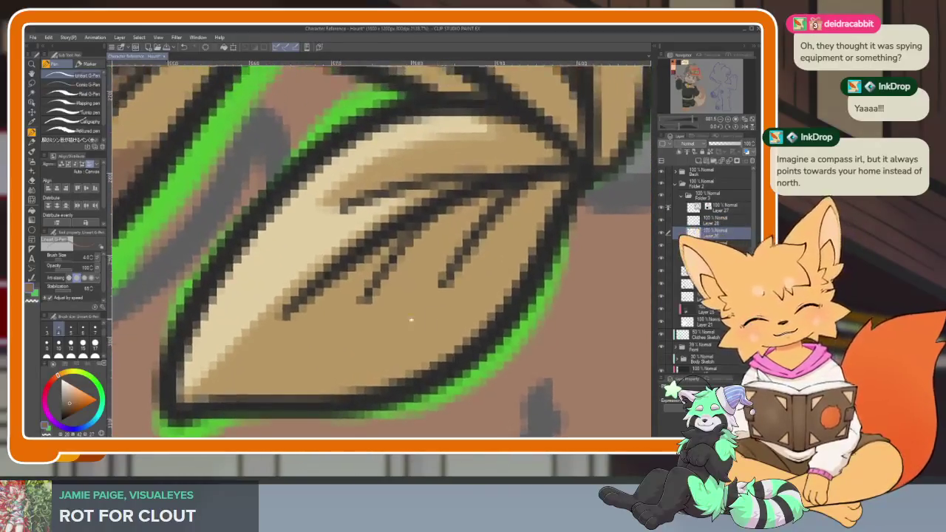
pyautogui.scroll(1, 484, 252)
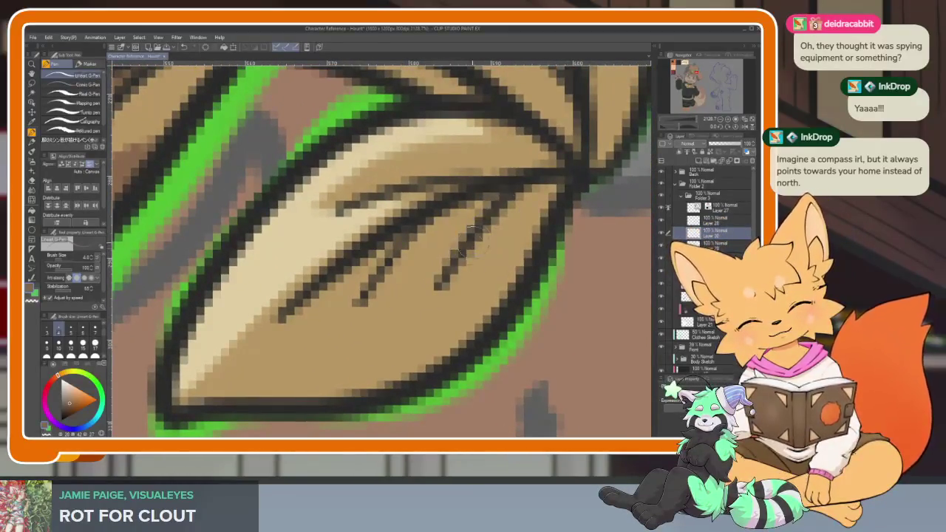
pyautogui.hotkey('ctrl', 'z')
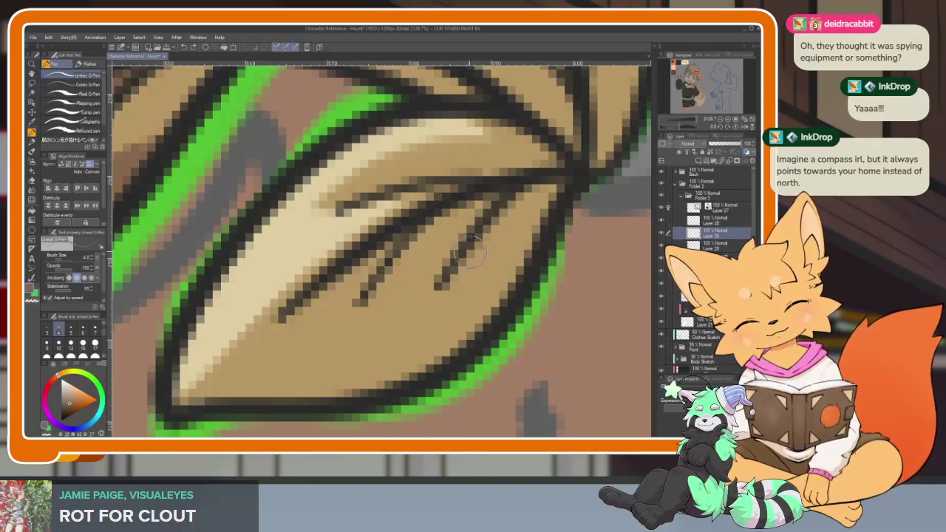
pyautogui.moveTo(373, 289)
pyautogui.mouseDown()
pyautogui.moveTo(348, 347)
pyautogui.moveTo(414, 279)
pyautogui.moveTo(392, 362)
pyautogui.mouseUp()
# Fill the lower leaf area and the area near the veins darker brown.
pyautogui.press('g')
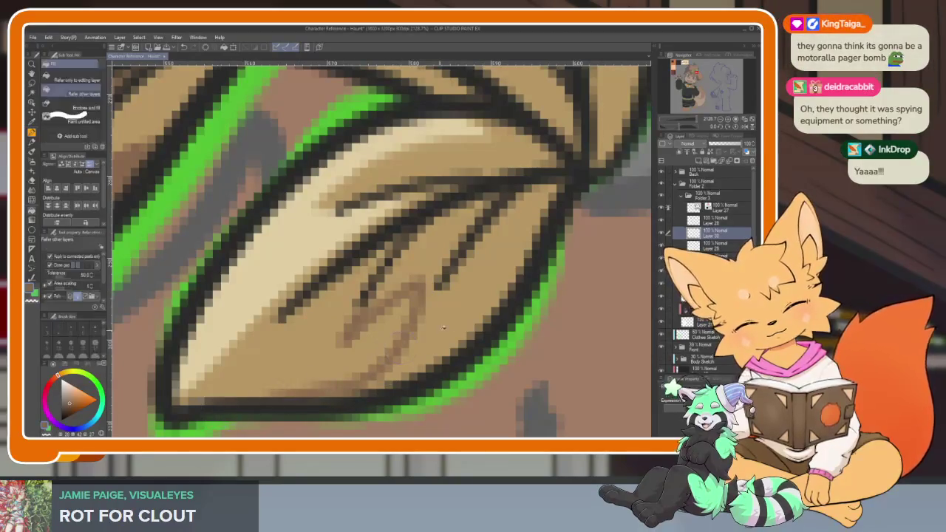
pyautogui.click(440, 330)
pyautogui.click(444, 233)
pyautogui.press('p')
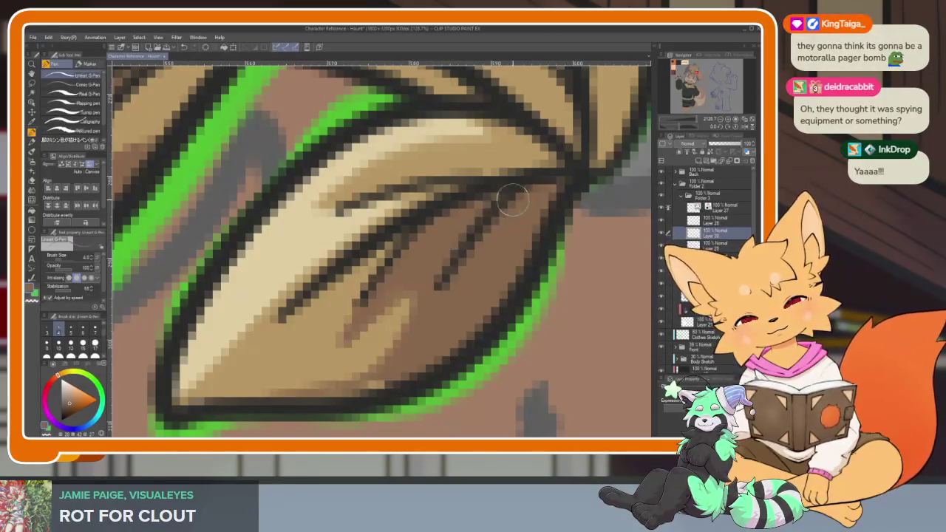
# Draw a brown stroke along the leaf vein with the G-pen.
pyautogui.scroll(-5, 551, 309)
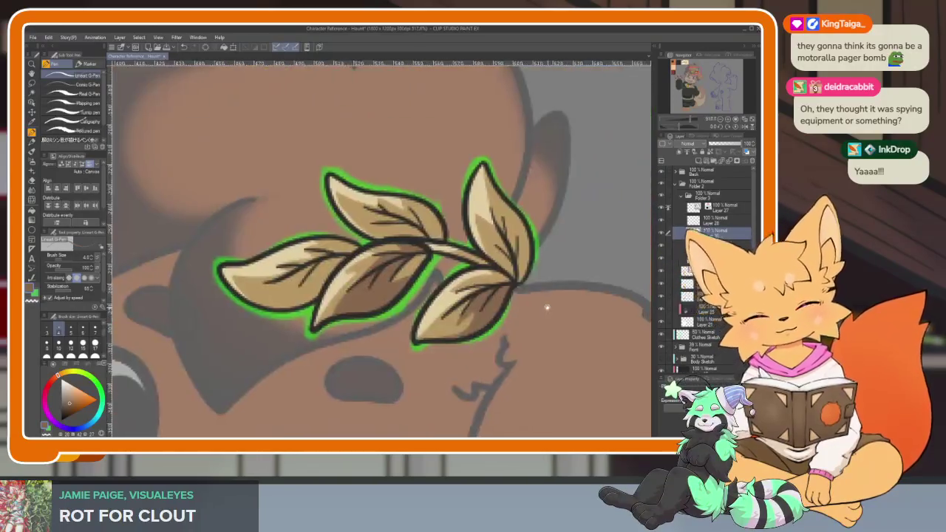
pyautogui.scroll(-4, 551, 309)
pyautogui.scroll(3, 529, 289)
pyautogui.scroll(2, 473, 329)
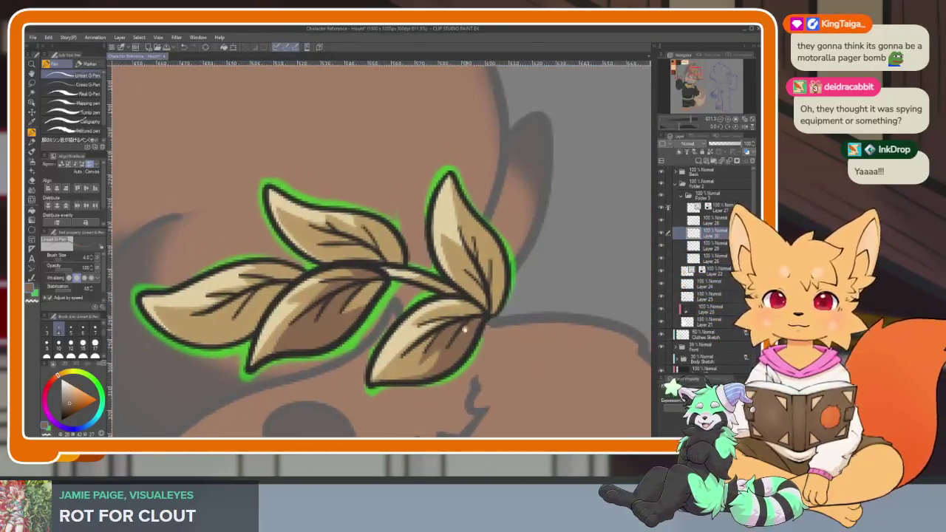
pyautogui.scroll(2, 468, 333)
pyautogui.scroll(1, 464, 332)
pyautogui.scroll(1, 462, 331)
pyautogui.scroll(1, 463, 330)
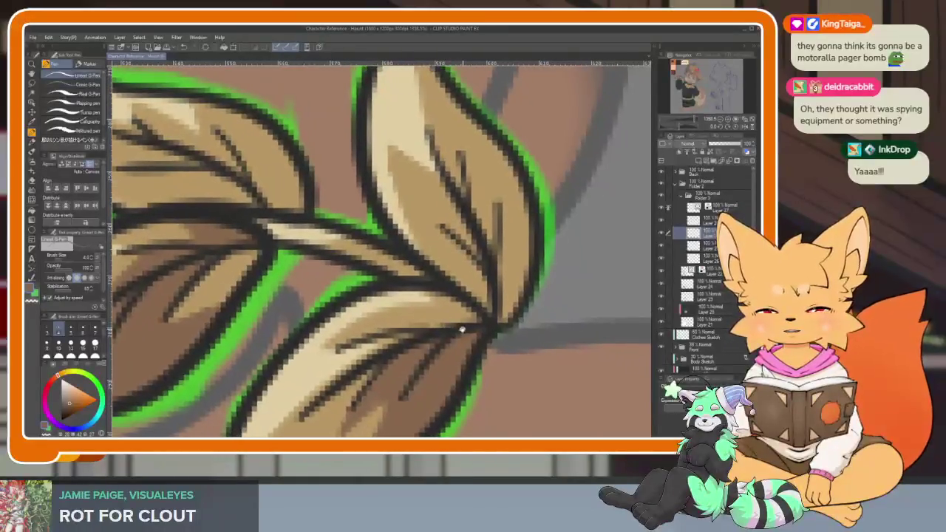
pyautogui.scroll(-1, 463, 329)
pyautogui.scroll(2, 461, 327)
pyautogui.scroll(-2, 433, 327)
pyautogui.scroll(3, 429, 346)
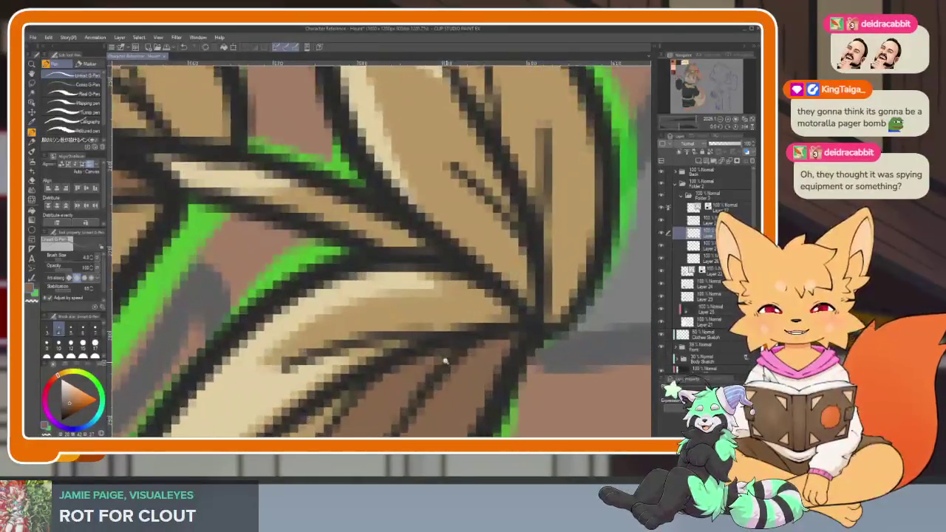
pyautogui.scroll(1, 447, 362)
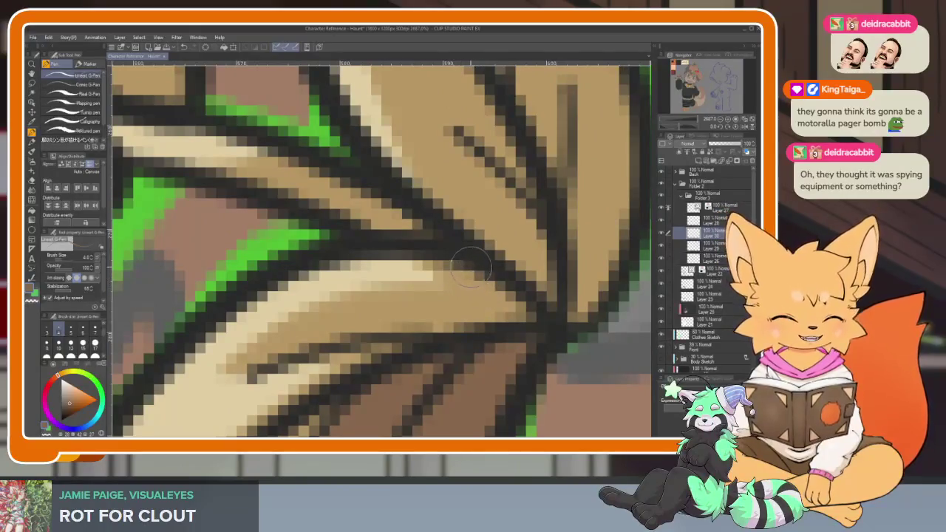
pyautogui.moveTo(310, 353); pyautogui.dragTo(515, 307)
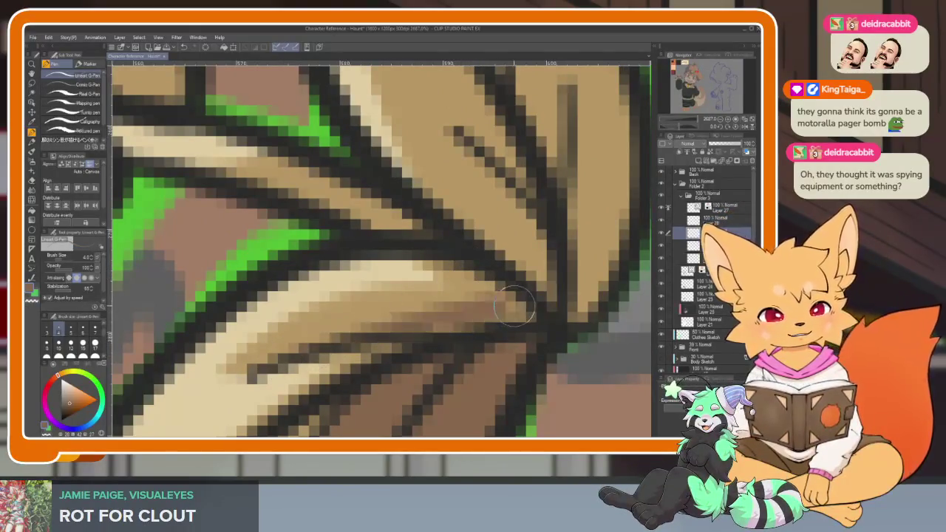
pyautogui.scroll(-5, 521, 347)
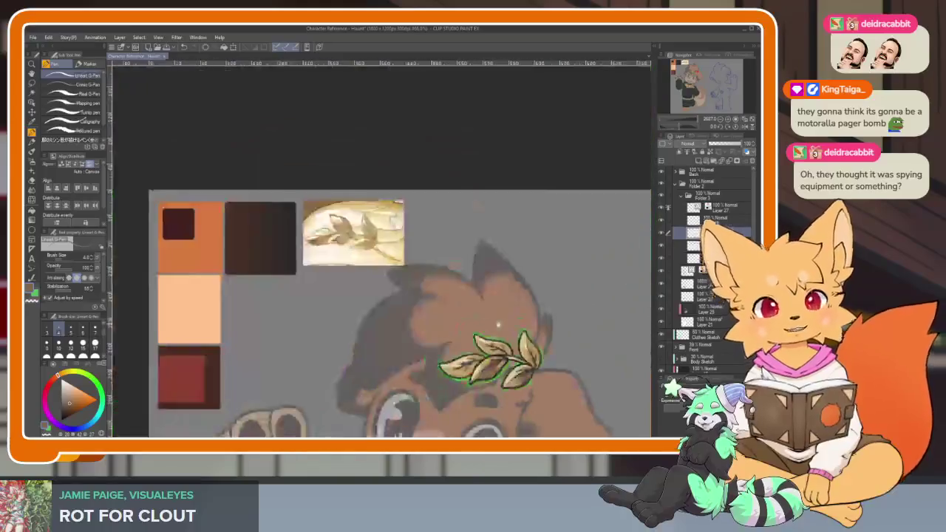
# Paint three darker brown shading strokes inside the upper-right leaf.
pyautogui.scroll(2, 524, 317)
pyautogui.scroll(2, 537, 341)
pyautogui.scroll(3, 537, 341)
pyautogui.scroll(1, 515, 317)
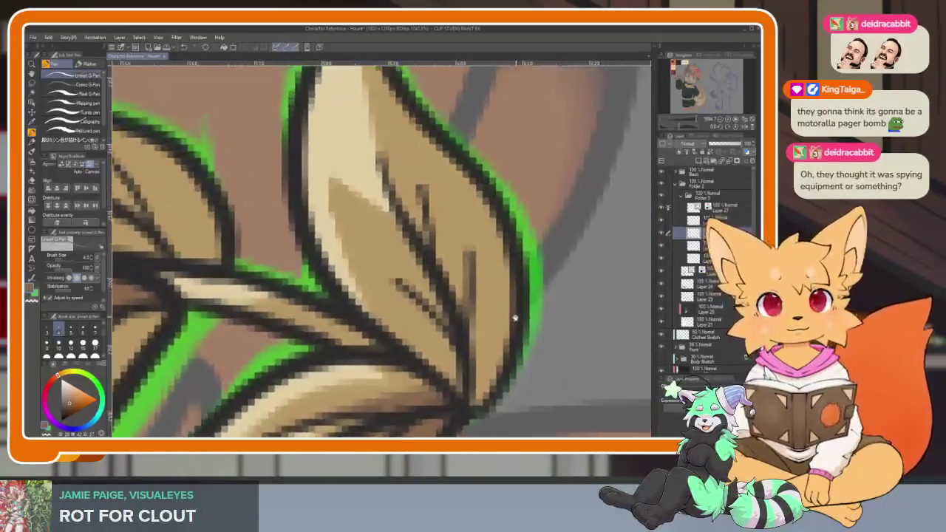
pyautogui.scroll(-1, 517, 305)
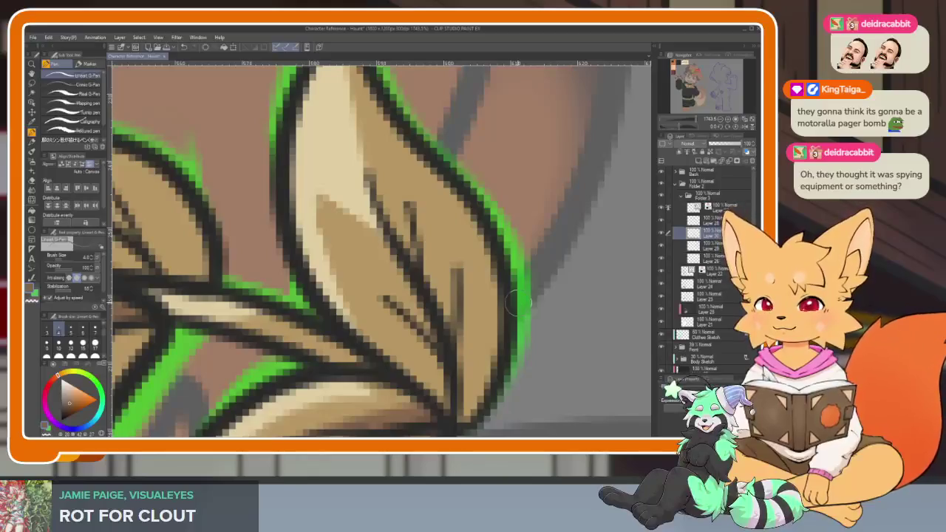
pyautogui.scroll(-1, 525, 303)
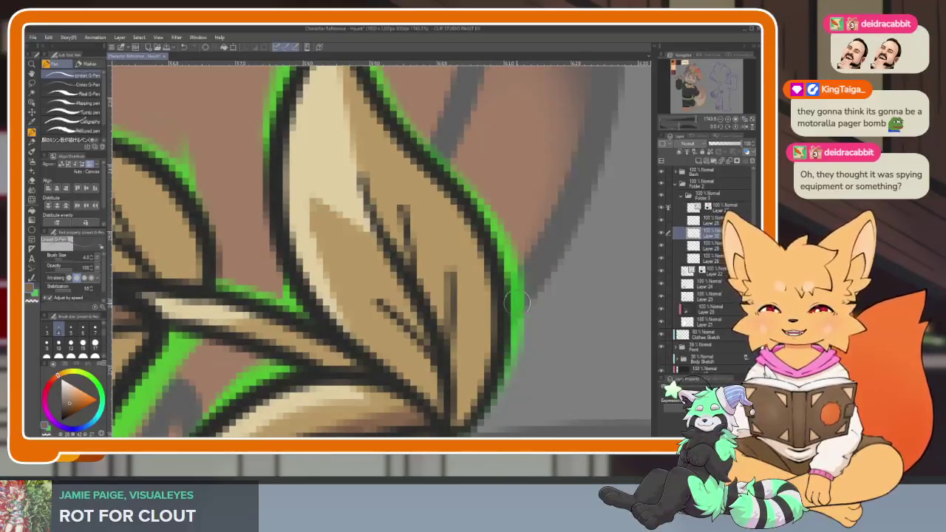
pyautogui.scroll(1, 510, 318)
pyautogui.scroll(-1, 496, 333)
pyautogui.scroll(1, 488, 347)
pyautogui.scroll(1, 428, 318)
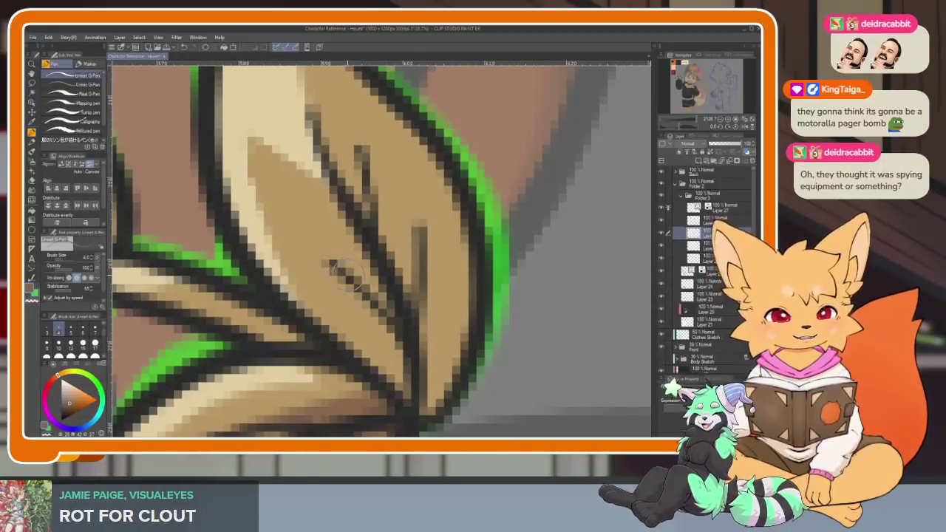
pyautogui.moveTo(319, 296); pyautogui.dragTo(347, 346)
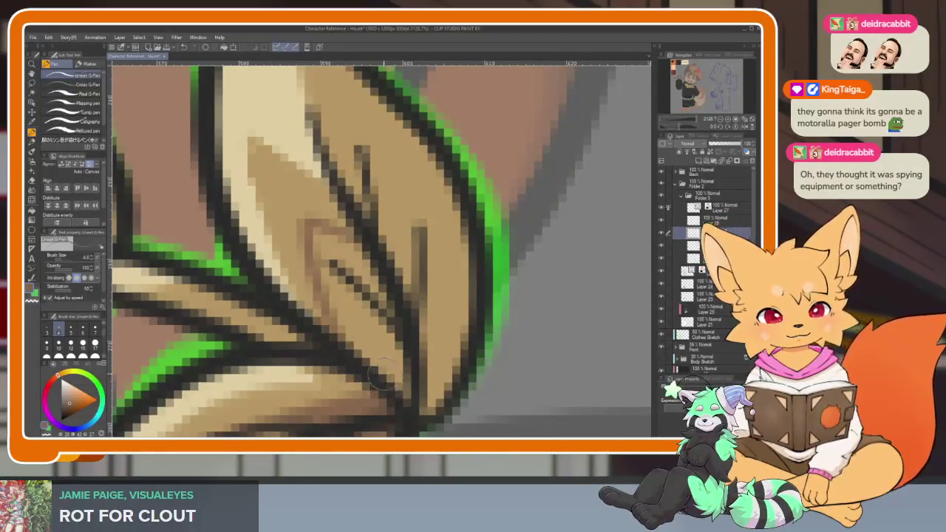
pyautogui.moveTo(326, 266); pyautogui.dragTo(391, 384)
pyautogui.moveTo(318, 230)
pyautogui.mouseDown()
pyautogui.moveTo(373, 296)
pyautogui.moveTo(365, 334)
pyautogui.mouseUp()
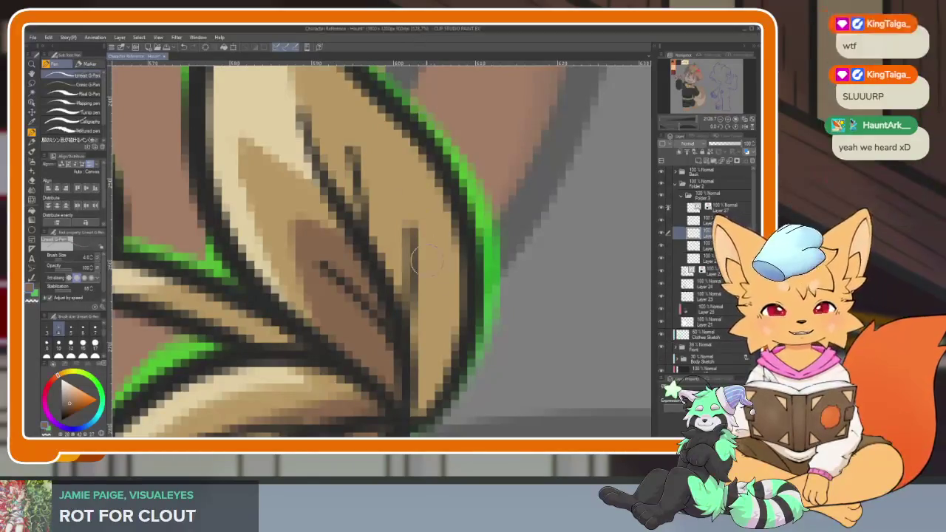
# Fill a section of the leaf with darker brown.
pyautogui.scroll(-3, 467, 296)
pyautogui.scroll(1, 468, 295)
pyautogui.scroll(1, 459, 300)
pyautogui.scroll(1, 444, 303)
pyautogui.scroll(-1, 444, 303)
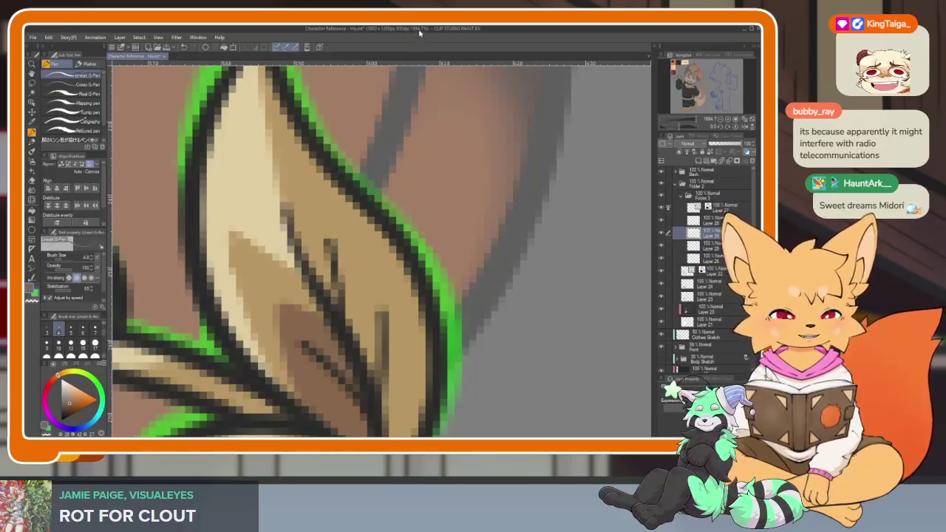
pyautogui.scroll(-2, 409, 198)
pyautogui.scroll(-2, 409, 198)
pyautogui.scroll(-3, 409, 199)
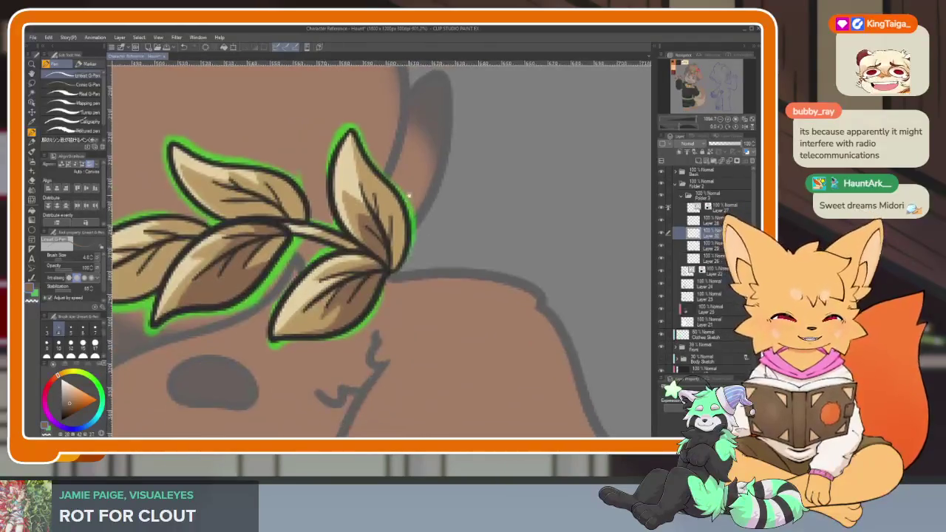
pyautogui.scroll(2, 381, 195)
pyautogui.scroll(2, 399, 214)
pyautogui.scroll(2, 392, 225)
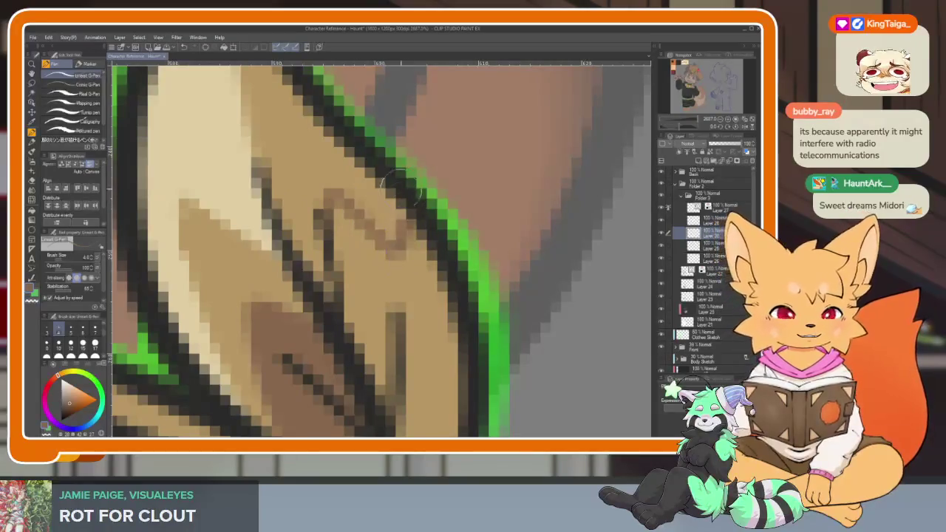
pyautogui.press('g')
pyautogui.click(396, 234)
# Draw a dark vein line inside the leaf and fill the area beside it brown.
pyautogui.scroll(-5, 395, 233)
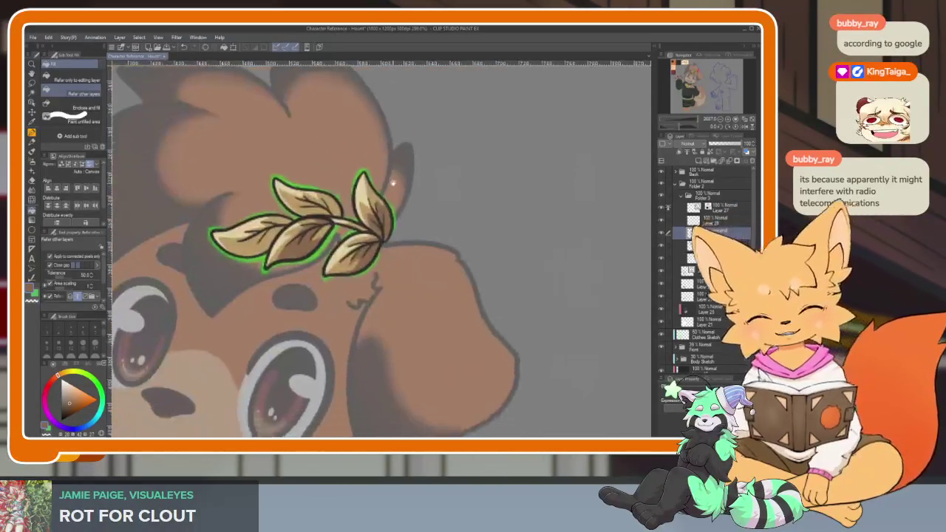
pyautogui.scroll(3, 406, 226)
pyautogui.scroll(2, 414, 222)
pyautogui.scroll(1, 414, 222)
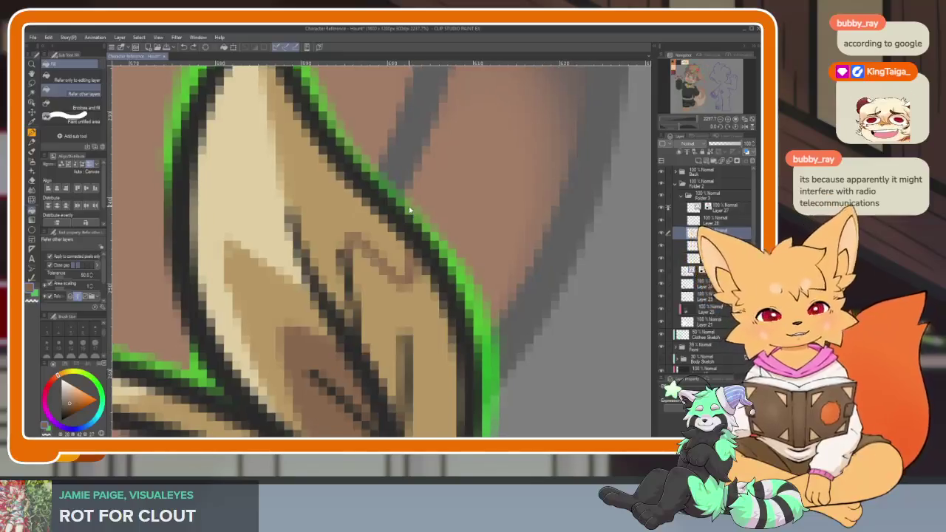
pyautogui.scroll(1, 355, 177)
pyautogui.press('p')
pyautogui.moveTo(342, 167)
pyautogui.mouseDown()
pyautogui.moveTo(346, 233)
pyautogui.moveTo(310, 241)
pyautogui.mouseUp()
pyautogui.press('g')
pyautogui.click(371, 236)
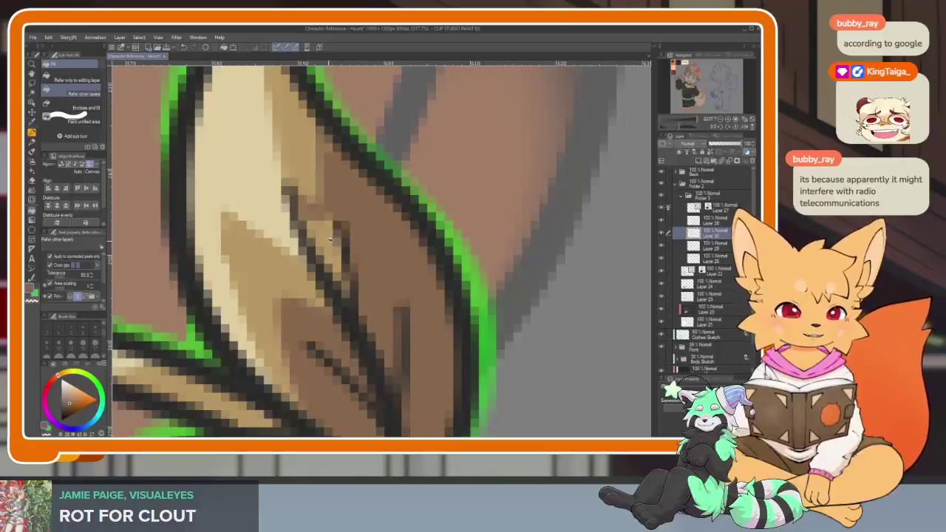
pyautogui.press('p')
# Zoom out and recentre the view on the leaf sprig.
pyautogui.scroll(-1, 359, 374)
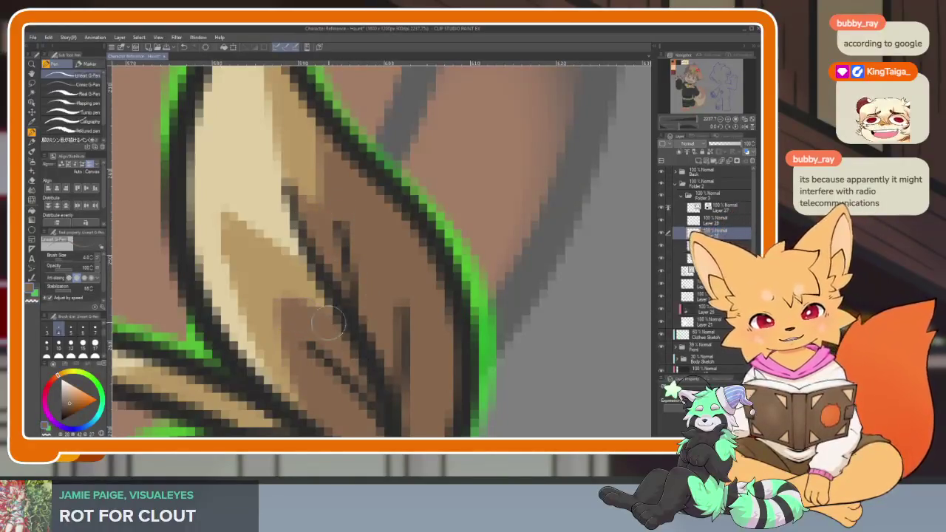
pyautogui.scroll(-1, 392, 285)
pyautogui.scroll(-2, 468, 319)
pyautogui.scroll(-5, 467, 319)
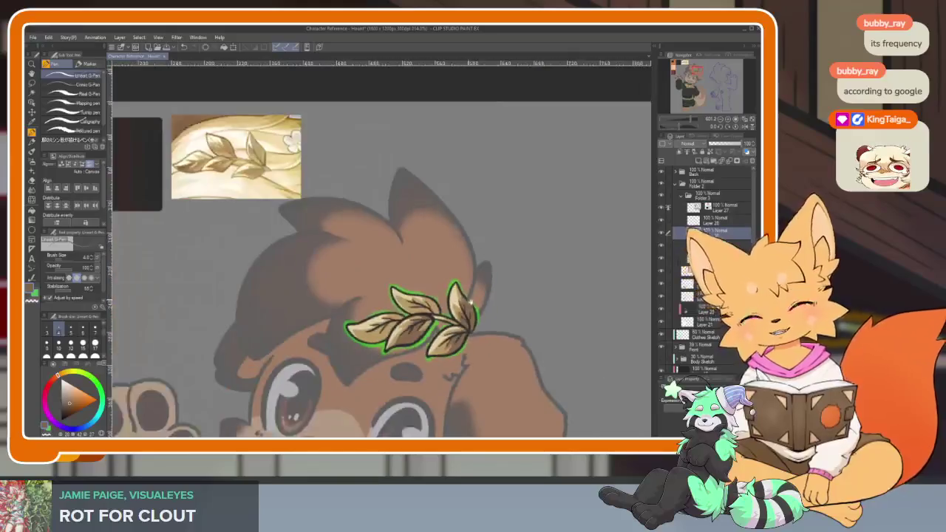
pyautogui.scroll(5, 486, 299)
pyautogui.moveTo(424, 304); pyautogui.dragTo(455, 315)
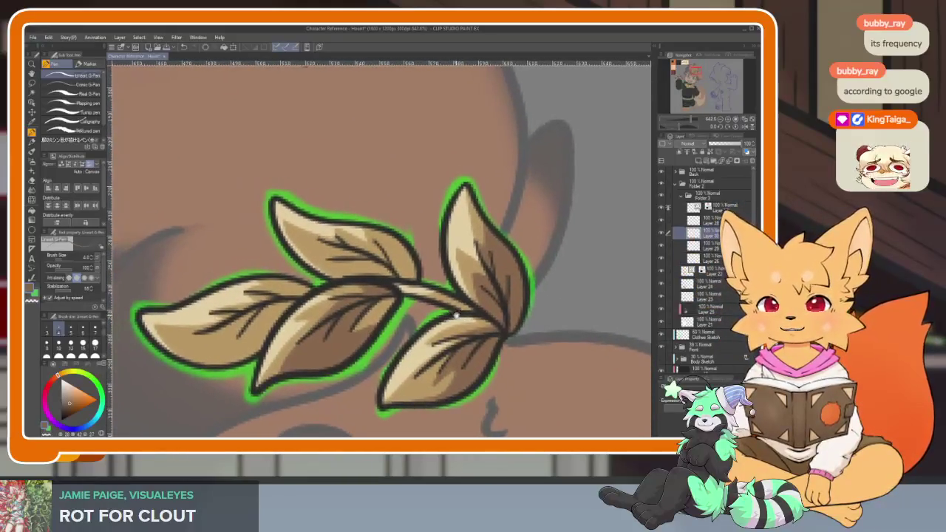
# Zoom in on the laurel leaf tip and ink dark lines along its veins.
pyautogui.scroll(5, 361, 261)
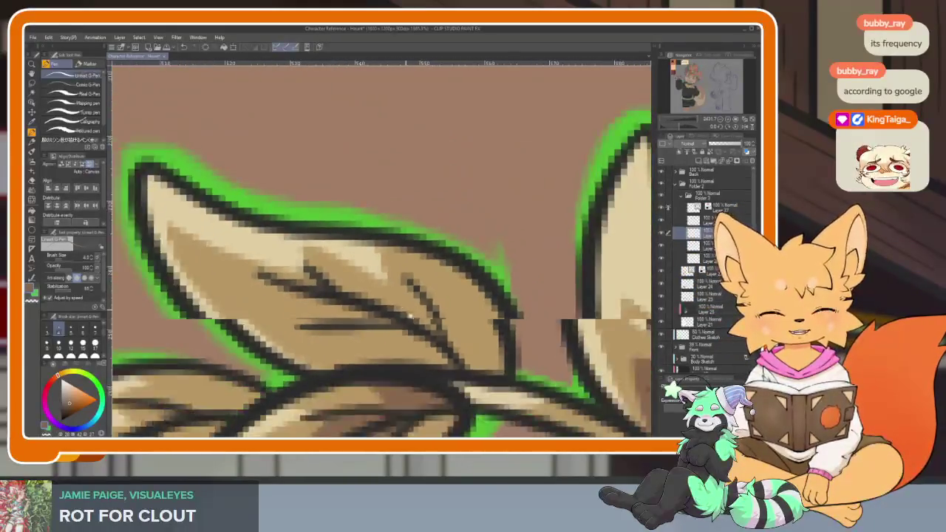
pyautogui.scroll(2, 473, 326)
pyautogui.scroll(-1, 473, 326)
pyautogui.scroll(-1, 474, 326)
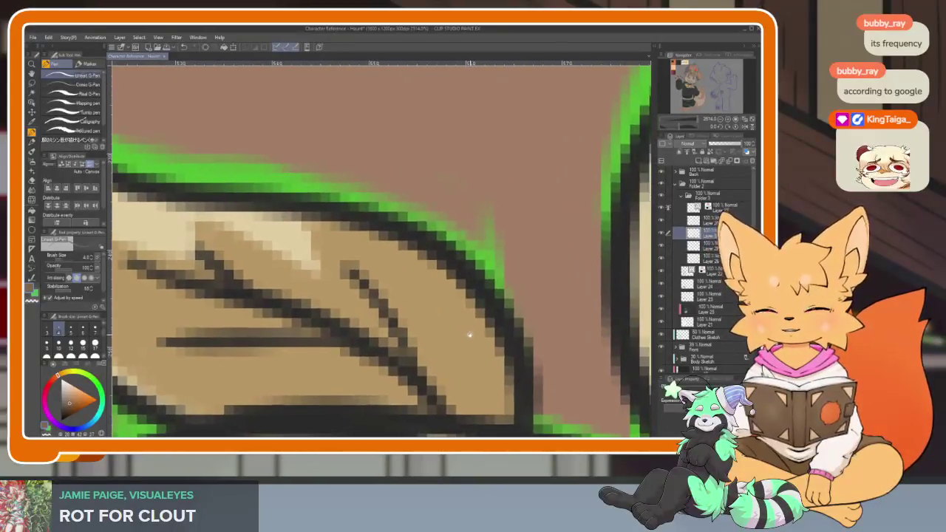
pyautogui.scroll(-1, 477, 326)
pyautogui.moveTo(465, 292)
pyautogui.mouseDown()
pyautogui.moveTo(458, 270)
pyautogui.moveTo(458, 340)
pyautogui.moveTo(422, 336)
pyautogui.moveTo(339, 250)
pyautogui.moveTo(369, 303)
pyautogui.moveTo(214, 251)
pyautogui.mouseUp()
pyautogui.moveTo(360, 313); pyautogui.dragTo(504, 328)
pyautogui.scroll(-1, 504, 327)
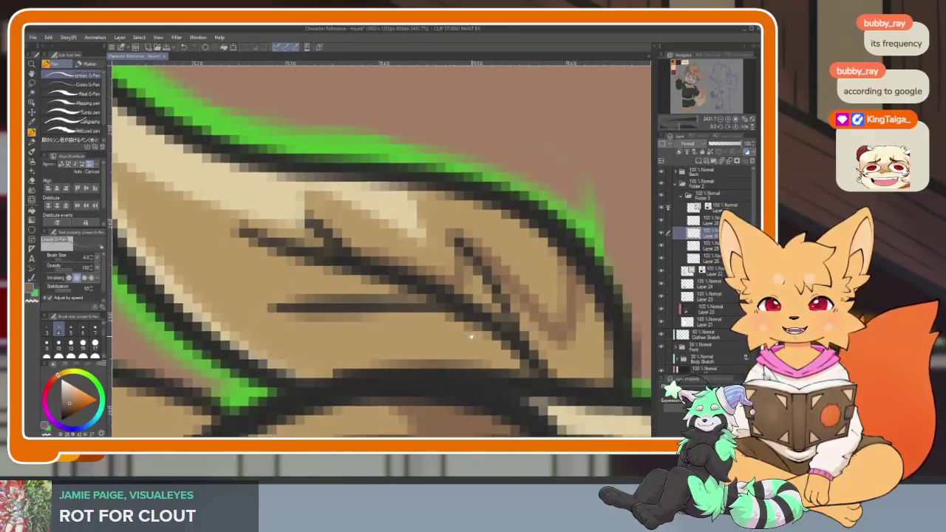
pyautogui.scroll(2, 461, 334)
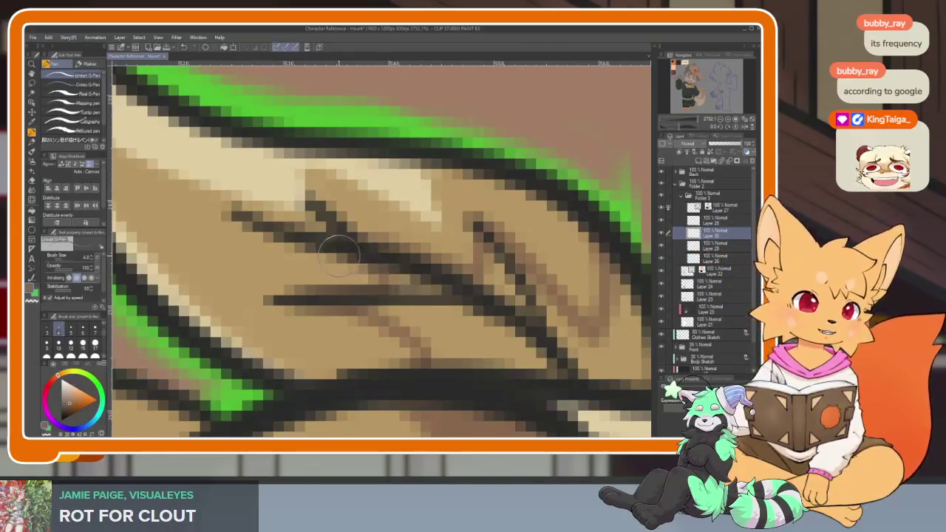
# Fill one leaf section darker brown and add more dark vein strokes.
pyautogui.press('g')
pyautogui.moveTo(610, 325); pyautogui.dragTo(511, 347)
pyautogui.click(511, 348)
pyautogui.press('p')
pyautogui.moveTo(381, 260)
pyautogui.mouseDown()
pyautogui.moveTo(415, 314)
pyautogui.moveTo(447, 337)
pyautogui.mouseUp()
pyautogui.moveTo(336, 267); pyautogui.dragTo(284, 319)
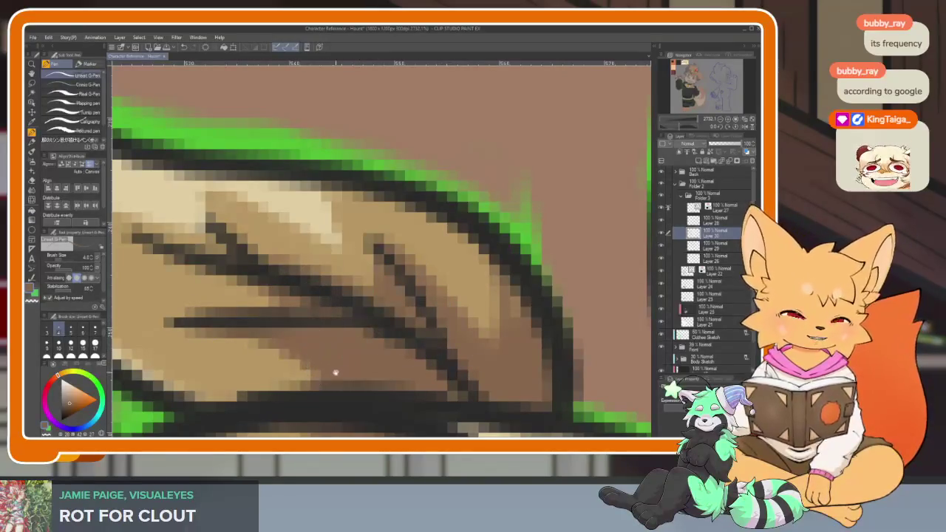
# Recentre the leaf sprig and try a brown shading stroke, then undo it.
pyautogui.moveTo(314, 373); pyautogui.dragTo(328, 360)
pyautogui.scroll(-5, 497, 352)
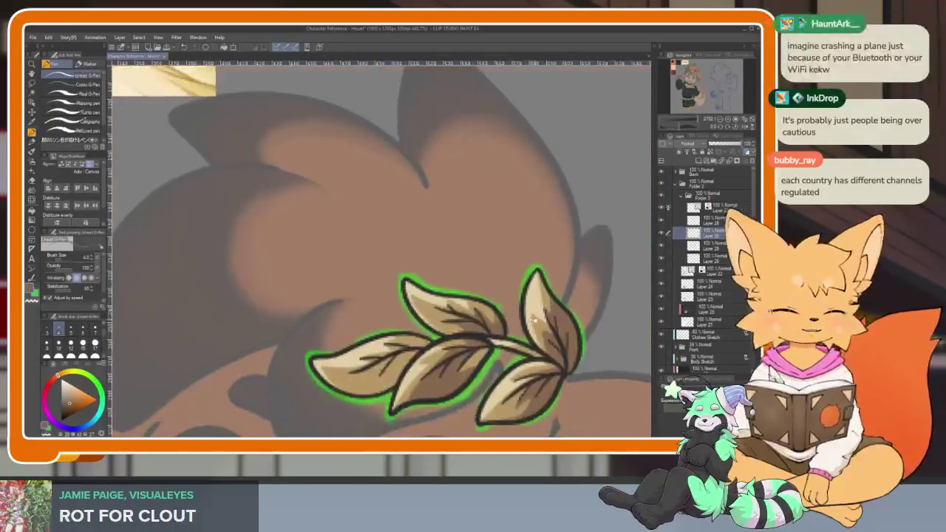
pyautogui.scroll(1, 523, 337)
pyautogui.scroll(1, 523, 337)
pyautogui.scroll(1, 523, 337)
pyautogui.moveTo(448, 330); pyautogui.dragTo(471, 341)
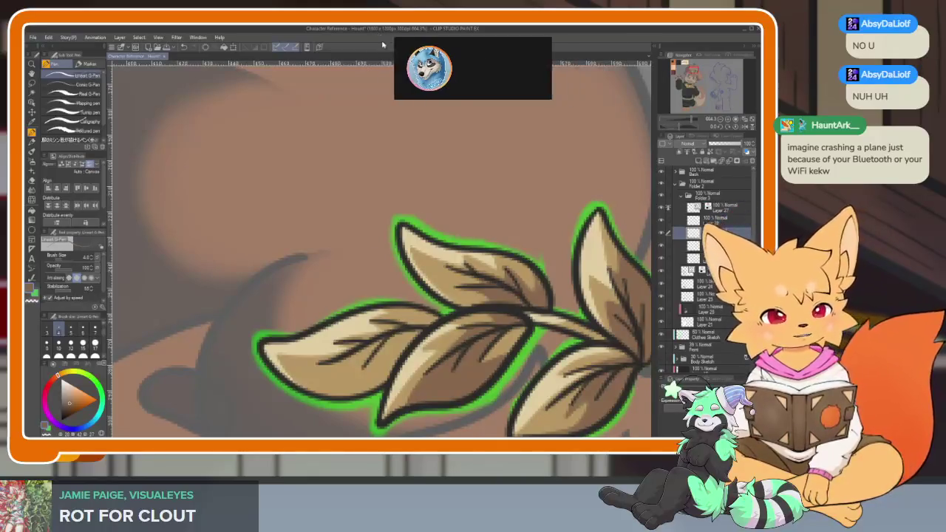
pyautogui.scroll(2, 363, 369)
pyautogui.scroll(2, 354, 370)
pyautogui.scroll(1, 362, 354)
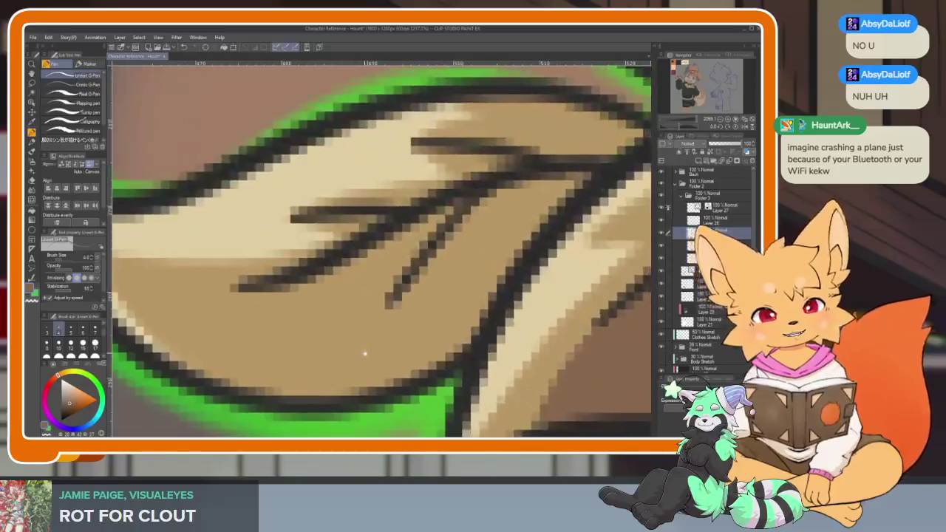
pyautogui.scroll(-1, 374, 329)
pyautogui.scroll(-1, 385, 334)
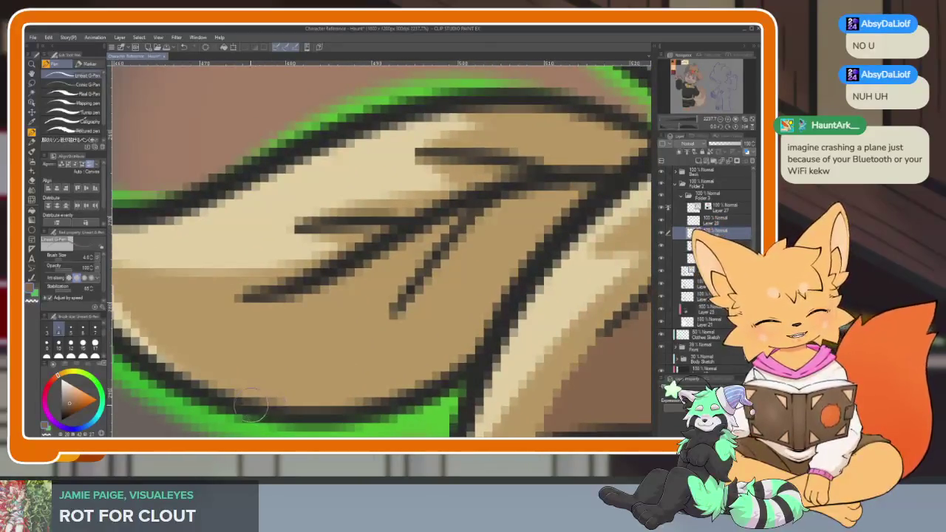
pyautogui.moveTo(354, 396); pyautogui.dragTo(450, 295)
pyautogui.hotkey('ctrl', 'z')
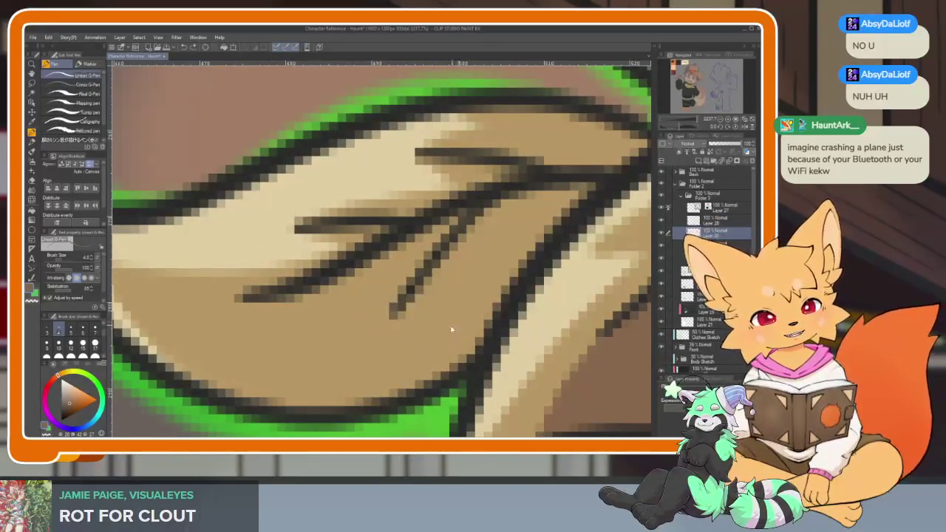
# Sketch a zigzag guide and fill the two neighbouring vein gaps dark brown.
pyautogui.moveTo(440, 303); pyautogui.dragTo(336, 340)
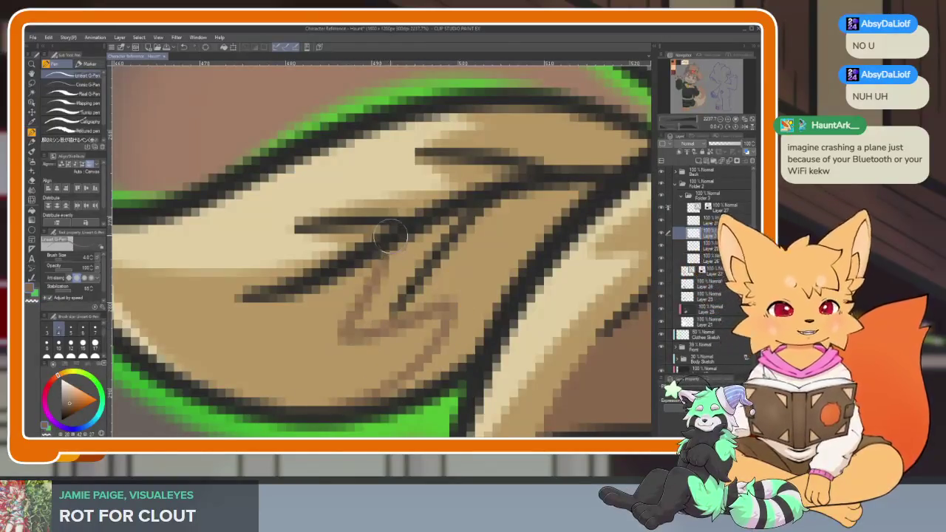
pyautogui.press('g')
pyautogui.click(453, 263)
pyautogui.click(347, 318)
pyautogui.press('p')
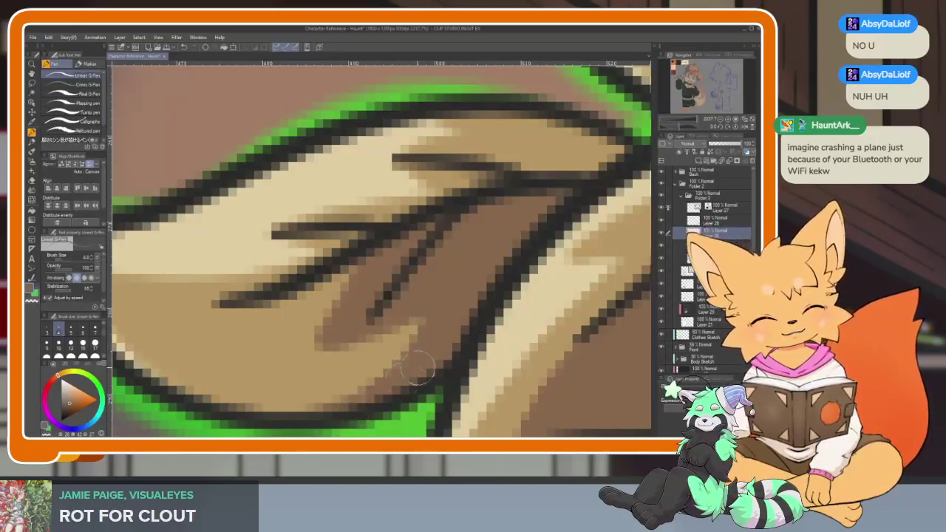
pyautogui.scroll(-5, 549, 199)
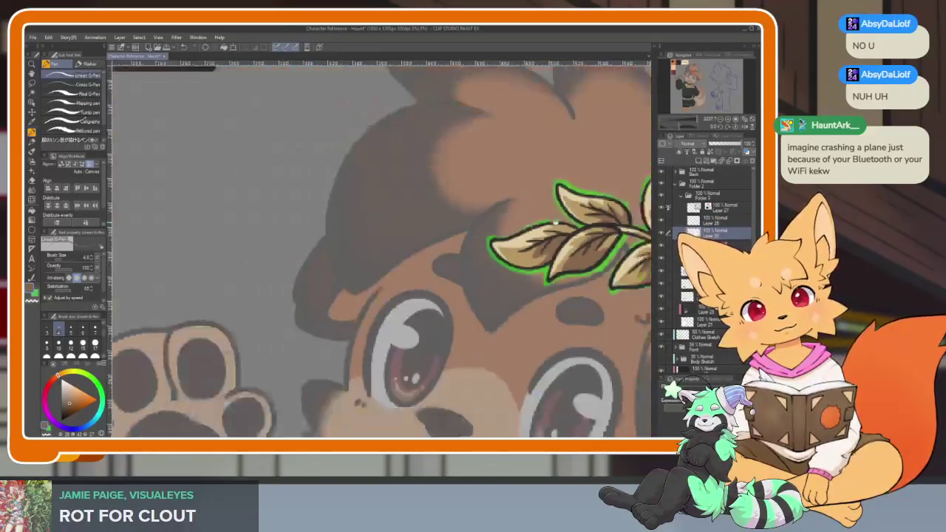
# Zoom into the leaf and paint a light tan diagonal highlight streak.
pyautogui.scroll(5, 436, 294)
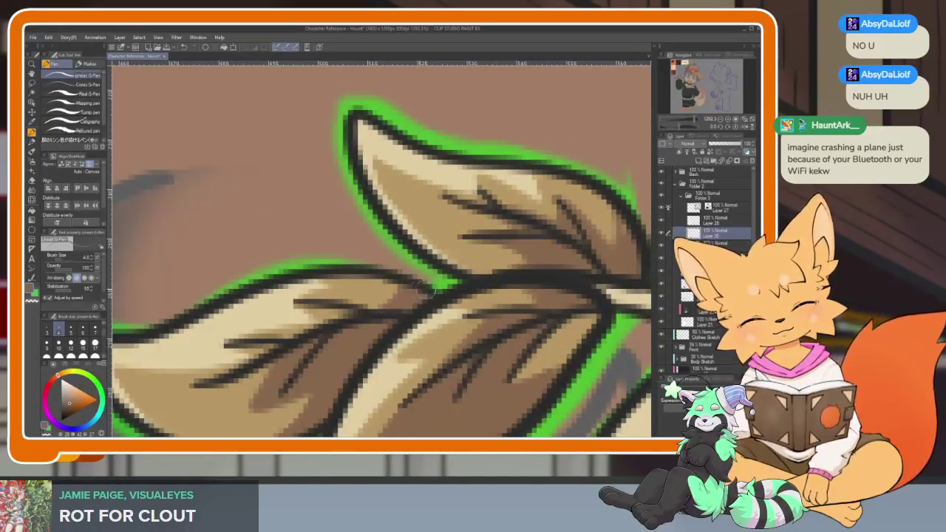
pyautogui.scroll(-5, 418, 288)
pyautogui.scroll(4, 513, 285)
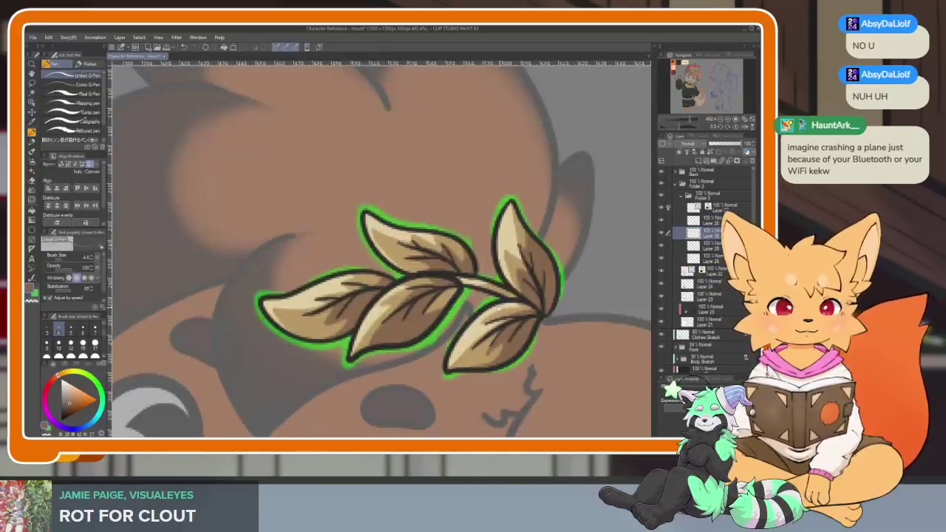
pyautogui.scroll(2, 422, 327)
pyautogui.scroll(2, 393, 342)
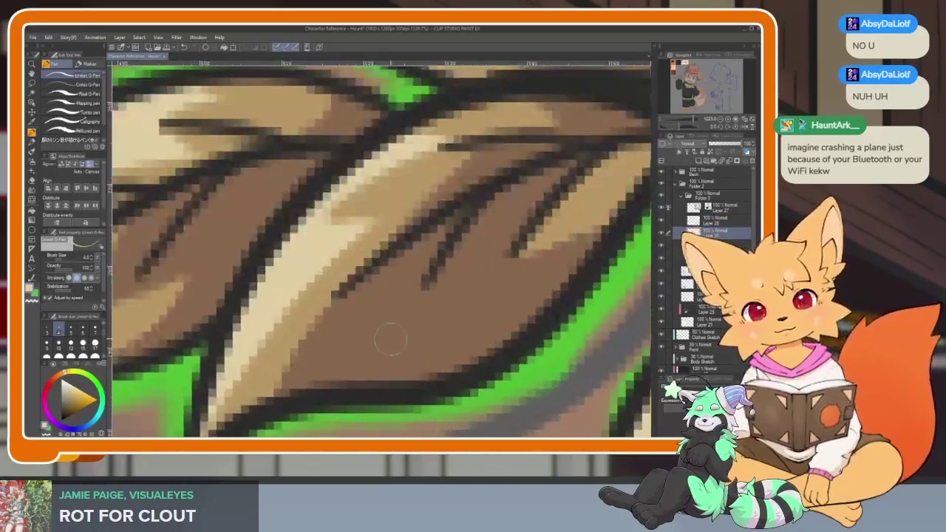
pyautogui.moveTo(318, 368)
pyautogui.mouseDown()
pyautogui.moveTo(381, 300)
pyautogui.moveTo(337, 361)
pyautogui.moveTo(381, 312)
pyautogui.mouseUp()
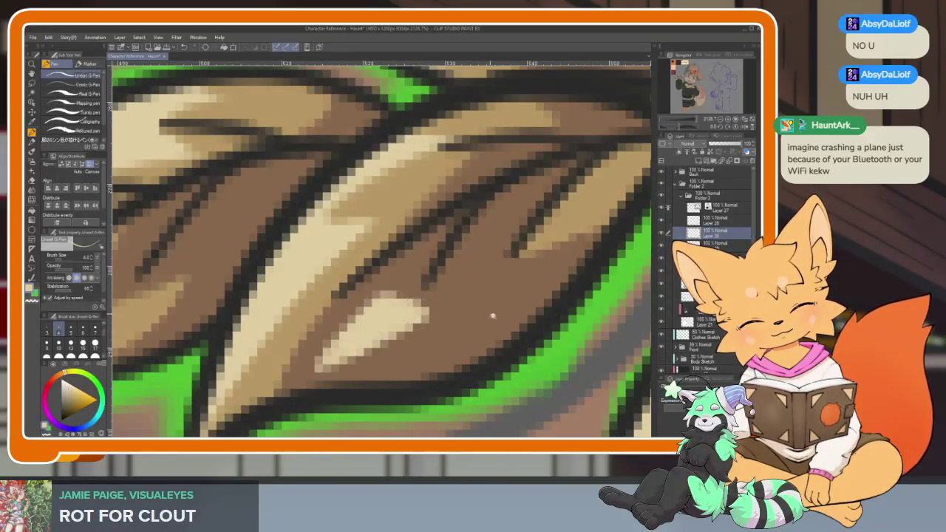
# Widen the tan highlight with a second stroke across the leaf.
pyautogui.scroll(-3, 470, 307)
pyautogui.scroll(3, 415, 316)
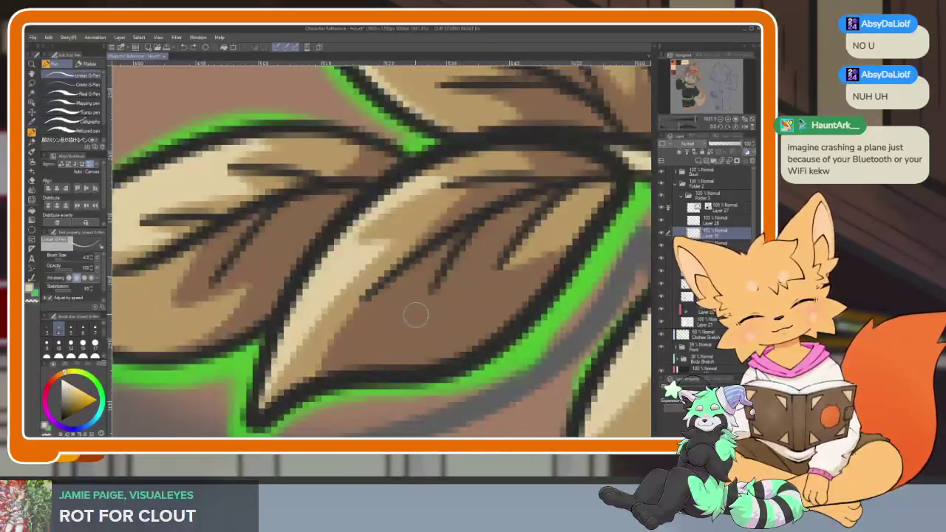
pyautogui.moveTo(414, 316); pyautogui.dragTo(364, 372)
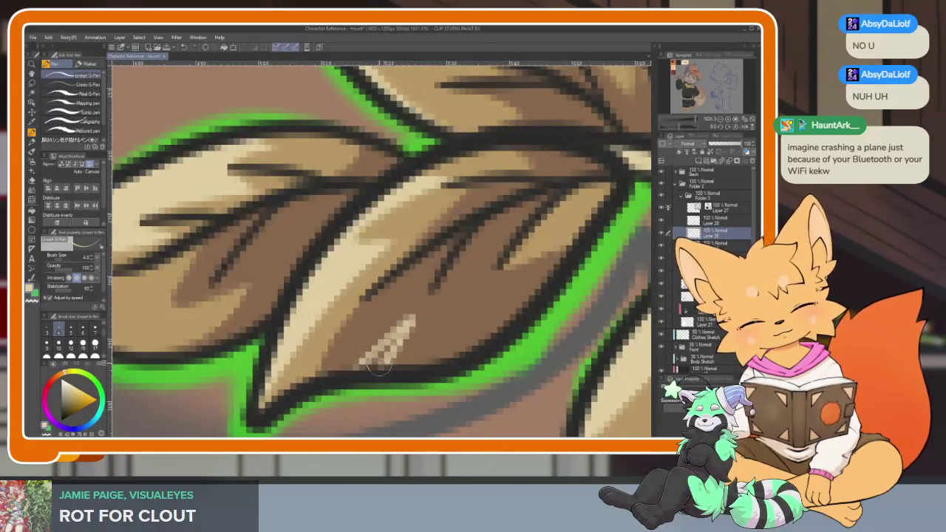
pyautogui.scroll(-2, 368, 374)
pyautogui.scroll(-3, 367, 374)
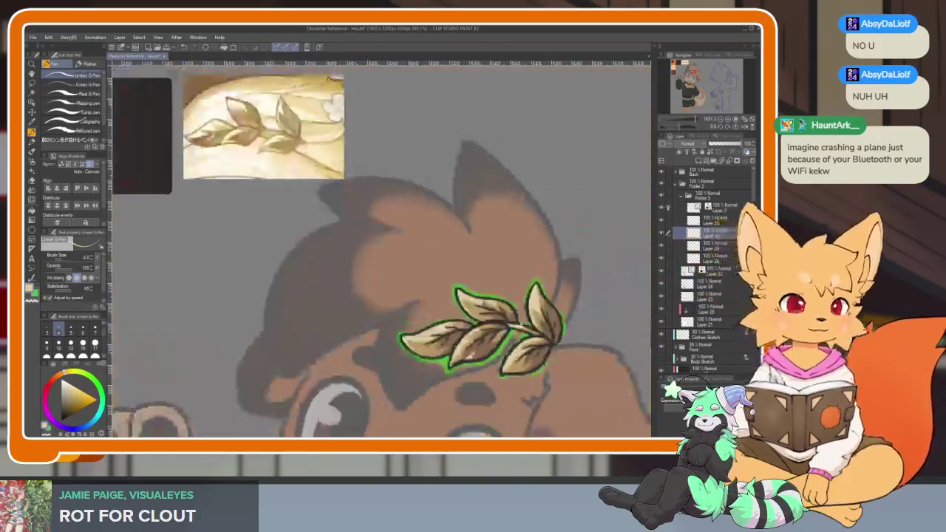
pyautogui.scroll(4, 494, 322)
pyautogui.scroll(1, 333, 342)
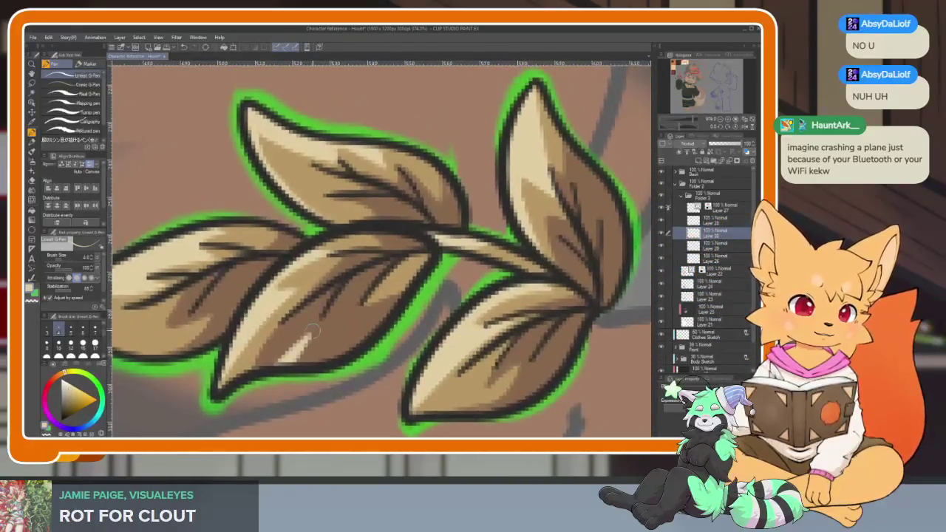
pyautogui.scroll(-3, 332, 342)
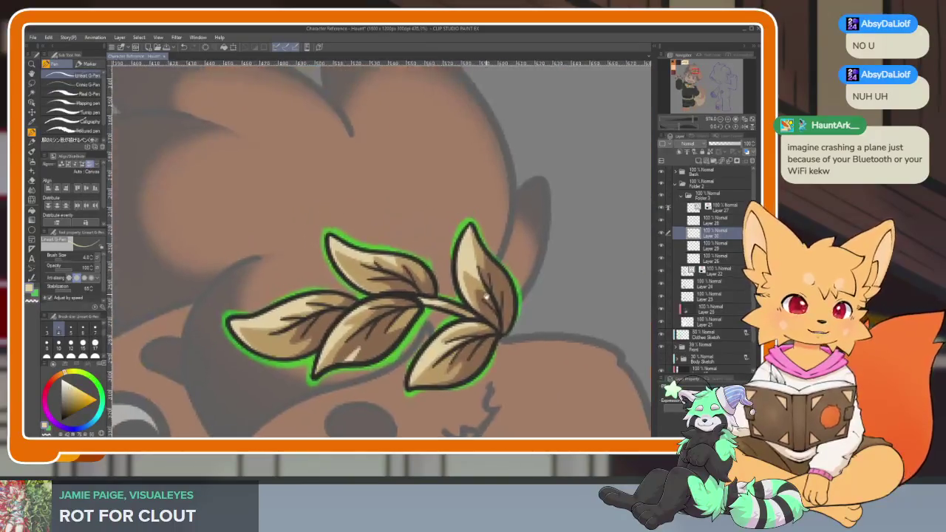
pyautogui.scroll(-1, 333, 343)
pyautogui.scroll(-3, 503, 309)
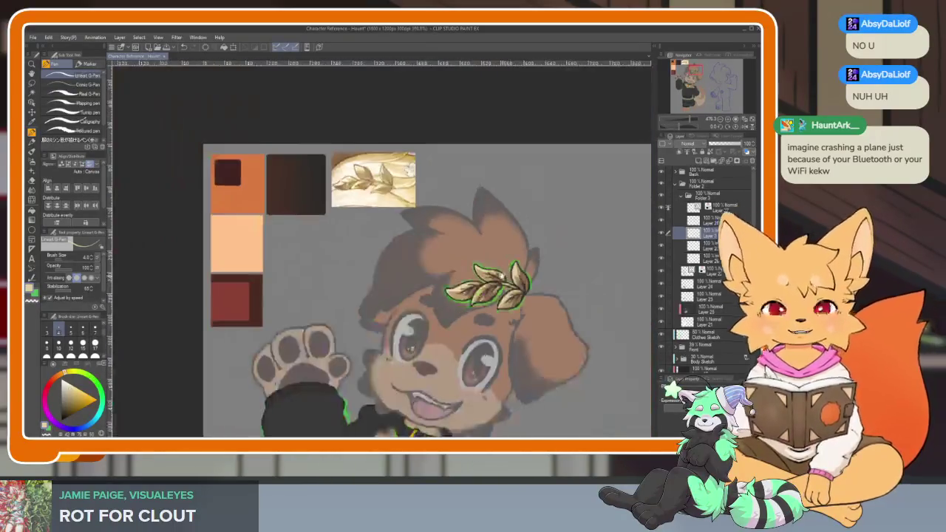
# Zoom out to the whole dog, collapse Folder 3, and select the layer below it.
pyautogui.scroll(-1, 561, 276)
pyautogui.scroll(-1, 560, 276)
pyautogui.scroll(1, 561, 275)
pyautogui.scroll(1, 547, 296)
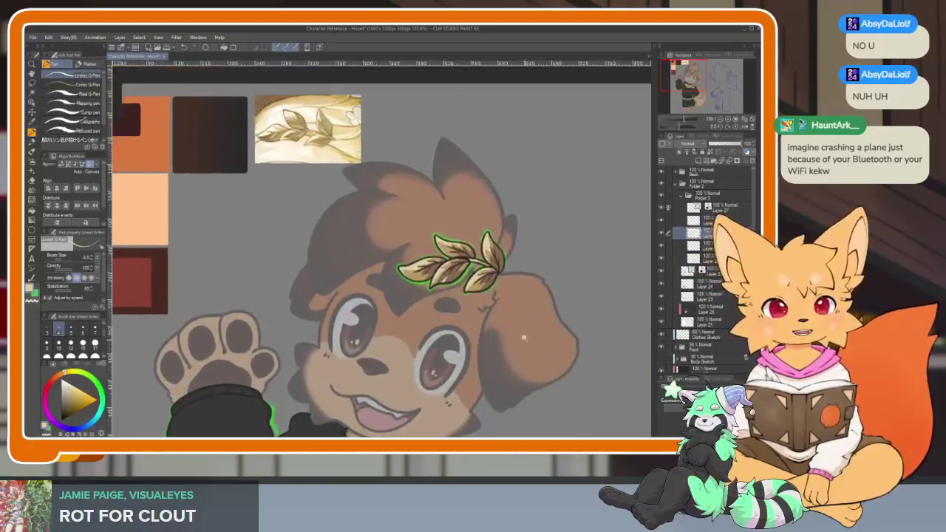
pyautogui.scroll(1, 528, 325)
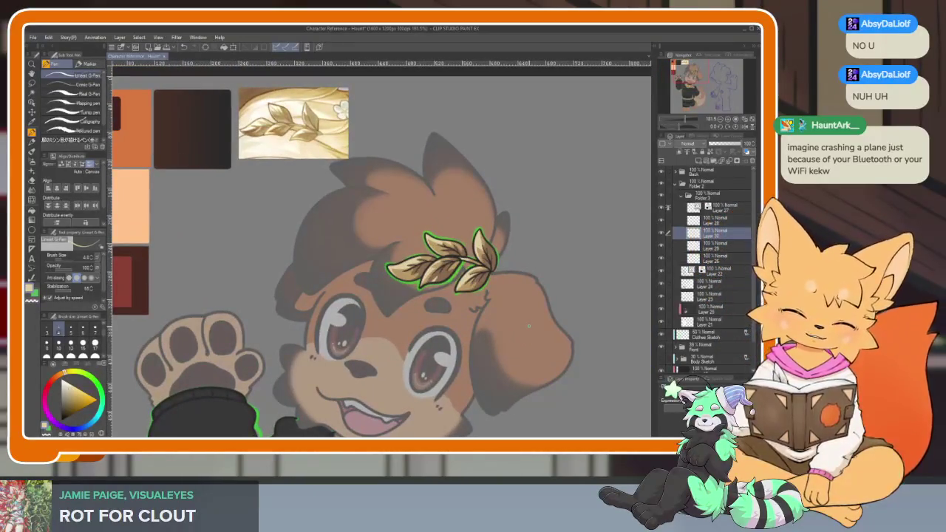
pyautogui.scroll(-2, 538, 291)
pyautogui.scroll(-2, 538, 290)
pyautogui.scroll(-1, 535, 268)
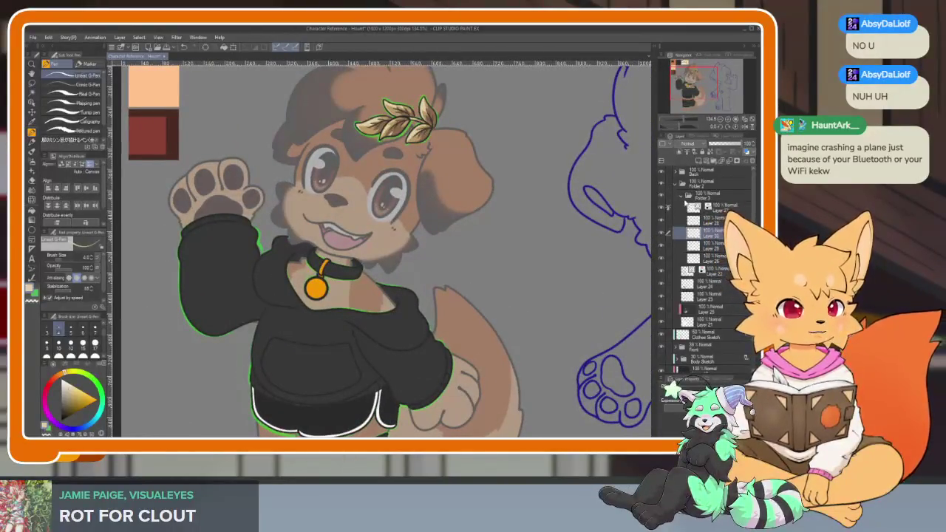
pyautogui.click(688, 195)
pyautogui.scroll(-2, 507, 333)
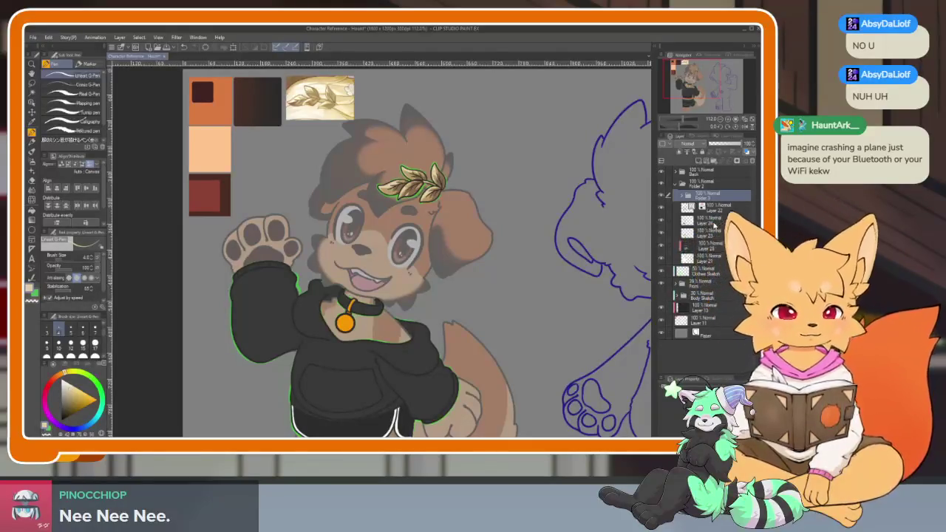
pyautogui.click(708, 220)
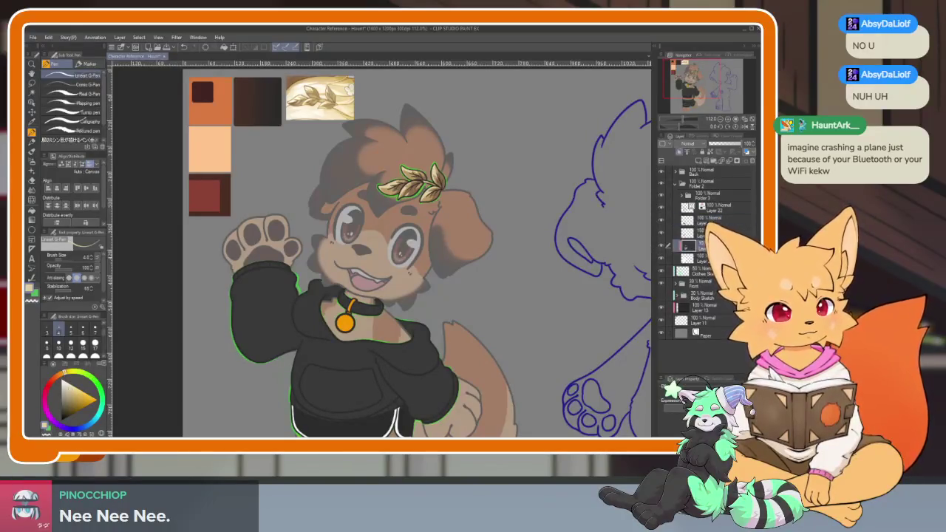
# Add a new raster layer, set the clothing layer opacity to about 45, and select Layer 21.
pyautogui.rightClick(670, 245)
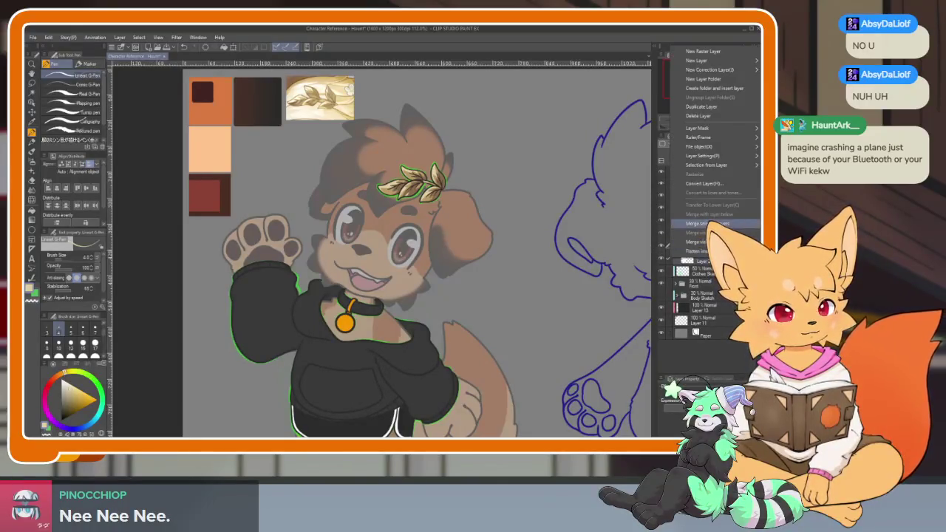
pyautogui.press('Escape')
pyautogui.scroll(-2, 399, 248)
pyautogui.scroll(-2, 399, 249)
pyautogui.scroll(1, 517, 236)
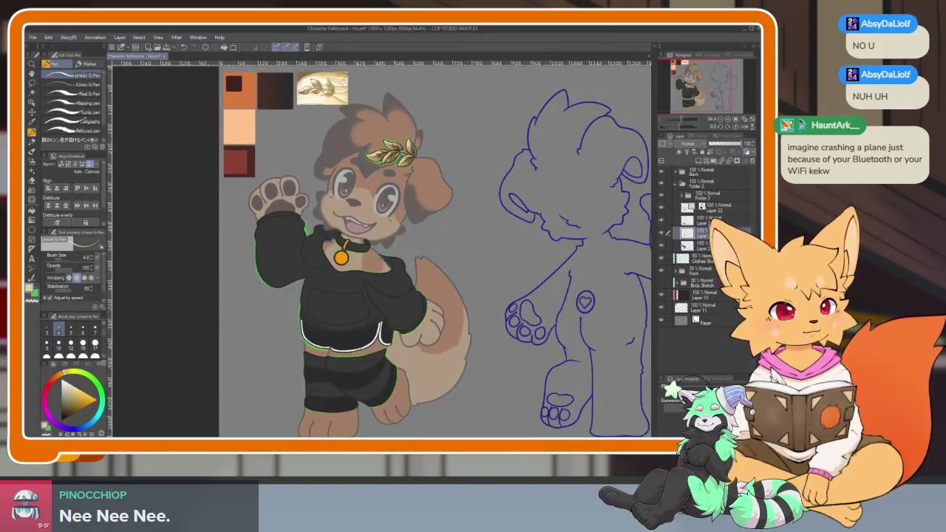
pyautogui.click(696, 161)
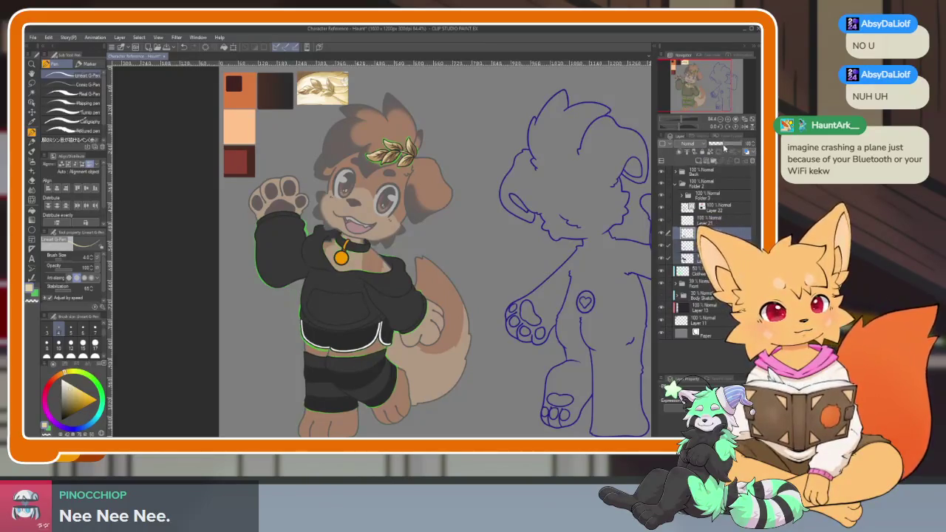
pyautogui.click(725, 149)
pyautogui.click(711, 222)
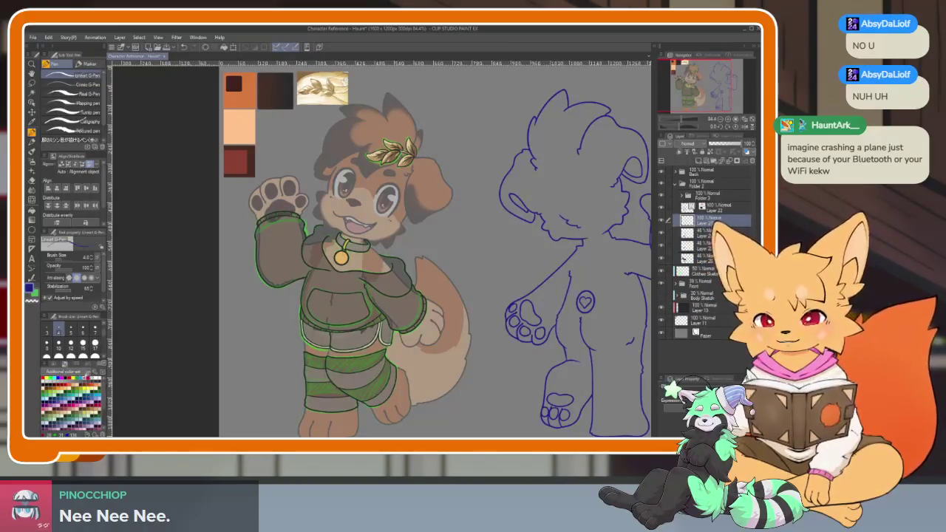
# Try a blue arc on the raised sleeve with panels hidden, then undo it.
pyautogui.press('Tab')
pyautogui.scroll(3, 373, 288)
pyautogui.scroll(2, 374, 288)
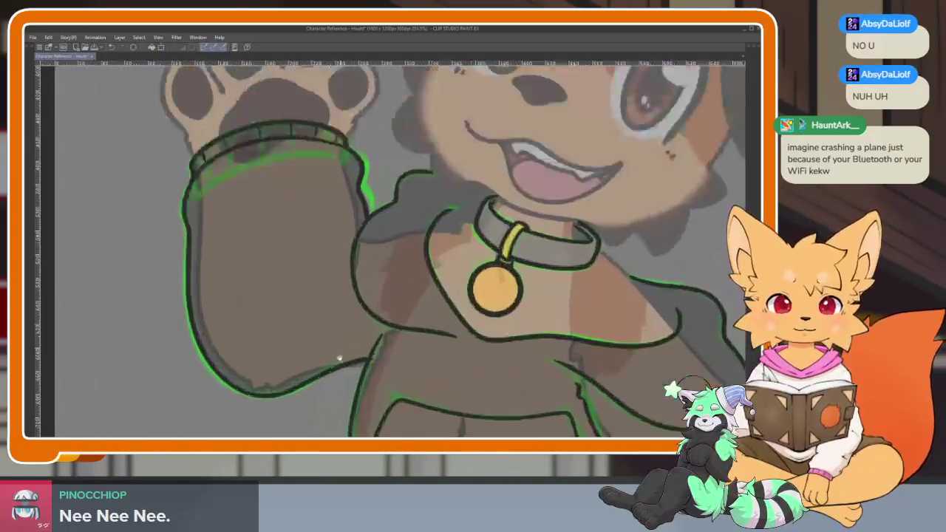
pyautogui.moveTo(288, 364); pyautogui.dragTo(323, 342)
pyautogui.hotkey('ctrl', 'z')
pyautogui.scroll(-1, 336, 366)
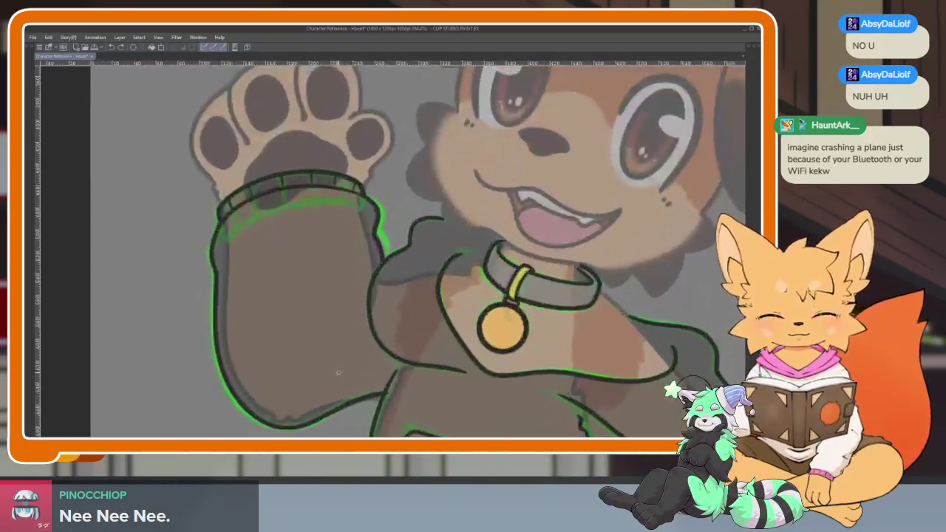
pyautogui.press('Tab')
pyautogui.press('Tab')
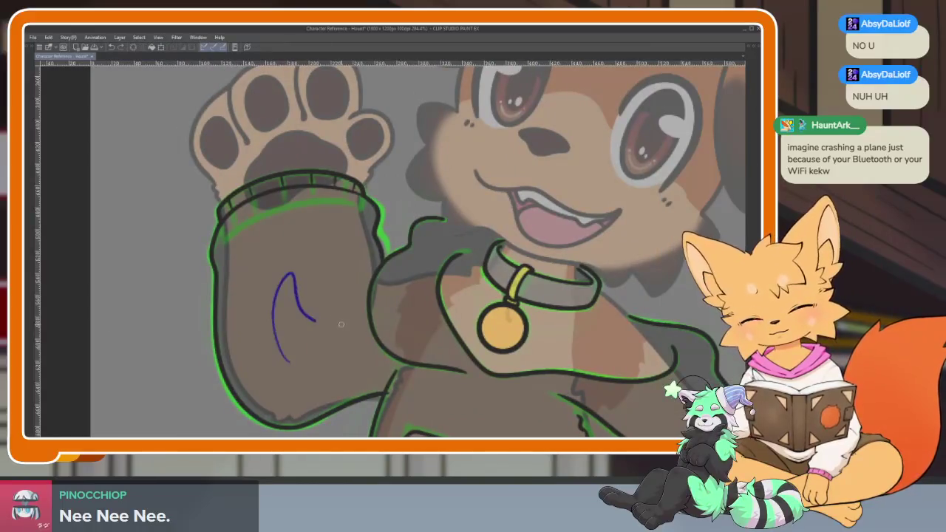
# Trace the blue highlight edge down the sleeve side and across the sleeve.
pyautogui.scroll(1, 316, 357)
pyautogui.scroll(1, 338, 350)
pyautogui.scroll(1, 365, 342)
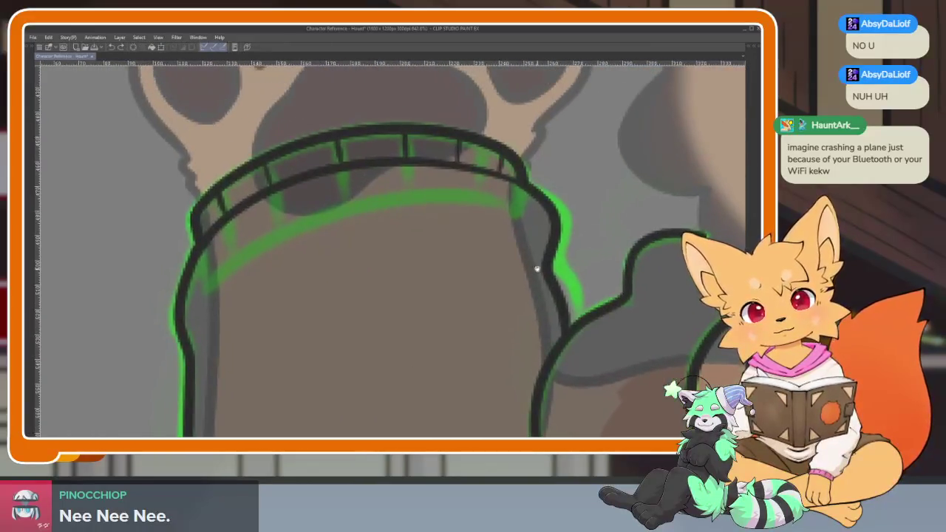
pyautogui.moveTo(530, 228); pyautogui.dragTo(569, 191)
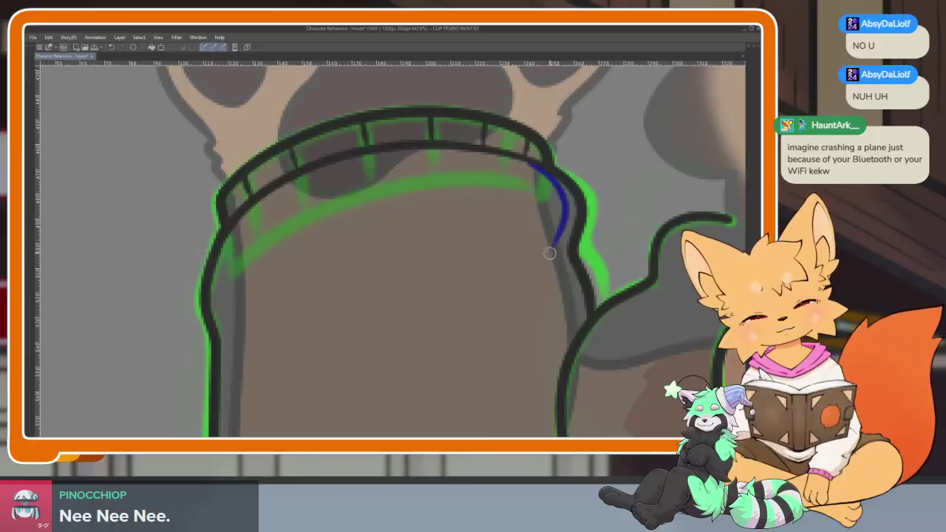
pyautogui.moveTo(561, 225); pyautogui.dragTo(532, 166)
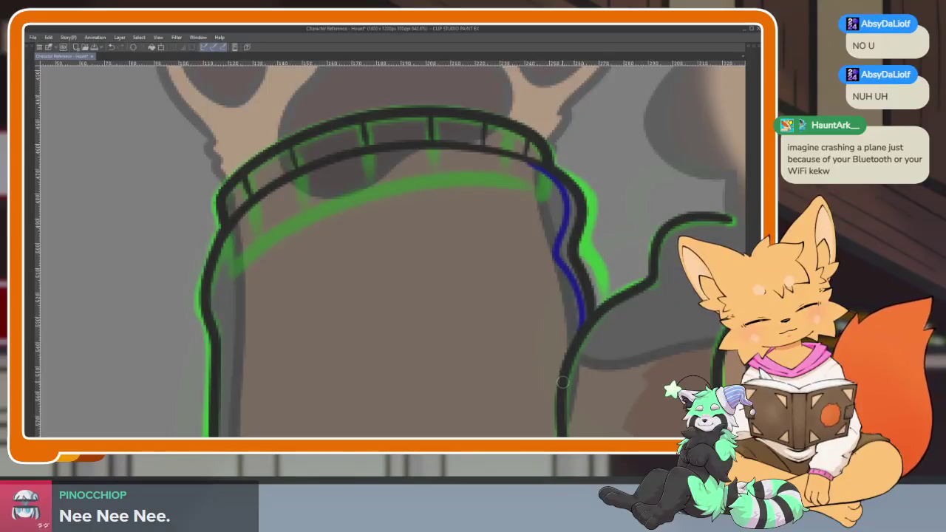
pyautogui.scroll(1, 578, 309)
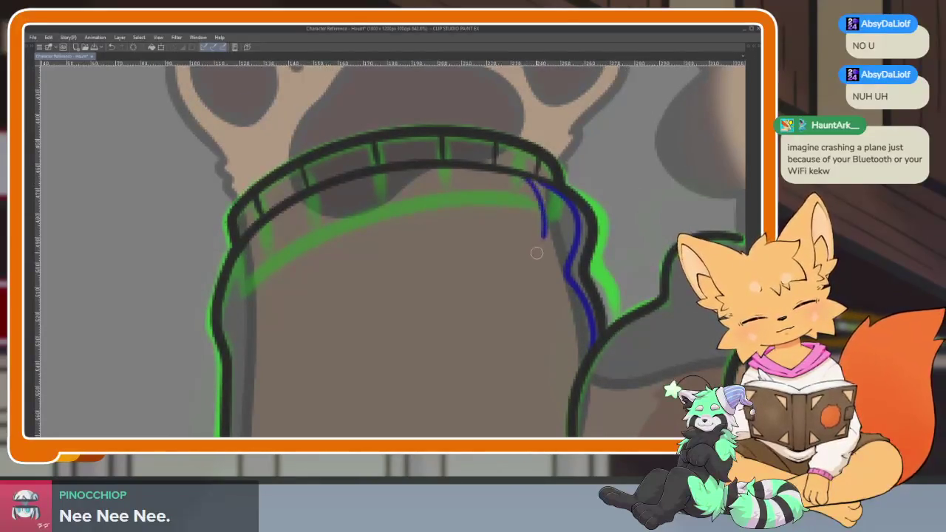
pyautogui.moveTo(408, 253)
pyautogui.mouseDown()
pyautogui.moveTo(291, 306)
pyautogui.moveTo(429, 284)
pyautogui.mouseUp()
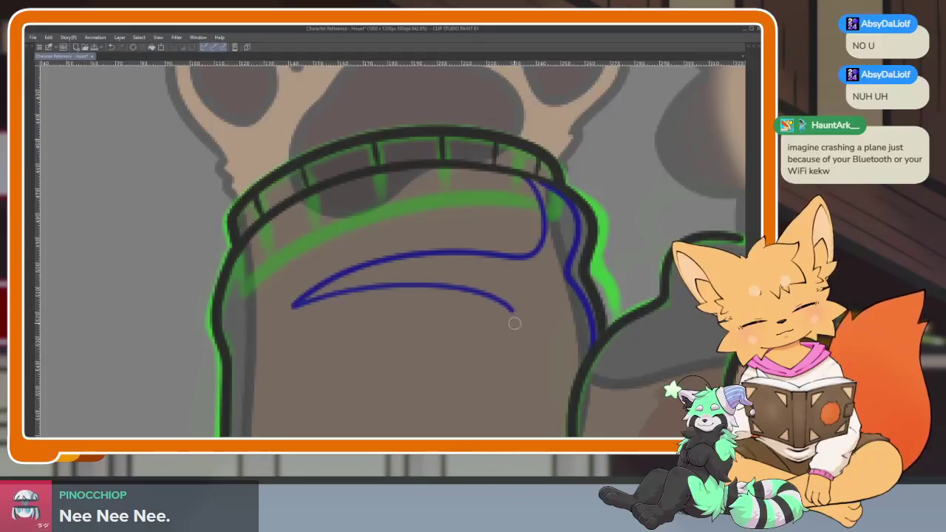
pyautogui.scroll(-3, 562, 406)
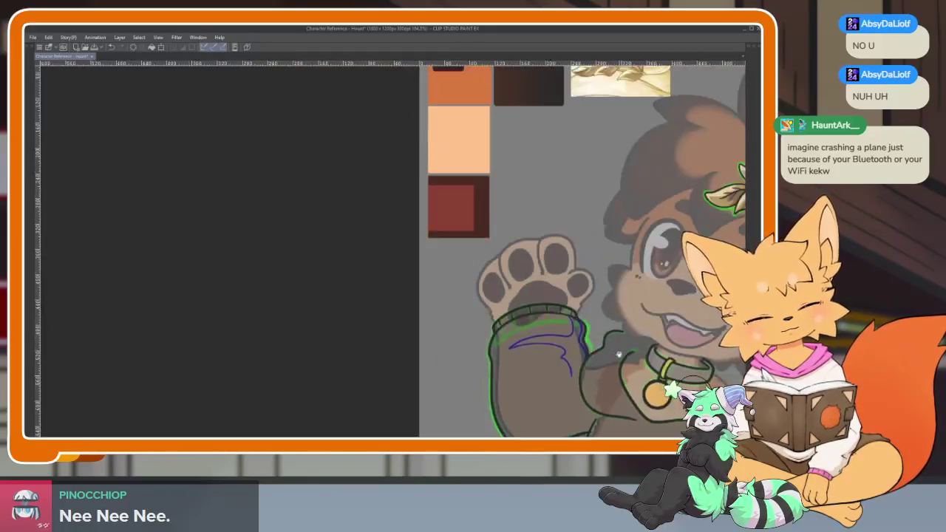
pyautogui.scroll(3, 547, 222)
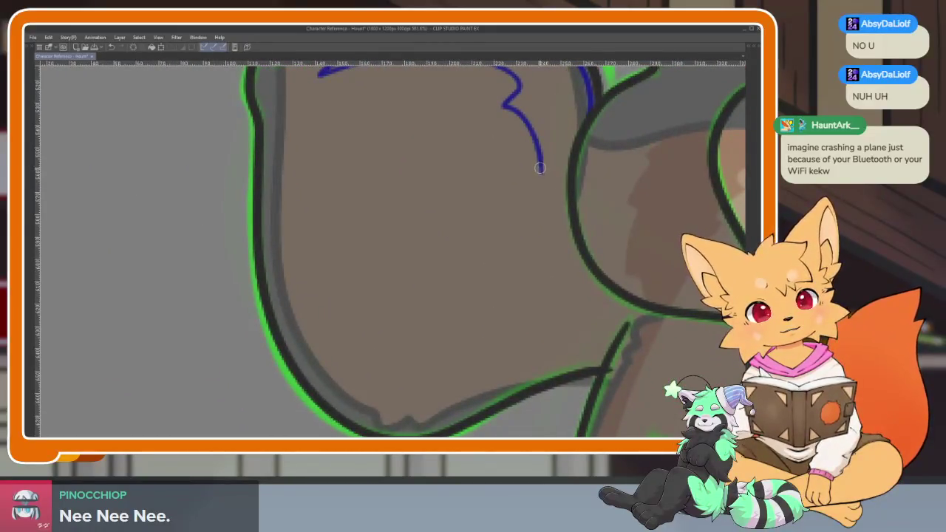
# Redraw the blue outline curving around the sleeve bottom, undoing an accidental full-canvas fill.
pyautogui.moveTo(540, 236)
pyautogui.mouseDown()
pyautogui.moveTo(433, 377)
pyautogui.moveTo(340, 340)
pyautogui.mouseUp()
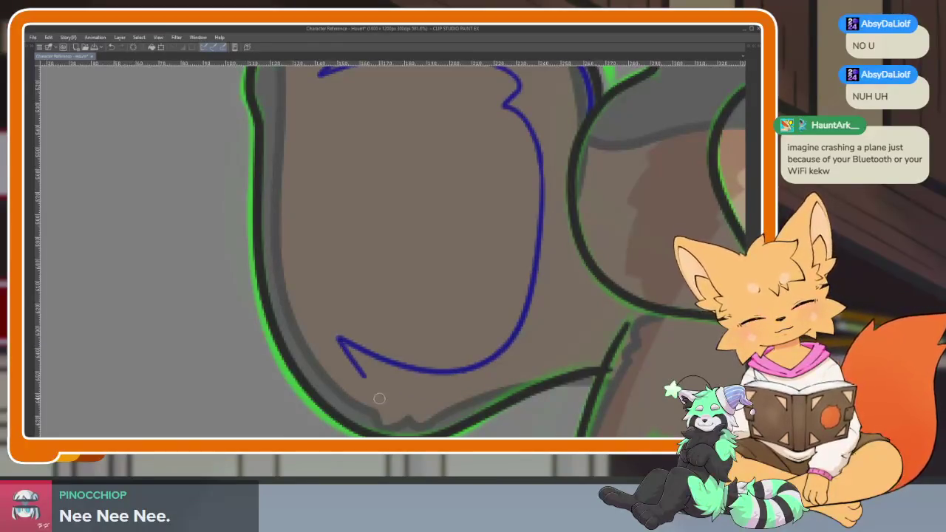
pyautogui.hotkey('ctrl', 'z')
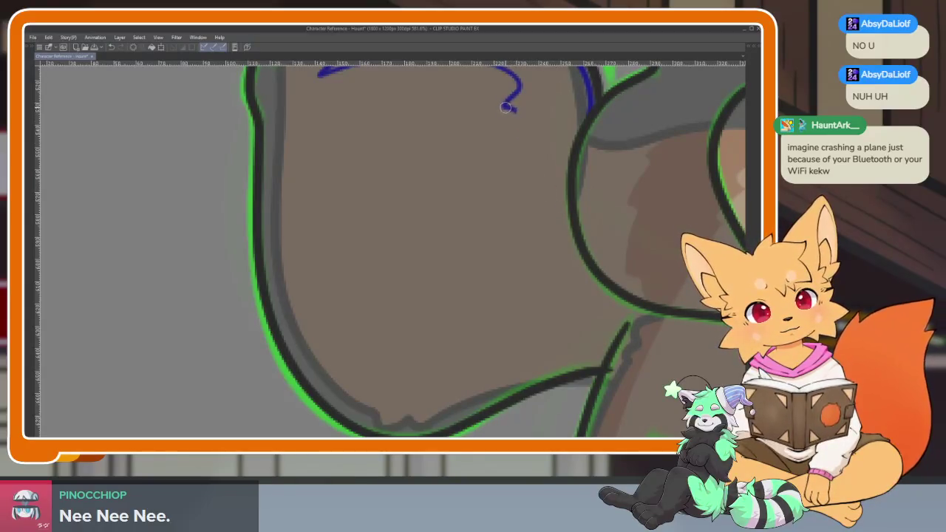
pyautogui.moveTo(539, 154)
pyautogui.mouseDown()
pyautogui.moveTo(532, 301)
pyautogui.moveTo(385, 372)
pyautogui.moveTo(303, 342)
pyautogui.mouseUp()
pyautogui.scroll(-5, 493, 375)
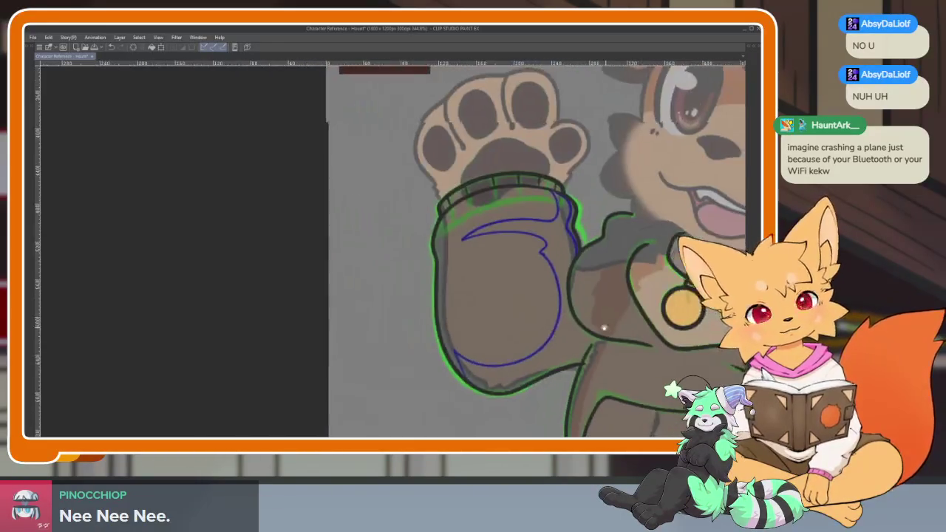
pyautogui.scroll(3, 524, 332)
pyautogui.click(558, 323)
pyautogui.hotkey('ctrl', 'z')
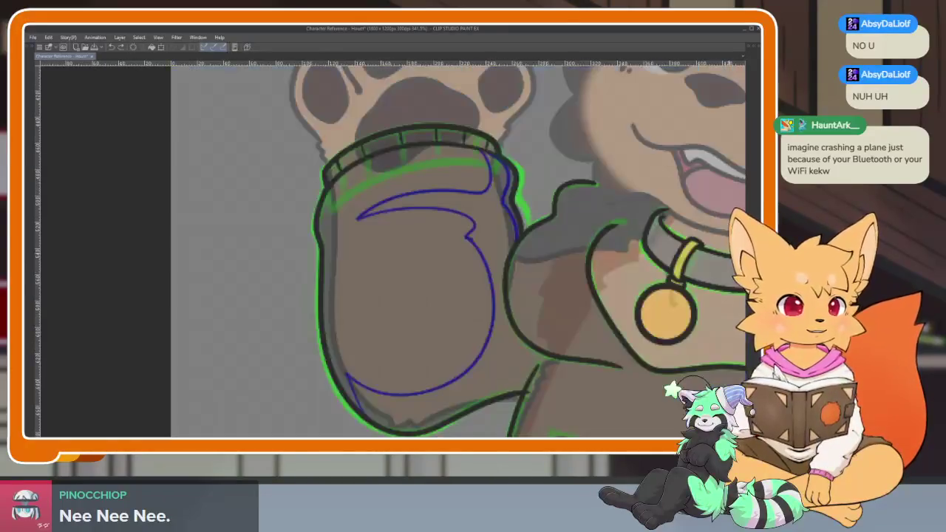
pyautogui.press('Tab')
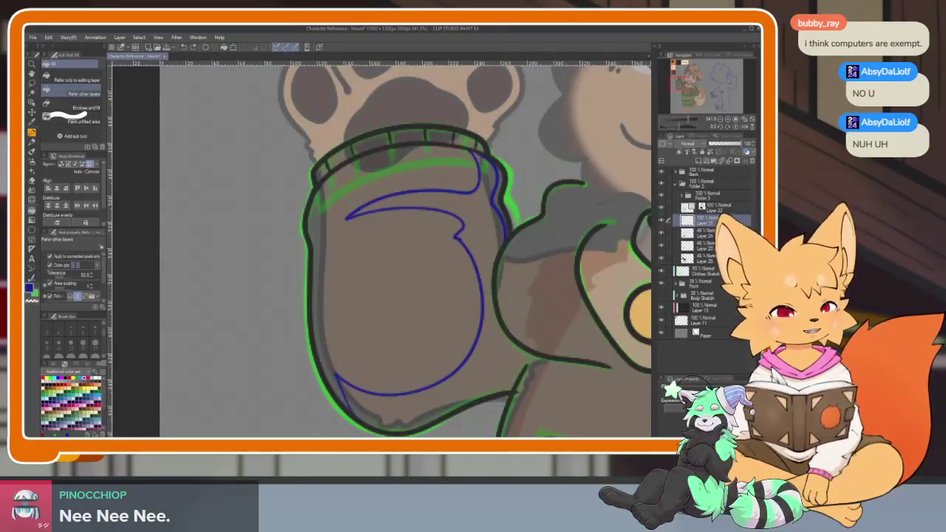
# Erase the outline stroke at the line crossing and return to the highlight layer.
pyautogui.scroll(2, 566, 326)
pyautogui.scroll(2, 555, 359)
pyautogui.scroll(2, 426, 318)
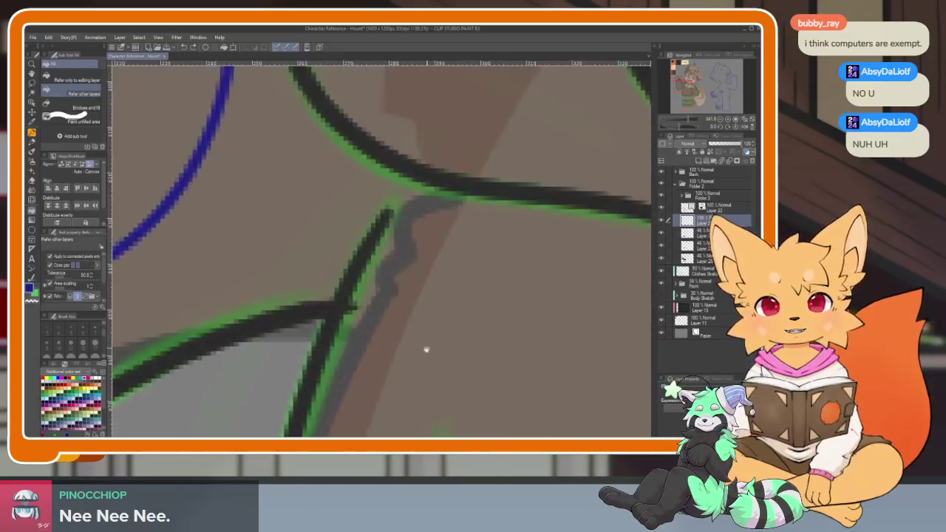
pyautogui.scroll(2, 427, 348)
pyautogui.press('e')
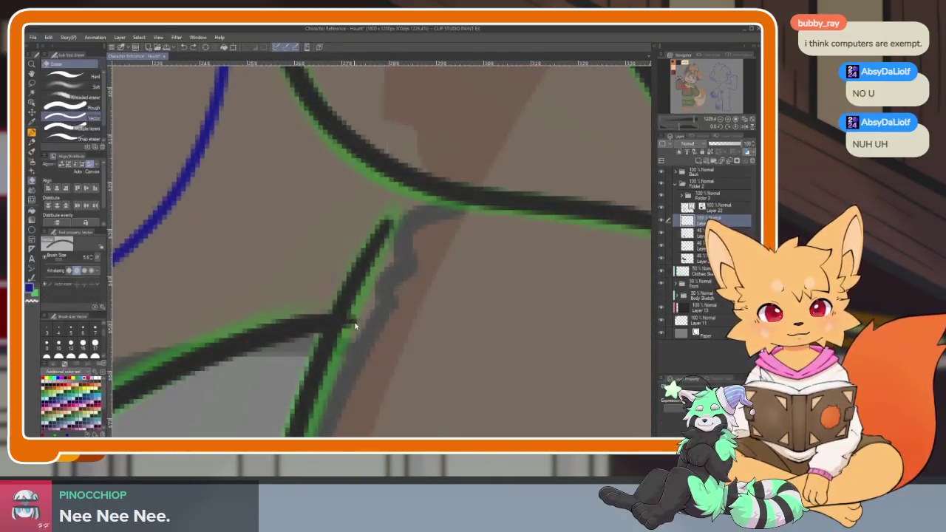
pyautogui.keyDown('ctrl'); pyautogui.click(355, 323); pyautogui.keyUp('ctrl')
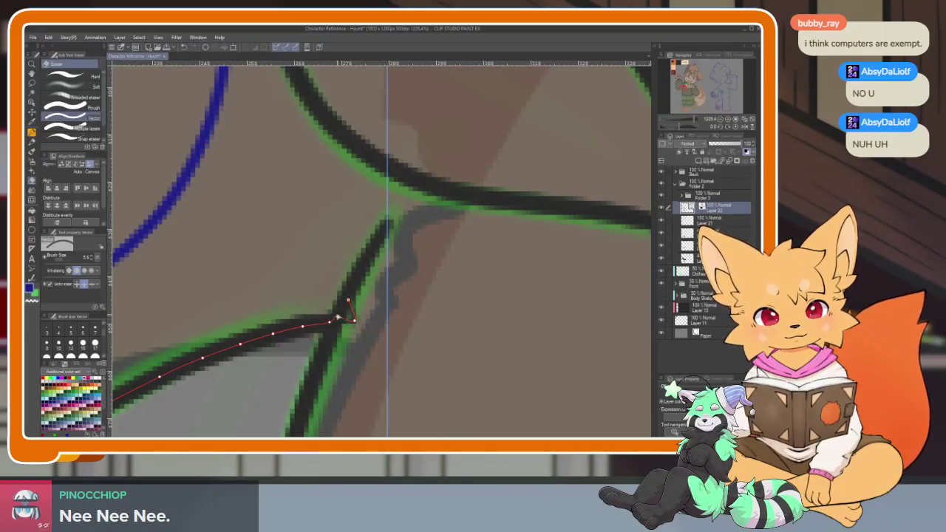
pyautogui.keyDown('ctrl'); pyautogui.click(434, 301); pyautogui.keyUp('ctrl')
pyautogui.scroll(-2, 433, 302)
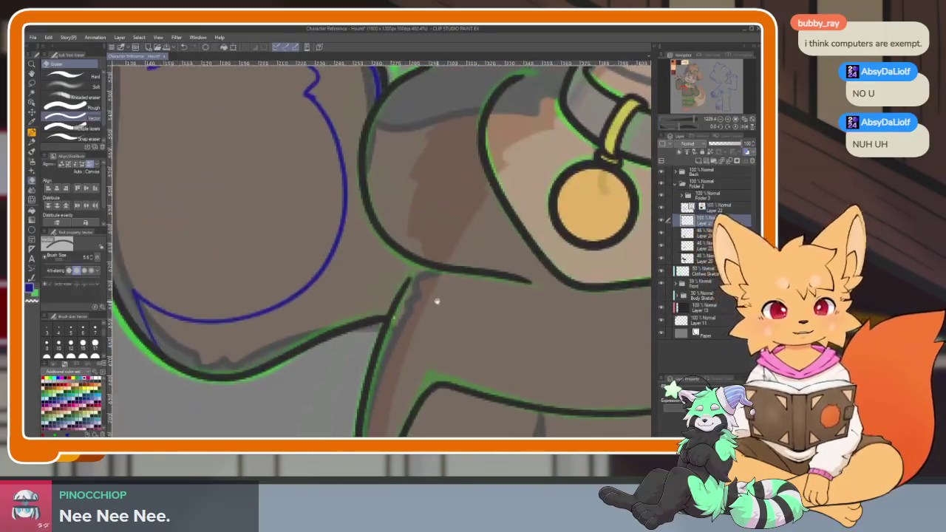
pyautogui.scroll(2, 422, 323)
pyautogui.scroll(-1, 421, 313)
pyautogui.scroll(-2, 422, 312)
pyautogui.scroll(1, 498, 338)
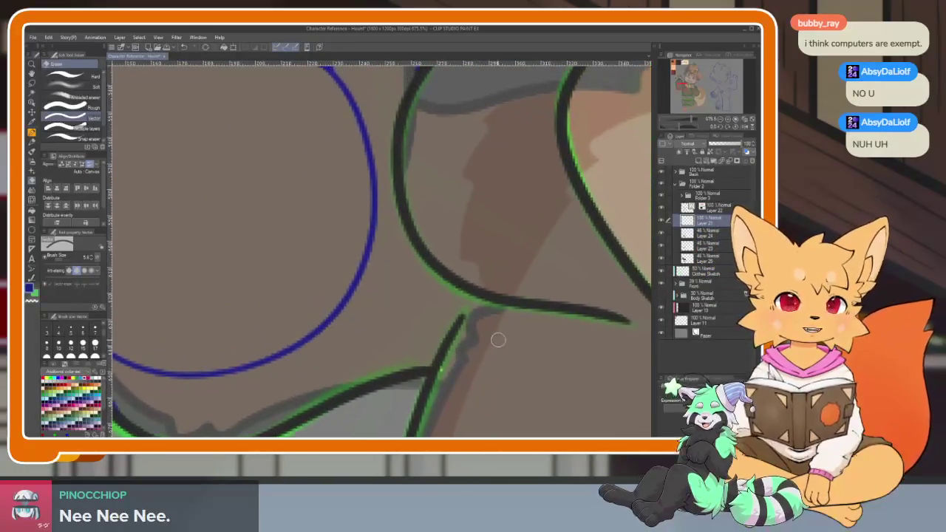
# On Layer 21, draw two blue closing lines and fill the enclosed sleeve highlight blue.
pyautogui.press('p')
pyautogui.scroll(-2, 450, 359)
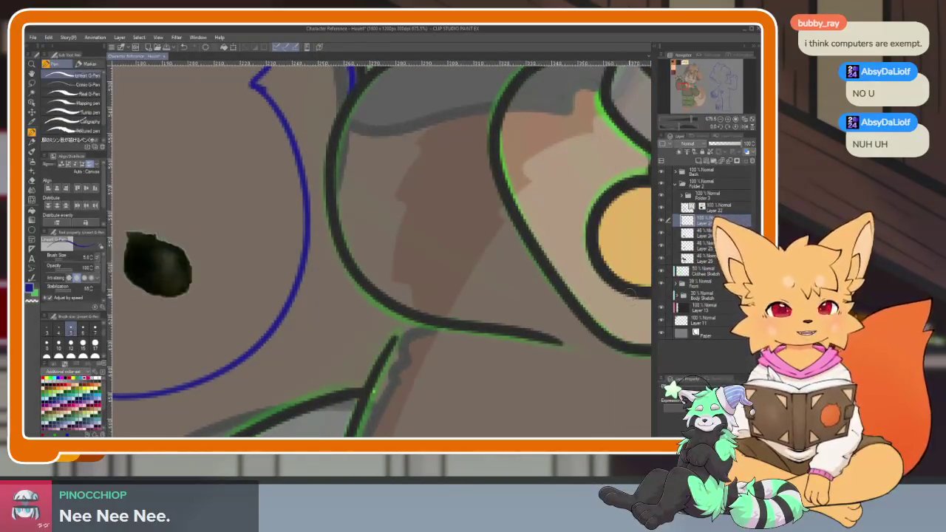
pyautogui.moveTo(443, 317); pyautogui.dragTo(369, 289)
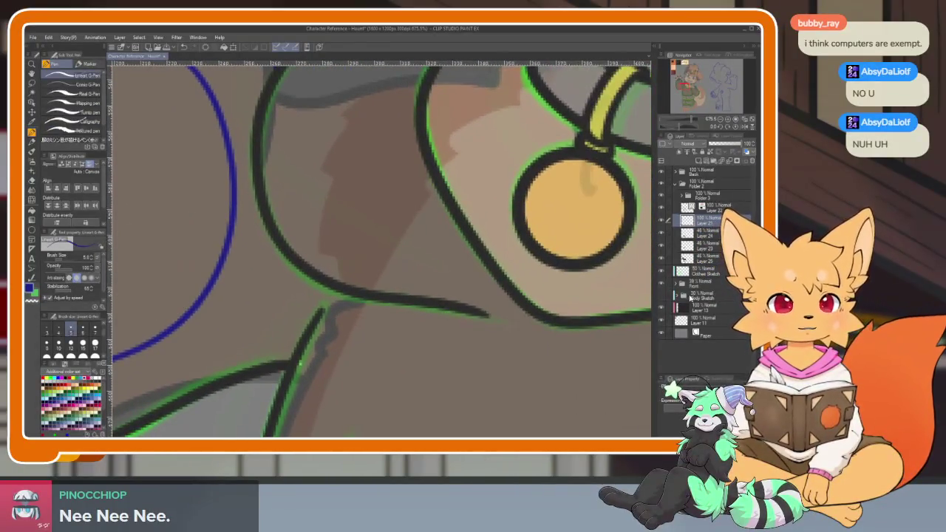
pyautogui.click(723, 208)
pyautogui.click(714, 219)
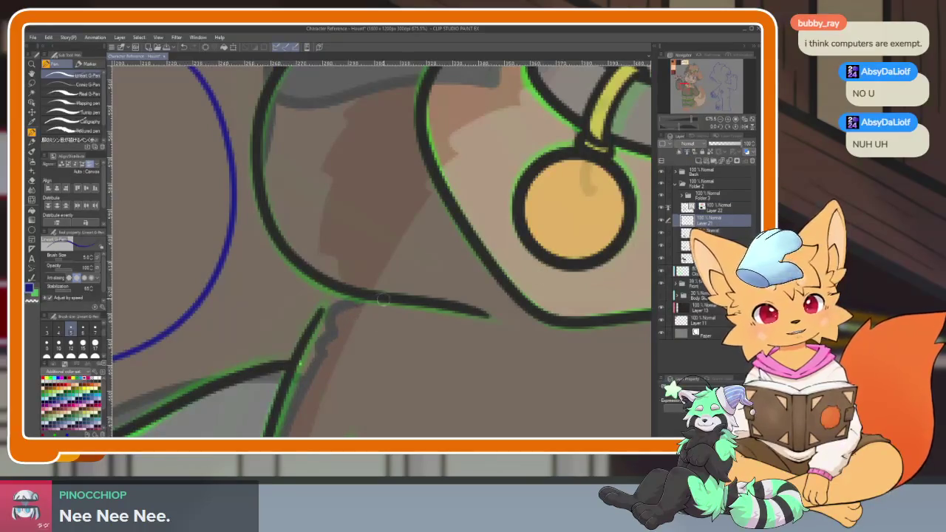
pyautogui.moveTo(376, 329); pyautogui.dragTo(507, 298)
pyautogui.moveTo(421, 281); pyautogui.dragTo(319, 314)
pyautogui.press('g')
pyautogui.click(458, 312)
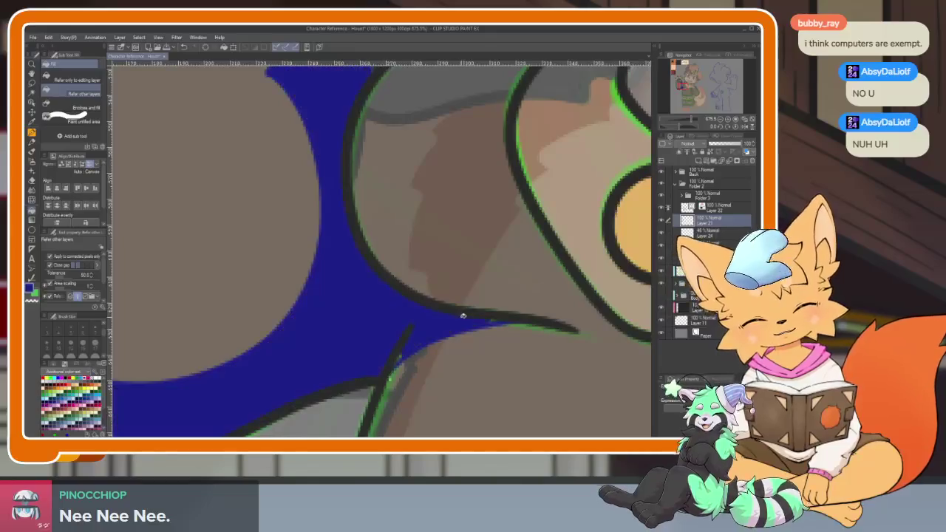
# Draw a blue line along the sleeve's cuff band and fill the cuff band blue.
pyautogui.press('p')
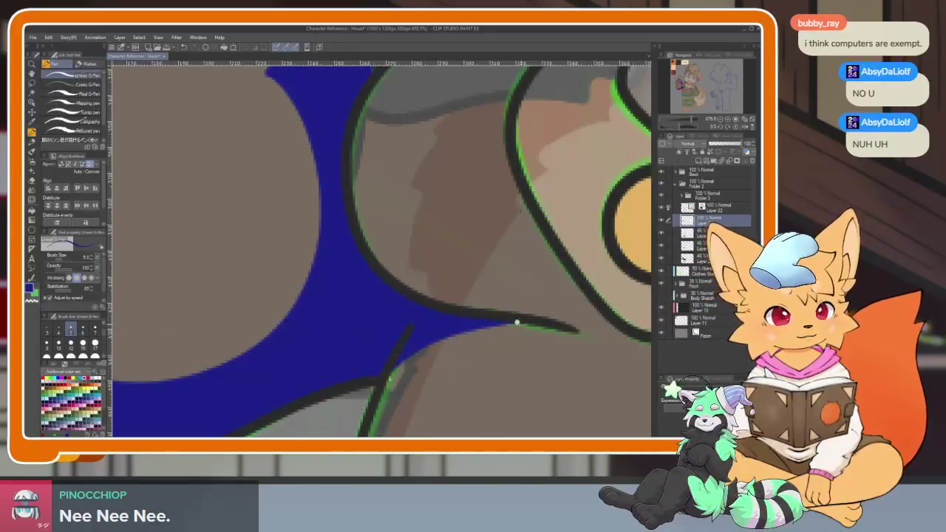
pyautogui.scroll(-8, 522, 326)
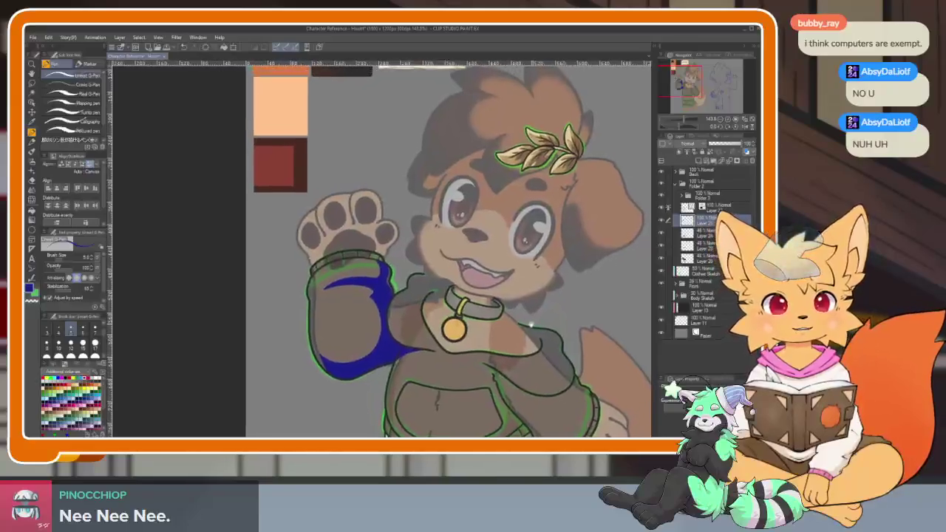
pyautogui.hscroll(2, 526, 332)
pyautogui.scroll(-1, 525, 336)
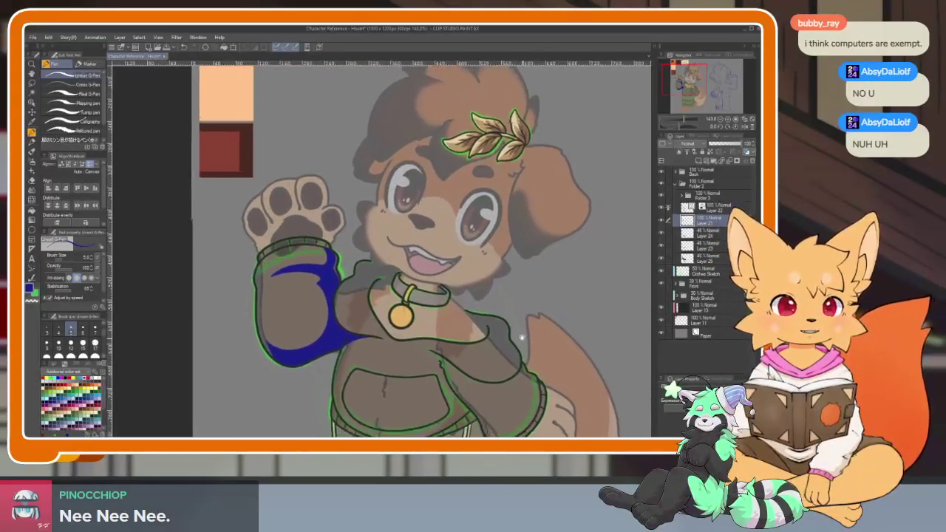
pyautogui.scroll(2, 524, 340)
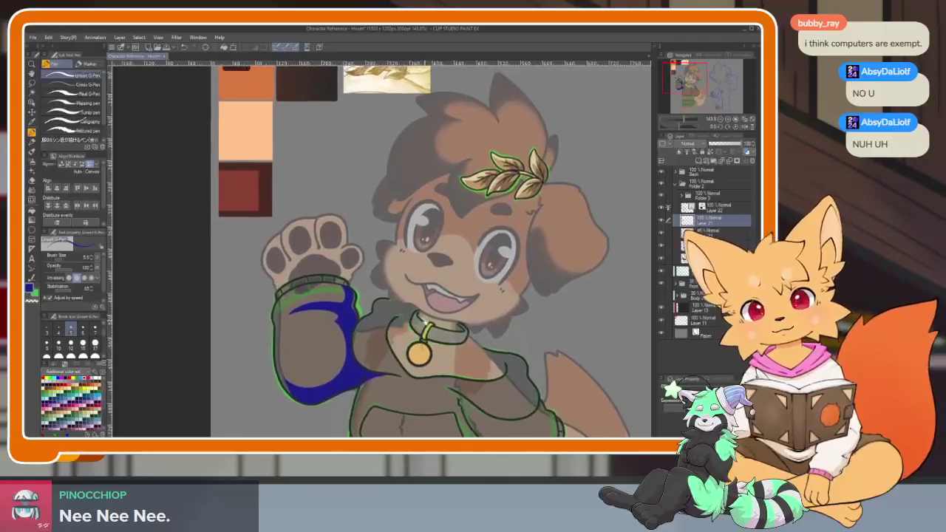
pyautogui.scroll(1, 288, 268)
pyautogui.scroll(5, 289, 267)
pyautogui.scroll(1, 288, 268)
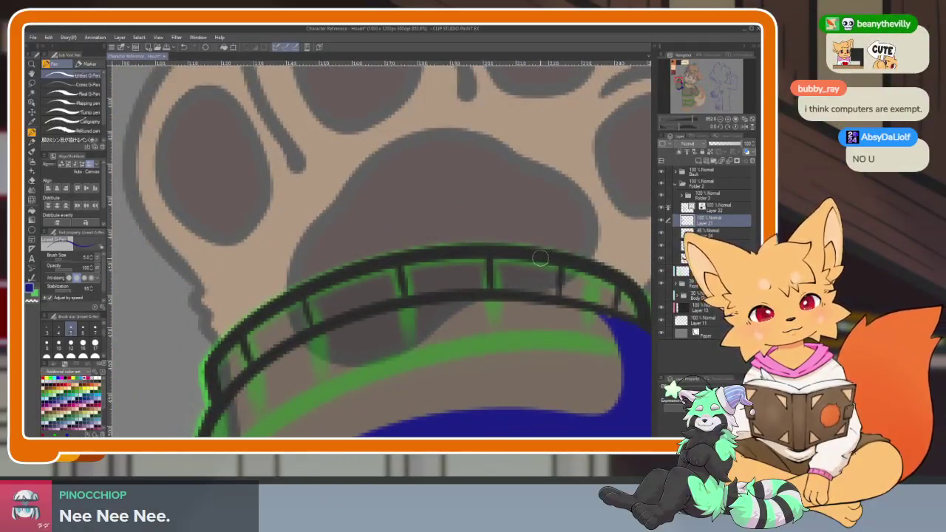
pyautogui.moveTo(571, 273); pyautogui.dragTo(471, 286)
pyautogui.scroll(1, 549, 304)
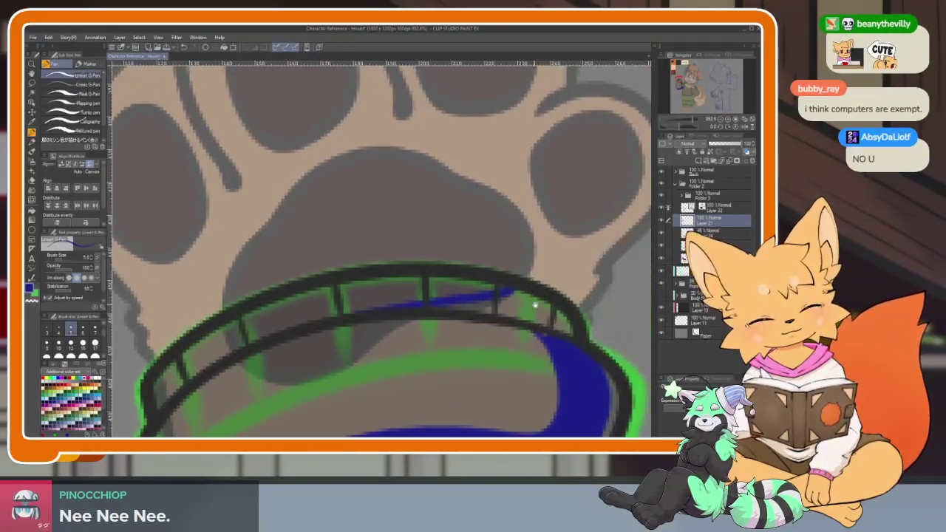
pyautogui.scroll(1, 444, 325)
pyautogui.scroll(1, 384, 336)
pyautogui.press('g')
pyautogui.click(376, 342)
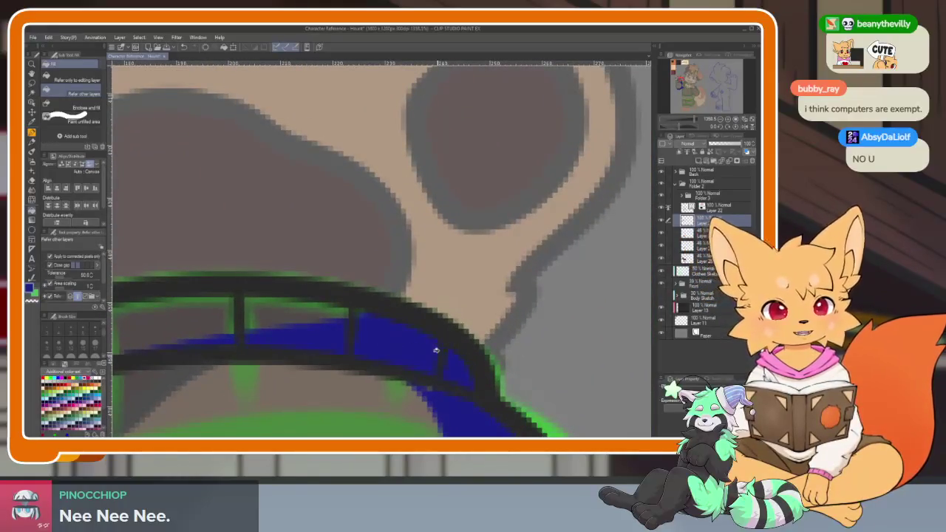
# Erase the blue spill along the cuff outline.
pyautogui.press('p')
pyautogui.scroll(-10, 484, 398)
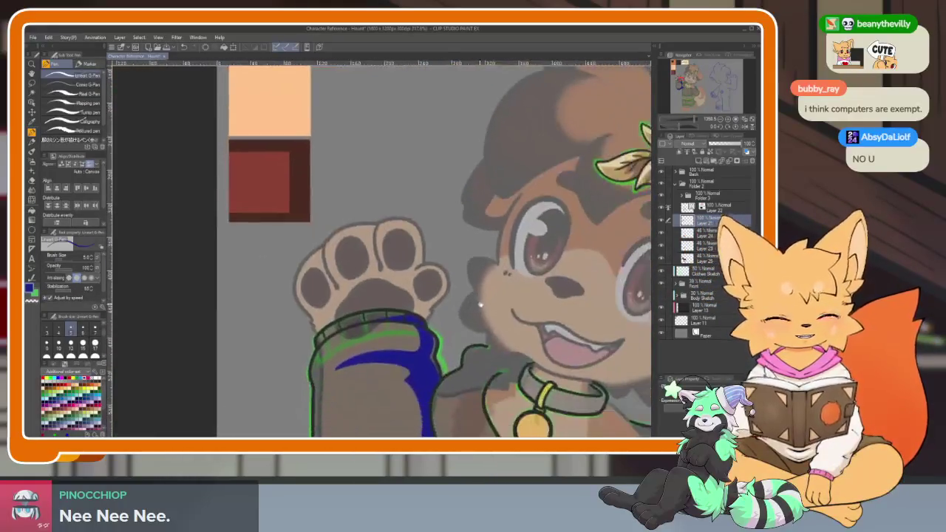
pyautogui.moveTo(575, 361); pyautogui.dragTo(510, 316)
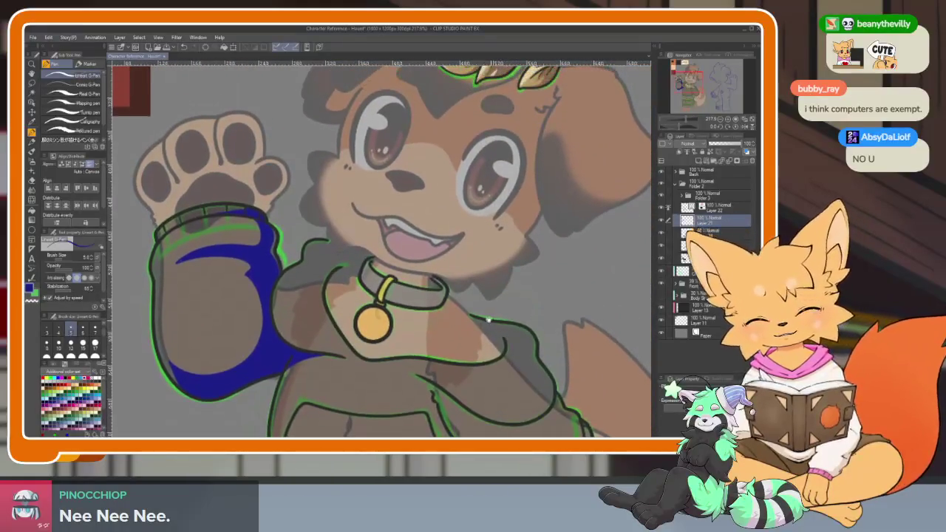
pyautogui.scroll(10, 295, 399)
pyautogui.press('e')
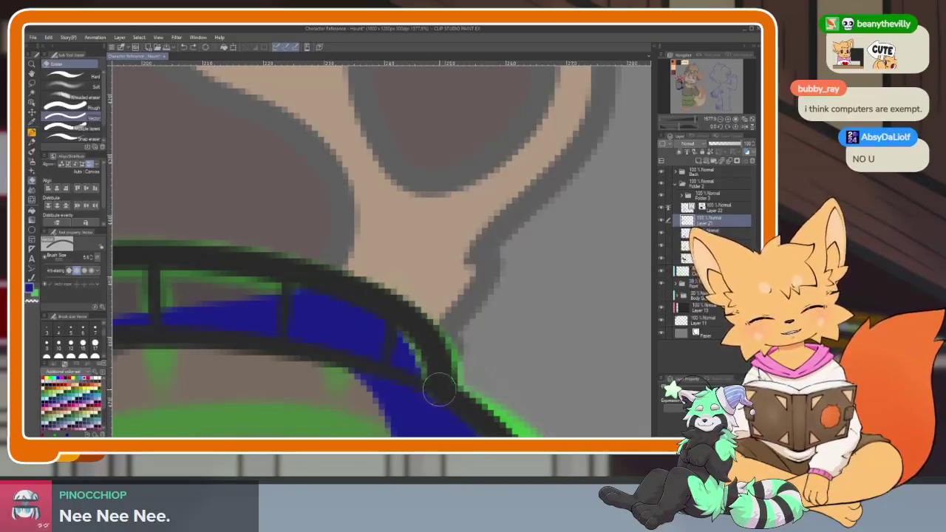
pyautogui.moveTo(372, 306); pyautogui.dragTo(439, 378)
pyautogui.scroll(-5, 409, 317)
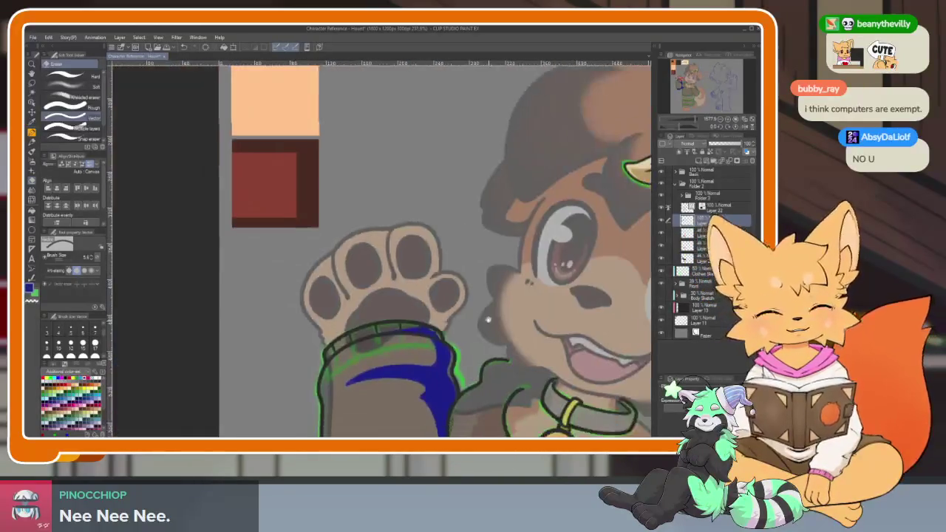
pyautogui.scroll(4, 443, 323)
# Outline the raised sleeve's highlight in blue, close it, and fill it solid blue.
pyautogui.press('p')
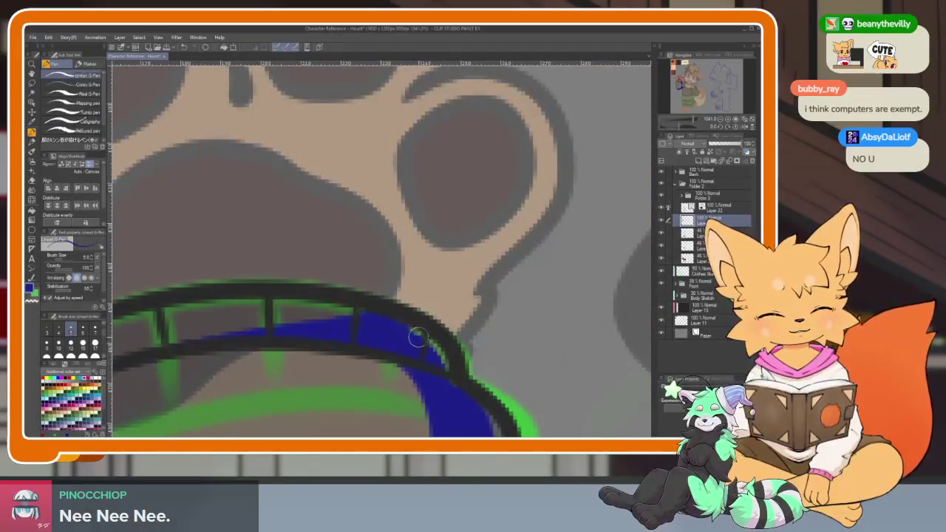
pyautogui.scroll(-4, 448, 367)
pyautogui.scroll(-1, 480, 348)
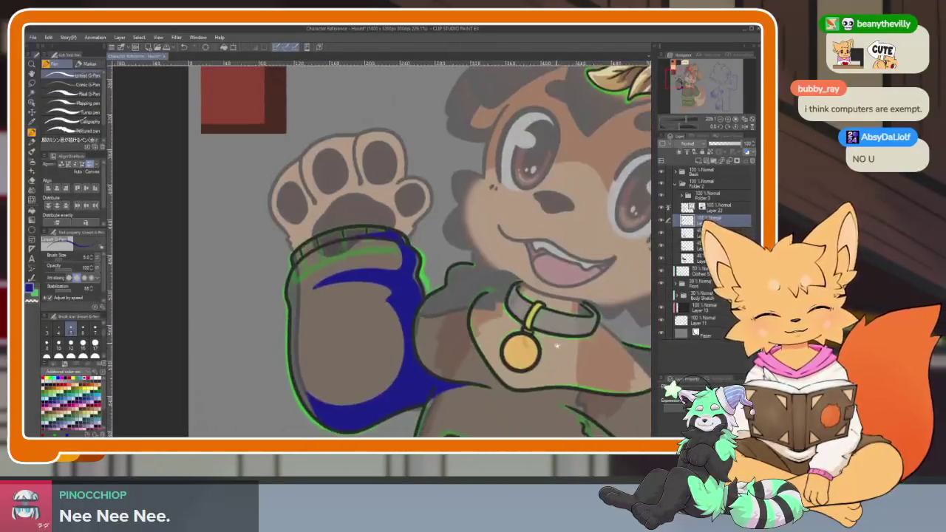
pyautogui.scroll(2, 372, 338)
pyautogui.scroll(1, 386, 281)
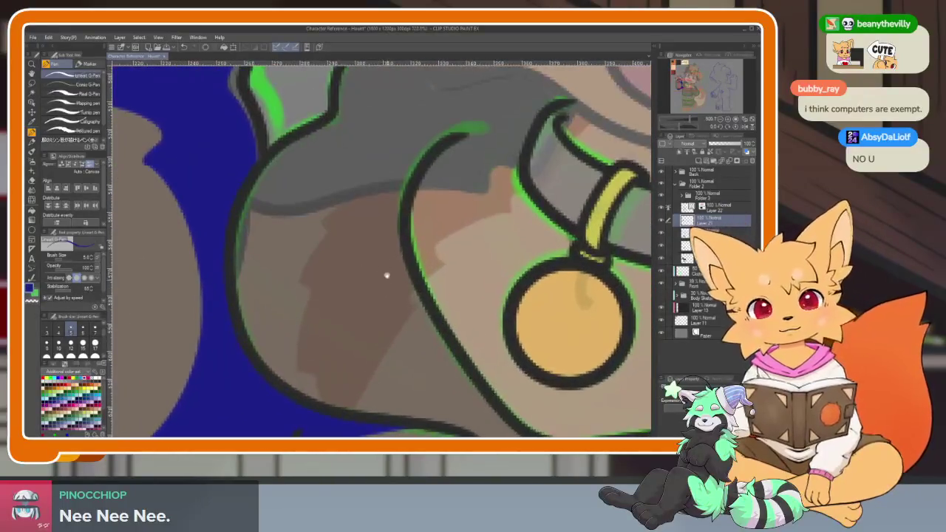
pyautogui.scroll(2, 377, 208)
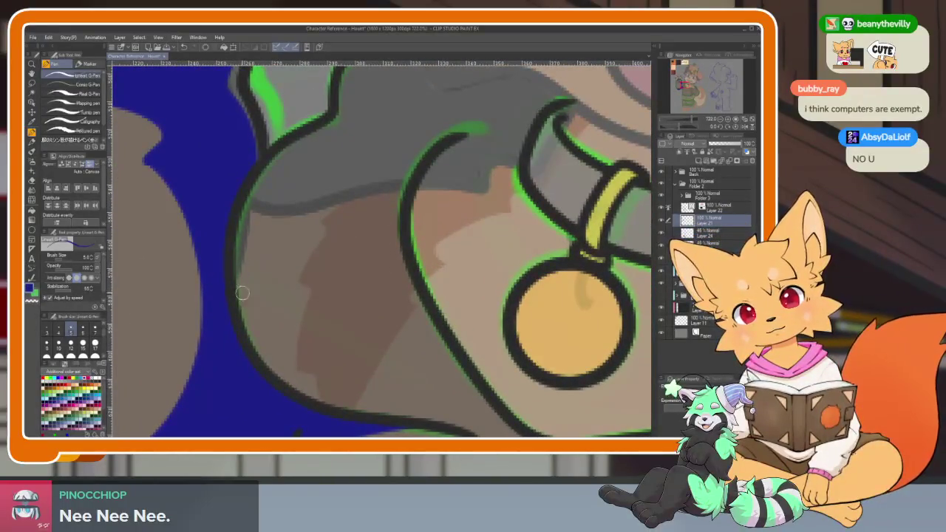
pyautogui.moveTo(246, 348); pyautogui.dragTo(241, 284)
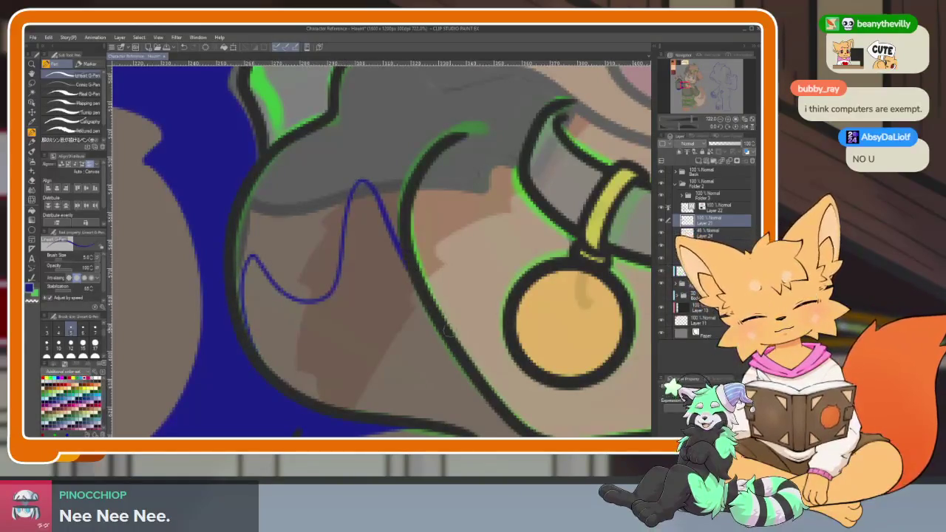
pyautogui.scroll(-3, 393, 238)
pyautogui.hscroll(3, 393, 238)
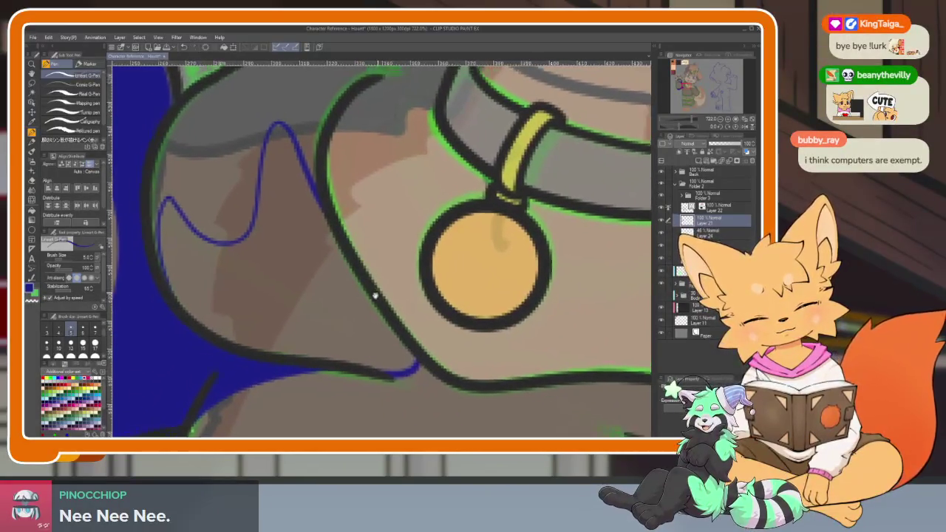
pyautogui.scroll(2, 376, 285)
pyautogui.hscroll(2, 376, 285)
pyautogui.press('e')
pyautogui.press('p')
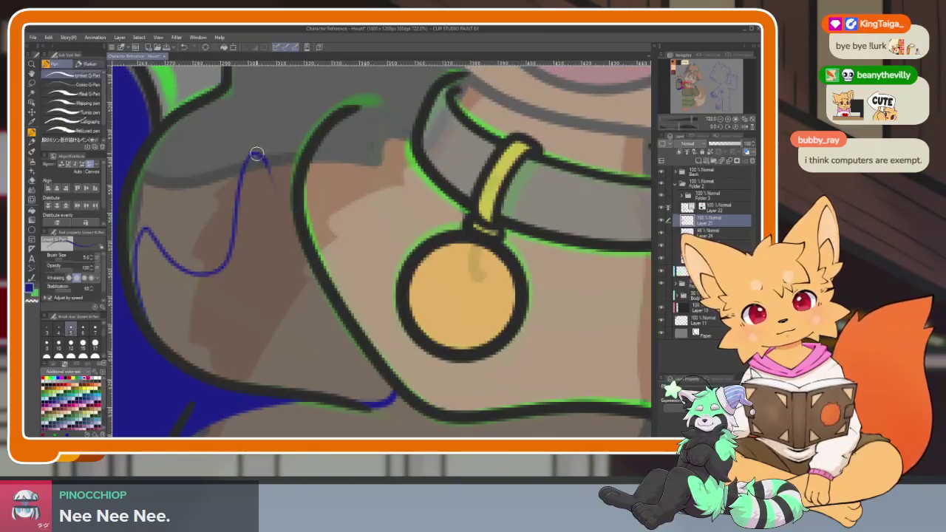
pyautogui.moveTo(289, 249); pyautogui.dragTo(390, 399)
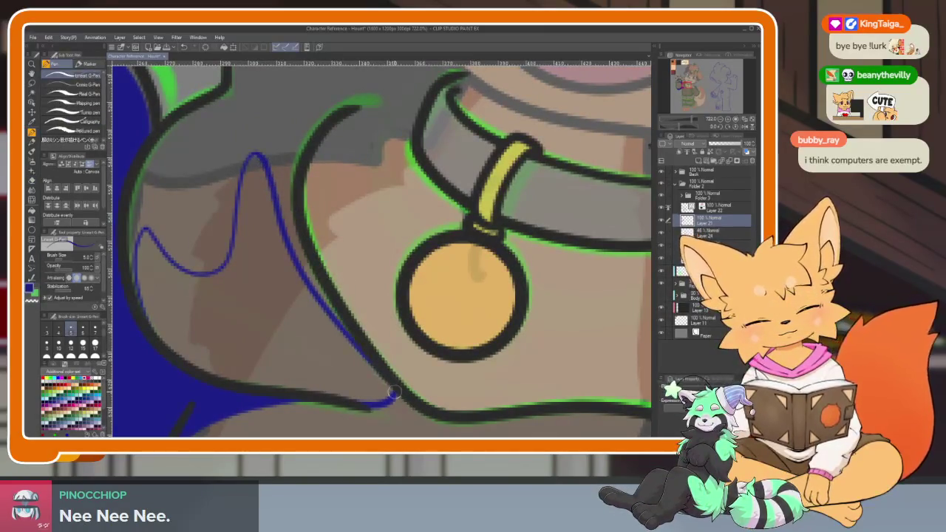
pyautogui.press('g')
pyautogui.click(302, 334)
# Extend the blue sleeve shape right along the lower outline to the chest beneath the collar tag.
pyautogui.hotkey('ctrl', '-')
pyautogui.hotkey('ctrl', '-')
pyautogui.hotkey('ctrl', '-')
pyautogui.scroll(1, 450, 339)
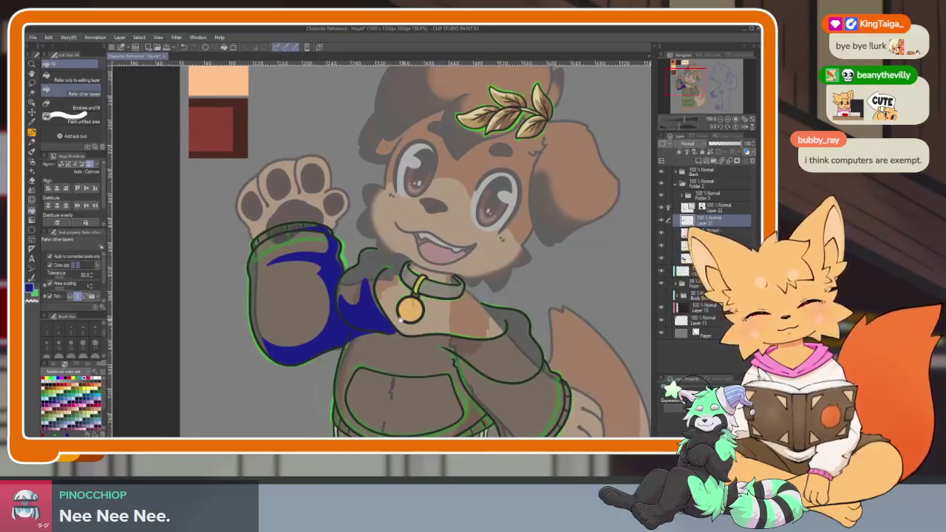
pyautogui.scroll(4, 407, 317)
pyautogui.scroll(3, 436, 326)
pyautogui.press('p')
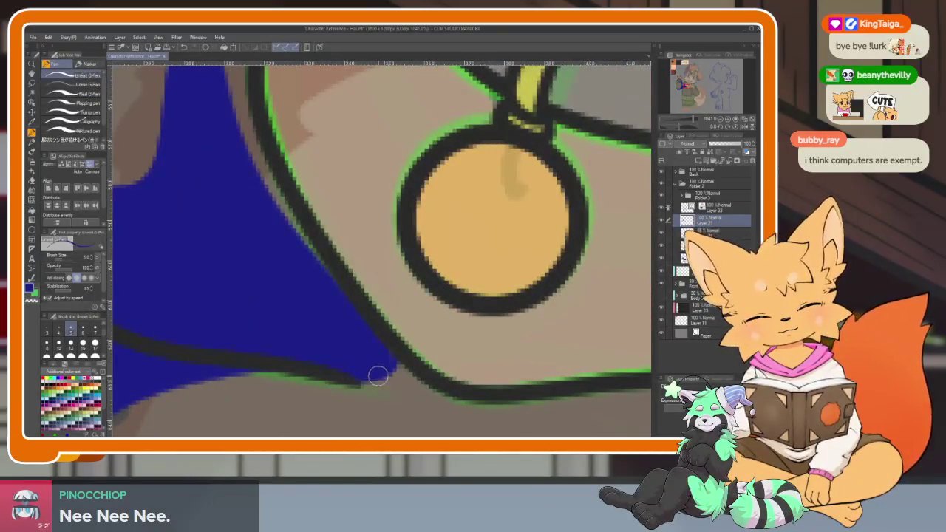
pyautogui.moveTo(376, 376); pyautogui.dragTo(454, 395)
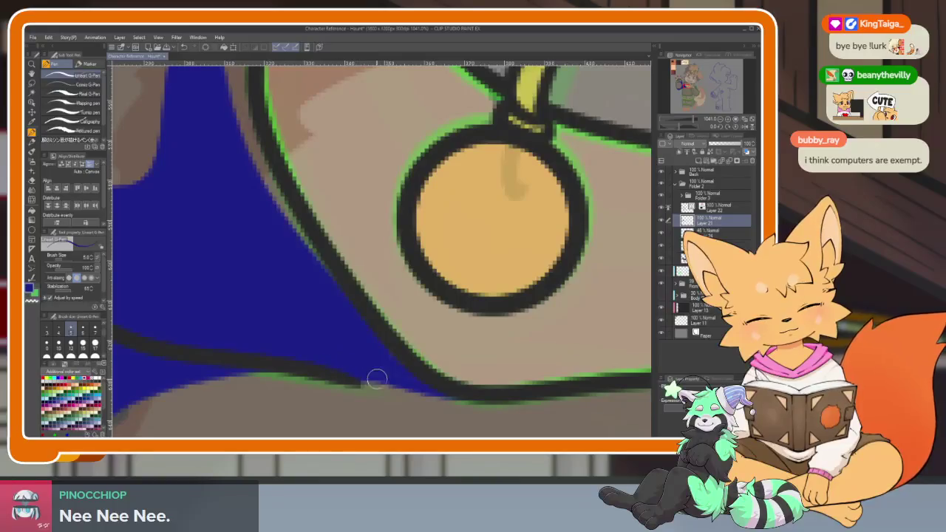
pyautogui.scroll(-3, 370, 352)
pyautogui.scroll(-2, 400, 336)
pyautogui.scroll(-2, 425, 321)
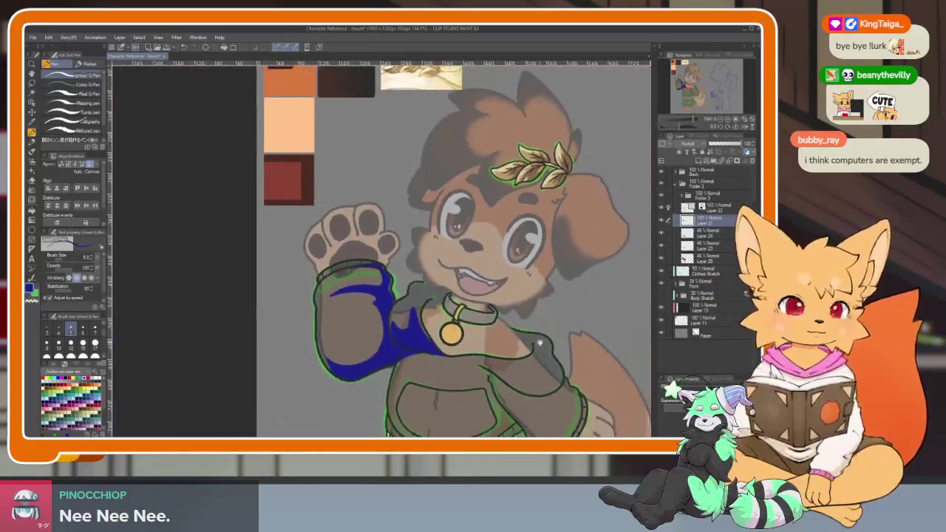
# Outline the shoulder highlight below the collar and fill it solid blue.
pyautogui.scroll(4, 431, 318)
pyautogui.scroll(2, 444, 314)
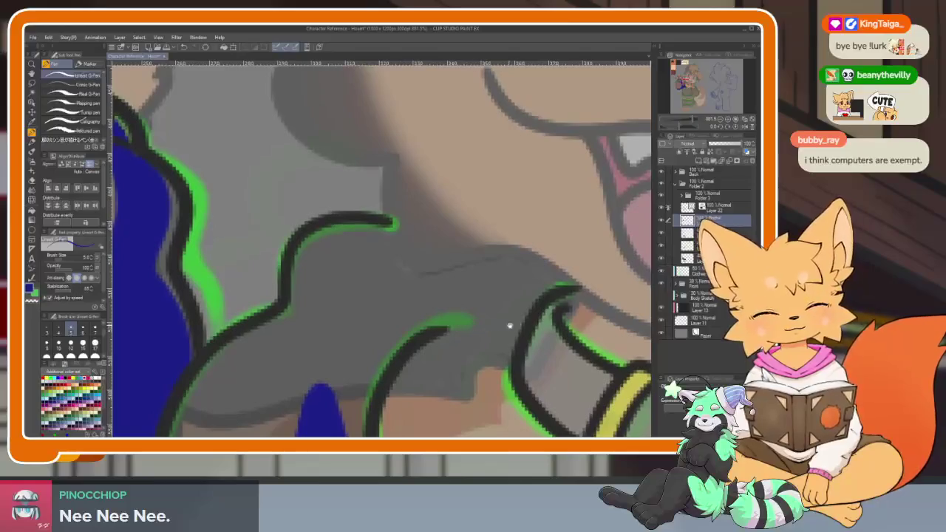
pyautogui.moveTo(559, 337); pyautogui.dragTo(529, 333)
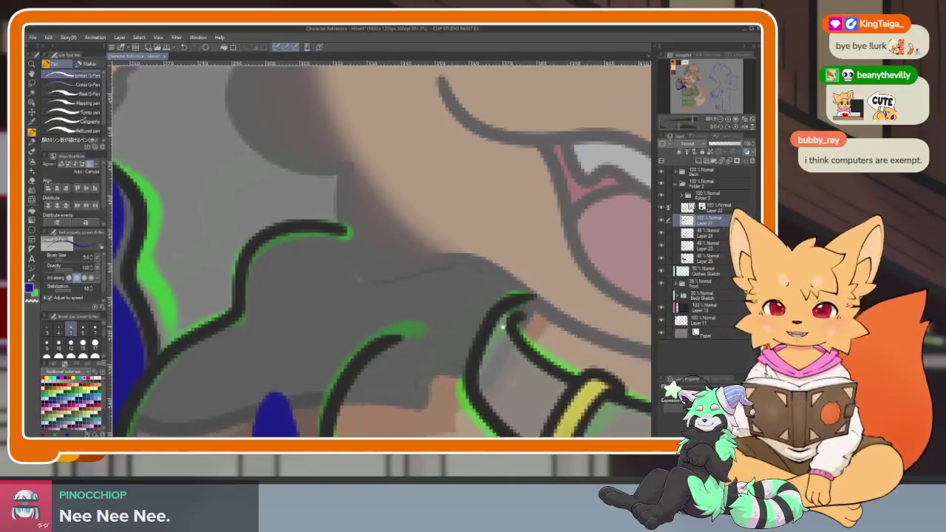
pyautogui.scroll(1, 502, 332)
pyautogui.scroll(1, 490, 323)
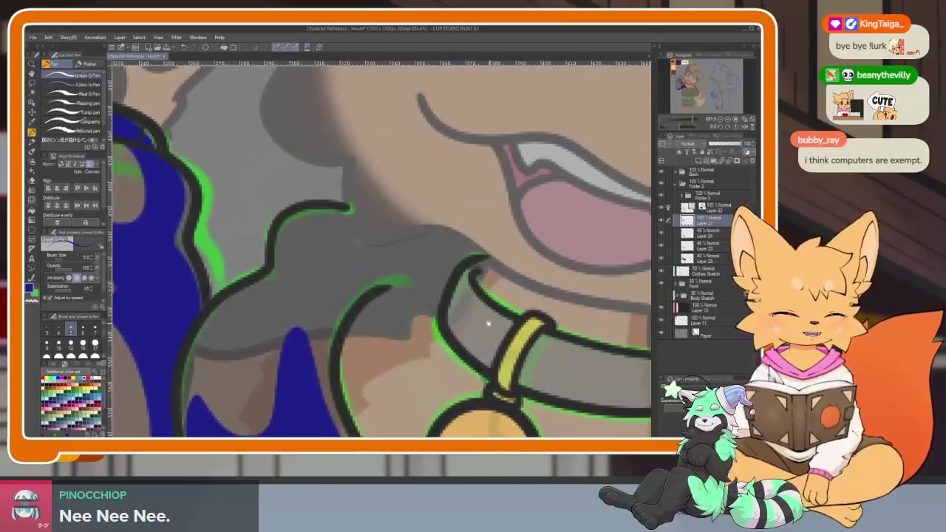
pyautogui.scroll(1, 446, 290)
pyautogui.scroll(1, 349, 333)
pyautogui.moveTo(327, 335)
pyautogui.mouseDown()
pyautogui.moveTo(403, 291)
pyautogui.moveTo(364, 236)
pyautogui.mouseUp()
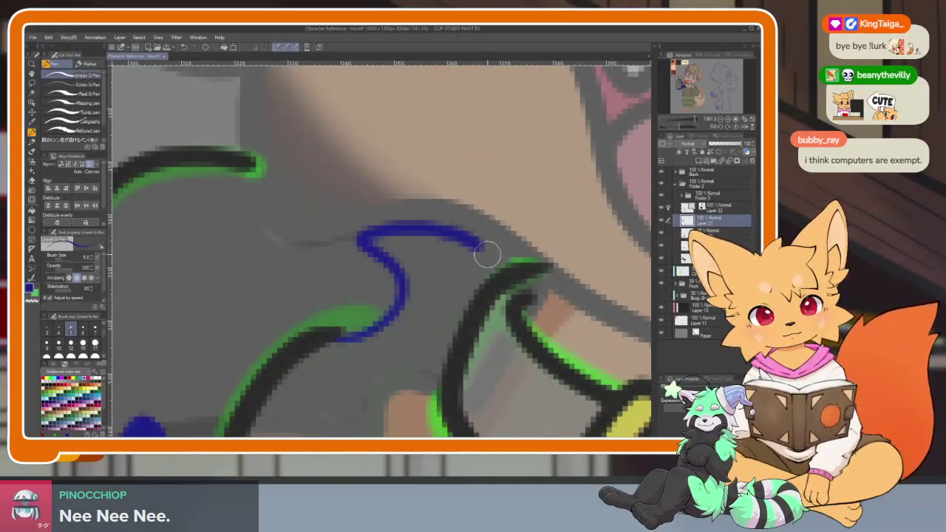
pyautogui.scroll(-1, 491, 281)
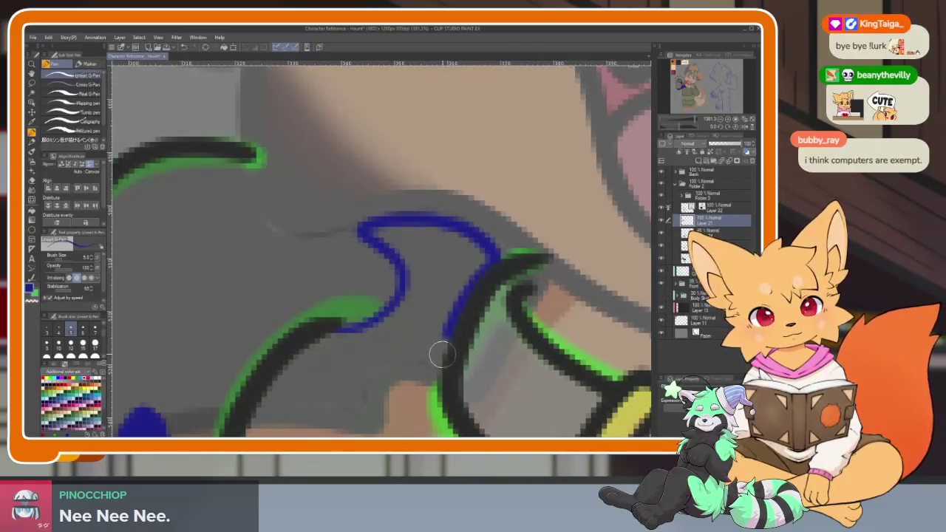
pyautogui.hotkey('ctrl', 'z')
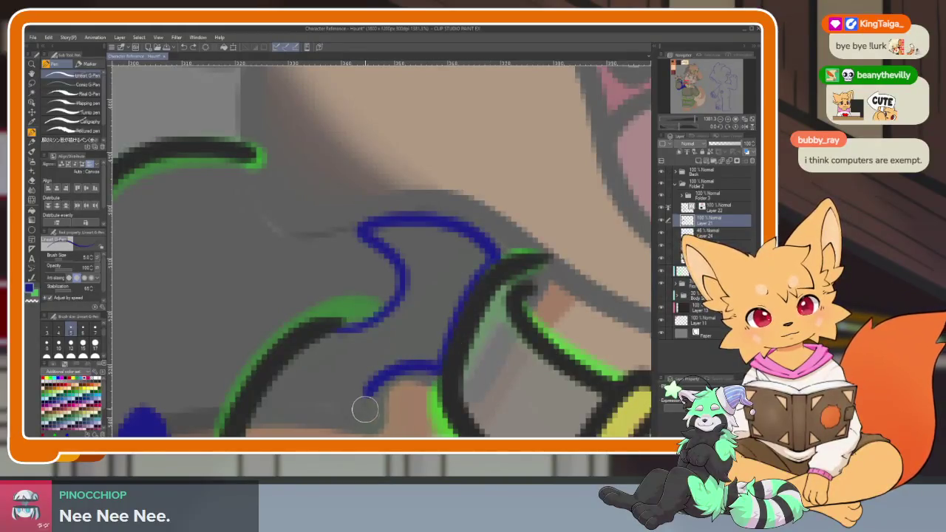
pyautogui.press('g')
pyautogui.click(428, 329)
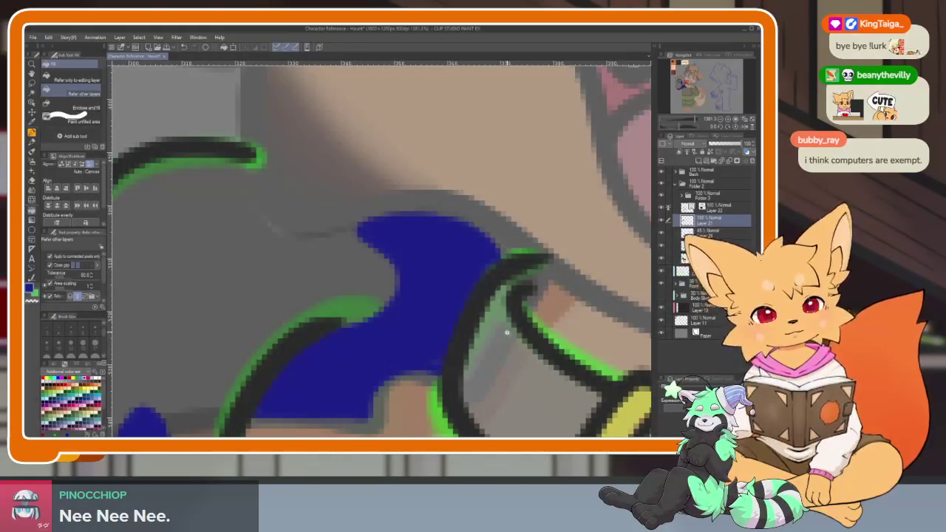
# Outline a thick blue highlight along the sweater's right-side line and fill the gap beside it blue.
pyautogui.scroll(-5, 506, 331)
pyautogui.scroll(-1, 508, 322)
pyautogui.scroll(-2, 510, 314)
pyautogui.scroll(-2, 512, 304)
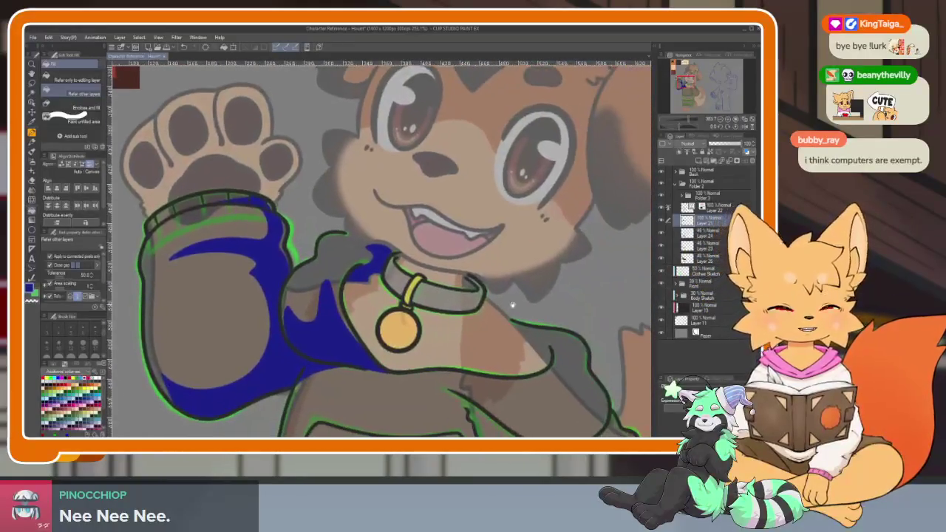
pyautogui.hscroll(5, 512, 304)
pyautogui.scroll(-2, 503, 325)
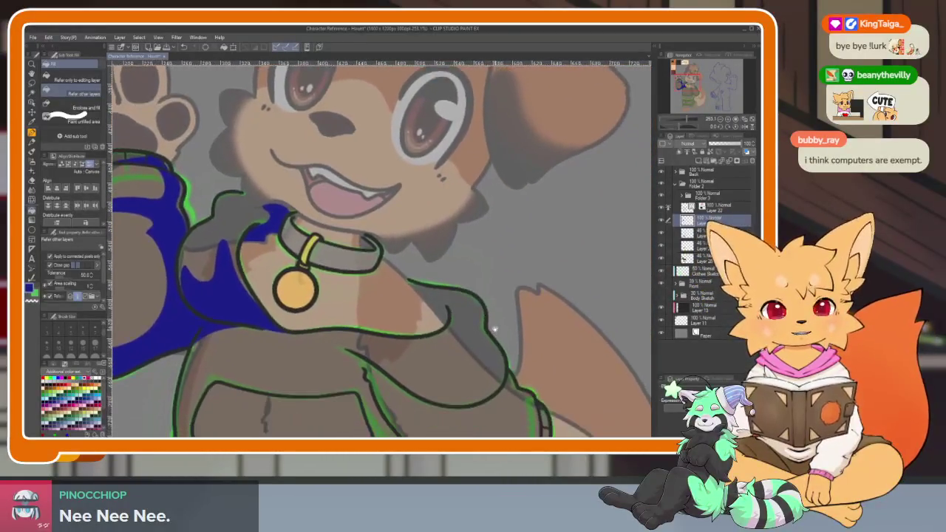
pyautogui.scroll(5, 494, 334)
pyautogui.scroll(1, 450, 321)
pyautogui.scroll(2, 450, 306)
pyautogui.press('p')
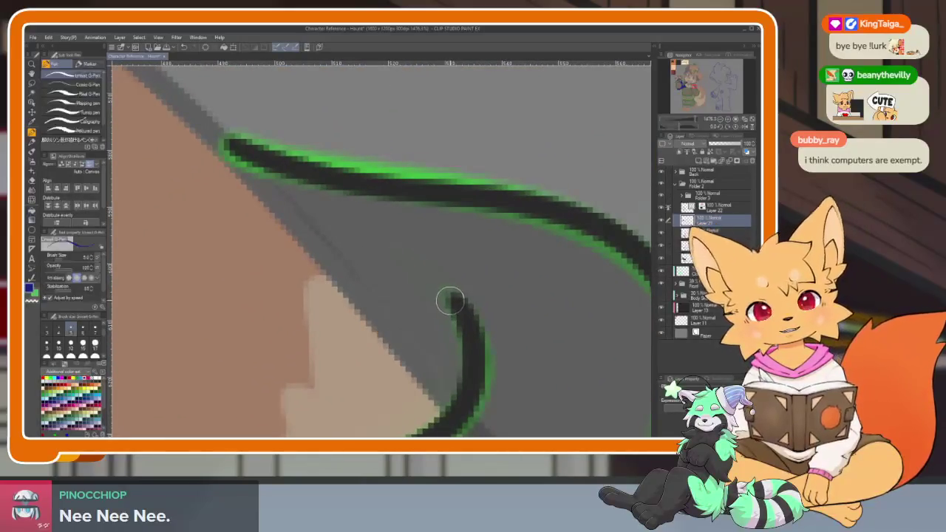
pyautogui.moveTo(451, 333)
pyautogui.mouseDown()
pyautogui.moveTo(365, 269)
pyautogui.moveTo(347, 207)
pyautogui.moveTo(457, 198)
pyautogui.mouseUp()
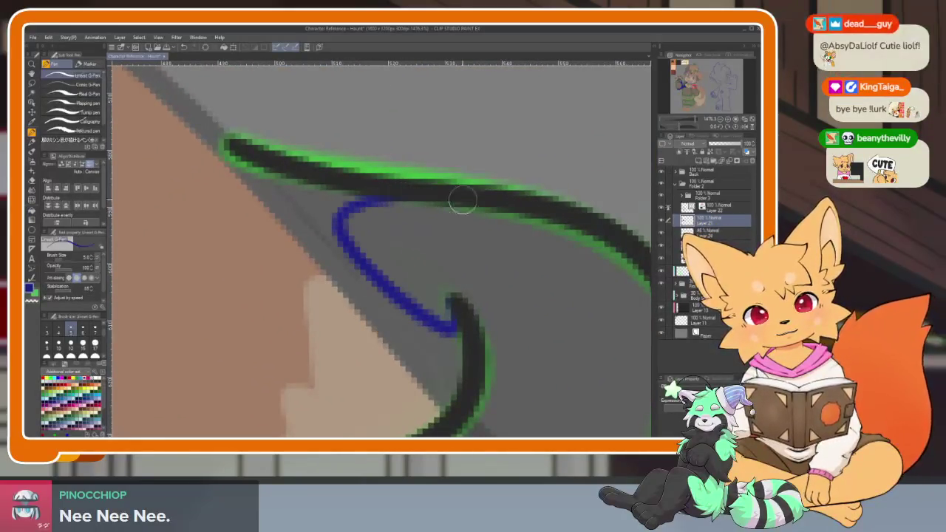
pyautogui.moveTo(248, 155); pyautogui.dragTo(455, 388)
pyautogui.press('g')
pyautogui.click(439, 330)
pyautogui.click(326, 211)
# Fill the area below the right-side line with solid blue.
pyautogui.press('p')
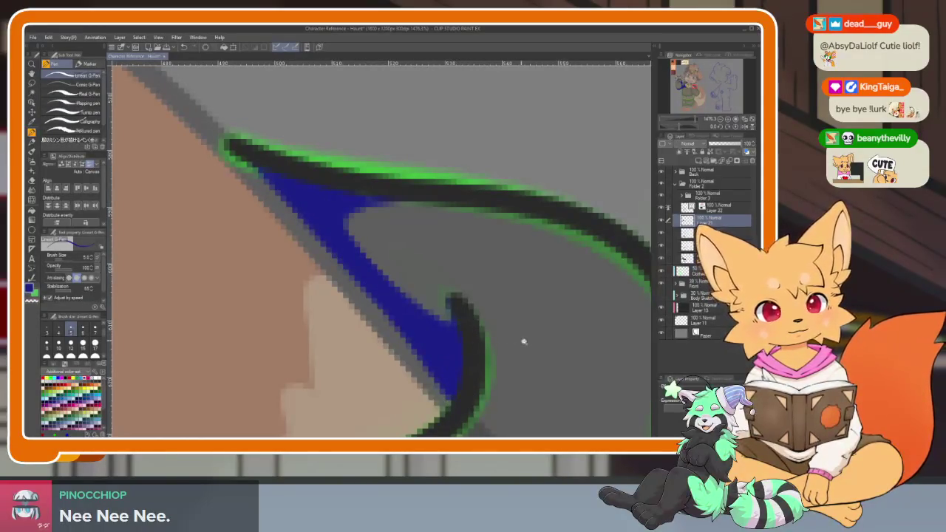
pyautogui.scroll(-5, 518, 339)
pyautogui.moveTo(544, 308); pyautogui.dragTo(532, 207)
pyautogui.scroll(3, 504, 325)
pyautogui.scroll(-1, 504, 325)
pyautogui.moveTo(481, 311); pyautogui.dragTo(517, 340)
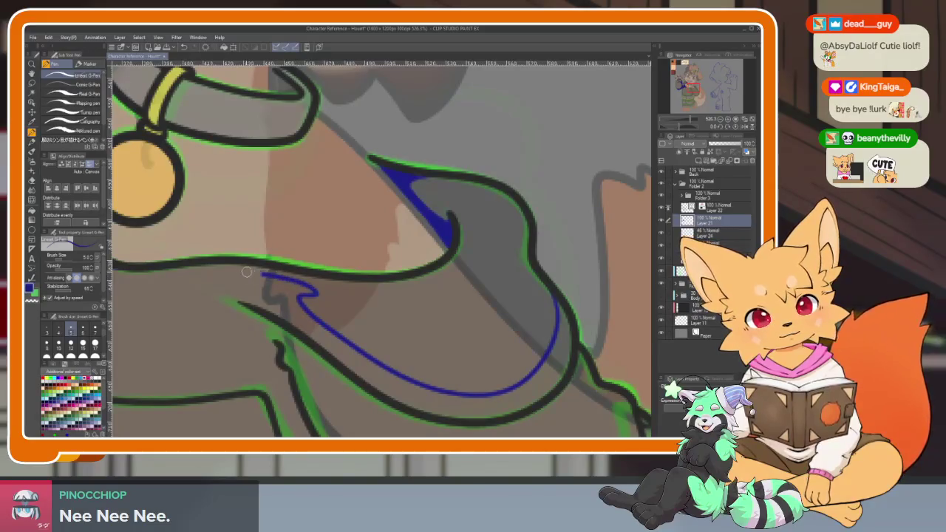
pyautogui.moveTo(190, 274); pyautogui.dragTo(418, 332)
pyautogui.scroll(2, 475, 346)
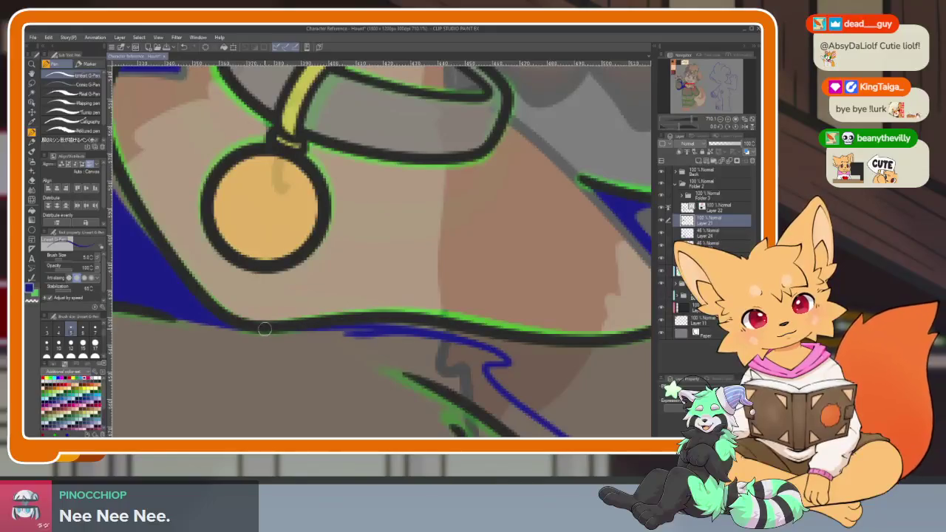
pyautogui.moveTo(397, 370); pyautogui.dragTo(355, 330)
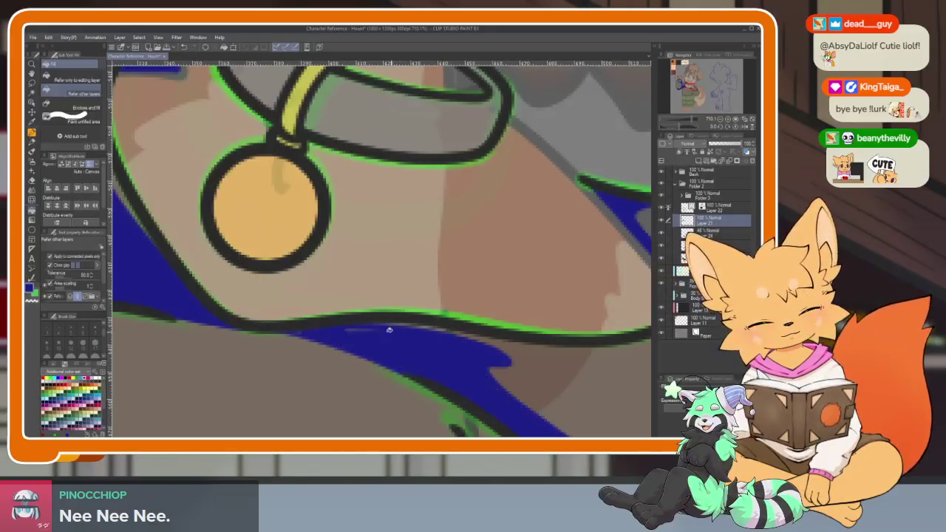
pyautogui.scroll(-5, 516, 360)
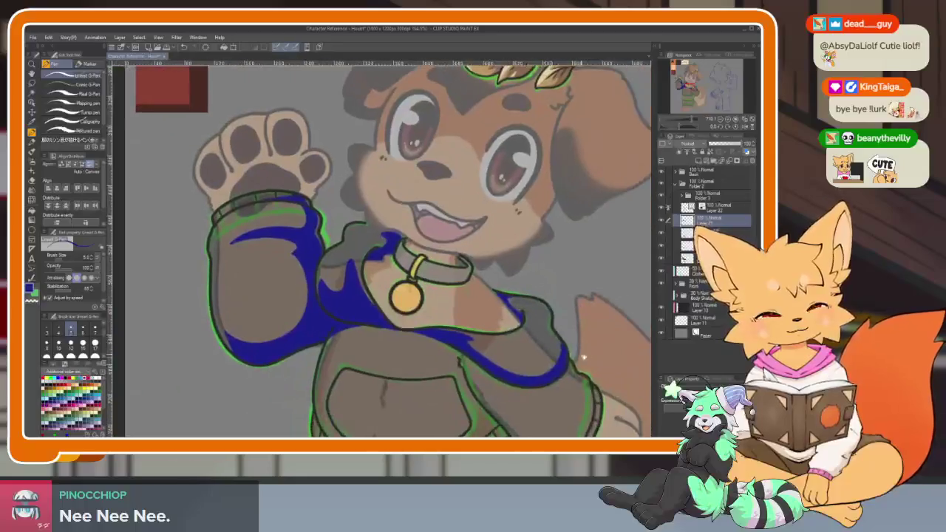
pyautogui.scroll(5, 505, 316)
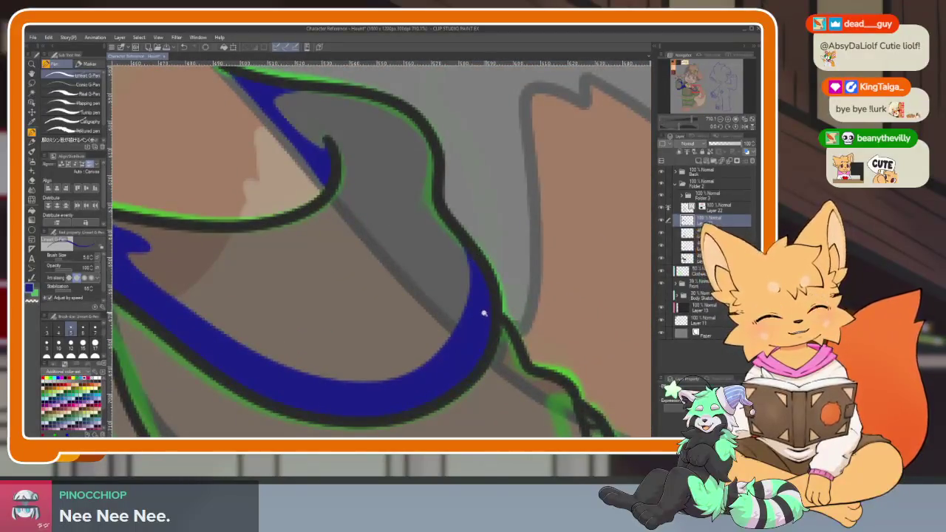
# Erase the excess blue beside the sleeve line.
pyautogui.scroll(2, 486, 318)
pyautogui.press('e')
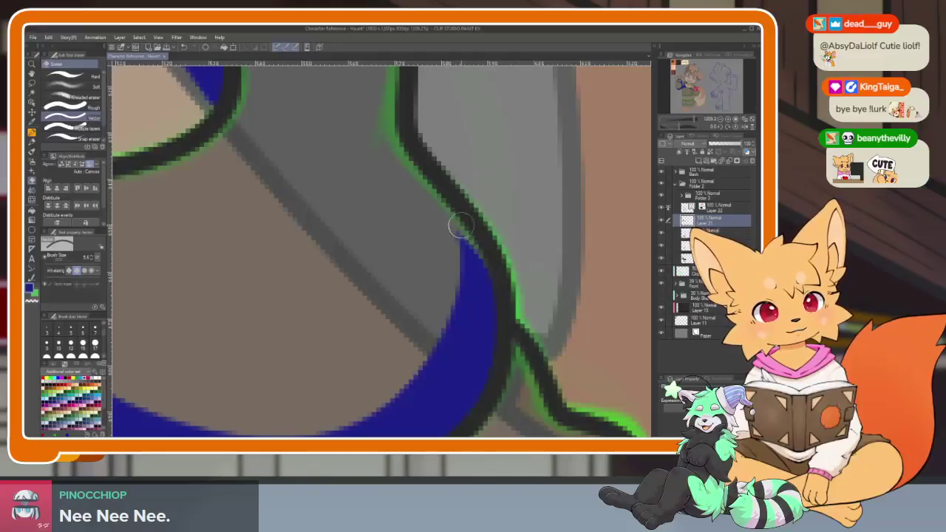
pyautogui.moveTo(467, 247); pyautogui.dragTo(519, 408)
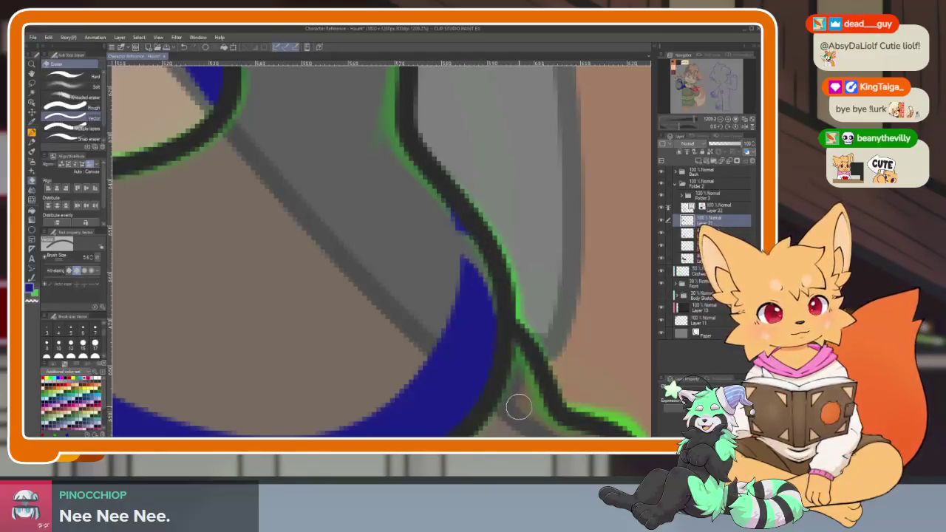
pyautogui.scroll(-3, 503, 273)
pyautogui.scroll(-2, 518, 288)
pyautogui.scroll(-2, 533, 296)
pyautogui.scroll(5, 534, 296)
# Draw the crescent's outer curve and fill between the curves with blue.
pyautogui.press('p')
pyautogui.moveTo(302, 322)
pyautogui.mouseDown()
pyautogui.moveTo(481, 313)
pyautogui.moveTo(510, 263)
pyautogui.mouseUp()
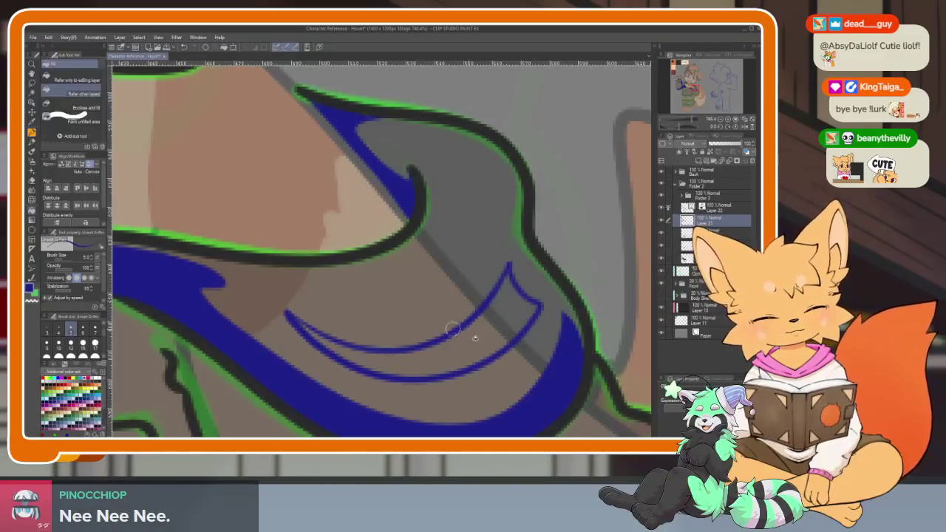
pyautogui.moveTo(452, 329); pyautogui.dragTo(353, 321)
pyautogui.scroll(-3, 549, 320)
pyautogui.scroll(-3, 589, 325)
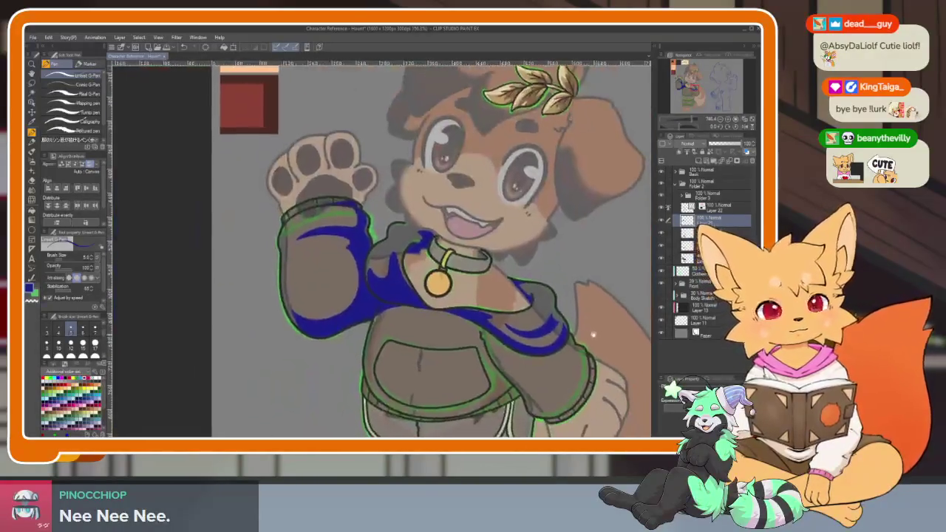
pyautogui.scroll(-1, 589, 318)
pyautogui.scroll(4, 589, 316)
pyautogui.scroll(3, 576, 355)
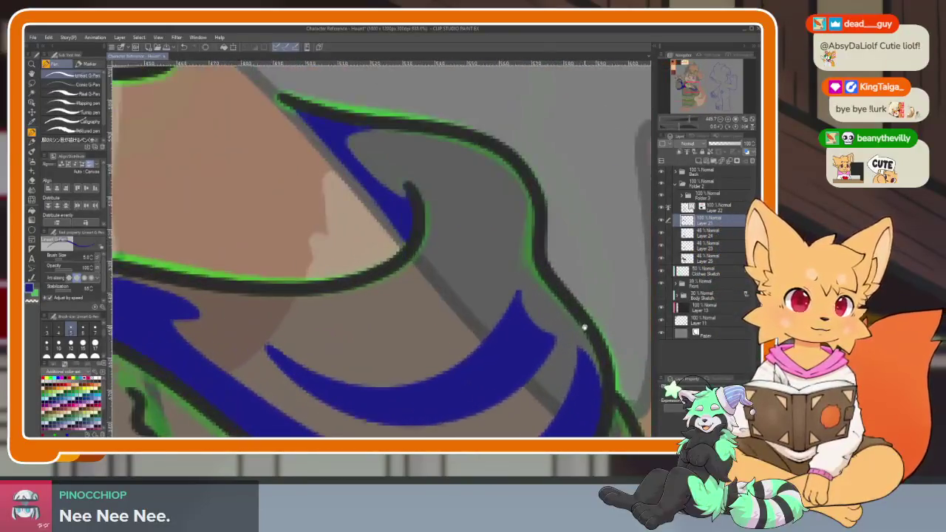
pyautogui.scroll(2, 575, 348)
pyautogui.scroll(1, 578, 327)
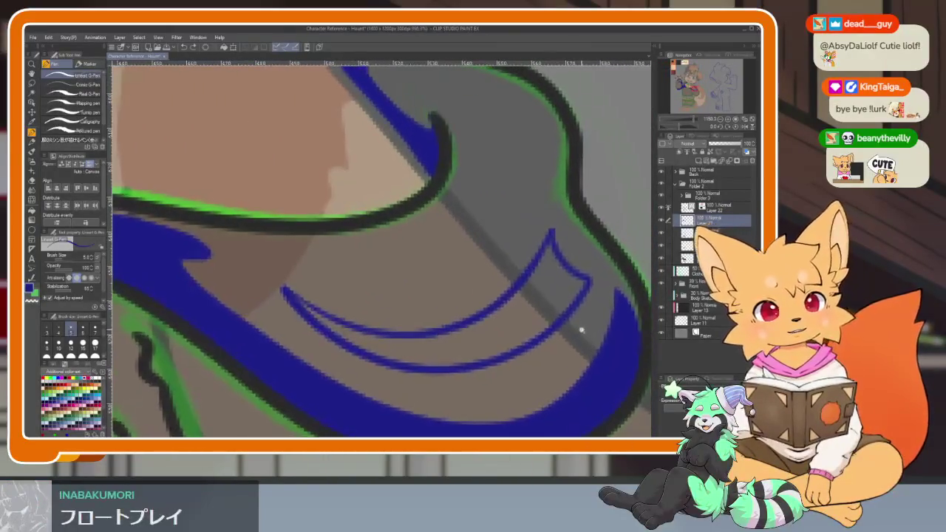
# Redraw the long crescent curve and fill the crescent solid blue.
pyautogui.hotkey('ctrl', 'z')
pyautogui.moveTo(540, 295)
pyautogui.mouseDown()
pyautogui.moveTo(602, 285)
pyautogui.moveTo(574, 337)
pyautogui.moveTo(412, 394)
pyautogui.moveTo(275, 293)
pyautogui.moveTo(480, 327)
pyautogui.moveTo(549, 253)
pyautogui.mouseUp()
pyautogui.press('e')
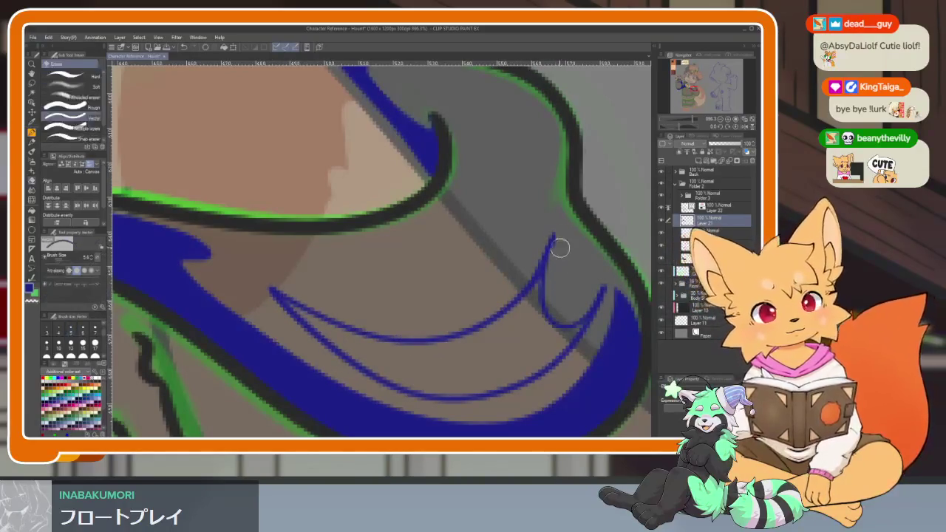
pyautogui.press('g')
pyautogui.click(549, 304)
pyautogui.press('p')
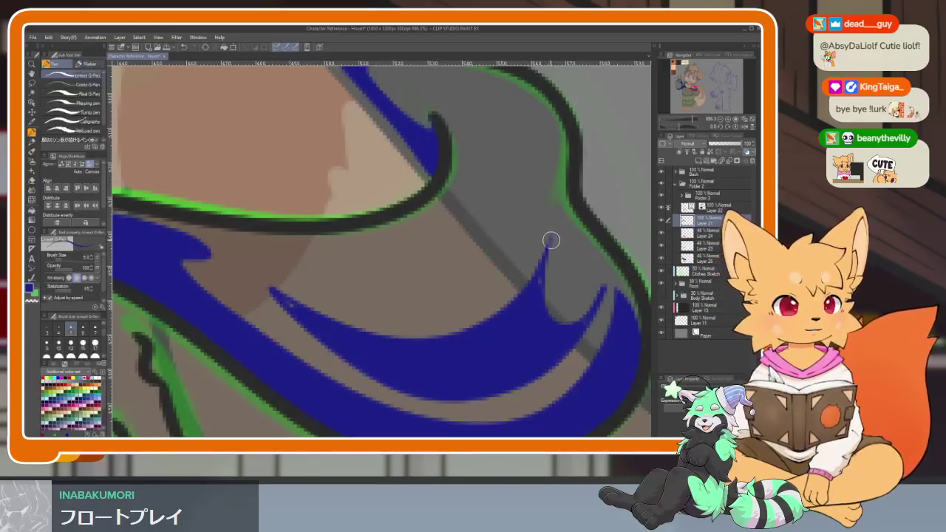
pyautogui.press('e')
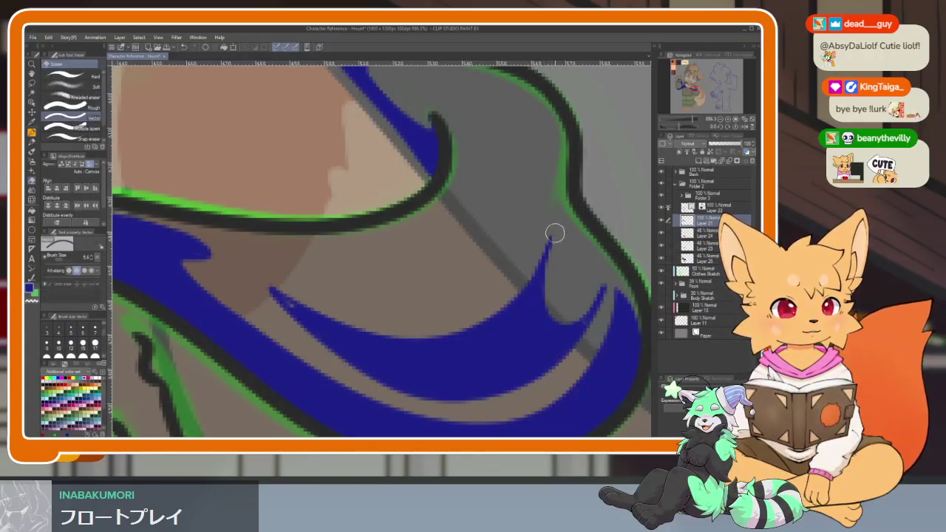
pyautogui.press('p')
pyautogui.scroll(-5, 358, 365)
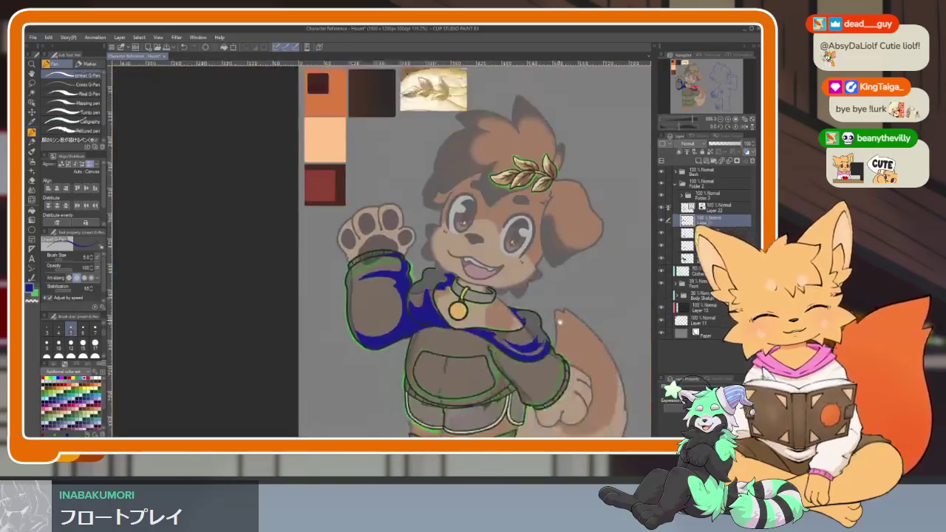
# Remove the blue crescent curves near the collar.
pyautogui.scroll(1, 443, 318)
pyautogui.scroll(1, 558, 277)
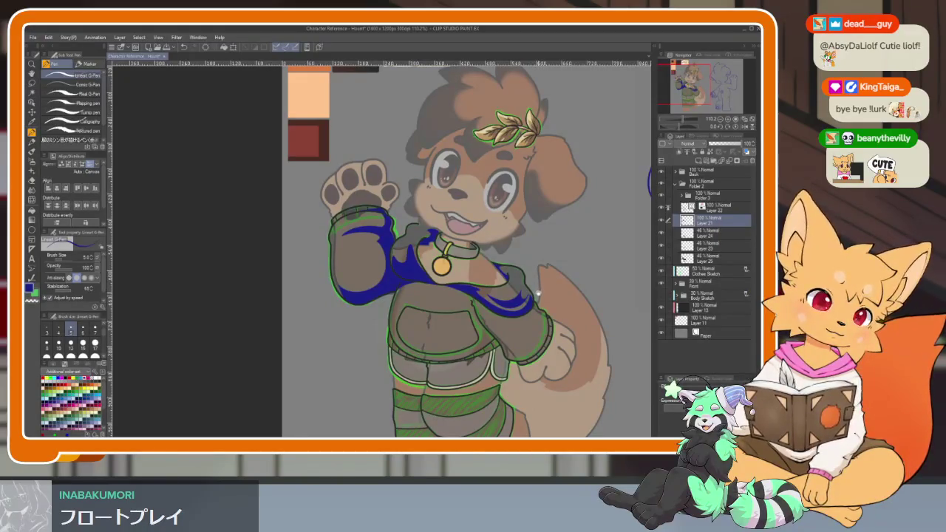
pyautogui.scroll(5, 537, 294)
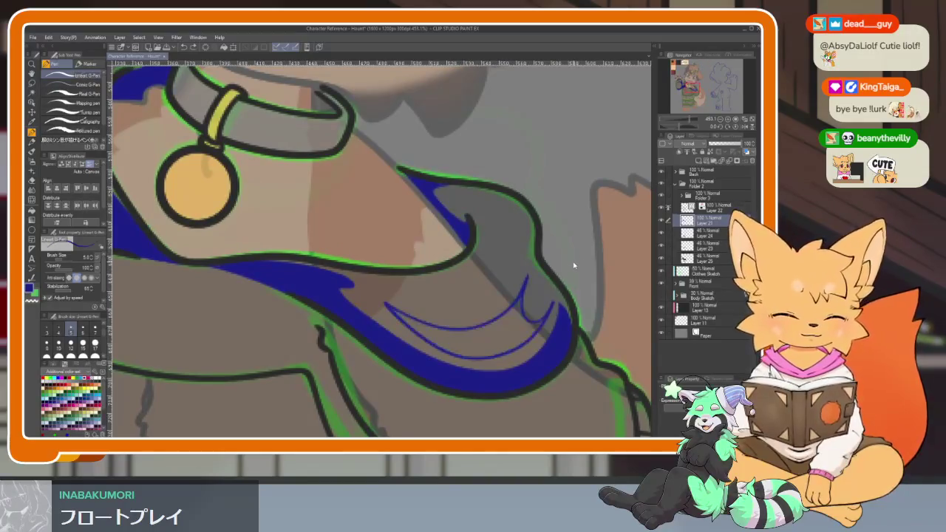
pyautogui.press('Delete')
pyautogui.hotkey('ctrl', 'z')
pyautogui.hotkey('ctrl', 'y')
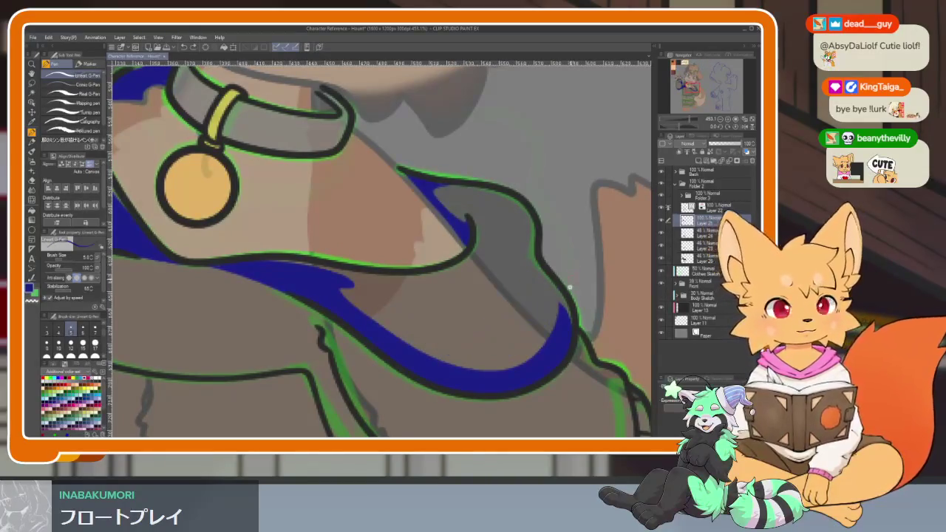
# Draw a thin curve off the lower blue band and fill the tapered gap blue.
pyautogui.scroll(-2, 574, 262)
pyautogui.scroll(-1, 569, 288)
pyautogui.moveTo(562, 300); pyautogui.dragTo(533, 343)
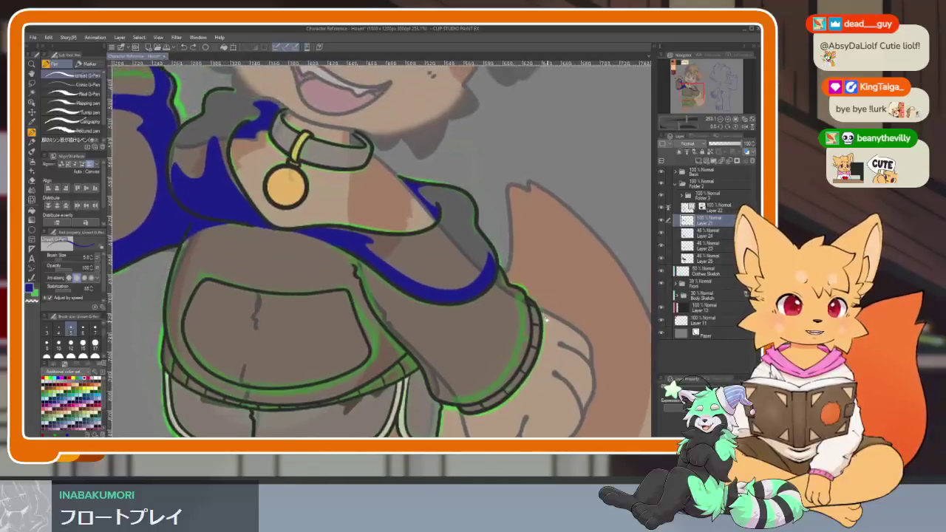
pyautogui.scroll(2, 532, 343)
pyautogui.scroll(1, 480, 344)
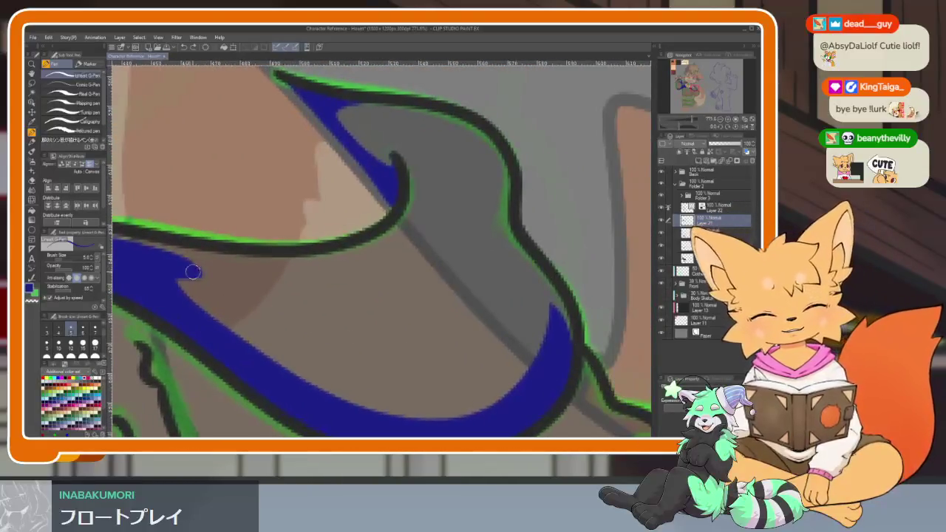
pyautogui.moveTo(236, 296)
pyautogui.mouseDown()
pyautogui.moveTo(454, 321)
pyautogui.moveTo(489, 293)
pyautogui.mouseUp()
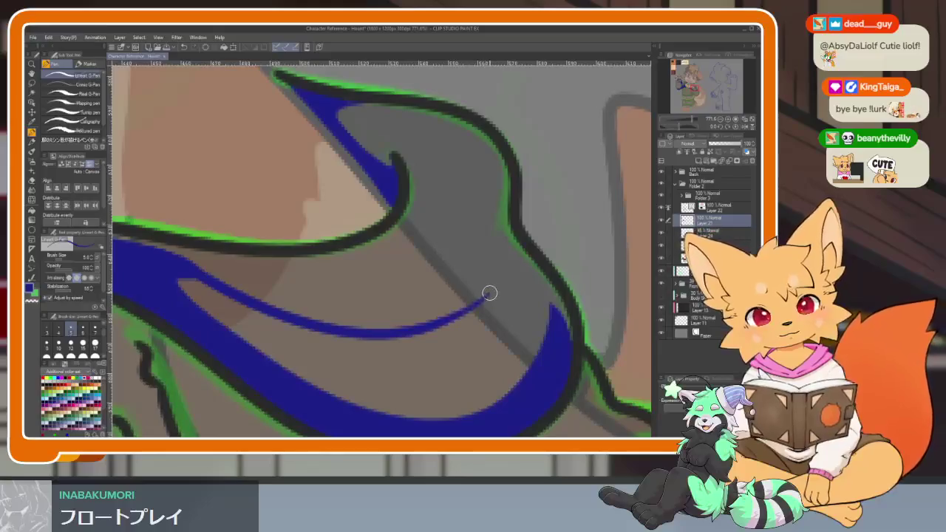
pyautogui.click(323, 397)
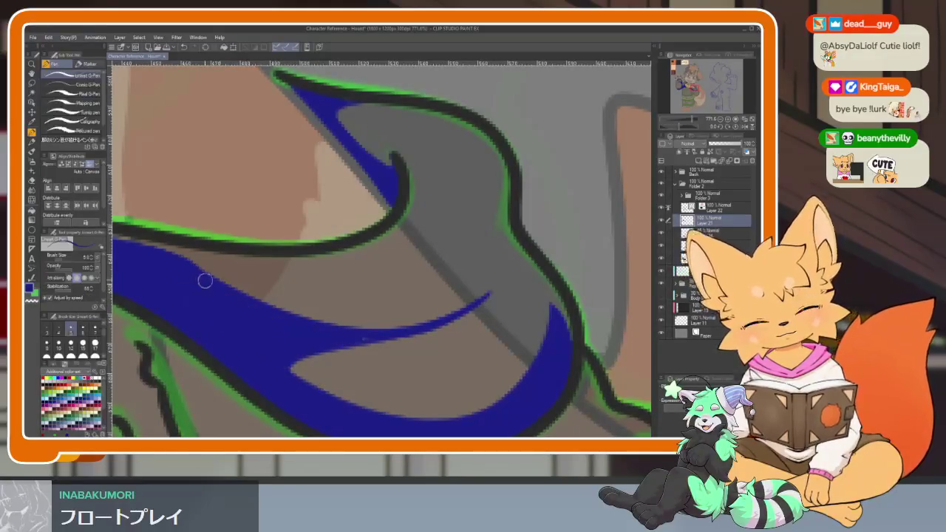
pyautogui.scroll(-5, 520, 301)
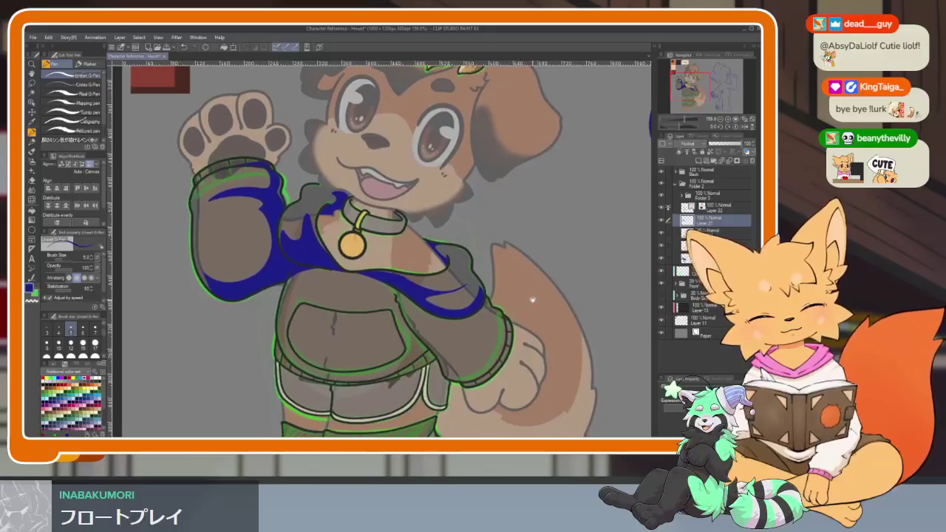
pyautogui.moveTo(493, 336); pyautogui.dragTo(472, 313)
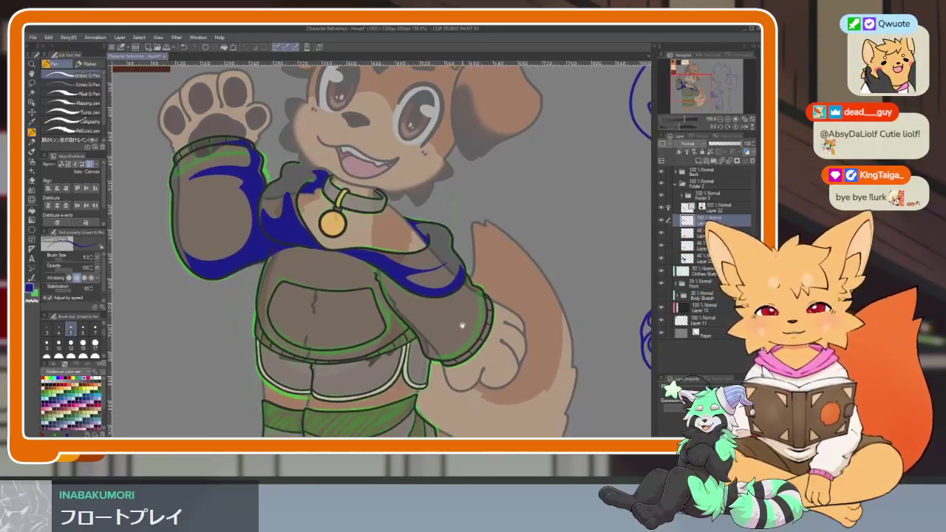
pyautogui.scroll(5, 370, 360)
pyautogui.scroll(2, 370, 360)
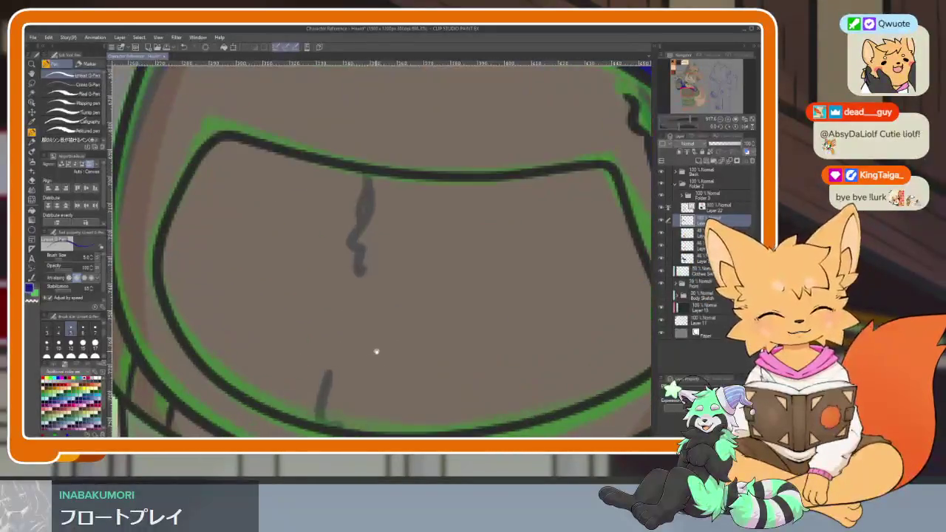
# Draw a blue curve, a zigzag and a thick tapered swoosh inside the pocket with the G-Pen.
pyautogui.scroll(2, 371, 347)
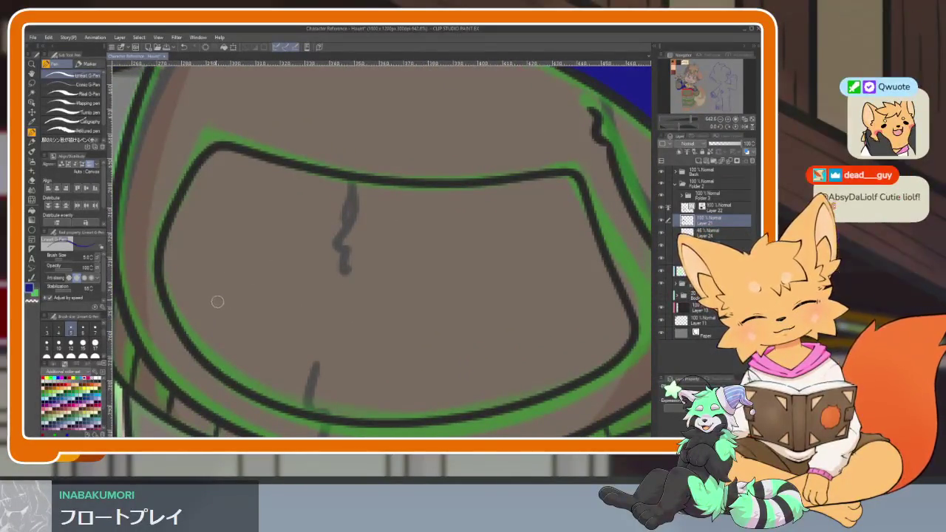
pyautogui.moveTo(217, 300); pyautogui.dragTo(355, 368)
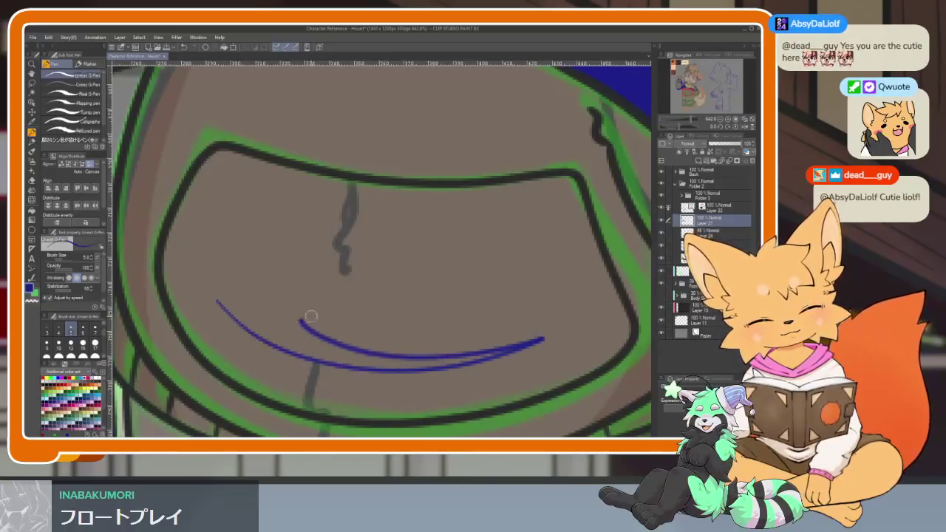
pyautogui.scroll(2, 360, 221)
pyautogui.moveTo(300, 277); pyautogui.dragTo(316, 316)
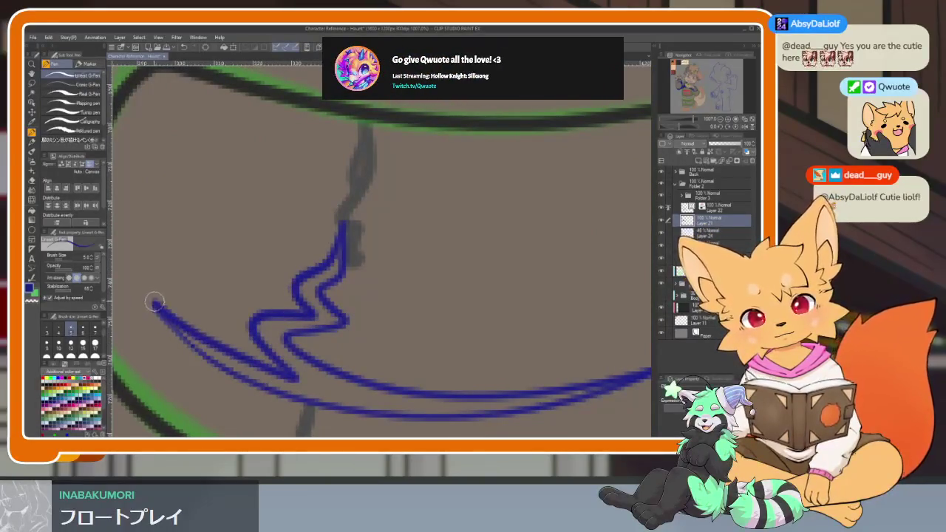
pyautogui.moveTo(643, 373); pyautogui.dragTo(155, 303)
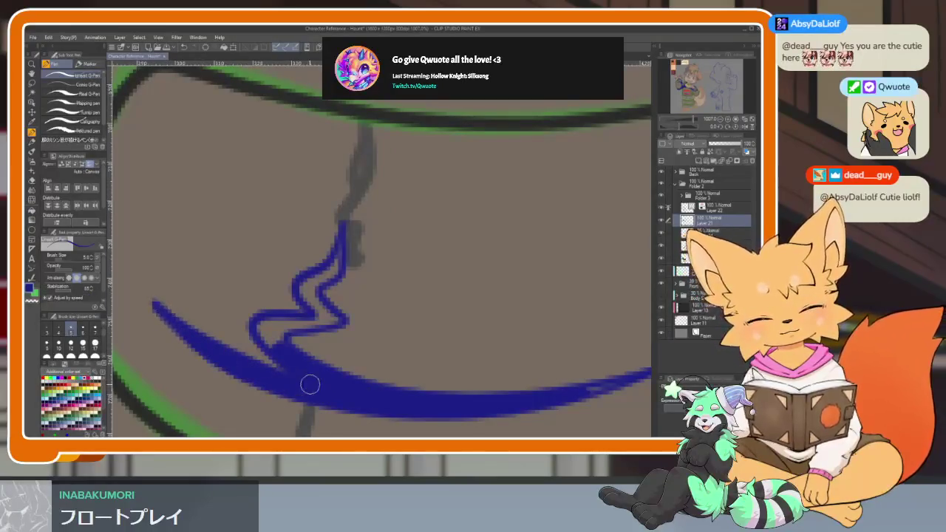
# Fill the two gaps inside the blue zigzag solid blue, then return to the pen.
pyautogui.press('e')
pyautogui.click(74, 77)
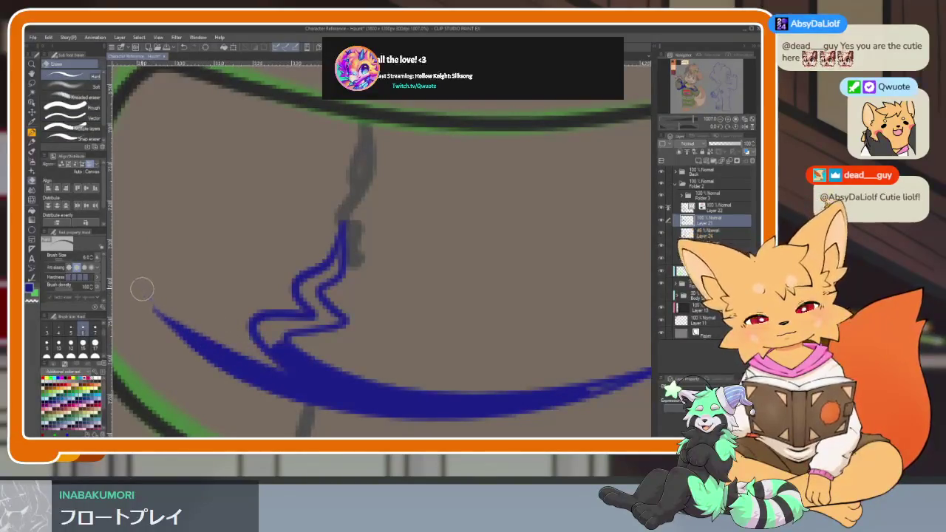
pyautogui.press('g')
pyautogui.click(298, 311)
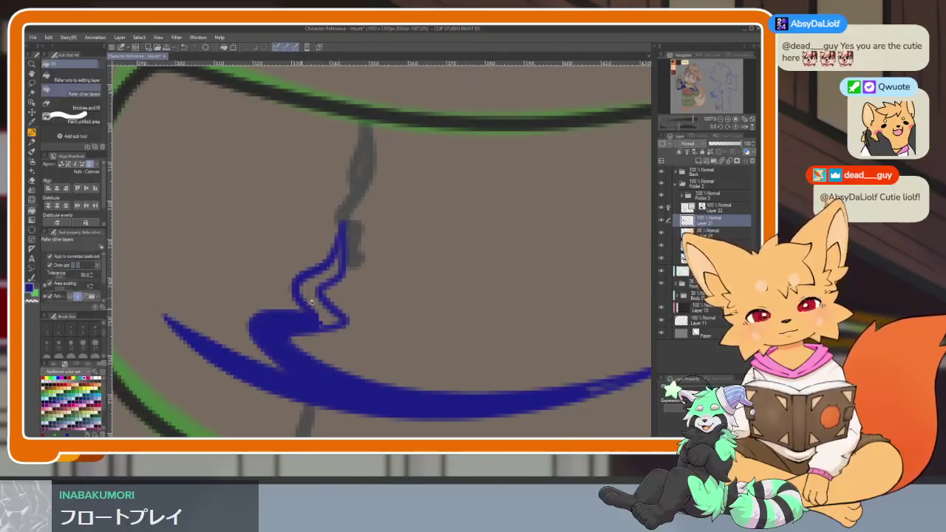
pyautogui.click(328, 282)
pyautogui.press('p')
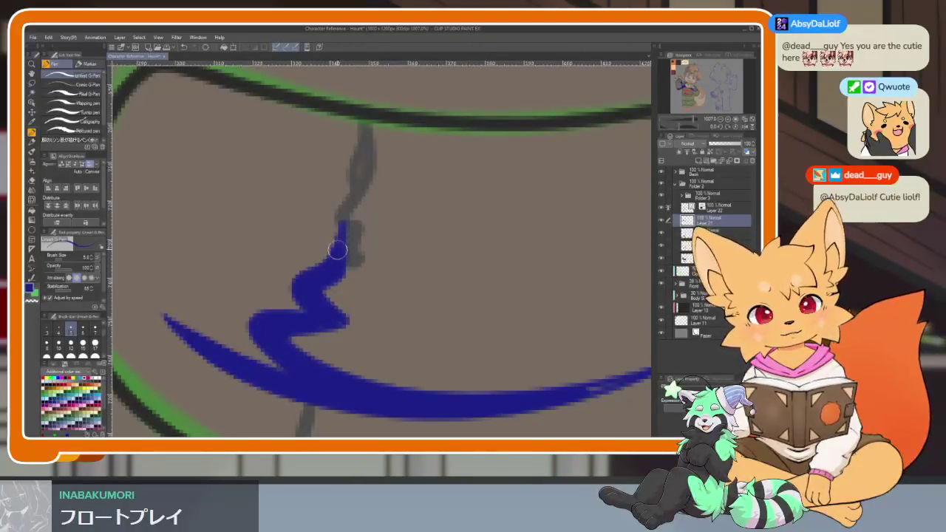
pyautogui.scroll(-5, 300, 291)
pyautogui.scroll(-1, 414, 310)
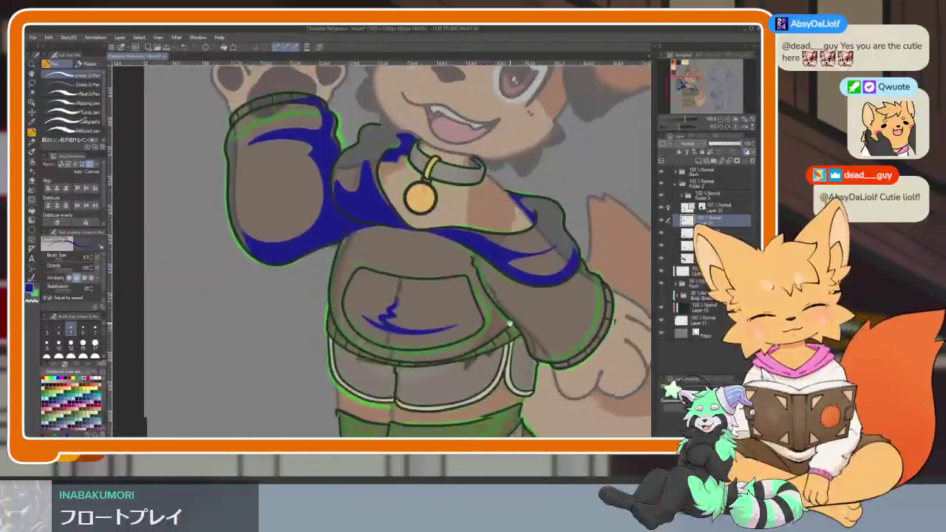
# Recenter on the pocket and undo the thin blue stroke across the belly.
pyautogui.scroll(-2, 444, 307)
pyautogui.scroll(-1, 485, 301)
pyautogui.scroll(3, 486, 302)
pyautogui.scroll(2, 496, 306)
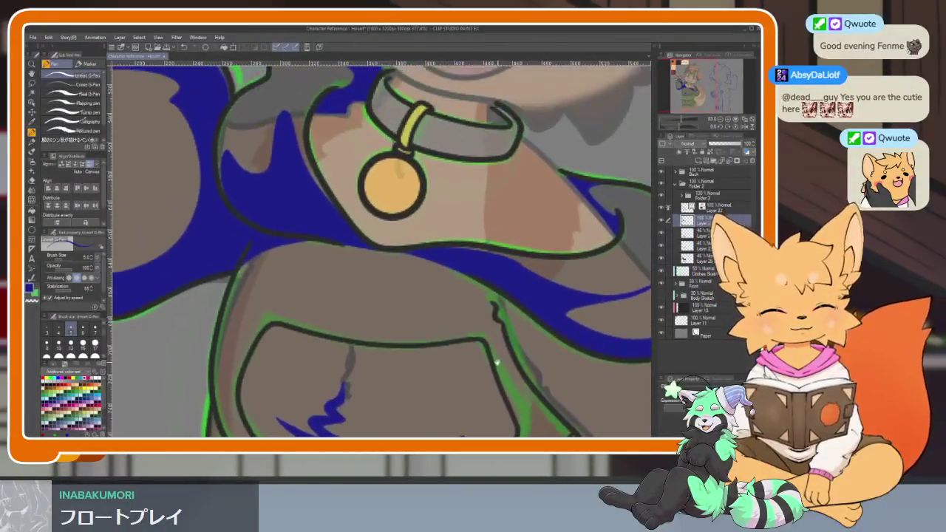
pyautogui.scroll(1, 492, 355)
pyautogui.scroll(1, 512, 318)
pyautogui.moveTo(511, 318)
pyautogui.mouseDown()
pyautogui.moveTo(487, 263)
pyautogui.moveTo(475, 289)
pyautogui.mouseUp()
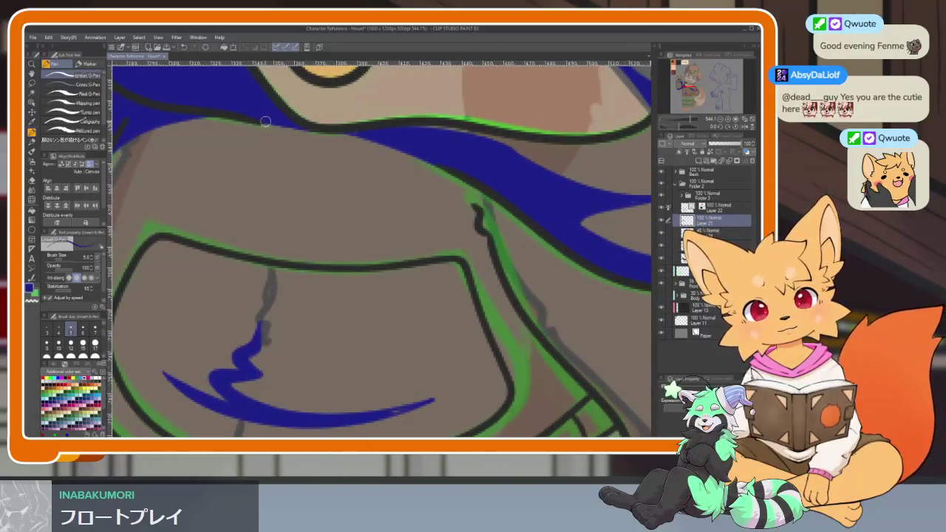
pyautogui.hotkey('ctrl', 'z')
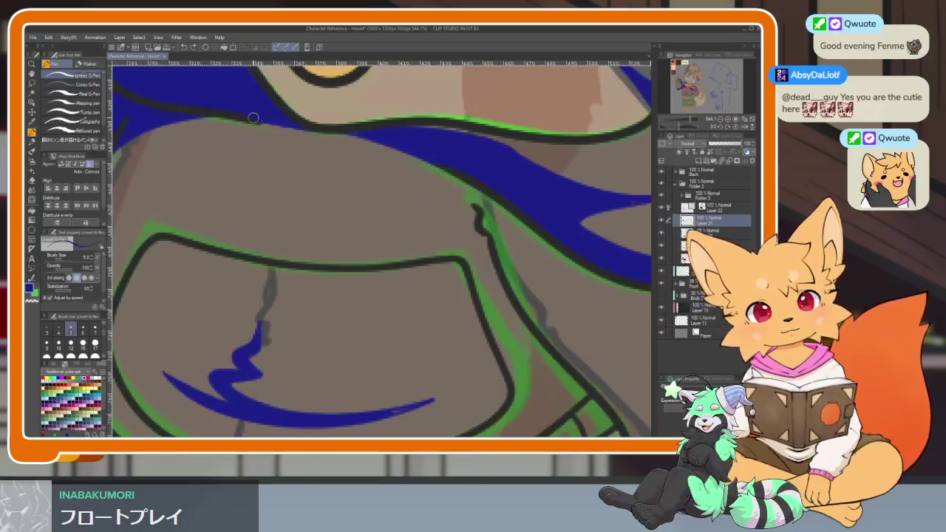
pyautogui.scroll(-2, 513, 279)
pyautogui.scroll(-2, 518, 271)
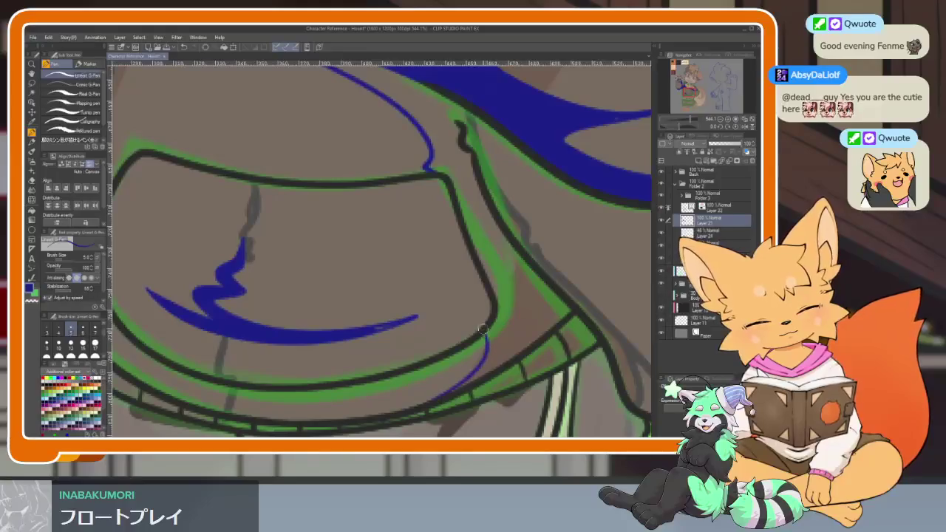
pyautogui.scroll(2, 481, 220)
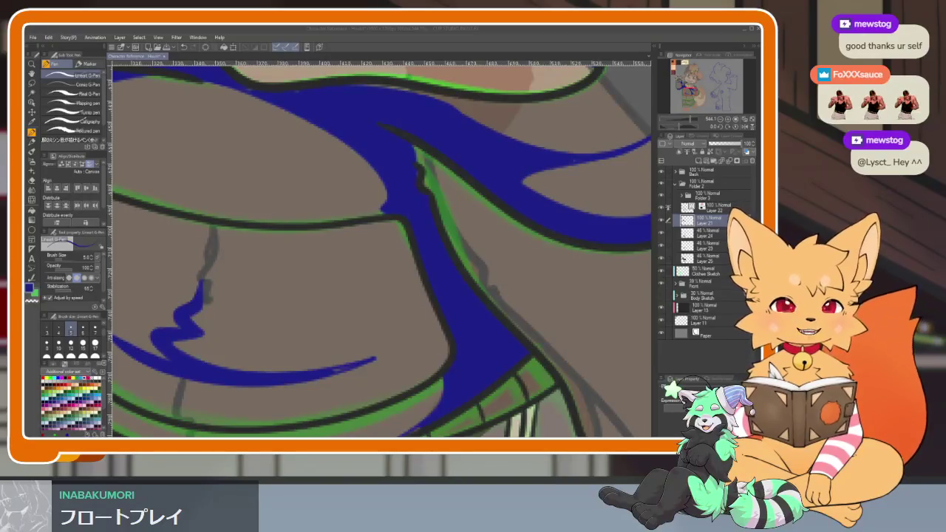
# Check the whole character, then erase the blue band's left edge back inside the green outline.
pyautogui.click(421, 29)
pyautogui.moveTo(493, 236)
pyautogui.mouseDown()
pyautogui.moveTo(465, 302)
pyautogui.moveTo(426, 313)
pyautogui.mouseUp()
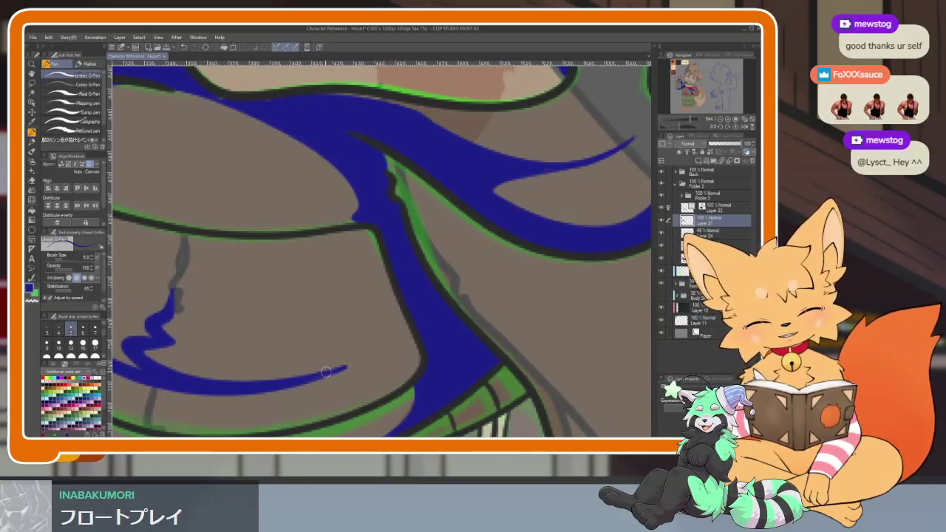
pyautogui.hotkey('ctrl', '0')
pyautogui.scroll(5, 492, 330)
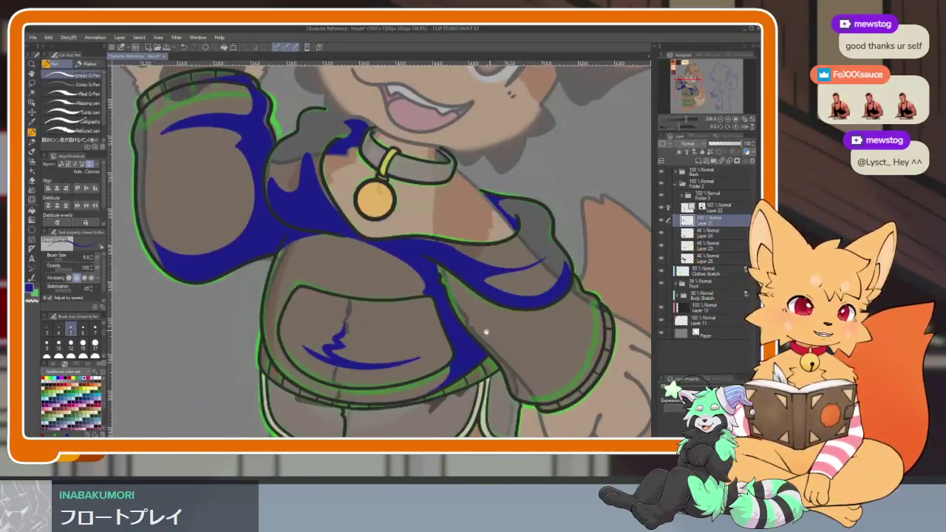
pyautogui.scroll(2, 492, 330)
pyautogui.scroll(2, 480, 325)
pyautogui.scroll(1, 466, 318)
pyautogui.scroll(1, 456, 312)
pyautogui.scroll(1, 453, 312)
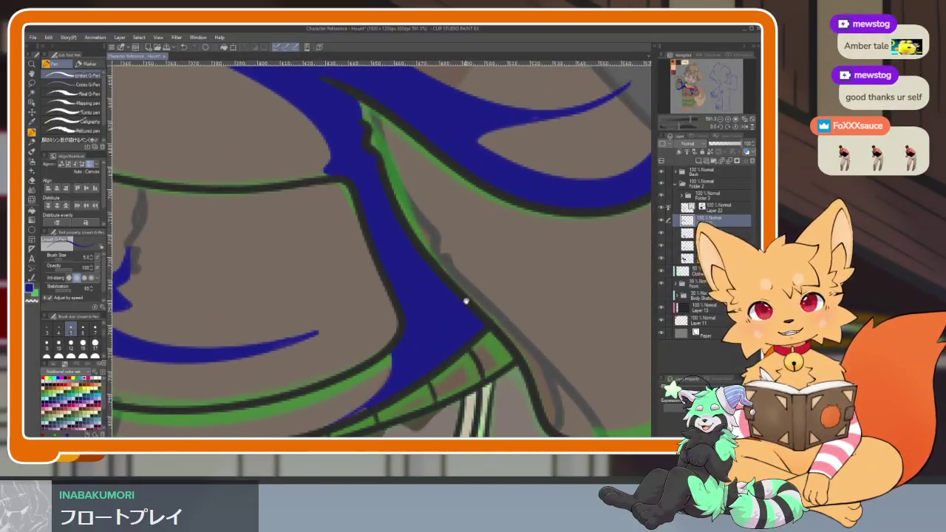
pyautogui.press('e')
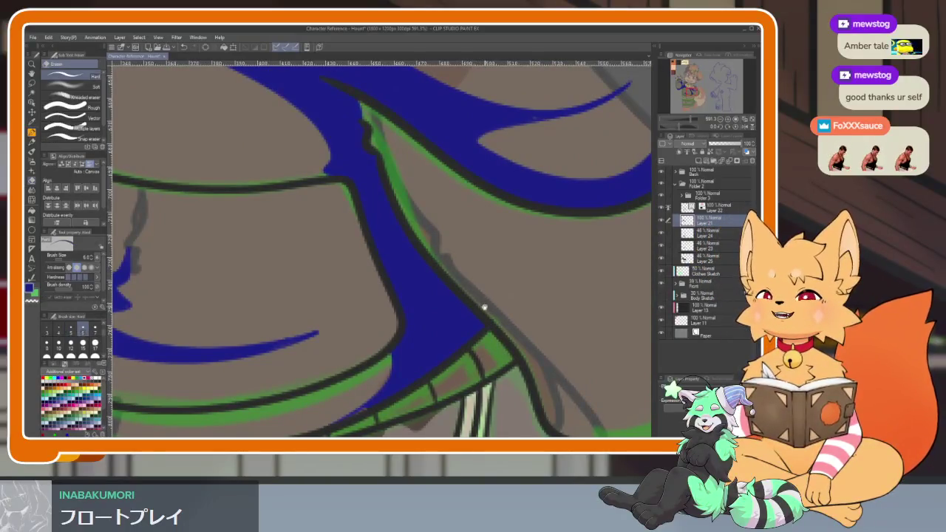
pyautogui.scroll(-1, 476, 306)
pyautogui.scroll(-1, 485, 318)
pyautogui.scroll(-1, 488, 328)
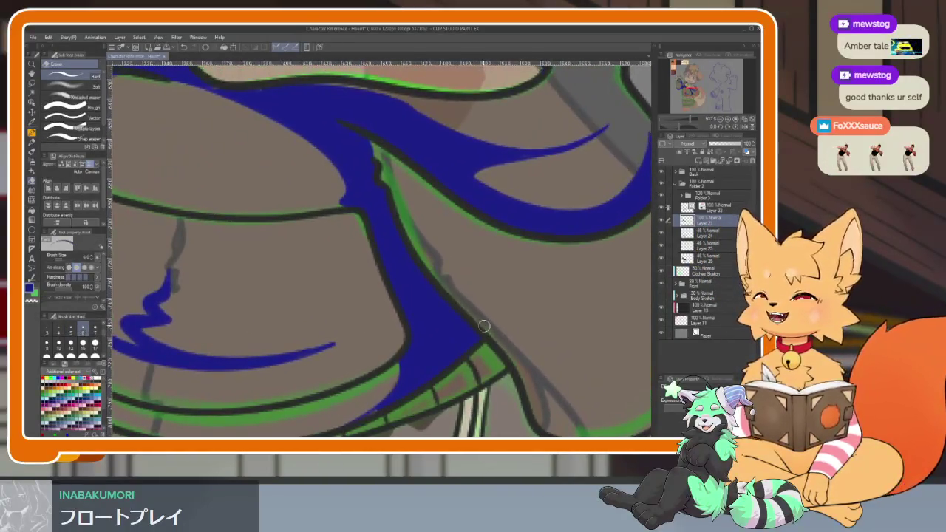
pyautogui.scroll(-1, 473, 303)
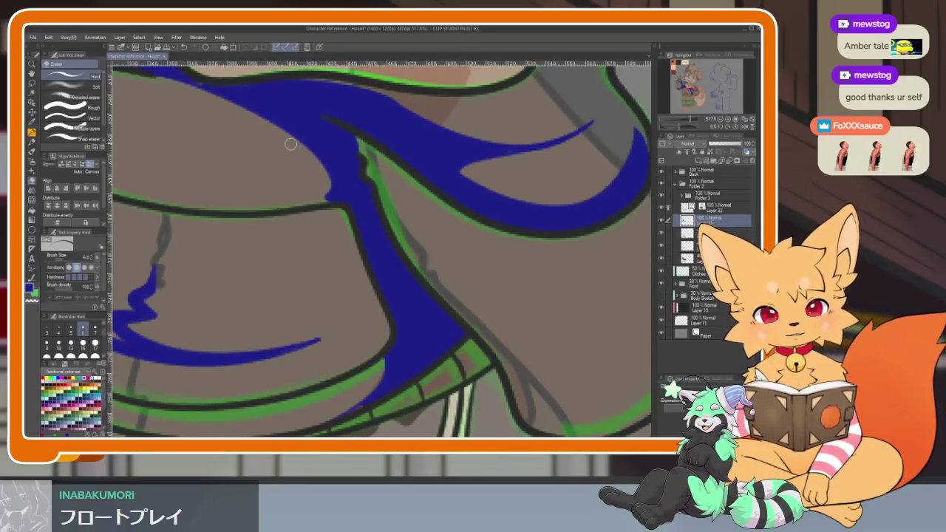
pyautogui.moveTo(329, 177); pyautogui.dragTo(396, 354)
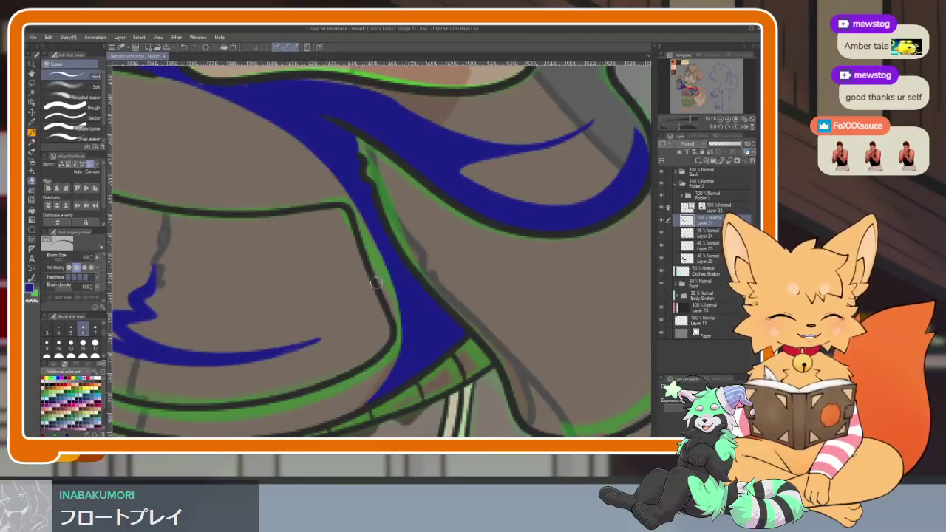
# Draw a test blue line along the band's edge, then undo it.
pyautogui.scroll(-10, 377, 287)
pyautogui.scroll(8, 458, 318)
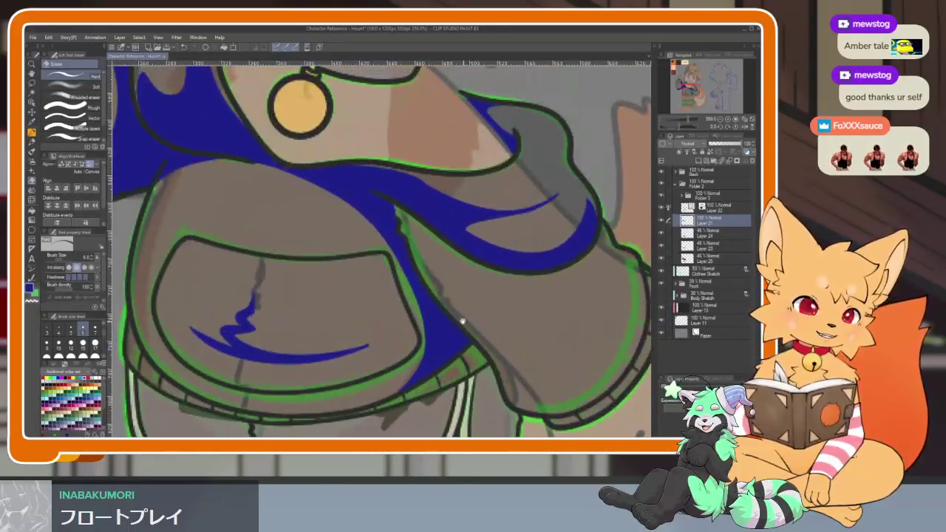
pyautogui.scroll(4, 462, 321)
pyautogui.press('p')
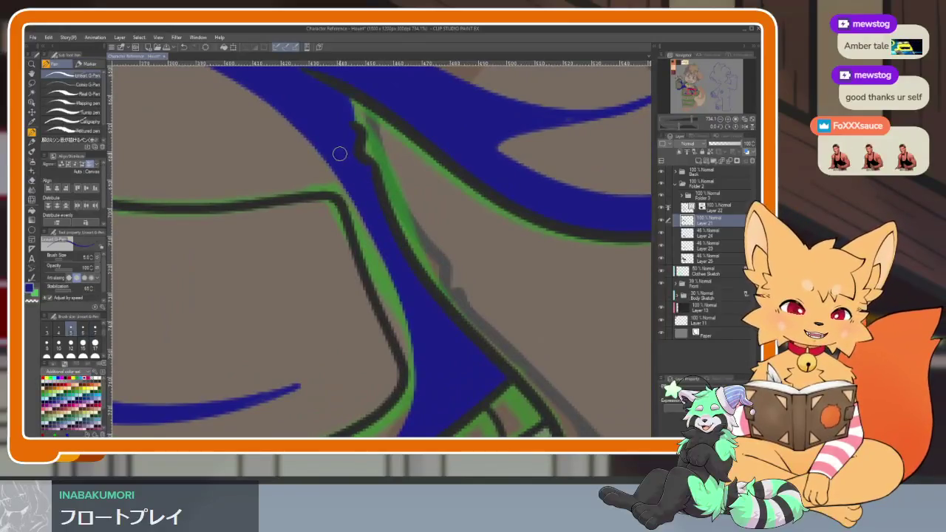
pyautogui.moveTo(359, 212); pyautogui.dragTo(431, 372)
pyautogui.hotkey('ctrl', 'z')
pyautogui.hotkey('ctrl', 'z')
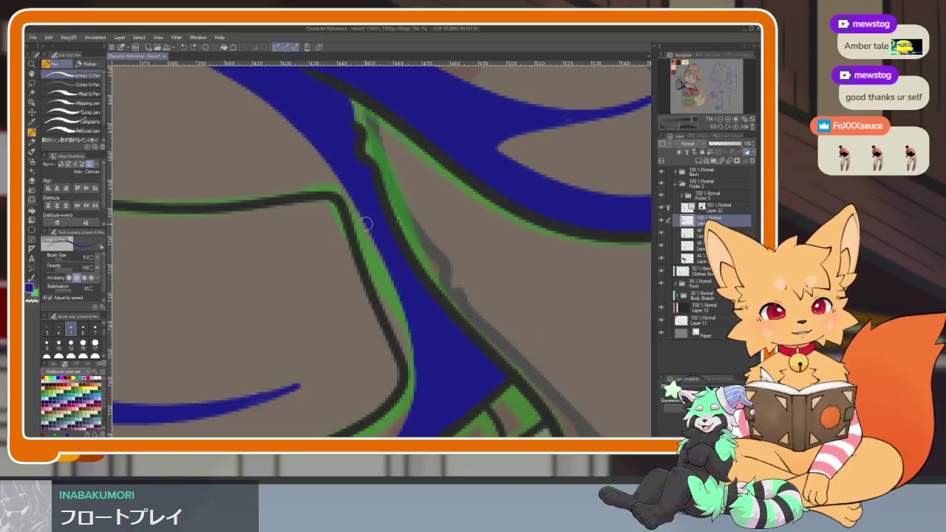
# Extend the blue band over the green edge line.
pyautogui.moveTo(364, 219); pyautogui.dragTo(417, 344)
pyautogui.scroll(-5, 483, 339)
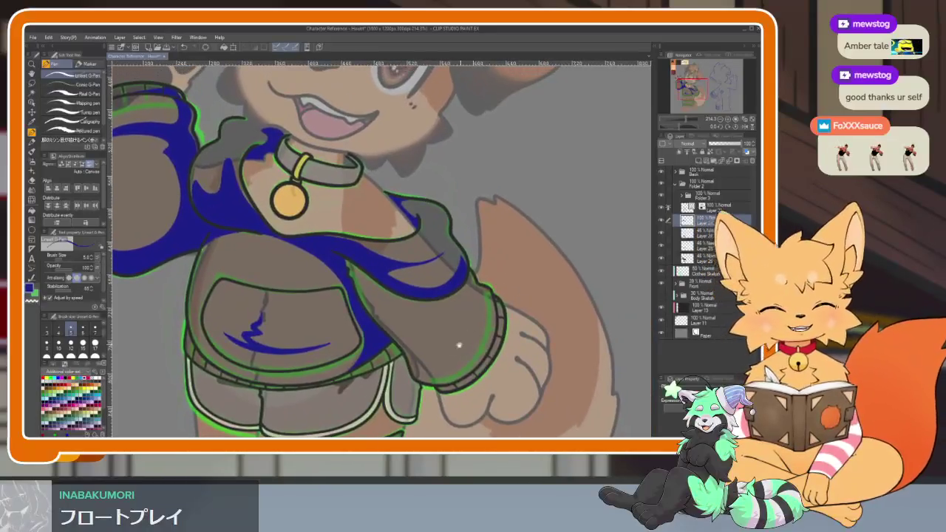
pyautogui.scroll(4, 463, 342)
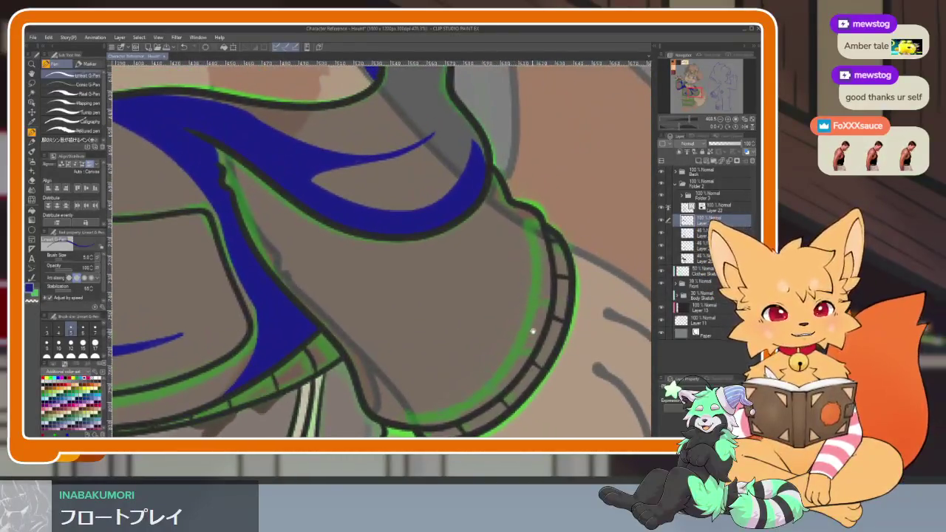
pyautogui.scroll(1, 523, 326)
pyautogui.scroll(1, 528, 323)
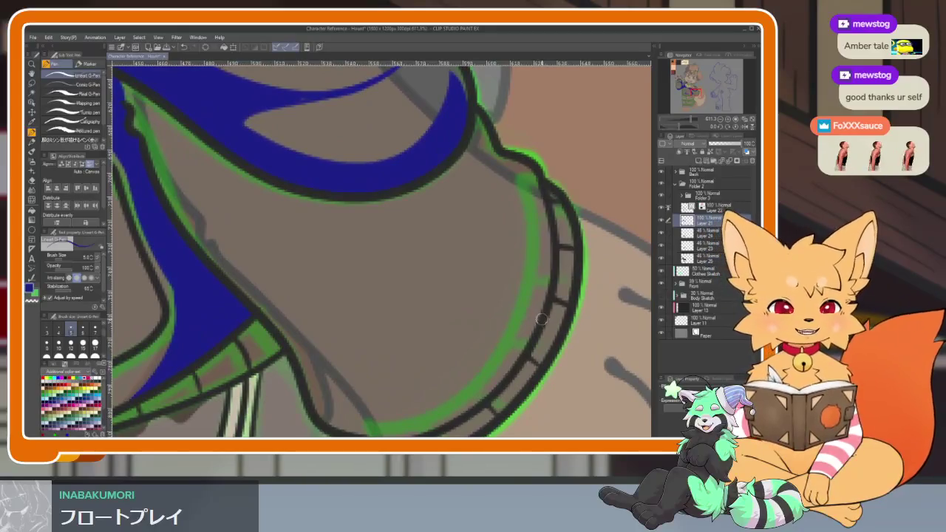
pyautogui.scroll(-1, 542, 319)
# Outline a highlight shape on the right sleeve cuff and fill it solid blue.
pyautogui.moveTo(547, 319); pyautogui.dragTo(546, 335)
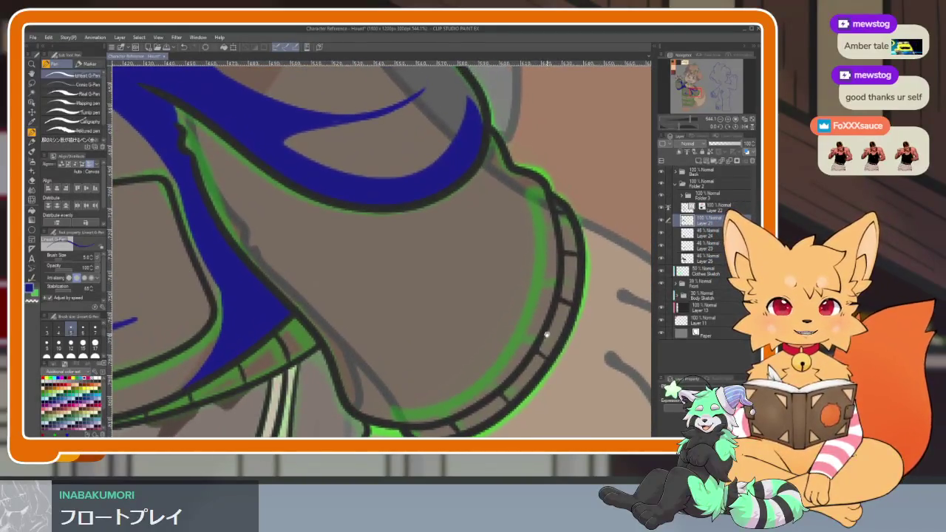
pyautogui.moveTo(569, 305)
pyautogui.mouseDown()
pyautogui.moveTo(471, 353)
pyautogui.moveTo(507, 241)
pyautogui.mouseUp()
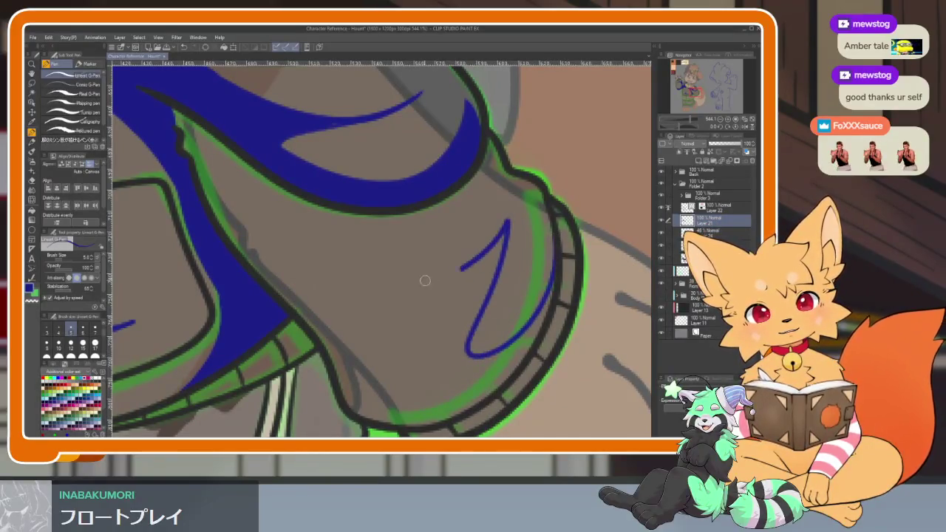
pyautogui.moveTo(466, 264); pyautogui.dragTo(442, 218)
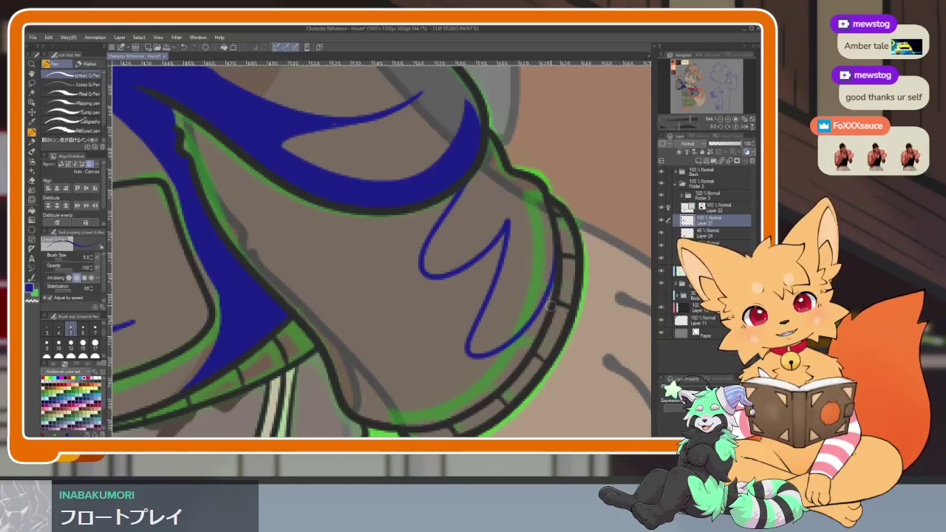
pyautogui.press('g')
pyautogui.press('p')
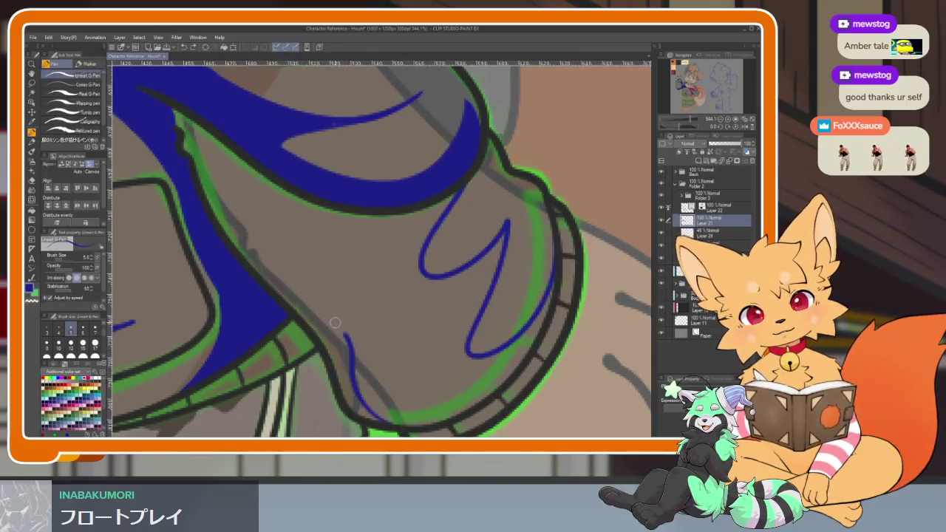
pyautogui.press('g')
pyautogui.click(317, 232)
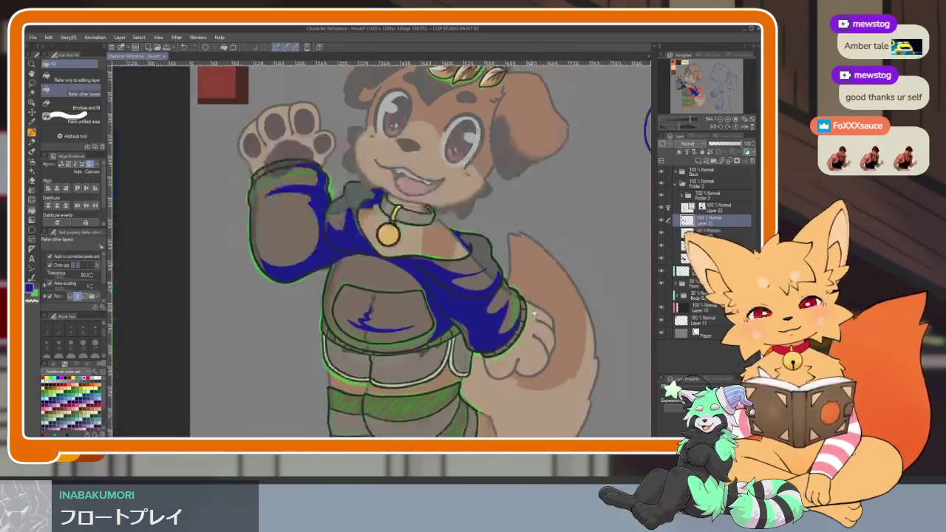
# Switch back to the pen and undo the small blue mark on the shorts.
pyautogui.scroll(-5, 510, 296)
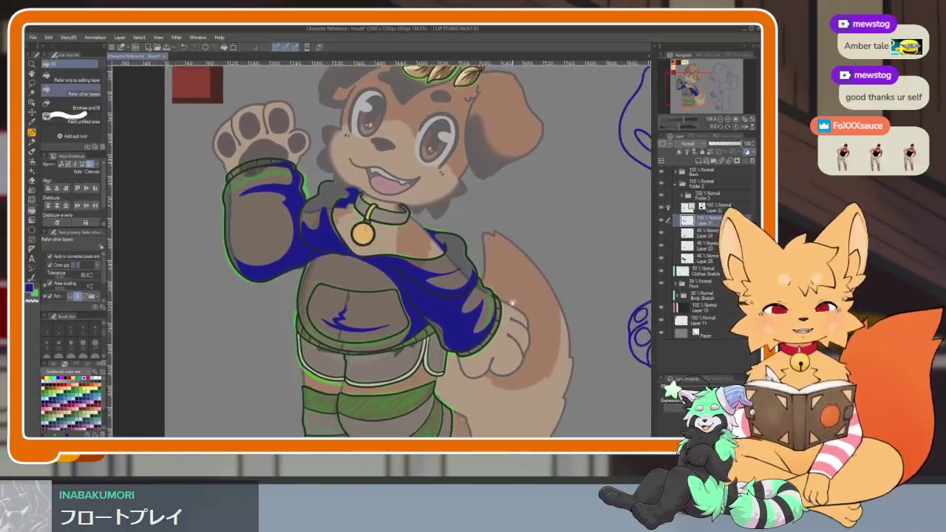
pyautogui.scroll(-1, 510, 303)
pyautogui.scroll(3, 395, 321)
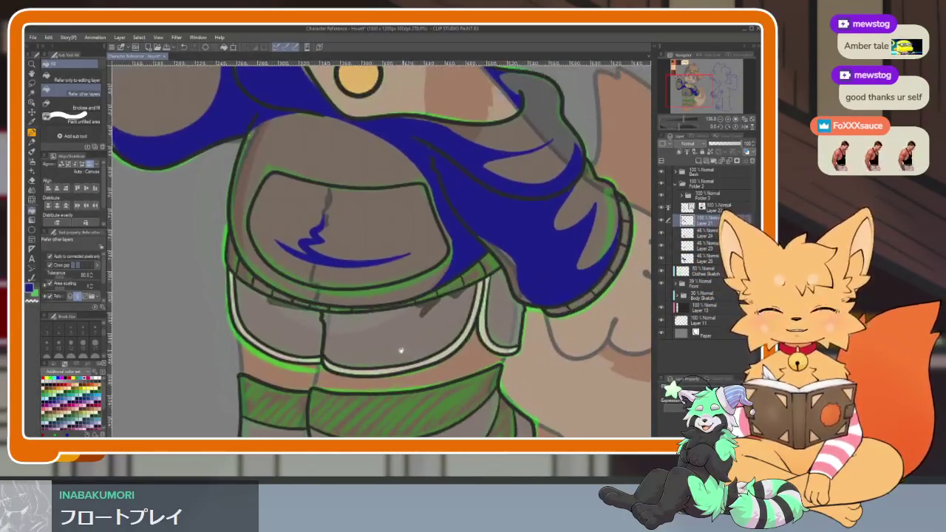
pyautogui.scroll(2, 370, 346)
pyautogui.scroll(2, 372, 353)
pyautogui.scroll(1, 373, 354)
pyautogui.press('p')
pyautogui.scroll(1, 369, 353)
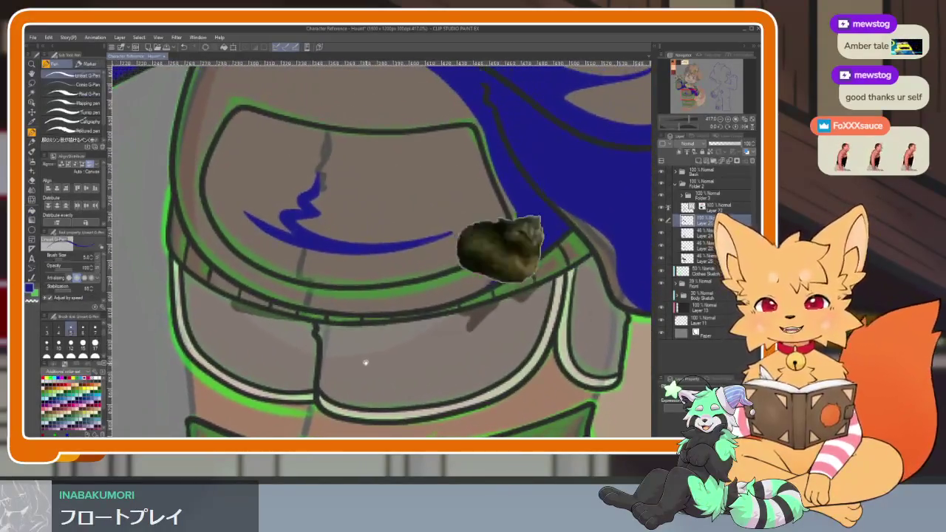
pyautogui.scroll(1, 368, 354)
pyautogui.scroll(1, 368, 354)
pyautogui.scroll(-2, 367, 354)
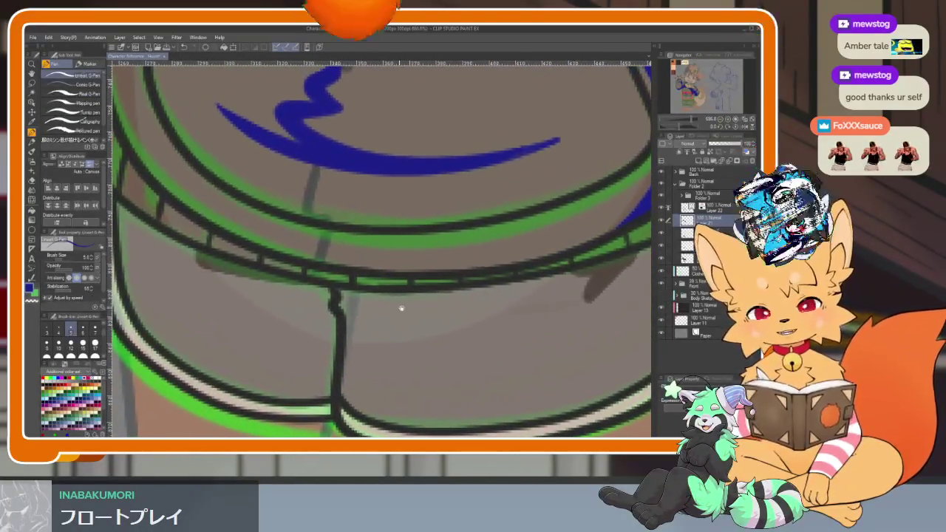
pyautogui.scroll(-1, 424, 323)
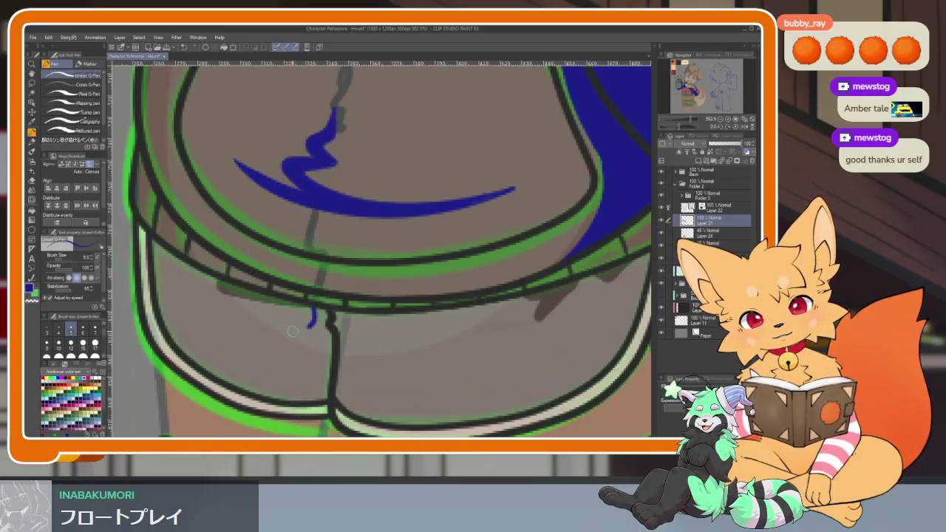
pyautogui.hotkey('ctrl', 'z')
# Try a blue highlight stroke on the shorts, then undo it and the leftover stroke.
pyautogui.moveTo(314, 323)
pyautogui.mouseDown()
pyautogui.moveTo(307, 351)
pyautogui.moveTo(229, 336)
pyautogui.mouseUp()
pyautogui.hotkey('ctrl', 'z')
pyautogui.hotkey('ctrl', 'z')
pyautogui.hotkey('ctrl', 'z')
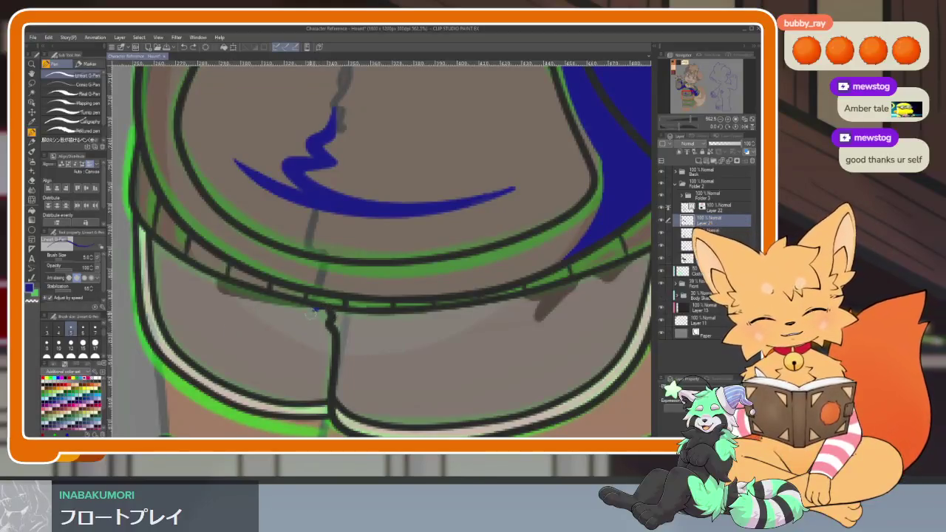
pyautogui.hotkey('ctrl', 'z')
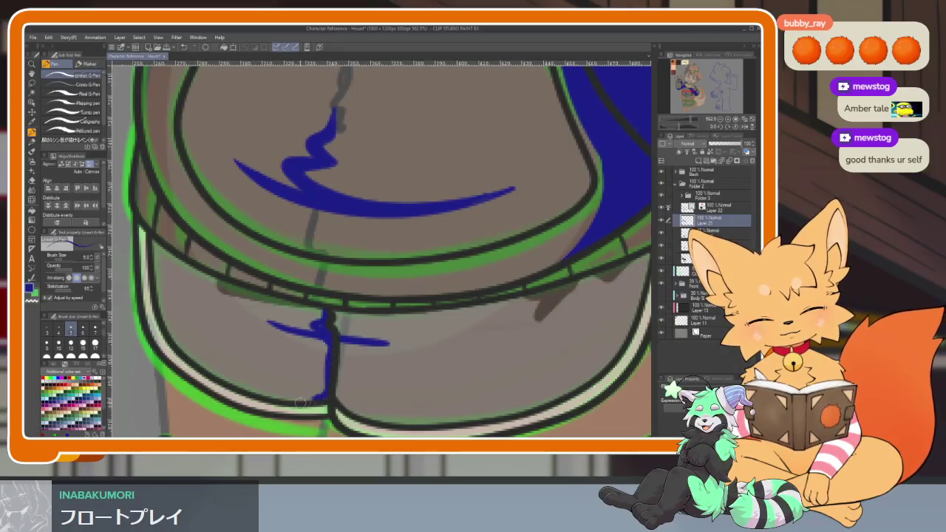
pyautogui.scroll(-10, 344, 411)
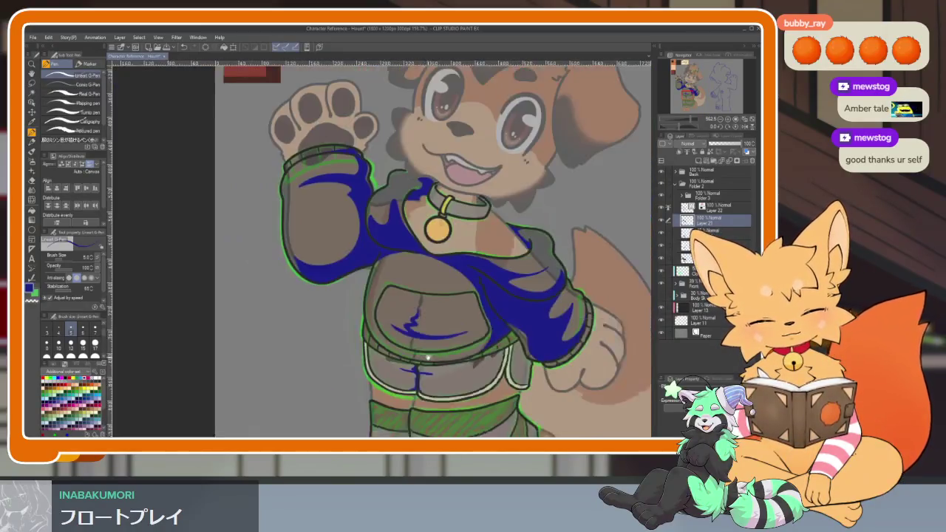
pyautogui.scroll(2, 344, 410)
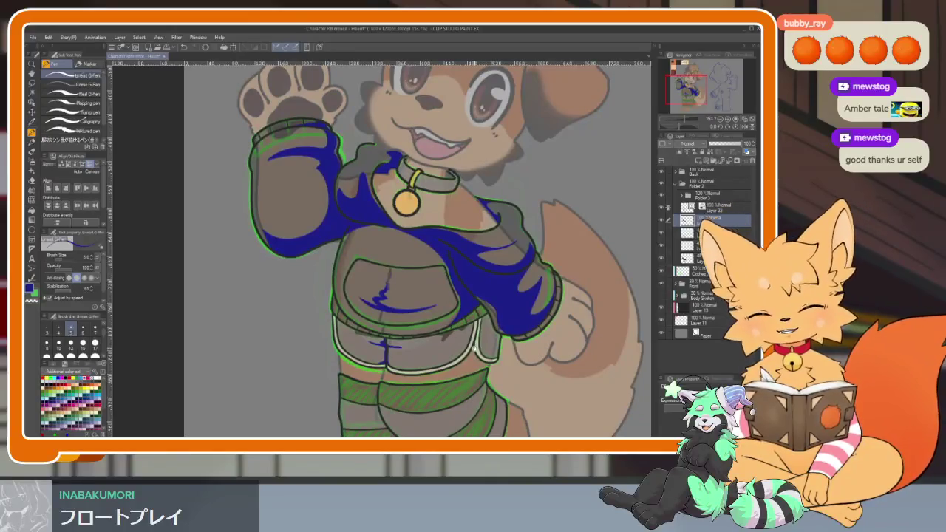
pyautogui.scroll(2, 488, 343)
pyautogui.scroll(-1, 511, 338)
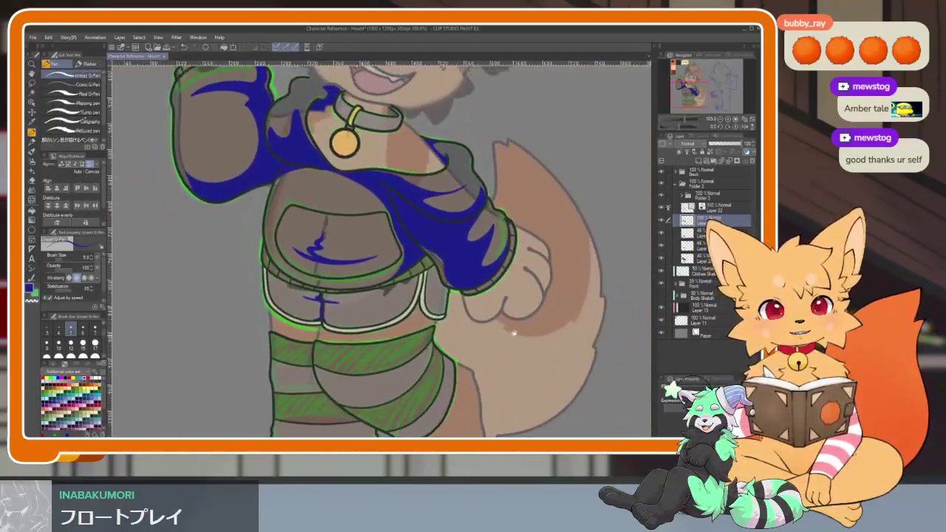
pyautogui.scroll(3, 510, 339)
pyautogui.scroll(-3, 495, 318)
pyautogui.scroll(-3, 481, 303)
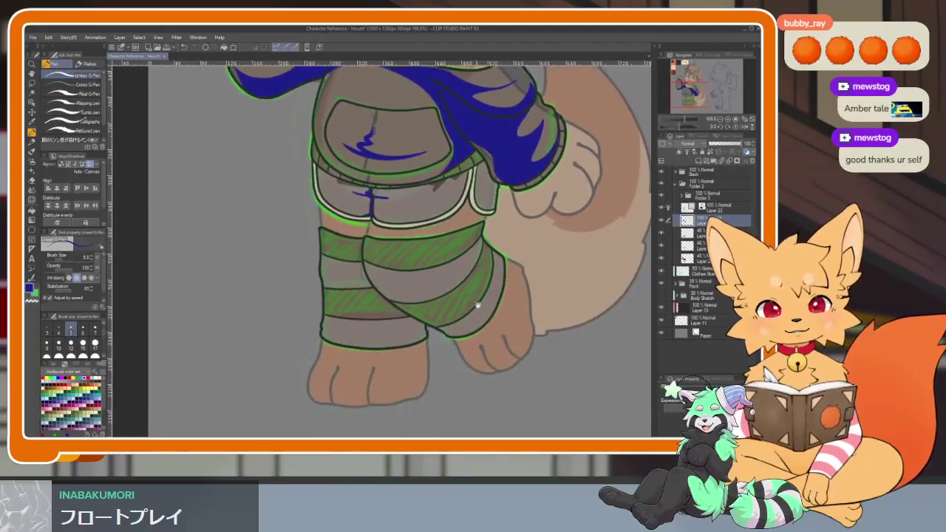
pyautogui.scroll(3, 482, 303)
# Outline a highlight on the lower leg warmer and fill it solid blue.
pyautogui.scroll(2, 310, 384)
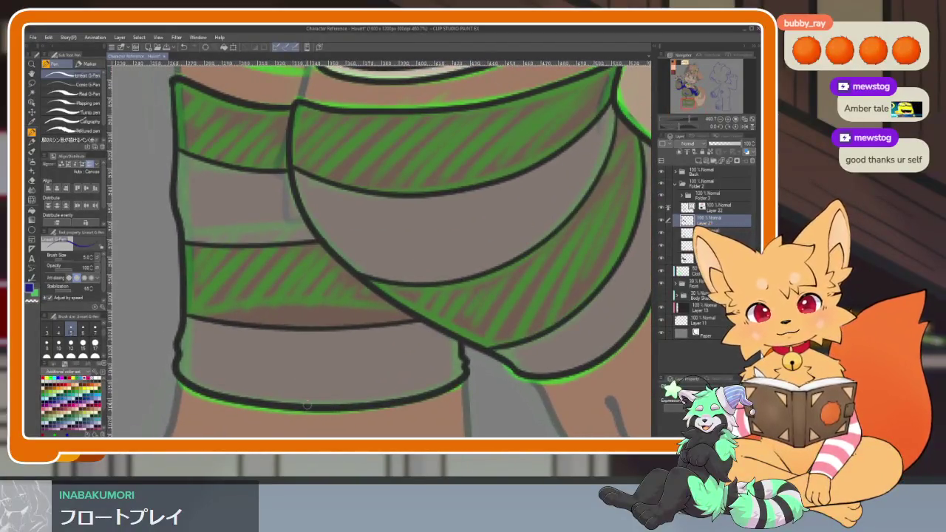
pyautogui.moveTo(314, 405); pyautogui.dragTo(352, 384)
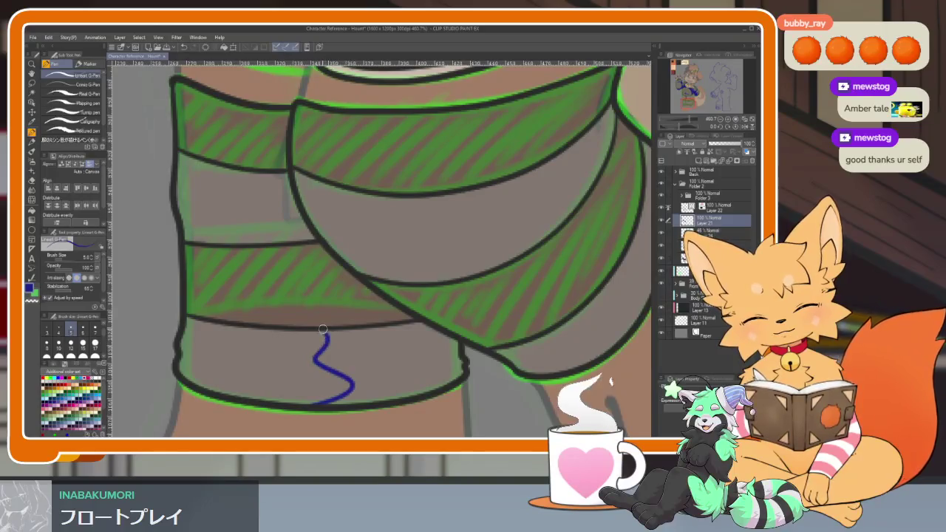
pyautogui.hscroll(3, 330, 251)
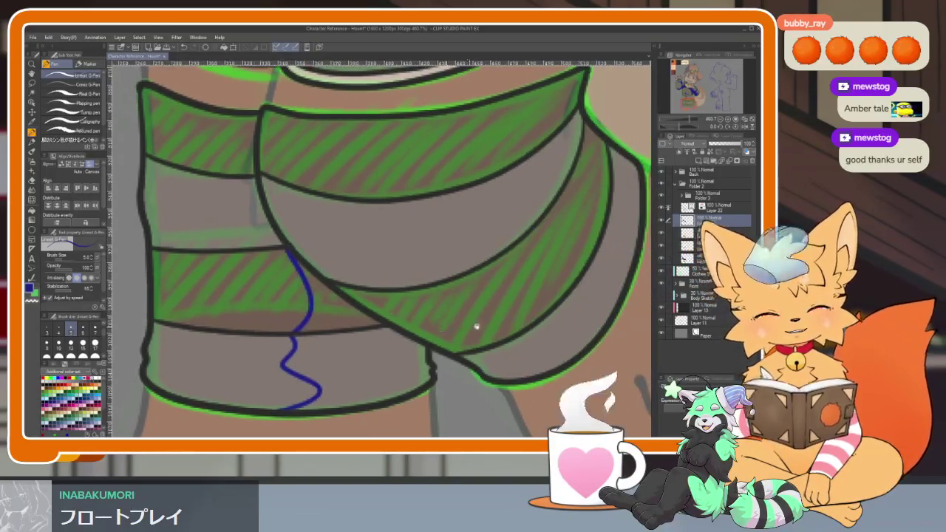
pyautogui.hscroll(3, 460, 327)
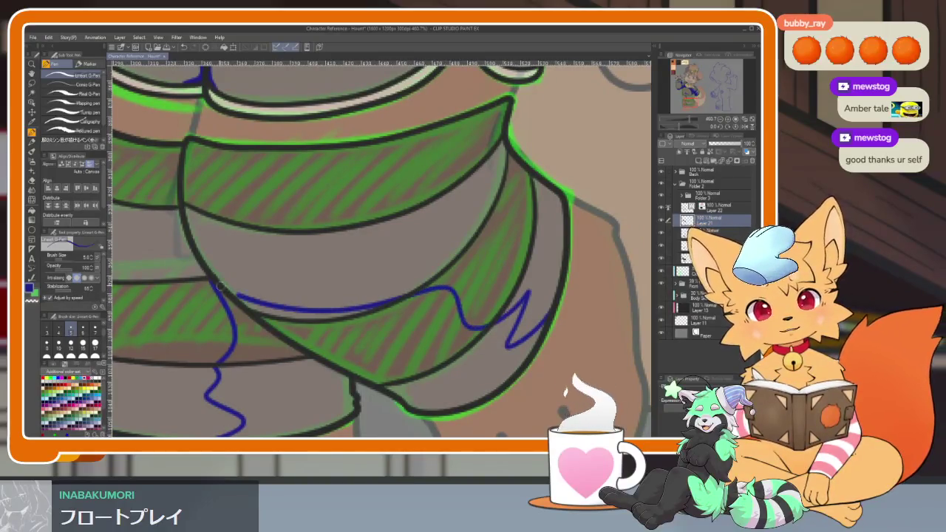
pyautogui.press('g')
pyautogui.moveTo(229, 399)
pyautogui.mouseDown()
pyautogui.moveTo(281, 333)
pyautogui.moveTo(444, 332)
pyautogui.moveTo(303, 309)
pyautogui.mouseUp()
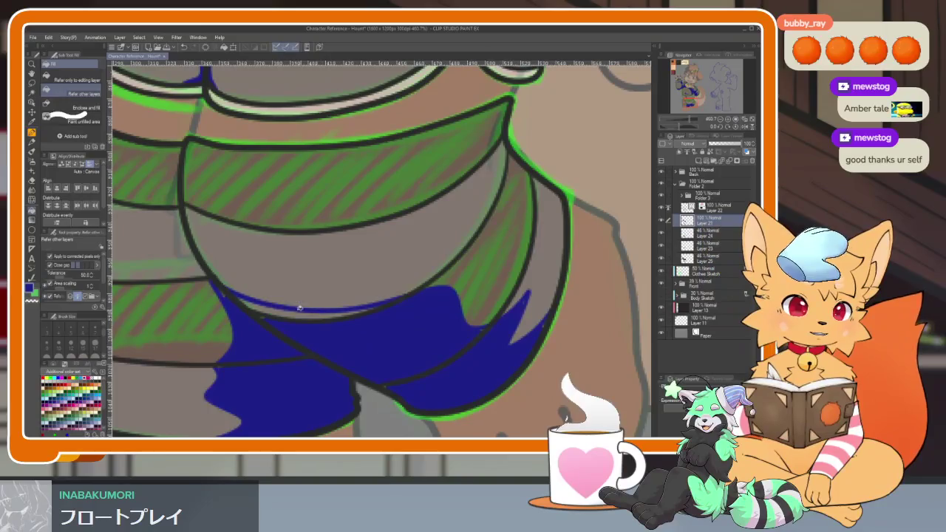
pyautogui.press('p')
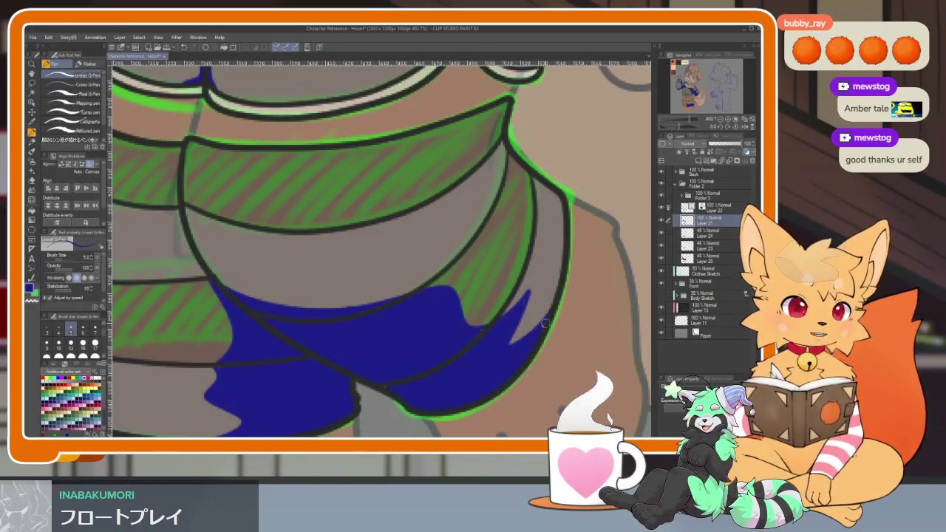
# Draw blue lines and a small V stroke along the leg warmer's edge, filling the gaps between them.
pyautogui.scroll(-2, 530, 343)
pyautogui.scroll(-2, 509, 338)
pyautogui.scroll(-1, 491, 335)
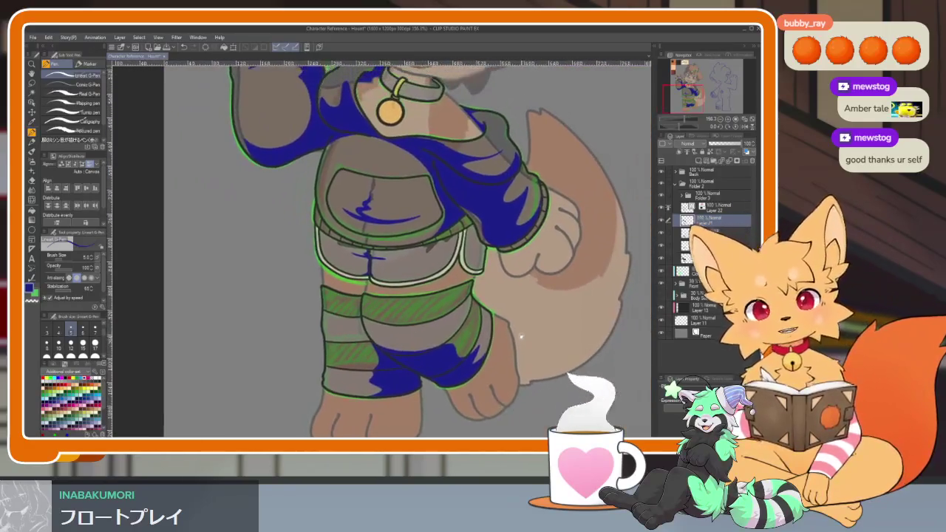
pyautogui.scroll(5, 487, 334)
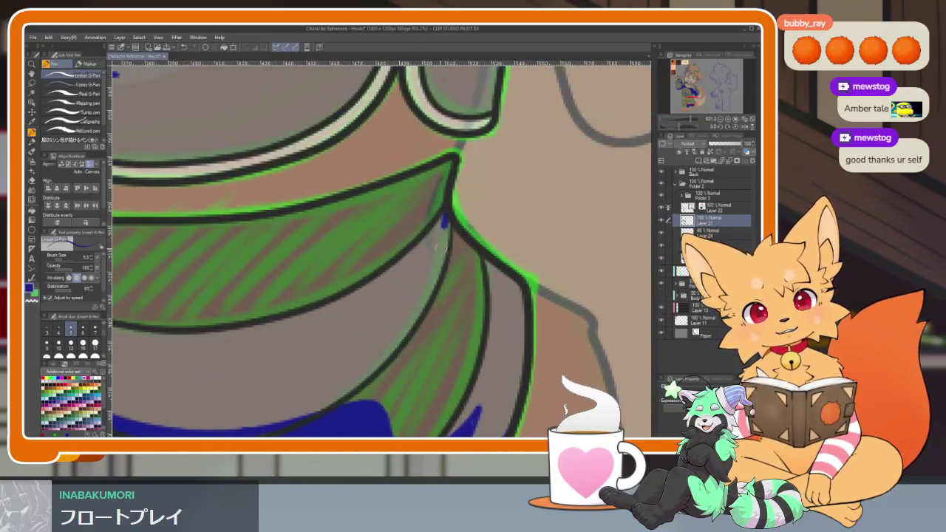
pyautogui.moveTo(446, 215); pyautogui.dragTo(410, 325)
pyautogui.moveTo(438, 286); pyautogui.dragTo(470, 285)
pyautogui.moveTo(443, 218); pyautogui.dragTo(475, 260)
pyautogui.press('g')
pyautogui.click(456, 250)
pyautogui.click(442, 266)
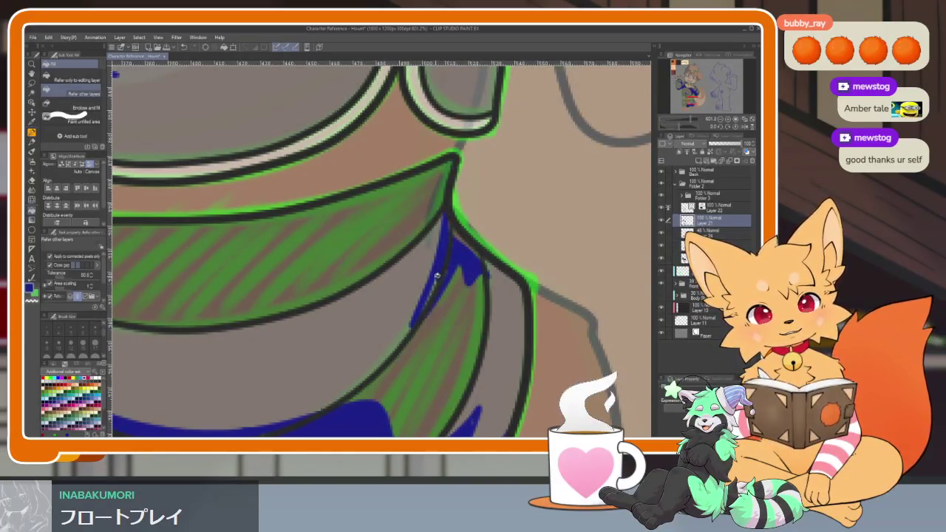
pyautogui.press('p')
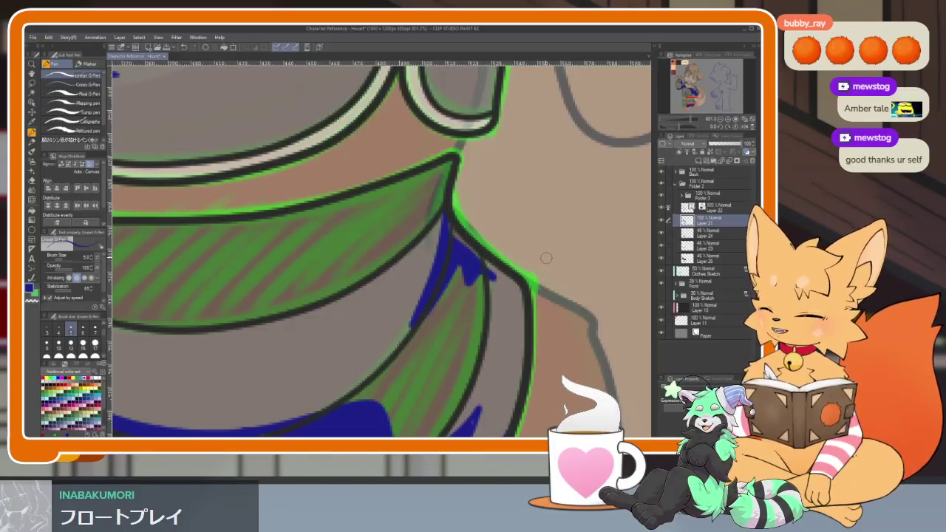
# Switch to the Eraser and center the shorts and leg in view for cleanup.
pyautogui.scroll(-3, 503, 288)
pyautogui.scroll(4, 507, 274)
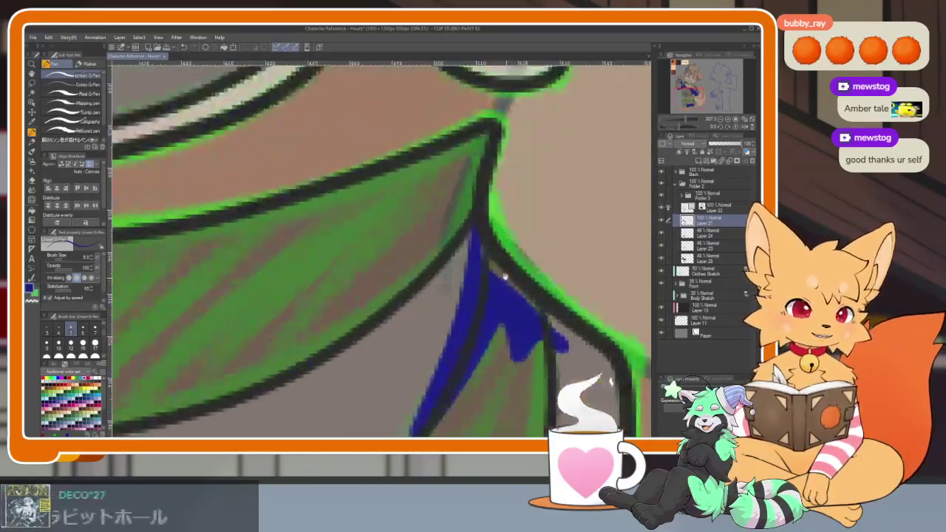
pyautogui.scroll(-5, 483, 242)
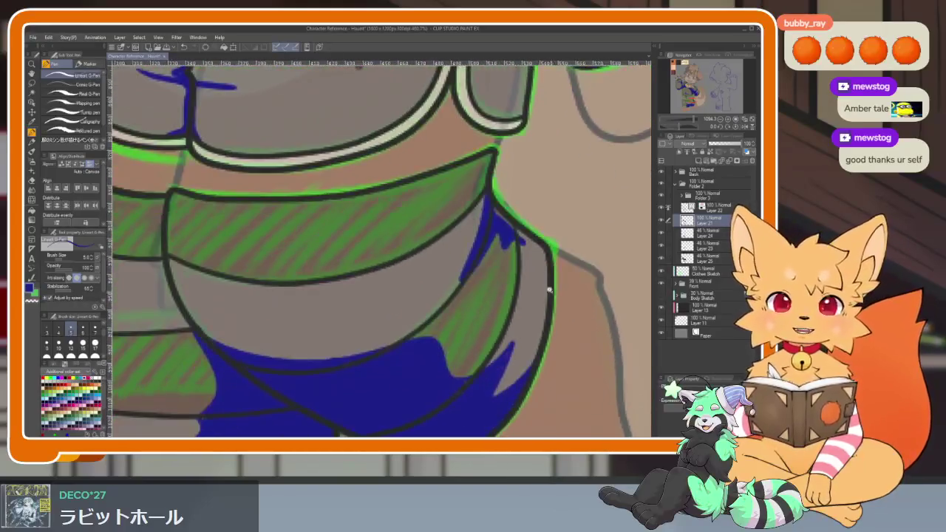
pyautogui.scroll(4, 515, 270)
pyautogui.press('e')
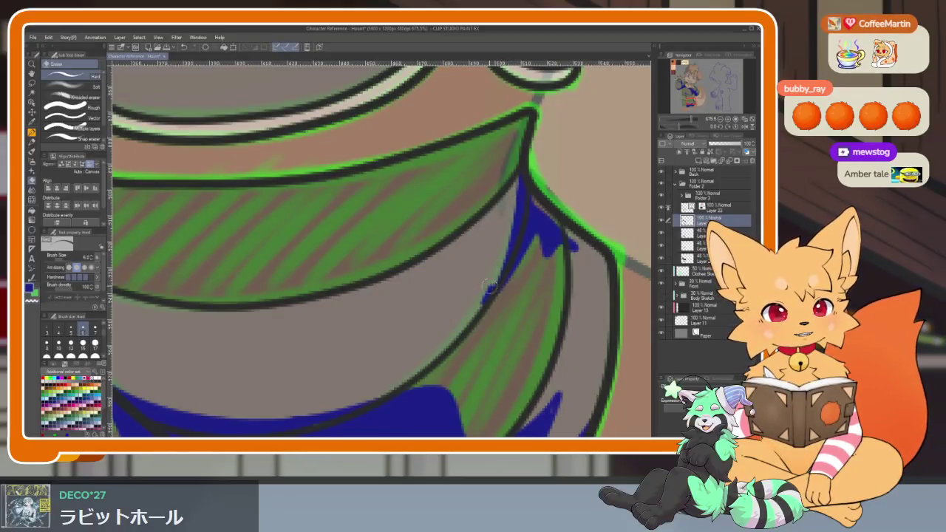
pyautogui.scroll(-6, 509, 285)
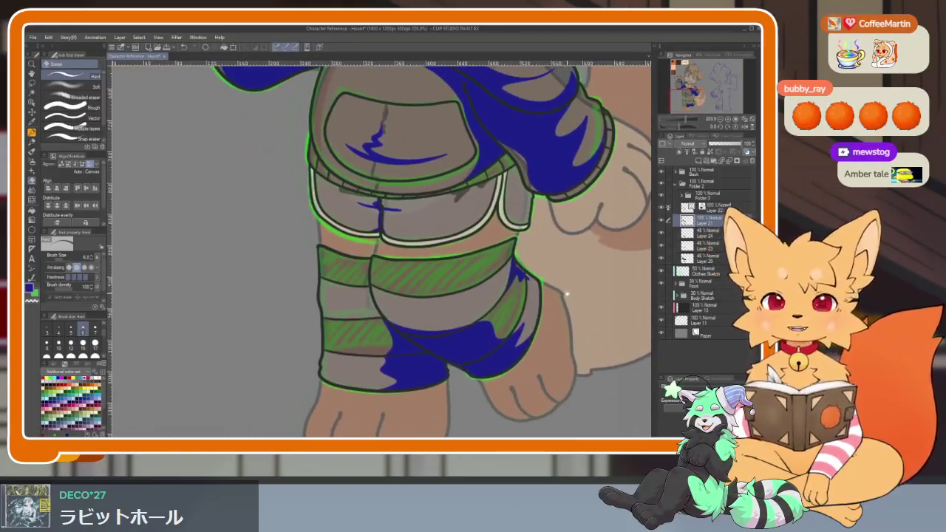
pyautogui.moveTo(545, 300); pyautogui.dragTo(444, 337)
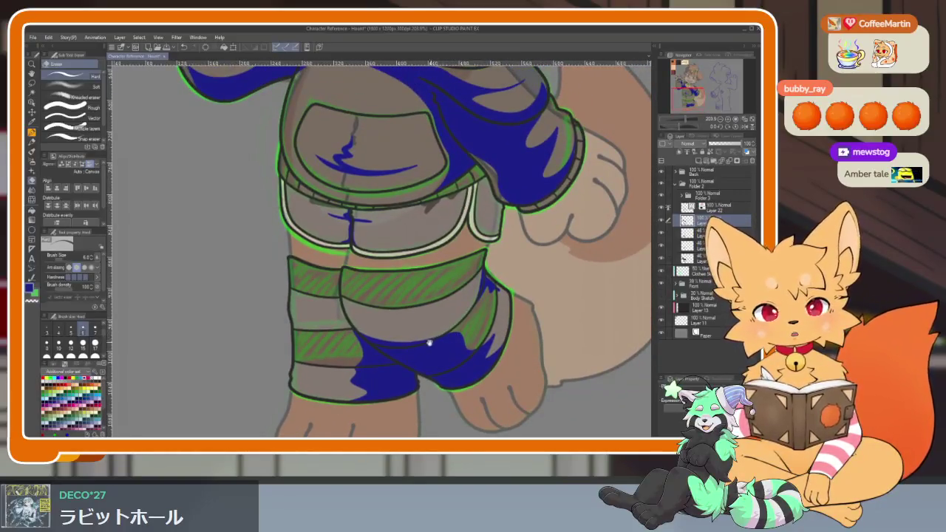
pyautogui.scroll(-2, 432, 341)
pyautogui.scroll(-2, 440, 338)
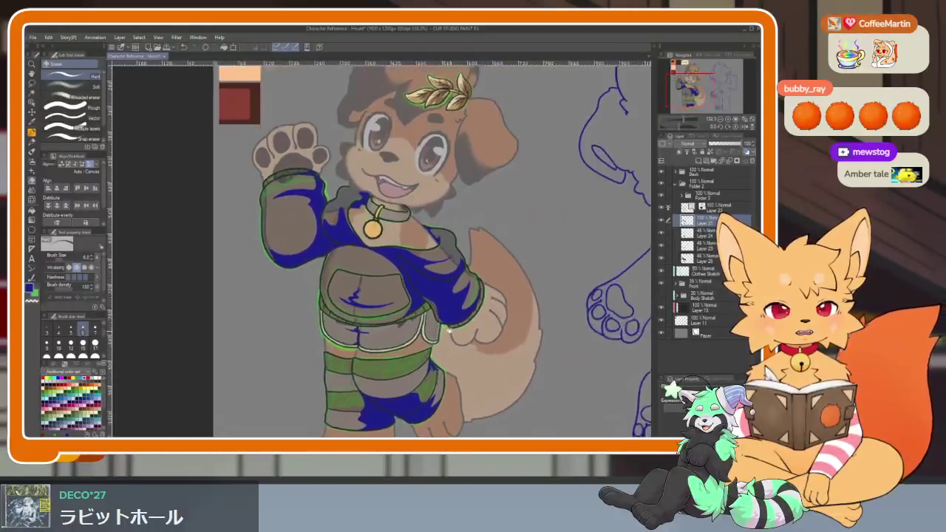
pyautogui.scroll(-1, 450, 334)
# Undo the stray blue stroke inside the collar and fill a blue highlight along its bottom edge.
pyautogui.scroll(6, 483, 217)
pyautogui.scroll(2, 507, 281)
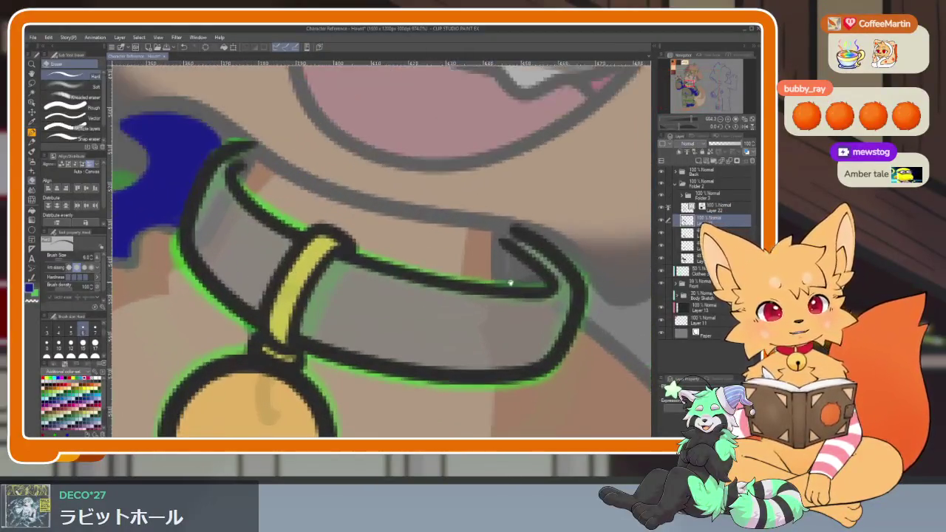
pyautogui.press('p')
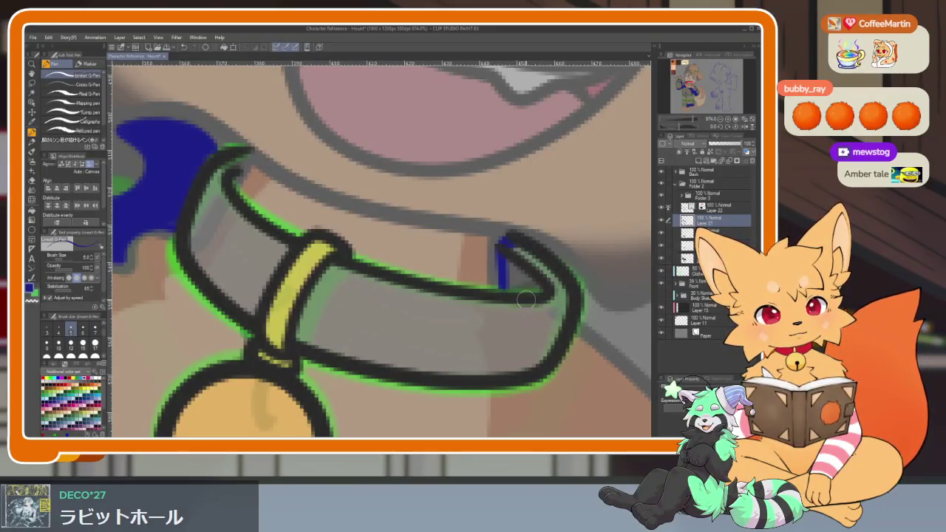
pyautogui.hotkey('ctrl', 'z')
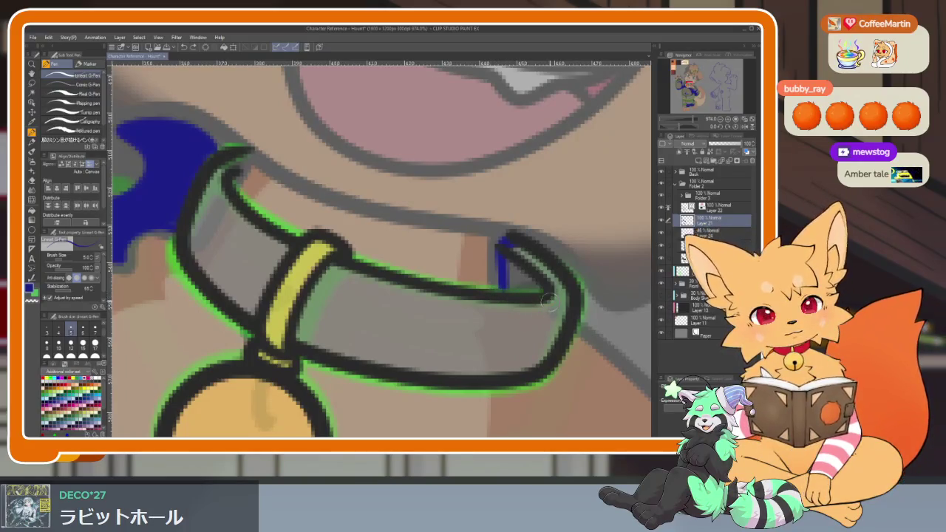
pyautogui.moveTo(470, 345); pyautogui.dragTo(405, 374)
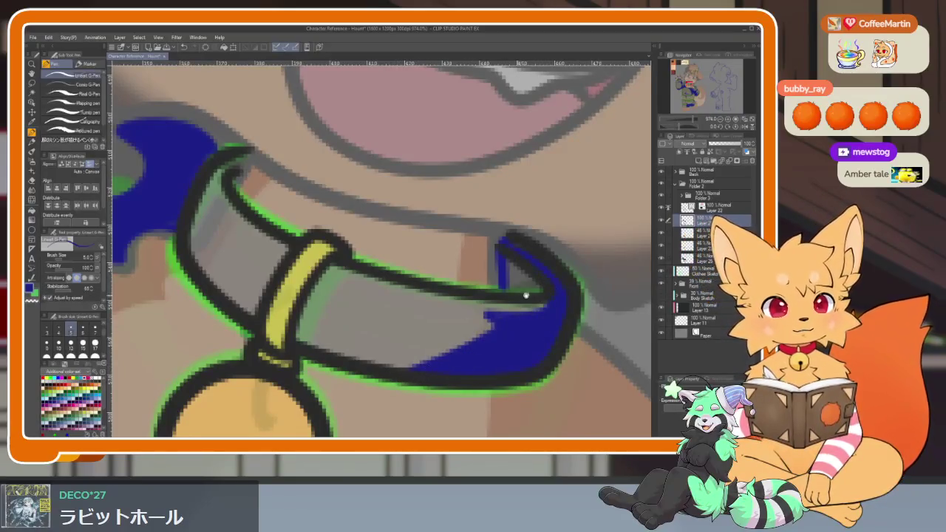
# Adjust the view around the collar and its medallion to review the new highlight.
pyautogui.moveTo(515, 297); pyautogui.dragTo(516, 328)
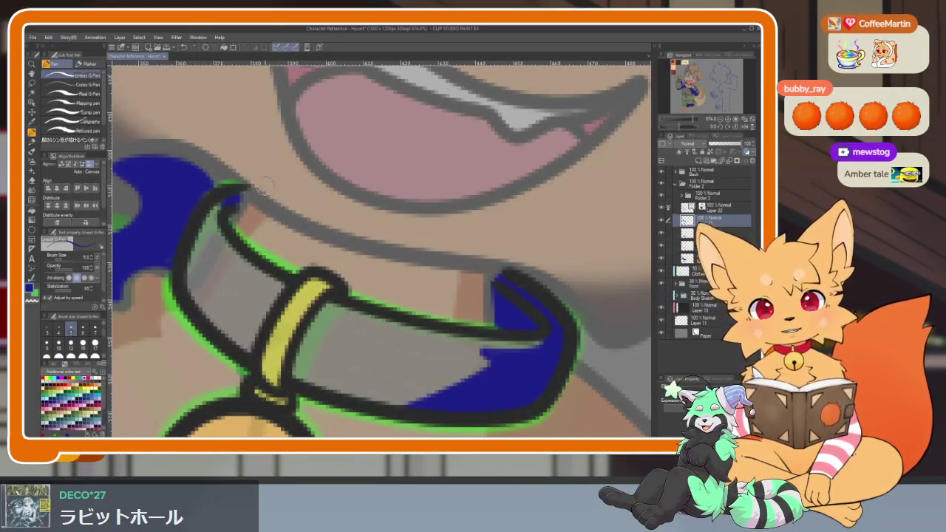
pyautogui.scroll(-3, 412, 271)
pyautogui.scroll(-2, 433, 327)
pyautogui.scroll(5, 485, 336)
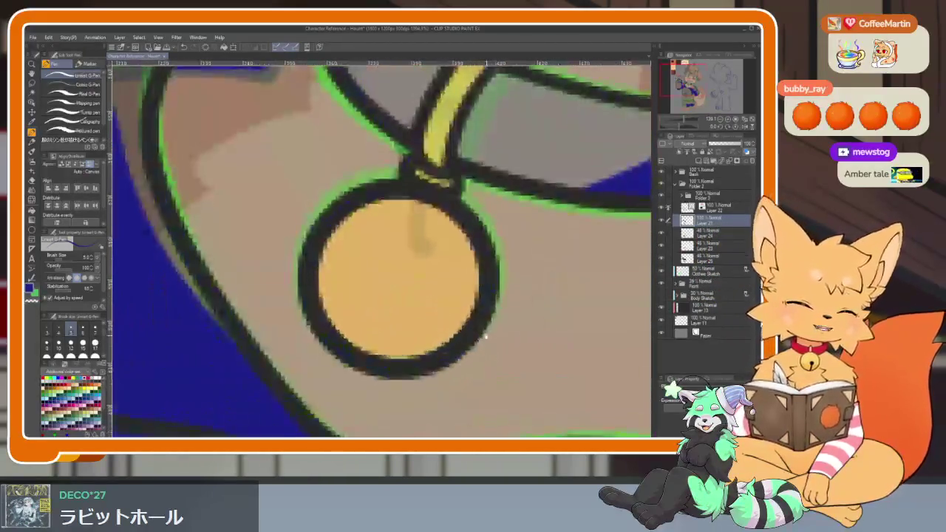
pyautogui.scroll(-2, 486, 336)
pyautogui.scroll(1, 477, 318)
pyautogui.scroll(1, 465, 291)
pyautogui.scroll(1, 452, 263)
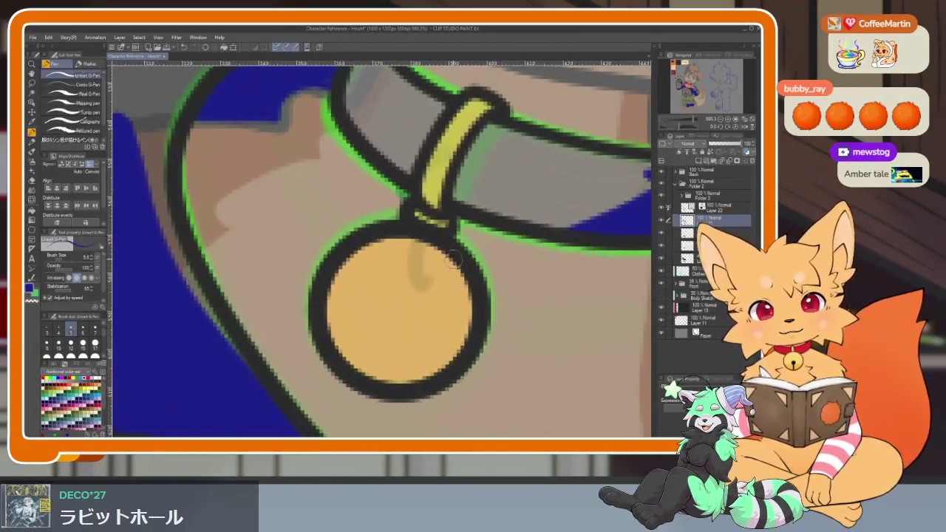
pyautogui.moveTo(453, 260); pyautogui.dragTo(450, 249)
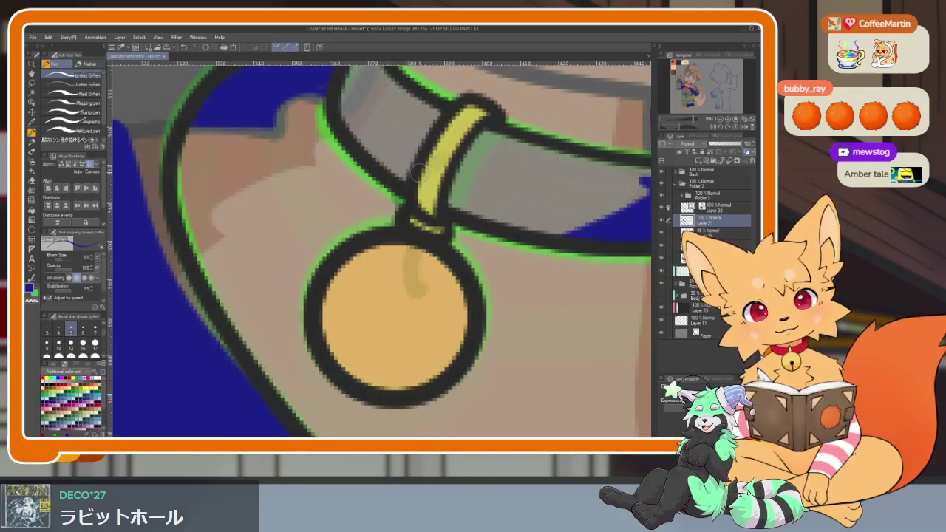
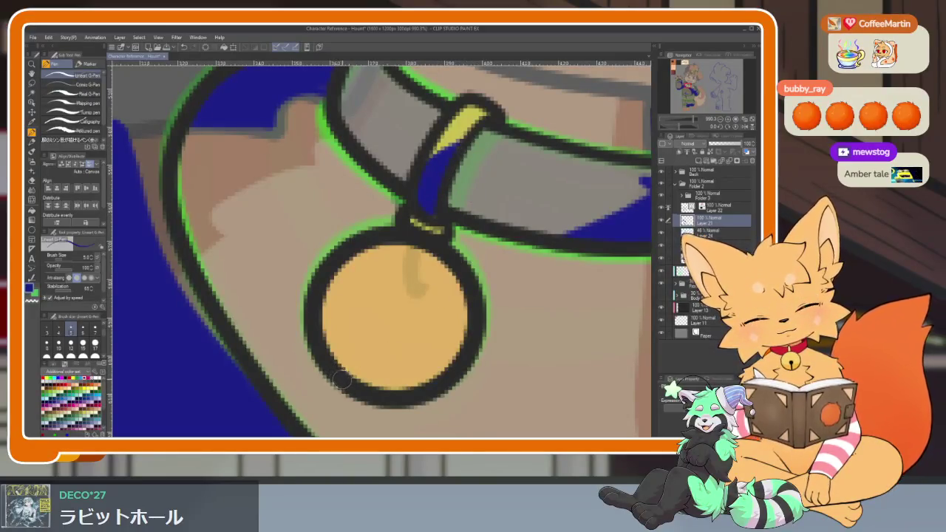
# Try a blue line and fill along the pendant's lower edge, then undo both.
pyautogui.moveTo(388, 373); pyautogui.dragTo(467, 270)
pyautogui.press('g')
pyautogui.click(446, 354)
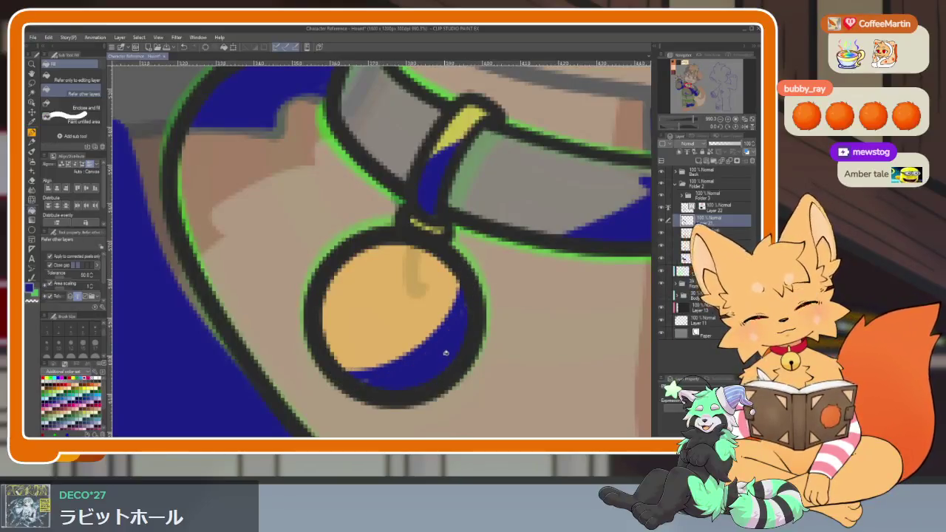
pyautogui.scroll(-5, 517, 319)
pyautogui.scroll(5, 517, 318)
pyautogui.hotkey('ctrl', 'z')
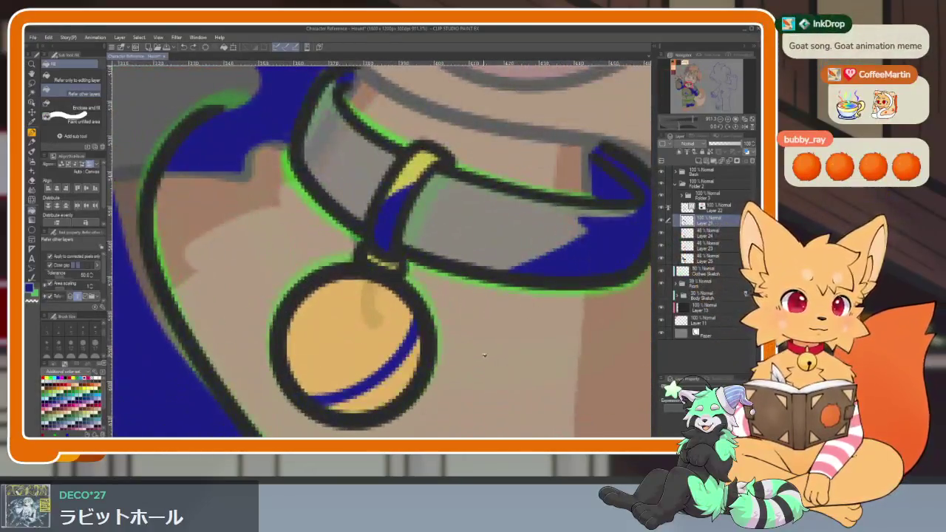
pyautogui.hotkey('ctrl', 'z')
pyautogui.scroll(3, 435, 377)
pyautogui.press('p')
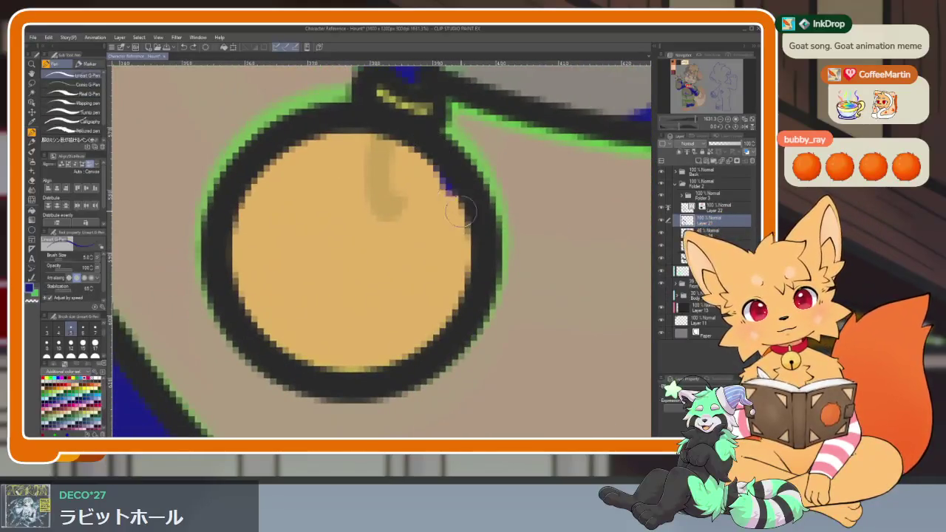
# Attempt blue lines along the pendant's inner edge, undoing each unsatisfactory stroke.
pyautogui.moveTo(449, 188); pyautogui.dragTo(292, 359)
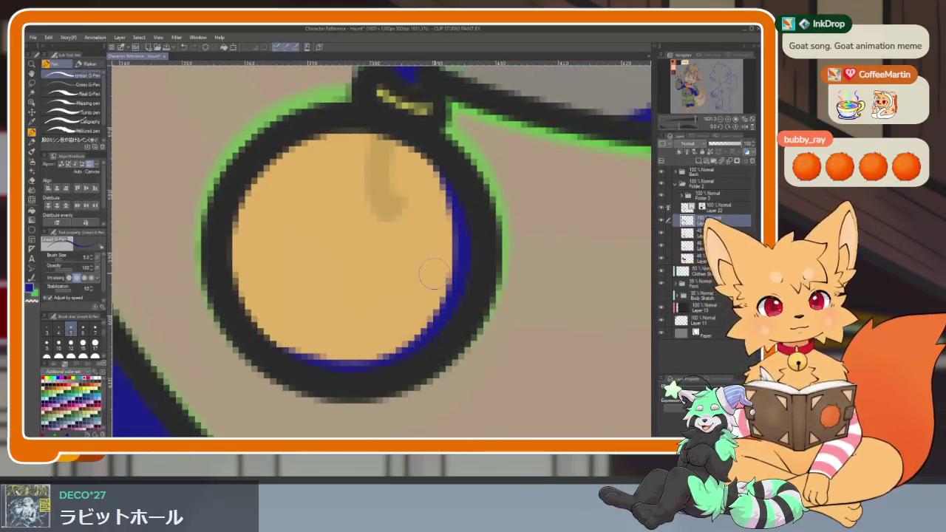
pyautogui.scroll(-3, 419, 259)
pyautogui.scroll(2, 496, 320)
pyautogui.scroll(1, 475, 321)
pyautogui.scroll(1, 467, 324)
pyautogui.scroll(-1, 473, 288)
pyautogui.hotkey('ctrl', 'z')
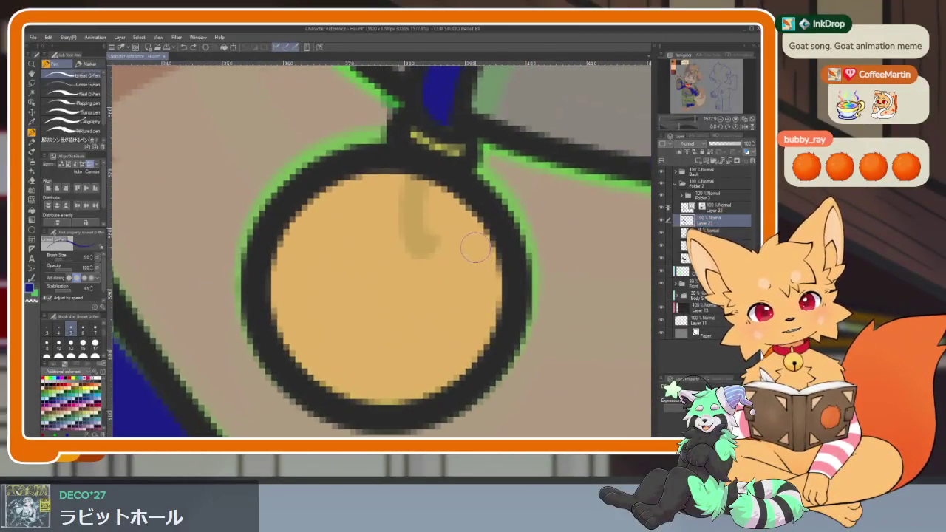
pyautogui.moveTo(481, 315); pyautogui.dragTo(284, 340)
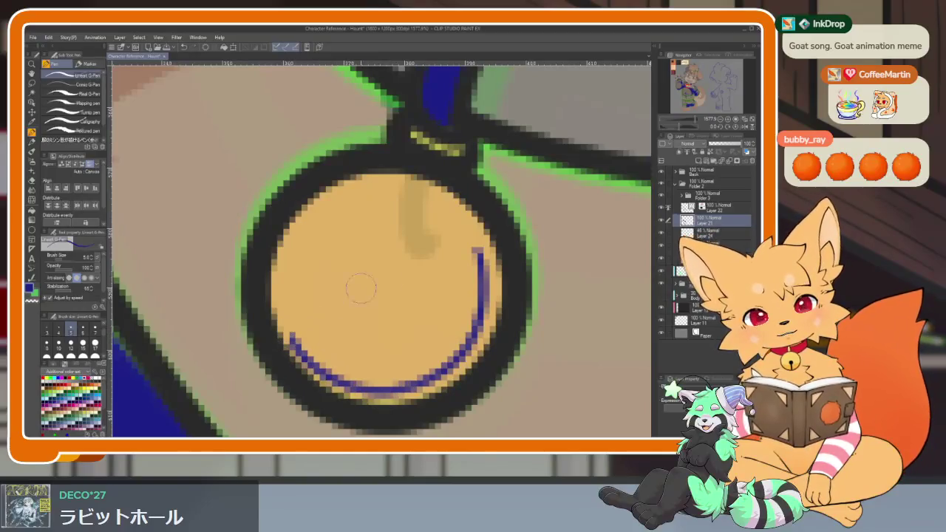
pyautogui.hotkey('ctrl', 'z')
# Draw two blue curves inside the pendant and fill between them into a solid crescent.
pyautogui.moveTo(444, 370)
pyautogui.mouseDown()
pyautogui.moveTo(390, 387)
pyautogui.moveTo(306, 344)
pyautogui.mouseUp()
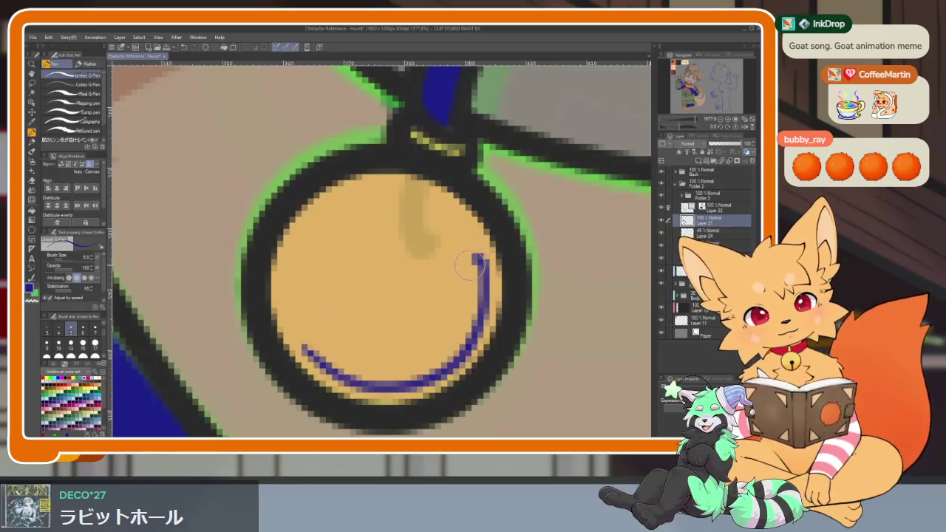
pyautogui.moveTo(469, 263)
pyautogui.mouseDown()
pyautogui.moveTo(465, 311)
pyautogui.moveTo(355, 362)
pyautogui.moveTo(296, 342)
pyautogui.mouseUp()
pyautogui.click(377, 368)
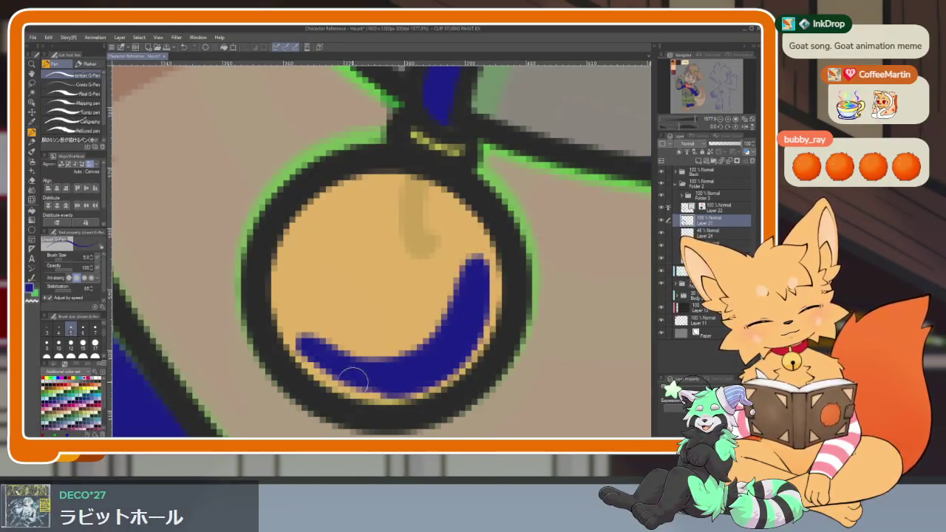
pyautogui.hotkey('ctrl', '-')
pyautogui.hotkey('ctrl', '-')
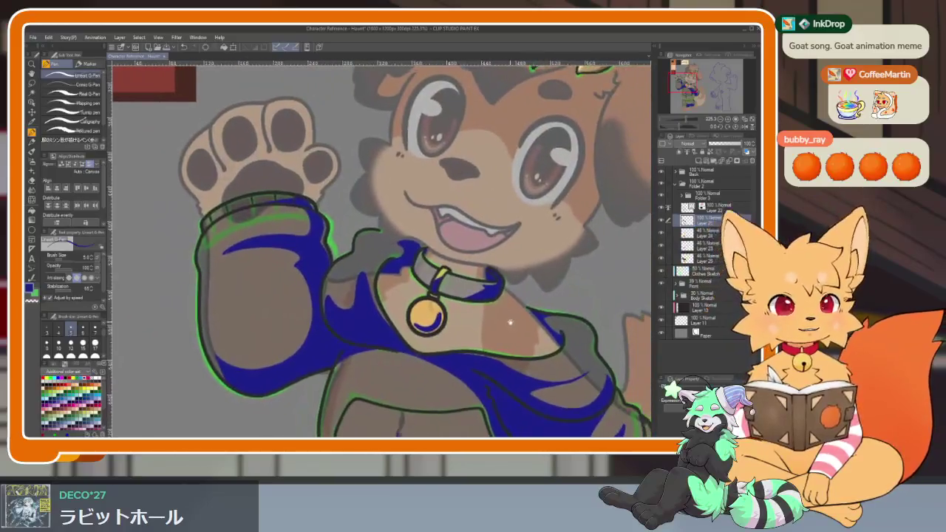
pyautogui.hotkey('ctrl', '-')
pyautogui.hotkey('ctrl', '-')
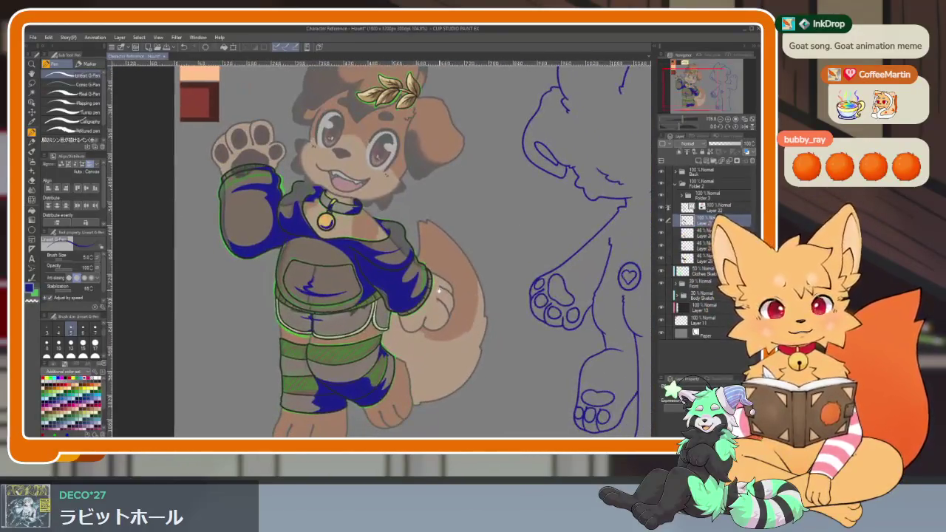
# Set the blue shading layer to Multiply and lower its opacity to 25%.
pyautogui.click(698, 144)
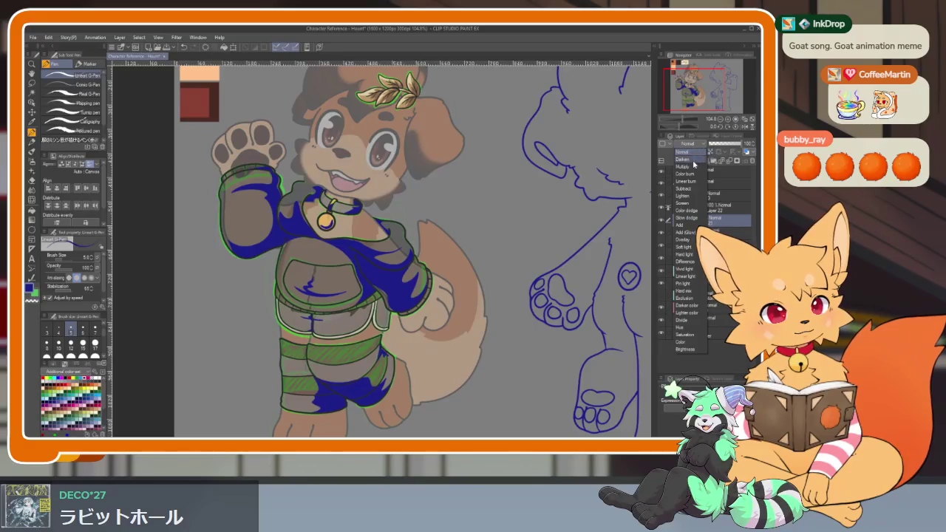
pyautogui.click(691, 166)
pyautogui.click(723, 143)
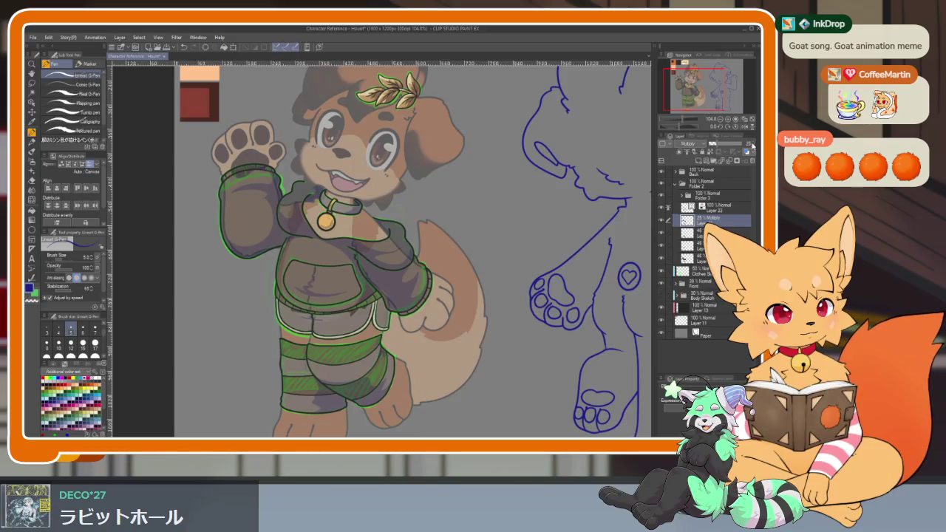
# Raise the clothing colour layer's opacity to 100%.
pyautogui.click(709, 232)
pyautogui.moveTo(739, 143); pyautogui.dragTo(745, 142)
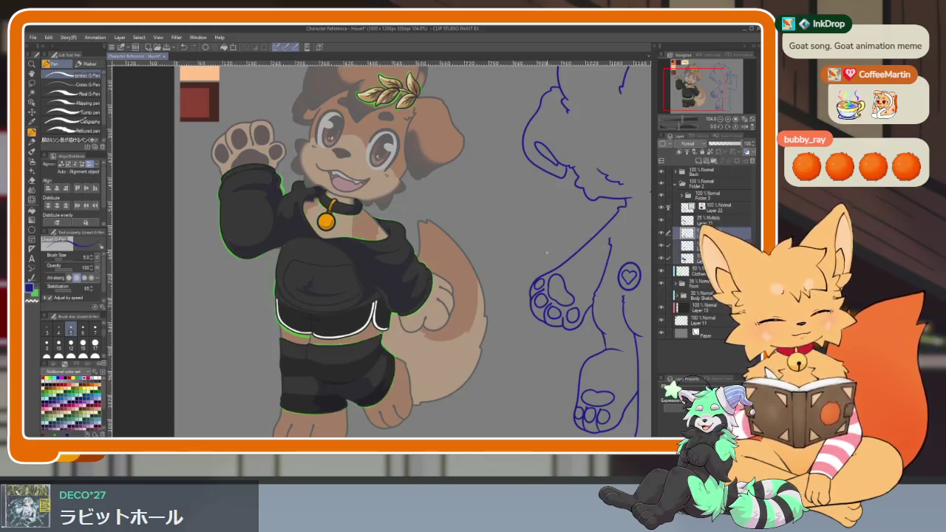
pyautogui.scroll(-3, 421, 323)
pyautogui.scroll(4, 421, 325)
pyautogui.scroll(2, 422, 328)
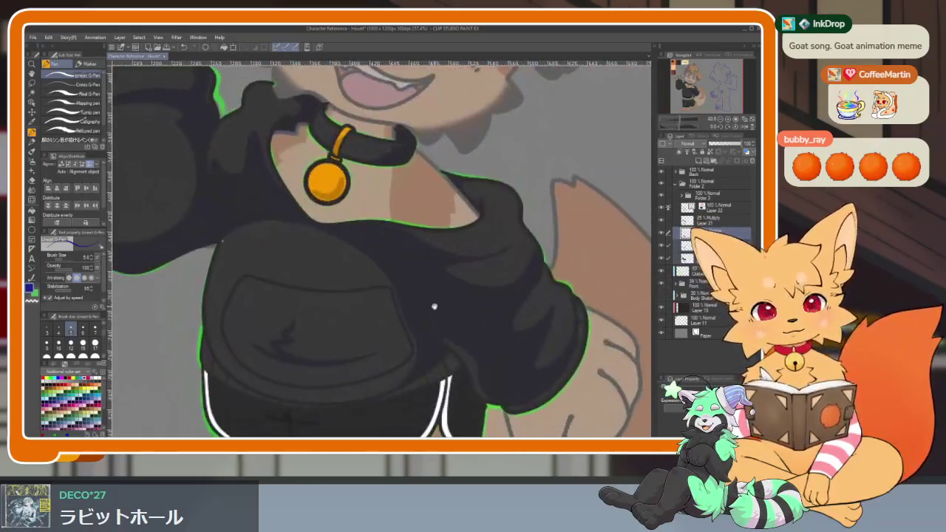
# On the 25% Multiply layer, paint a dark fold stroke down the hoodie, discarding a trial fill.
pyautogui.scroll(2, 428, 325)
pyautogui.scroll(3, 422, 342)
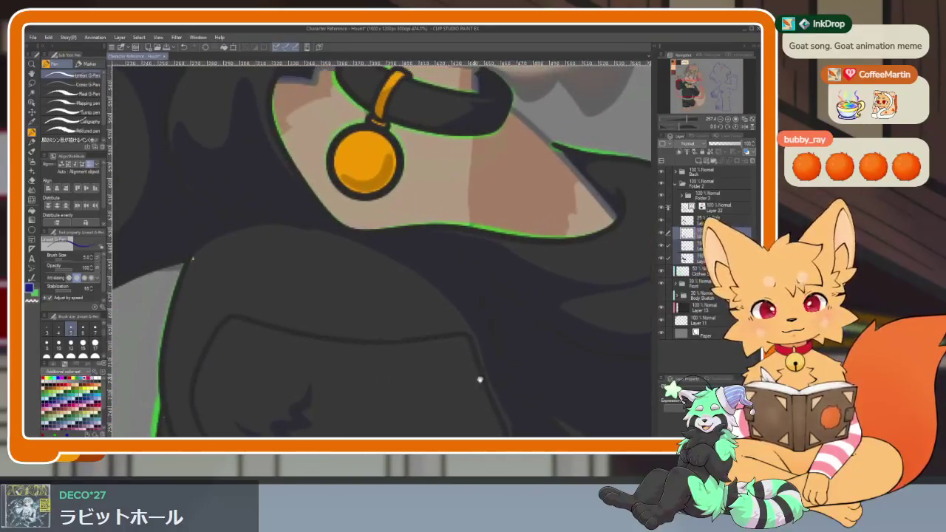
pyautogui.click(709, 219)
pyautogui.scroll(1, 370, 325)
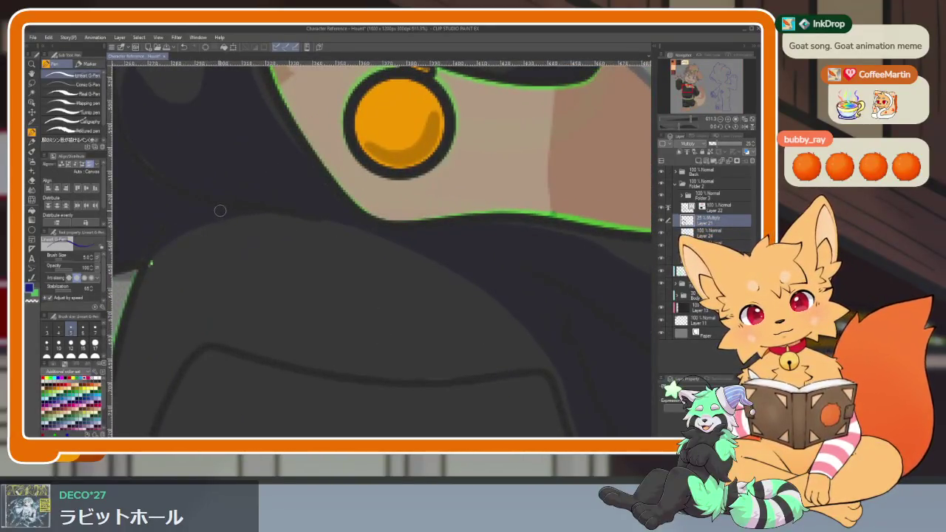
pyautogui.moveTo(332, 219); pyautogui.dragTo(532, 338)
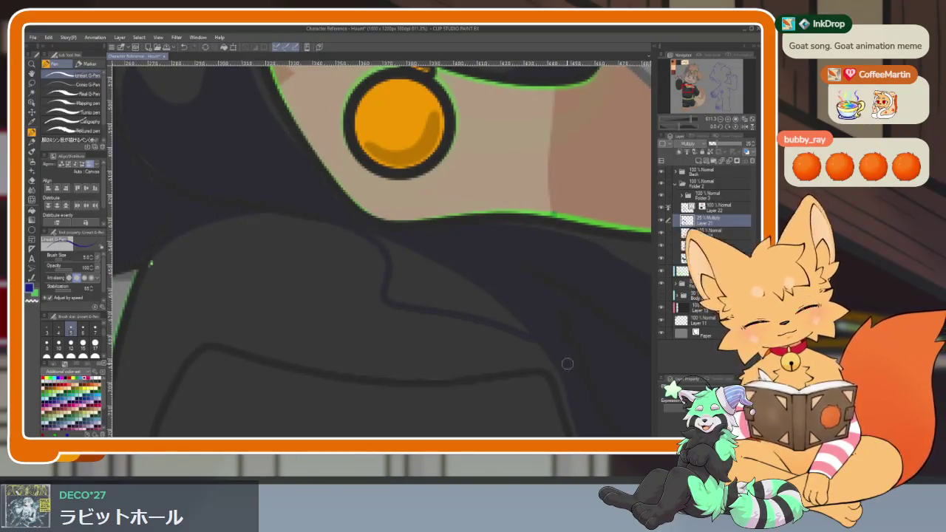
pyautogui.press('g')
pyautogui.click(448, 292)
pyautogui.hotkey('ctrl', 'z')
# With the G-Pen at size 10, paint shadow over the pale hood seam.
pyautogui.press('p')
pyautogui.press(']')
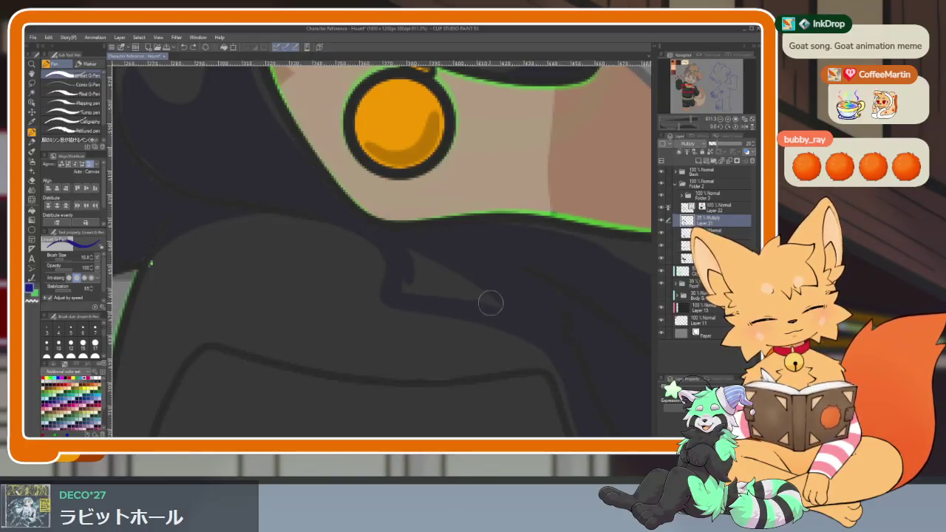
pyautogui.moveTo(407, 249); pyautogui.dragTo(498, 298)
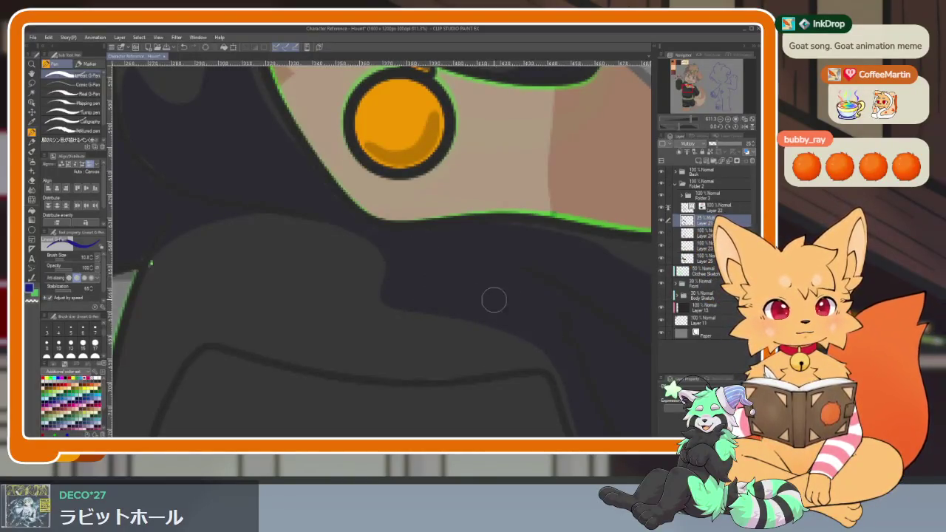
pyautogui.scroll(-6, 493, 298)
pyautogui.scroll(-2, 538, 277)
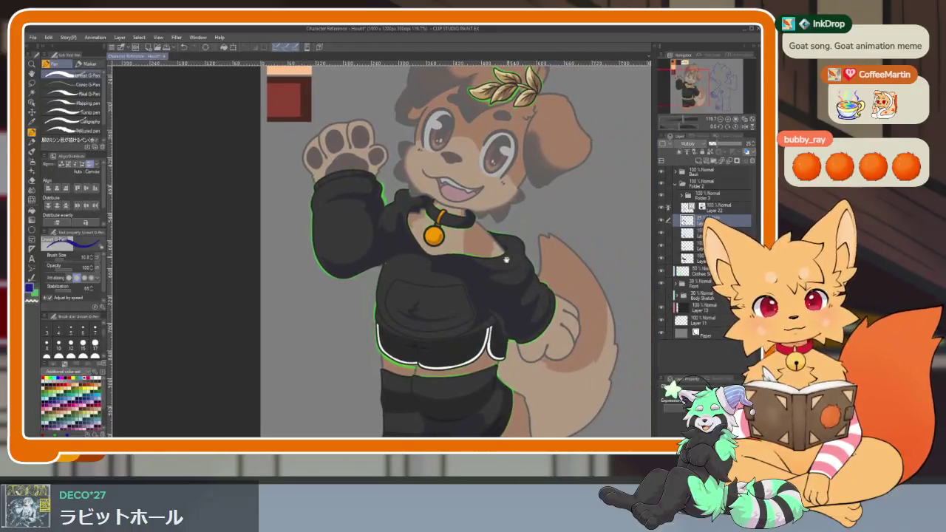
pyautogui.scroll(3, 507, 256)
pyautogui.scroll(-2, 493, 323)
pyautogui.scroll(3, 511, 277)
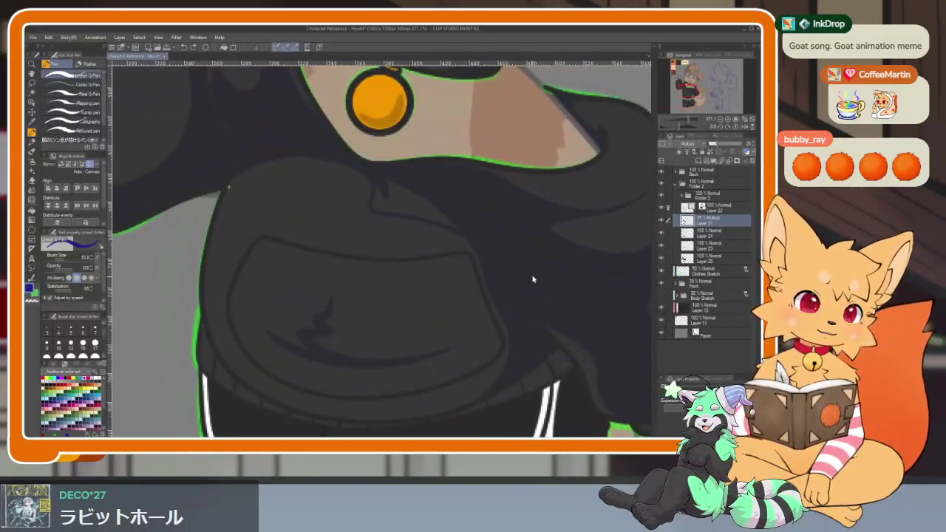
pyautogui.scroll(-4, 564, 254)
pyautogui.scroll(-1, 558, 280)
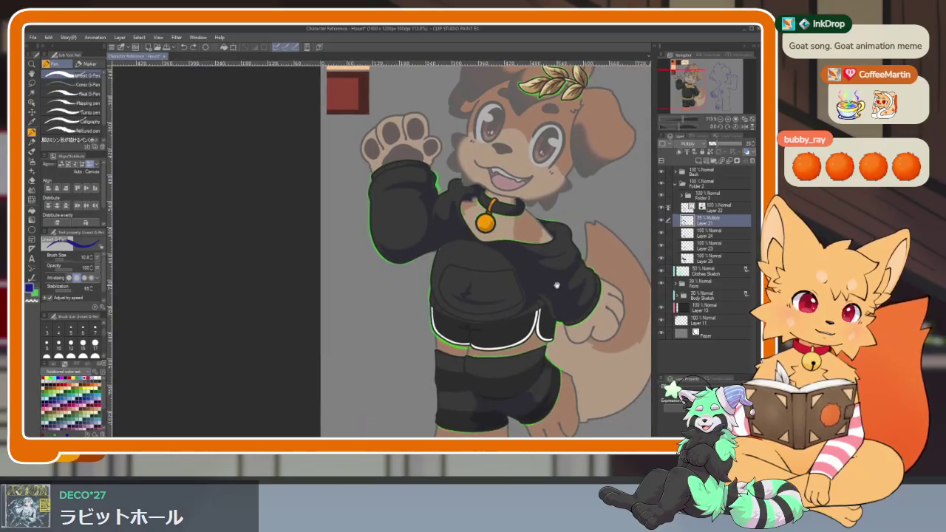
pyautogui.scroll(1, 557, 285)
pyautogui.scroll(1, 540, 293)
pyautogui.scroll(1, 498, 313)
pyautogui.scroll(1, 500, 321)
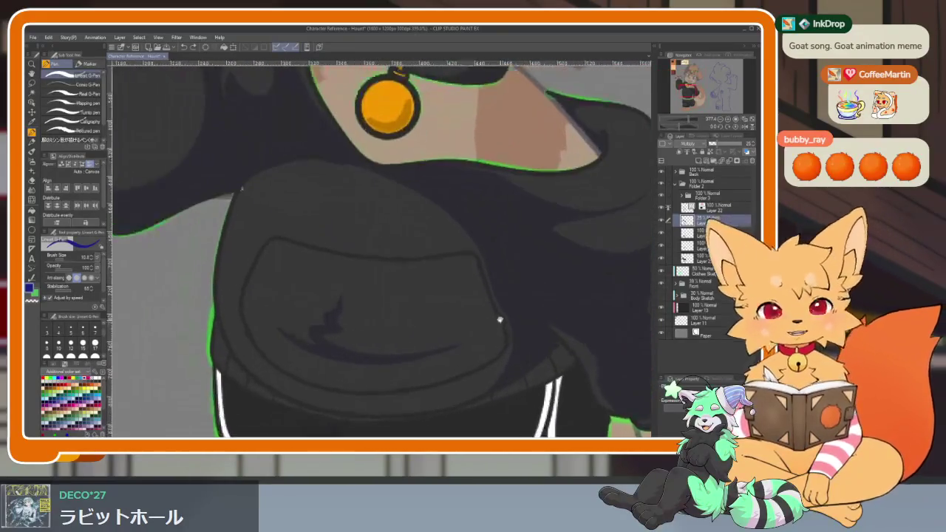
pyautogui.scroll(-1, 501, 321)
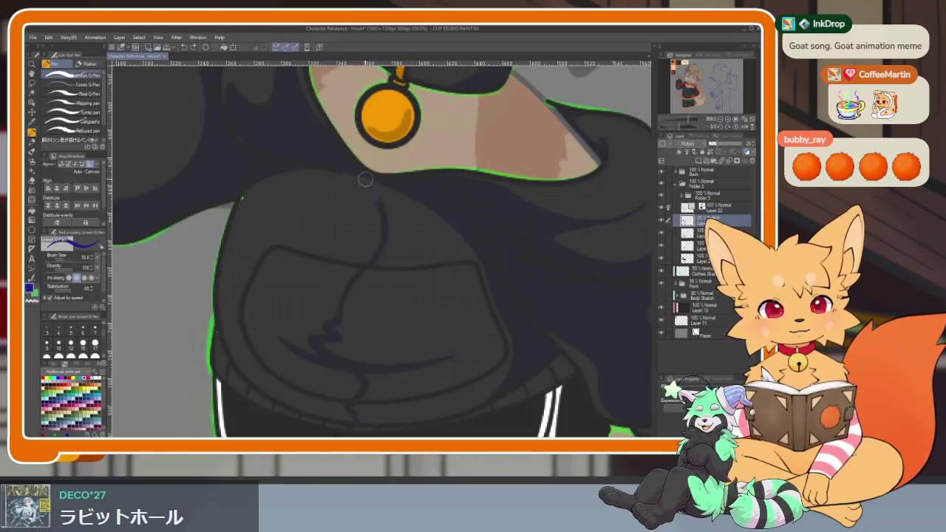
pyautogui.press('Tab')
pyautogui.press('Tab')
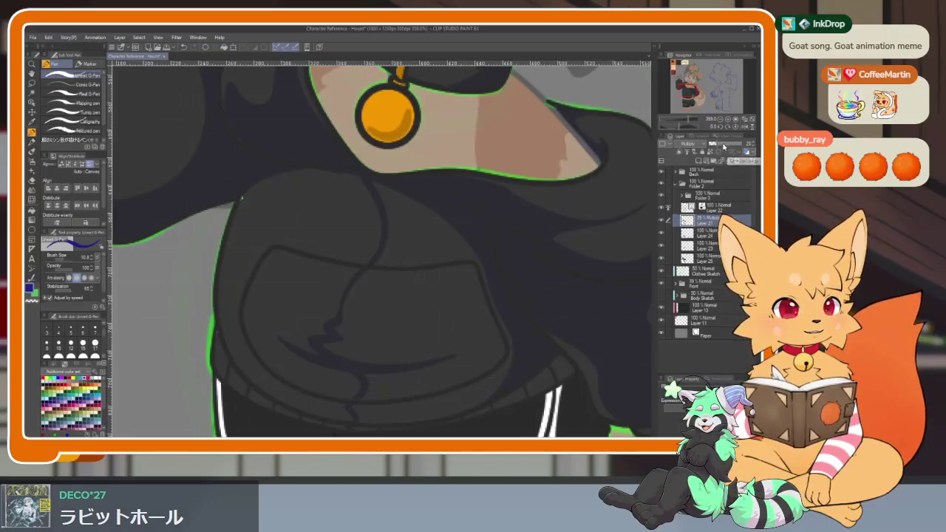
pyautogui.press('Tab')
pyautogui.click(430, 230)
pyautogui.click(447, 398)
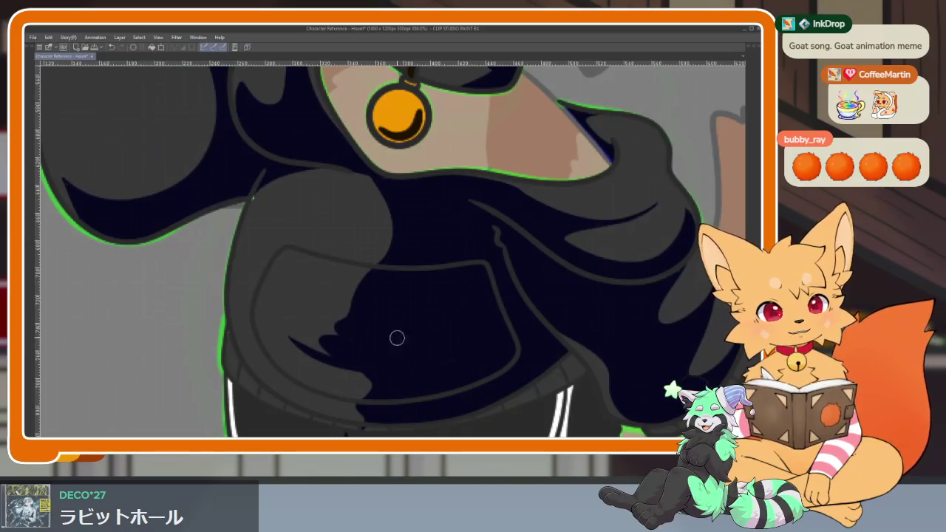
pyautogui.scroll(-5, 411, 372)
pyautogui.scroll(4, 509, 342)
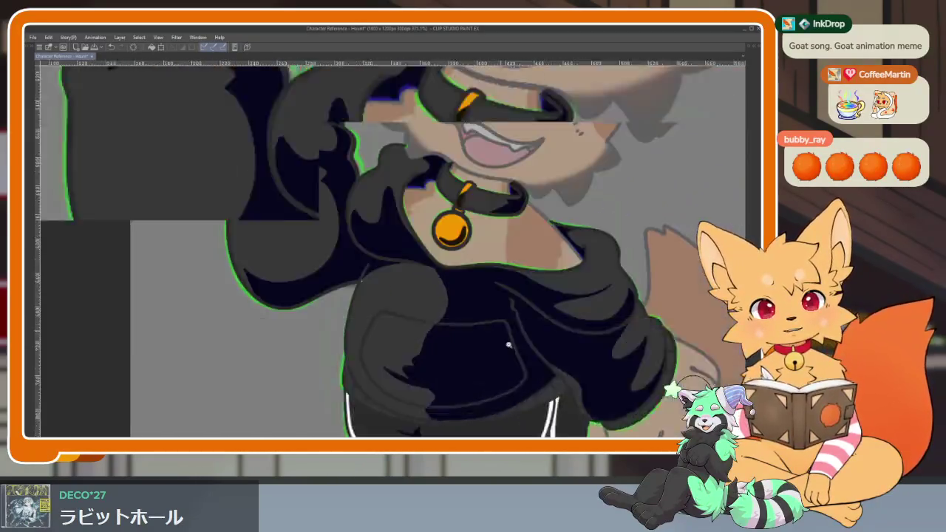
pyautogui.scroll(2, 371, 241)
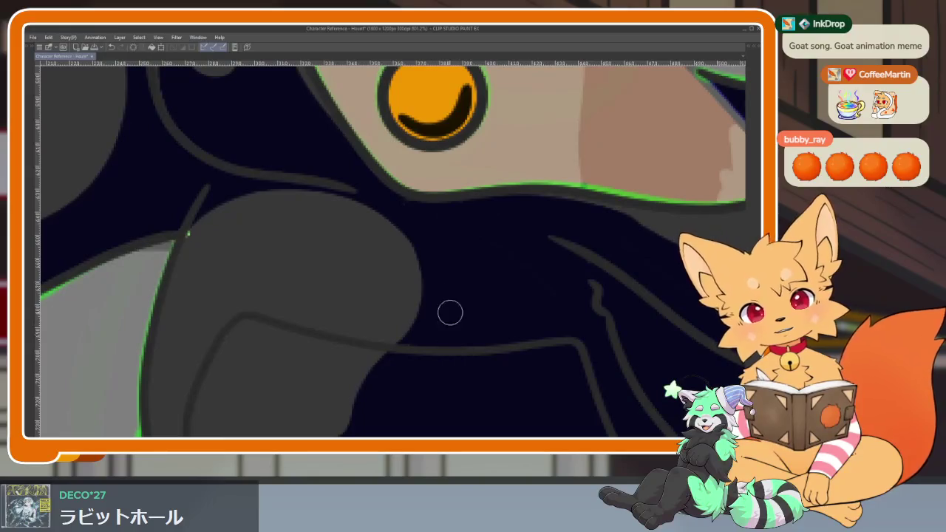
pyautogui.scroll(-5, 445, 279)
pyautogui.scroll(3, 501, 289)
pyautogui.press('Tab')
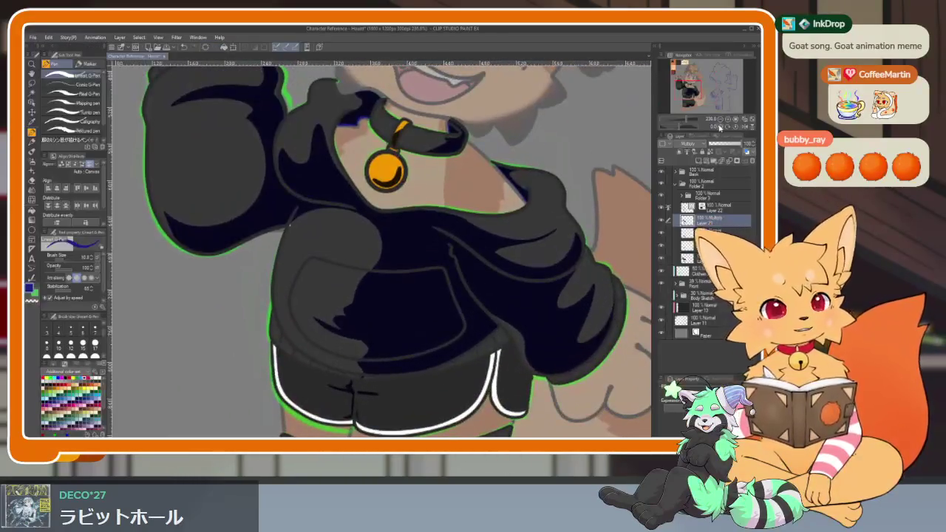
pyautogui.click(721, 148)
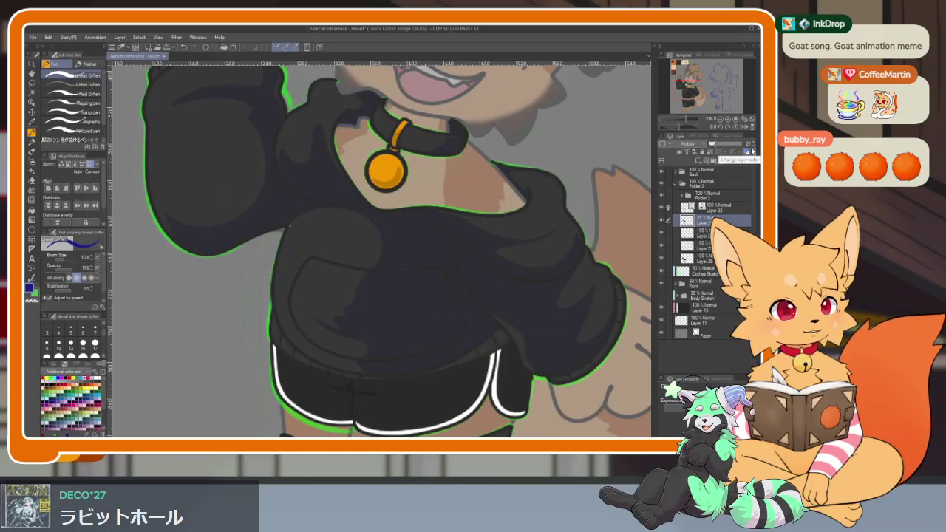
pyautogui.press('Tab')
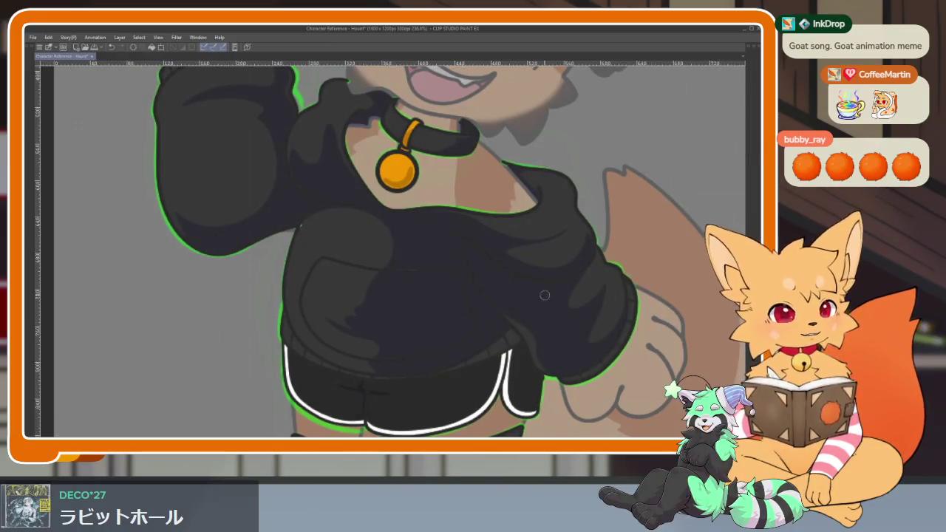
pyautogui.scroll(-3, 502, 306)
pyautogui.scroll(-2, 502, 306)
pyautogui.scroll(-2, 502, 306)
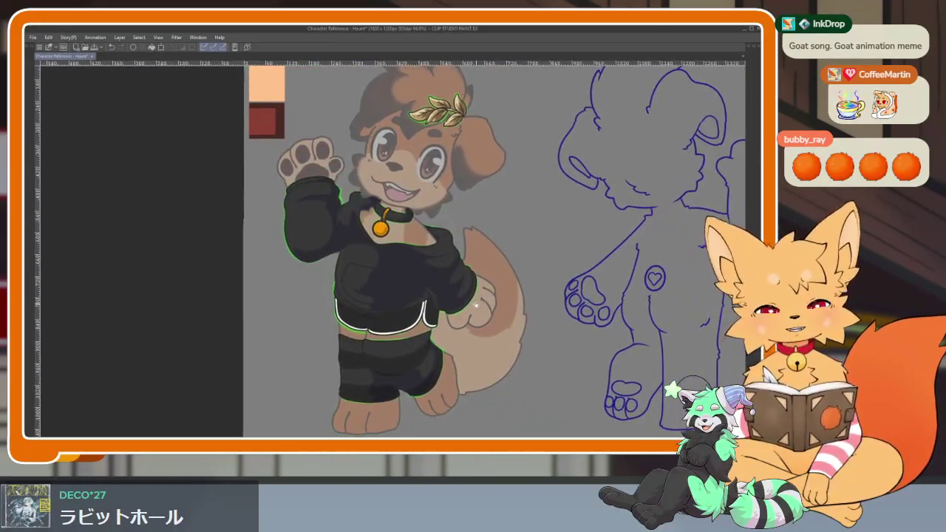
pyautogui.scroll(3, 425, 292)
pyautogui.scroll(-1, 421, 300)
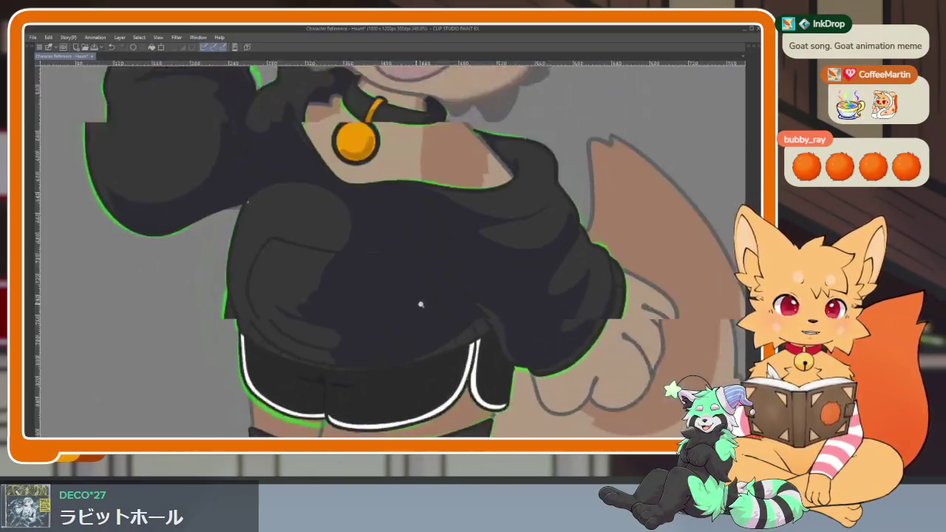
pyautogui.scroll(2, 427, 314)
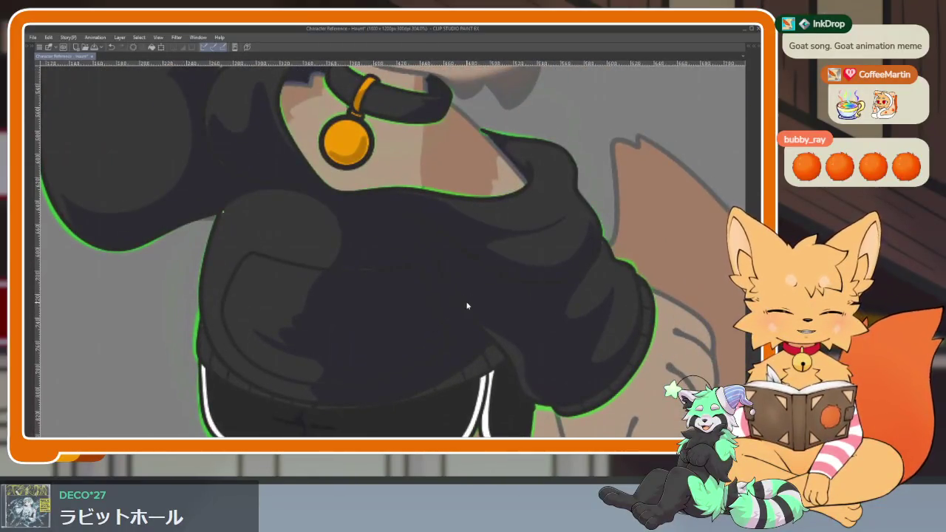
pyautogui.click(467, 305)
pyautogui.hotkey('ctrl', 'z')
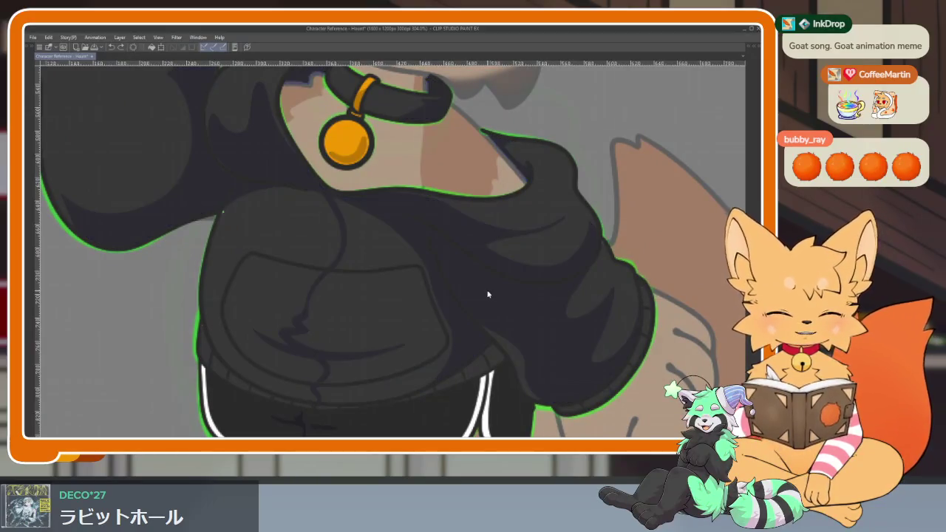
pyautogui.click(487, 291)
pyautogui.scroll(1, 461, 312)
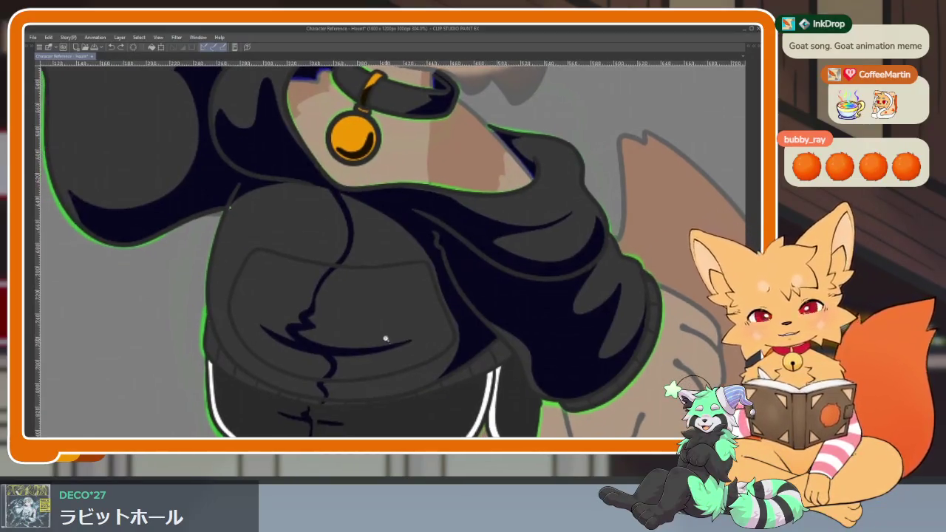
# Erase stray navy strokes on the chest and redraw the fold line as a curve with a smaller brush.
pyautogui.scroll(1, 330, 226)
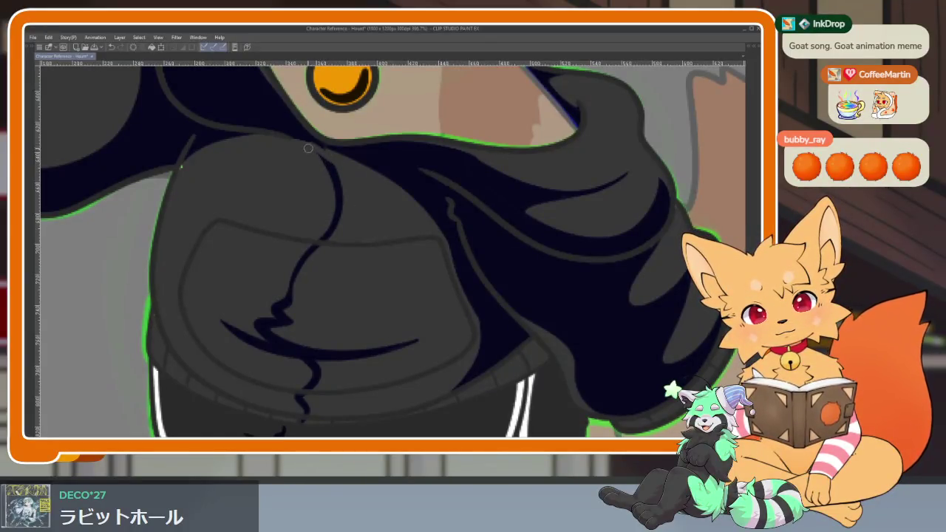
pyautogui.moveTo(334, 186)
pyautogui.mouseDown()
pyautogui.moveTo(327, 169)
pyautogui.moveTo(328, 247)
pyautogui.moveTo(253, 297)
pyautogui.moveTo(339, 326)
pyautogui.mouseUp()
pyautogui.moveTo(298, 268); pyautogui.dragTo(313, 247)
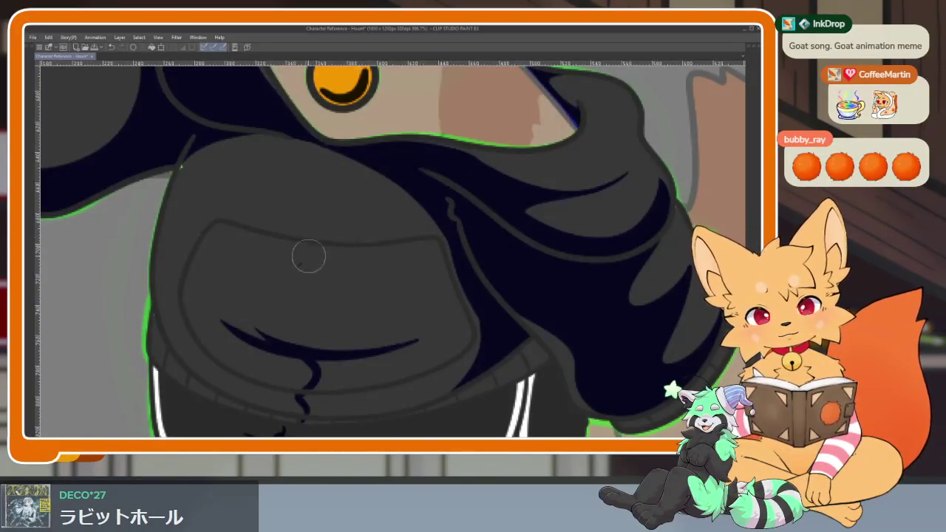
pyautogui.moveTo(253, 316); pyautogui.dragTo(360, 332)
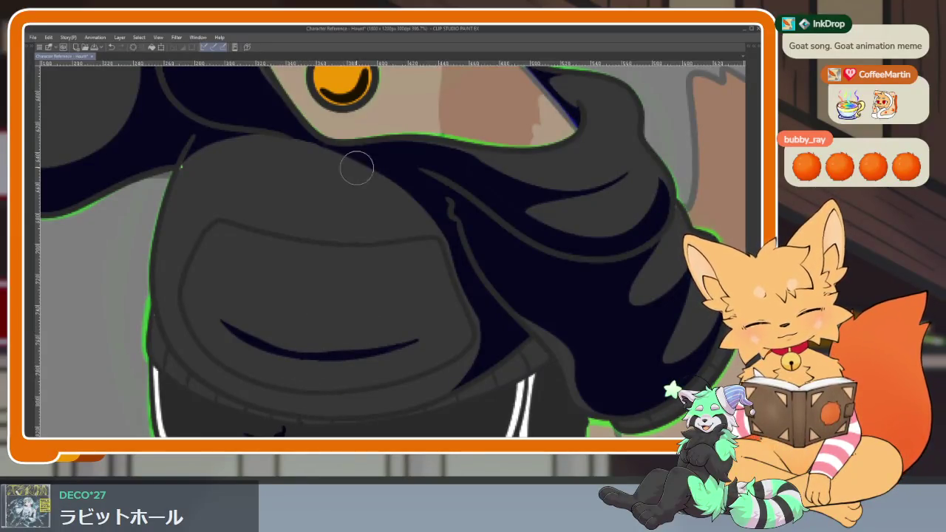
pyautogui.press('[')
pyautogui.press('[')
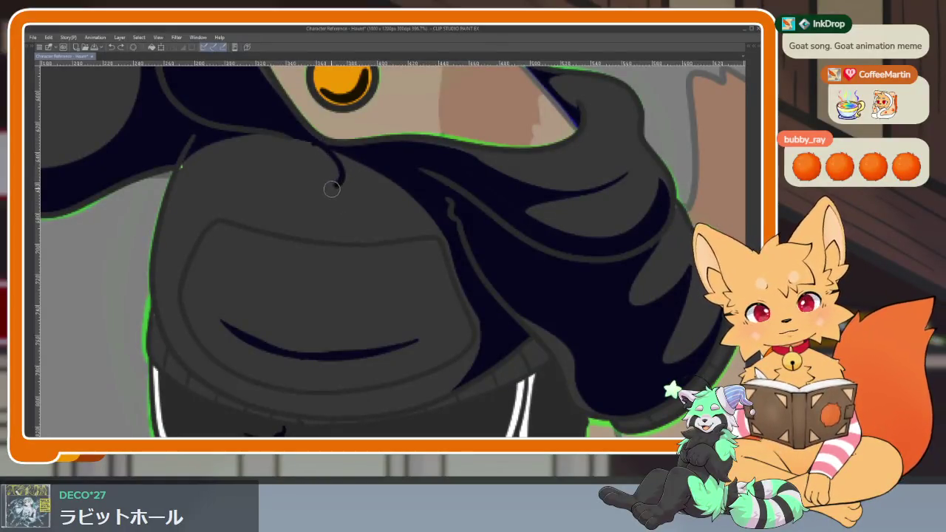
pyautogui.moveTo(345, 268); pyautogui.dragTo(330, 140)
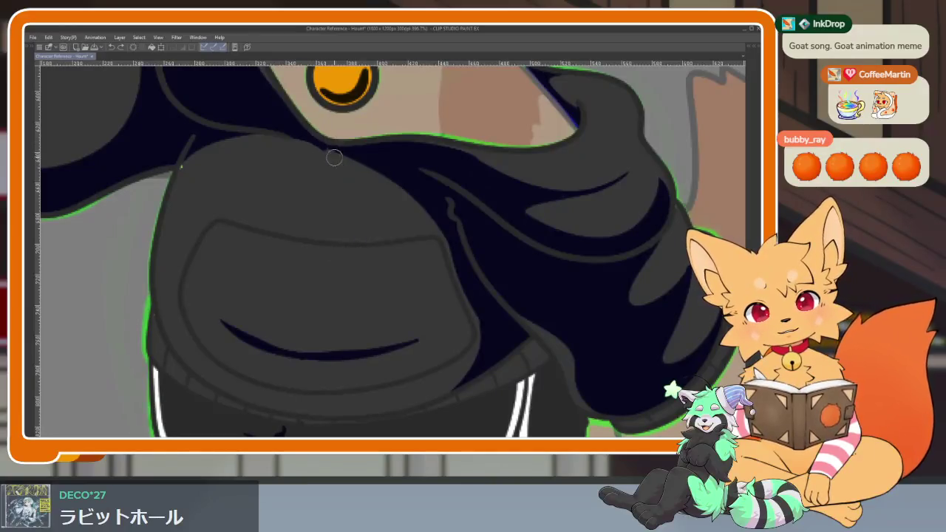
pyautogui.moveTo(327, 257)
pyautogui.mouseDown()
pyautogui.moveTo(330, 307)
pyautogui.moveTo(296, 338)
pyautogui.moveTo(314, 390)
pyautogui.mouseUp()
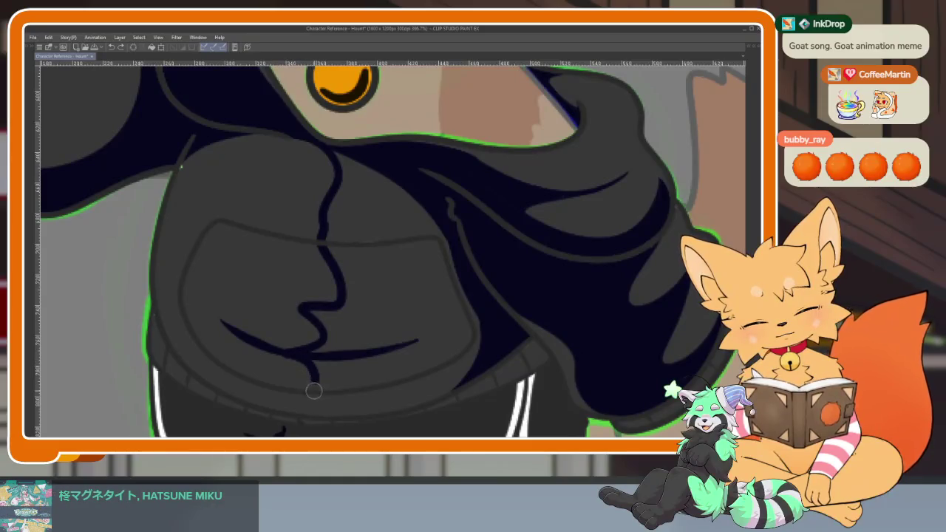
# Bucket-fill three grey areas of the hoodie chest with navy.
pyautogui.press('g')
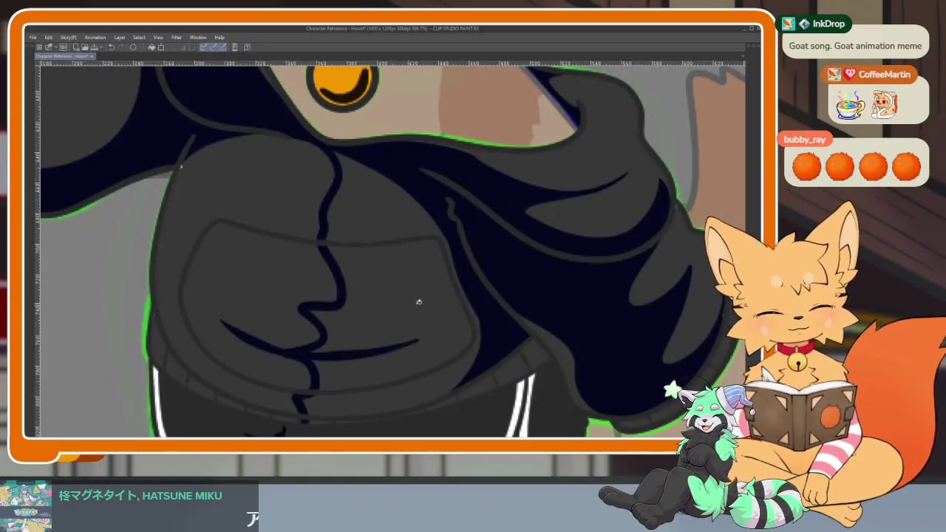
pyautogui.click(416, 302)
pyautogui.click(437, 278)
pyautogui.click(404, 317)
pyautogui.press('b')
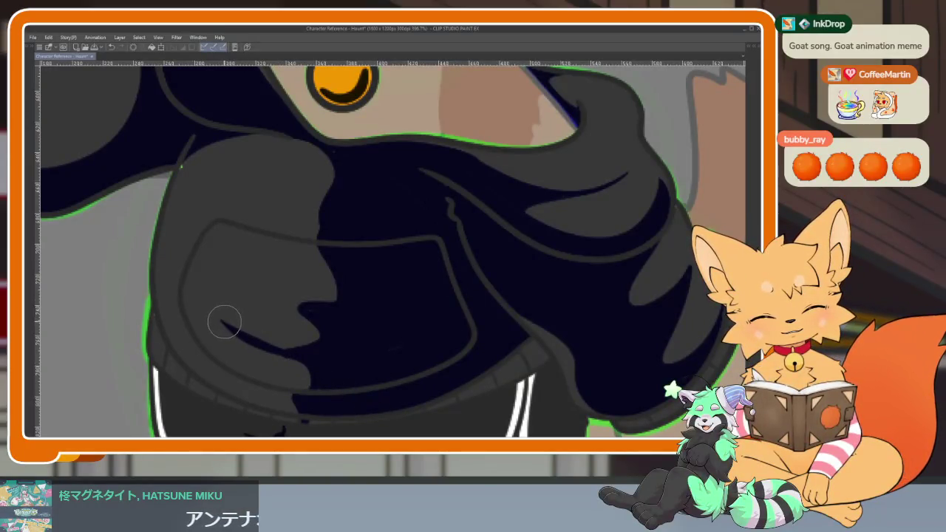
pyautogui.scroll(4, 301, 377)
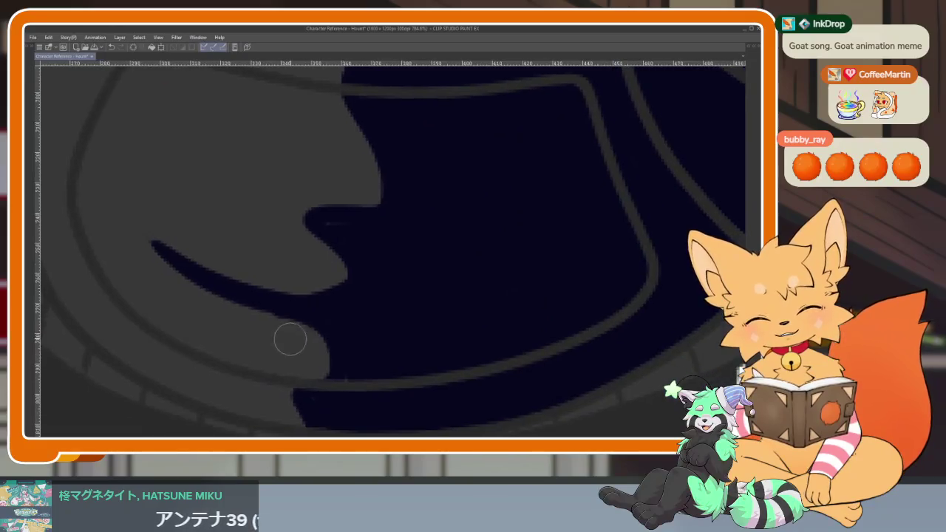
# Brush navy strokes across the hoodie's light waistband band.
pyautogui.scroll(-2, 317, 252)
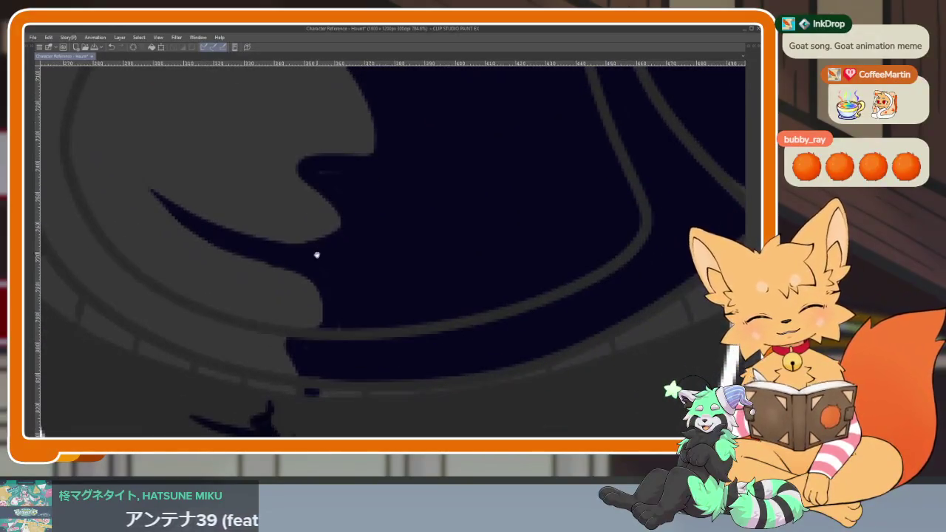
pyautogui.moveTo(319, 385); pyautogui.dragTo(528, 356)
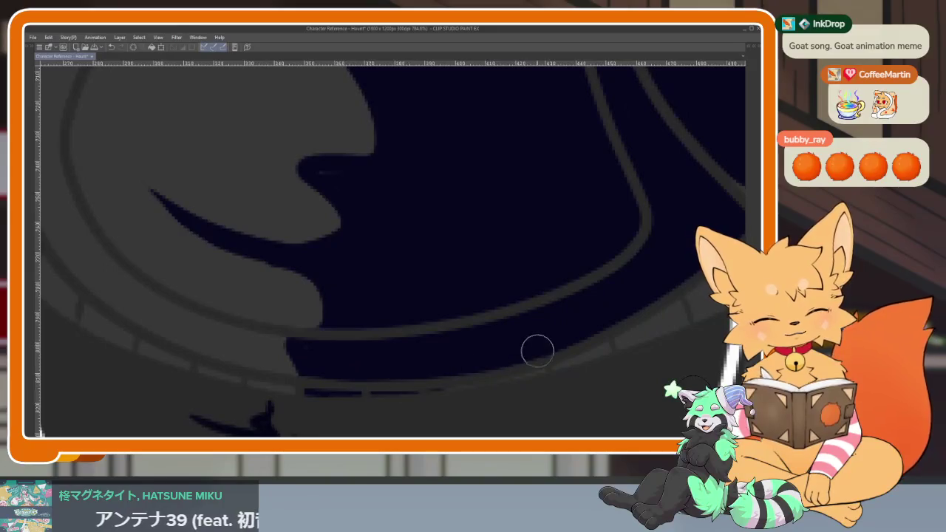
pyautogui.hscroll(3, 527, 359)
pyautogui.moveTo(663, 264); pyautogui.dragTo(453, 369)
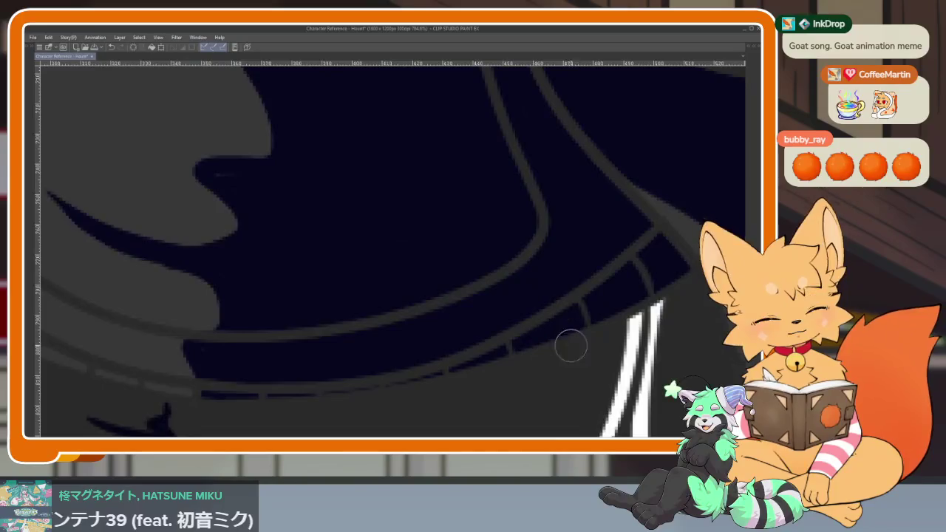
# Fill the grey patch beside the shorts' white stripes with navy and restore the palettes.
pyautogui.scroll(-5, 406, 375)
pyautogui.scroll(5, 476, 371)
pyautogui.scroll(3, 476, 371)
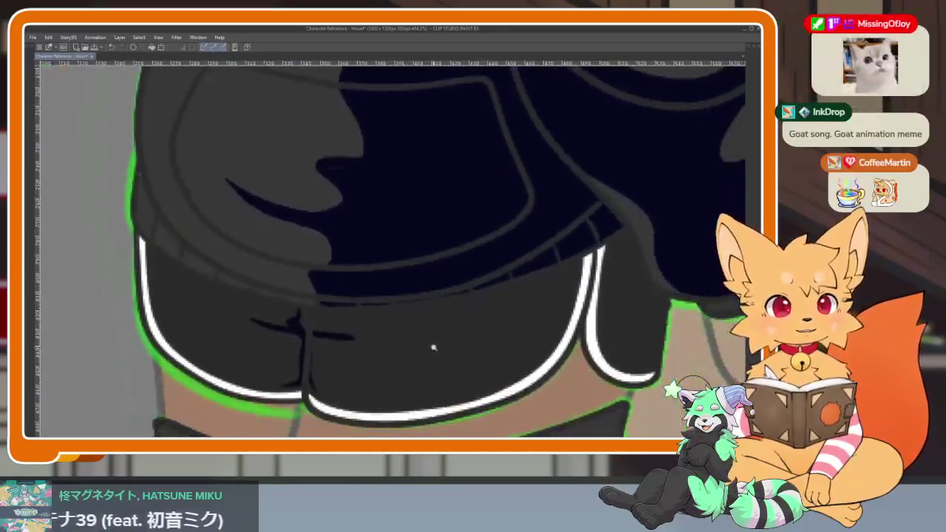
pyautogui.scroll(2, 431, 344)
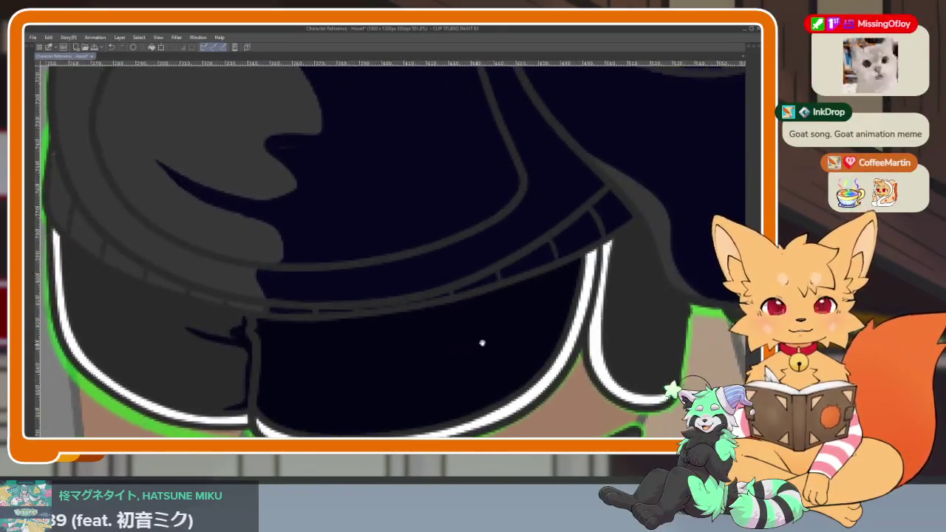
pyautogui.scroll(5, 475, 342)
pyautogui.scroll(-2, 505, 332)
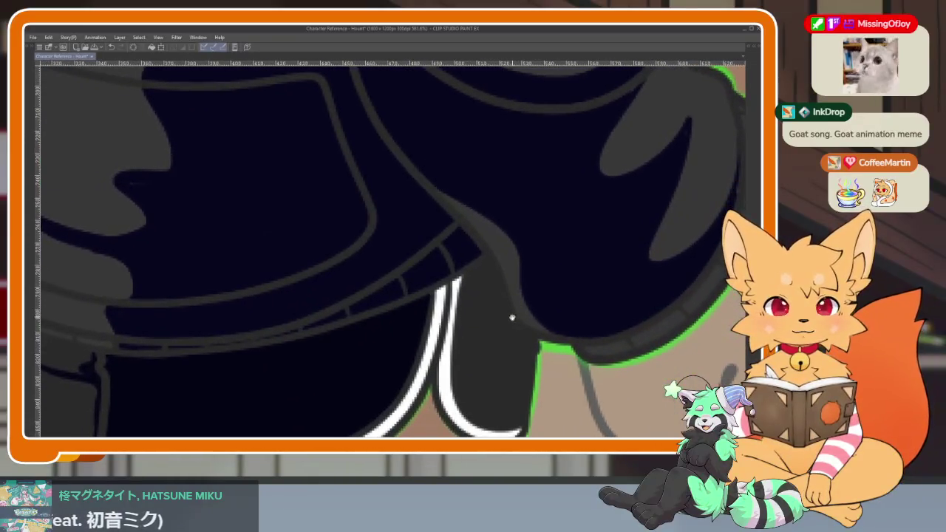
pyautogui.click(495, 324)
pyautogui.scroll(-3, 480, 276)
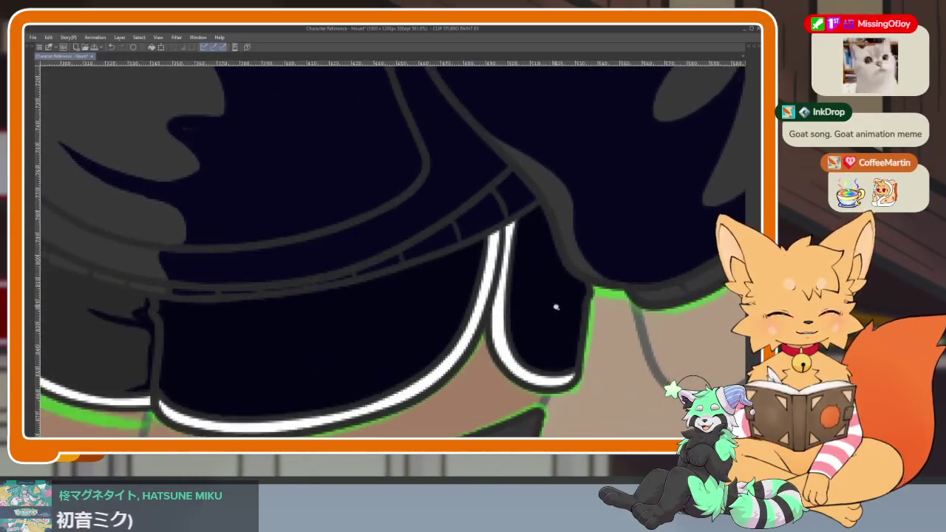
pyautogui.scroll(-3, 552, 306)
pyautogui.scroll(2, 547, 325)
pyautogui.scroll(1, 540, 346)
pyautogui.scroll(-1, 540, 346)
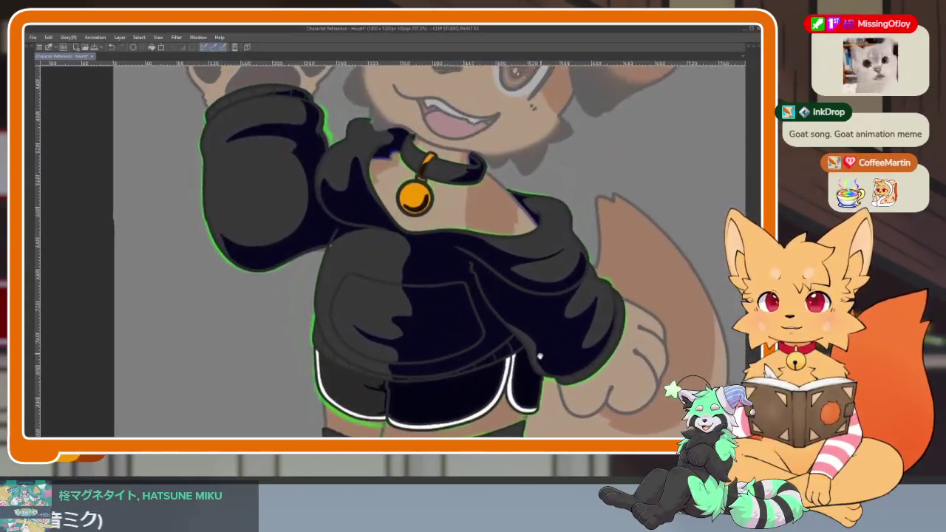
pyautogui.press('Tab')
pyautogui.click(718, 144)
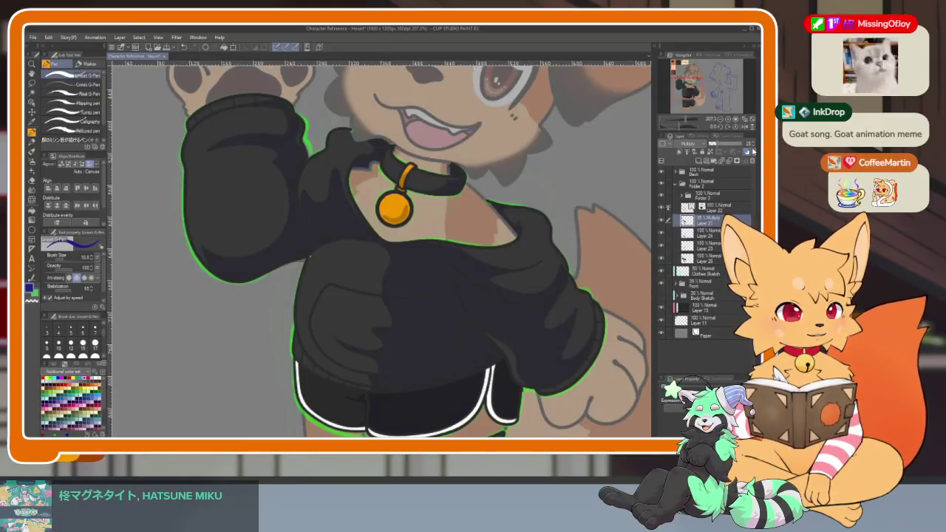
# Drop the Multiply shading layer's opacity to about 25%.
pyautogui.scroll(-3, 538, 255)
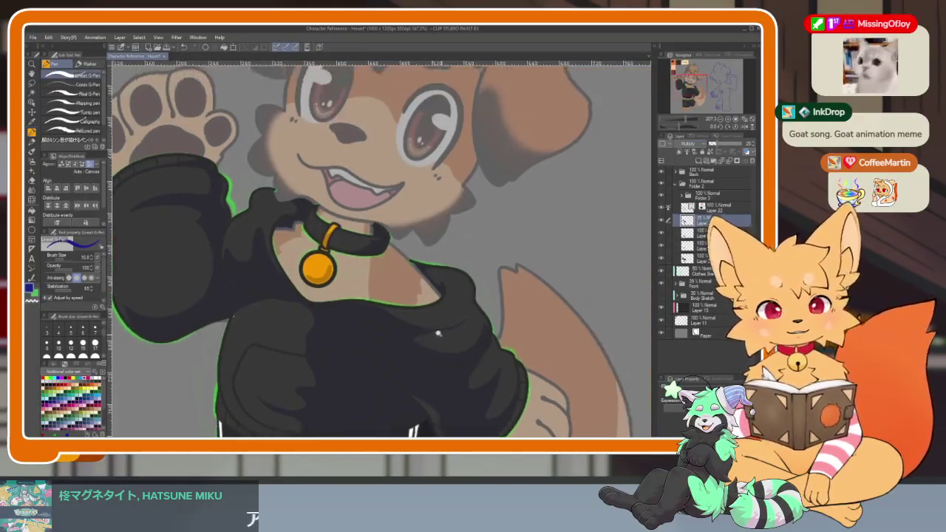
pyautogui.scroll(-3, 459, 286)
pyautogui.scroll(10, 393, 312)
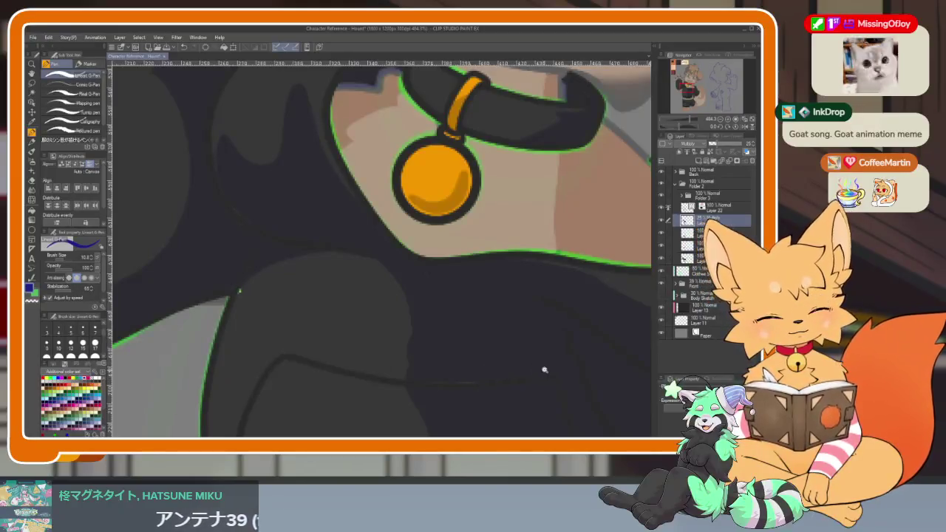
pyautogui.scroll(-5, 544, 371)
pyautogui.scroll(-1, 518, 339)
pyautogui.scroll(-4, 481, 303)
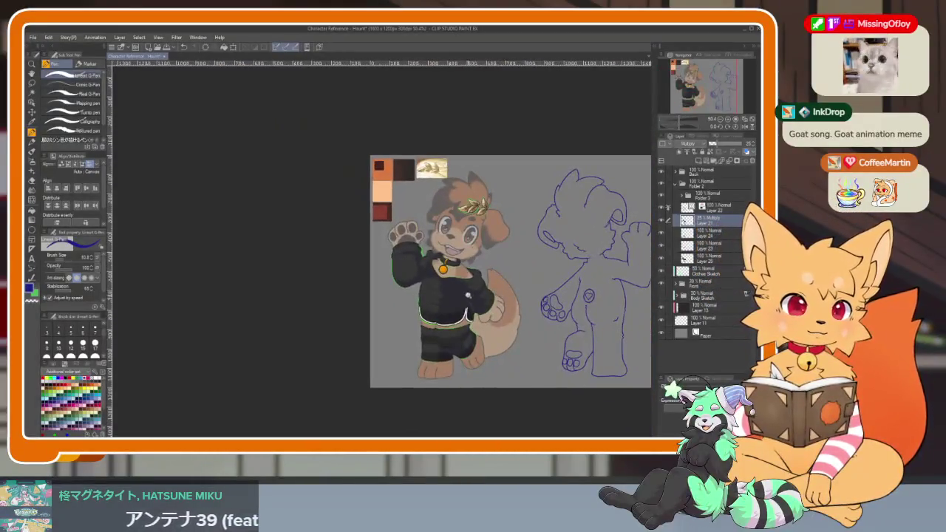
pyautogui.scroll(5, 469, 297)
pyautogui.scroll(3, 444, 303)
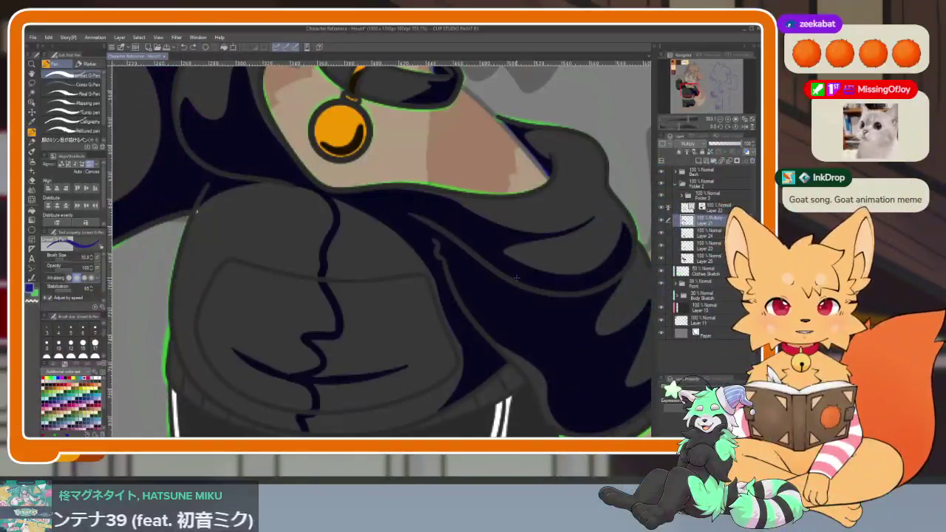
pyautogui.press('Down')
pyautogui.press('Down')
pyautogui.scroll(-10, 514, 290)
pyautogui.scroll(15, 525, 308)
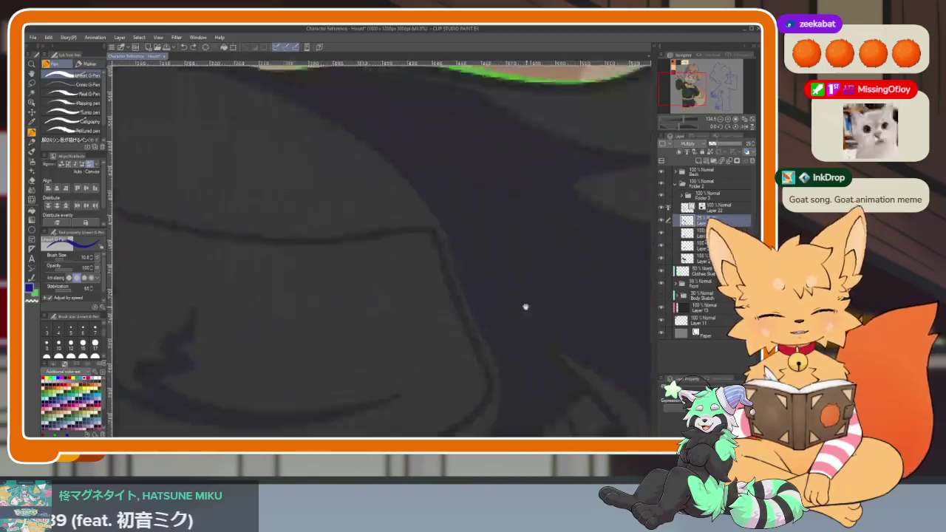
pyautogui.scroll(-5, 503, 283)
pyautogui.scroll(1, 490, 297)
pyautogui.scroll(1, 505, 338)
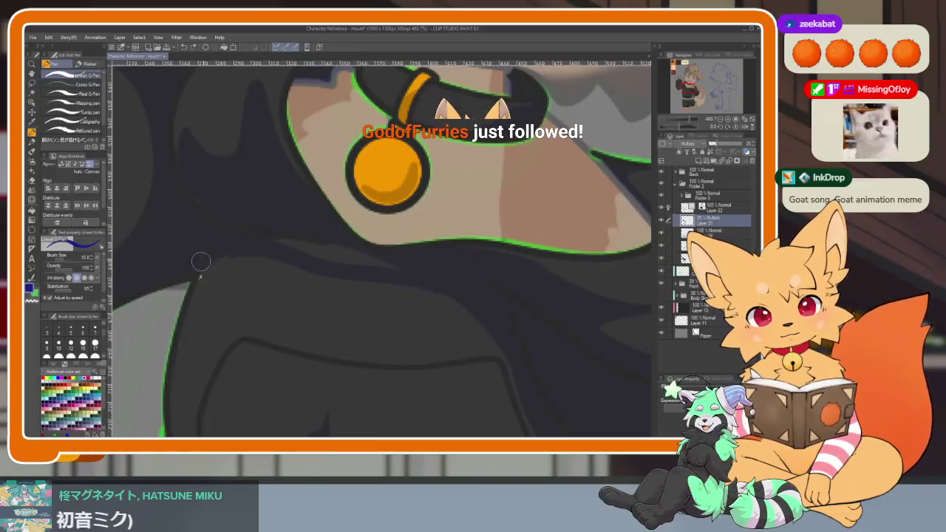
# Try a shadow fill on the Multiply layer, undo it, and go back to the G-Pen.
pyautogui.press('g')
pyautogui.click(292, 242)
pyautogui.hotkey('ctrl', 'z')
pyautogui.press('p')
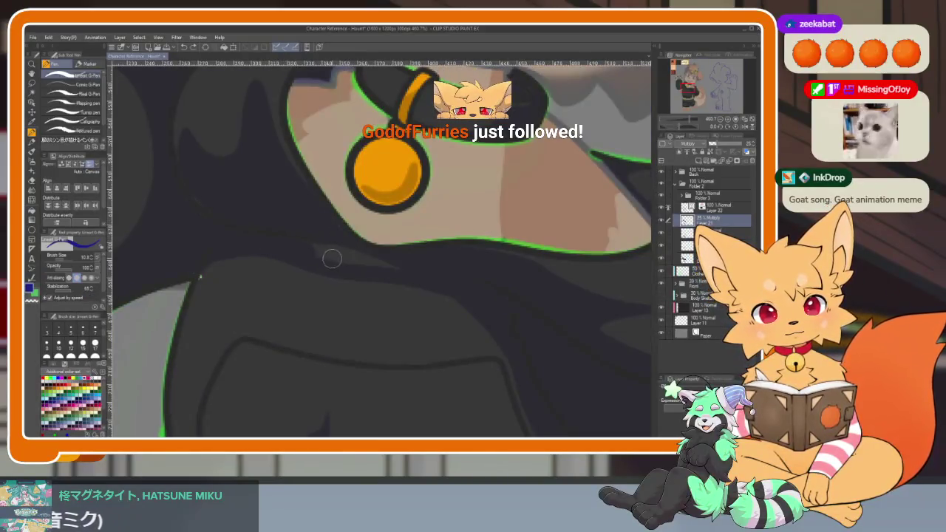
pyautogui.scroll(-2, 450, 309)
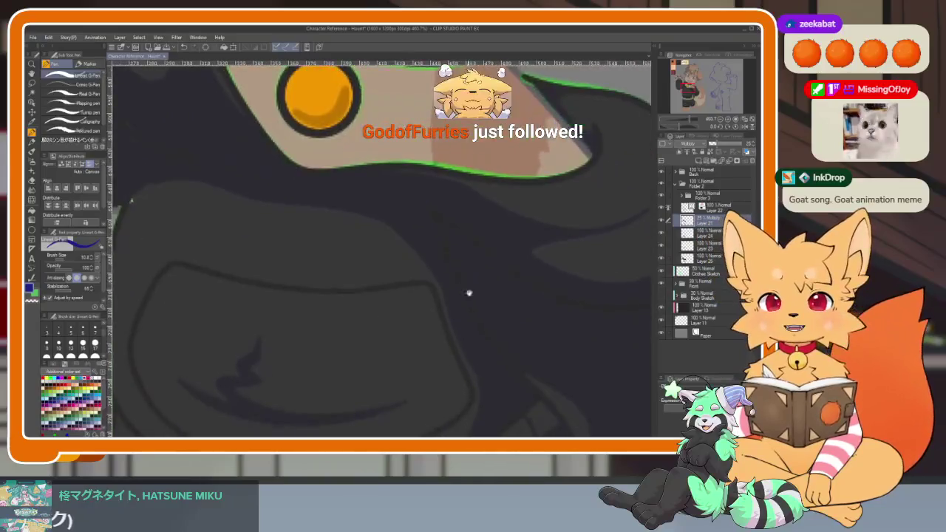
pyautogui.scroll(-3, 465, 288)
pyautogui.scroll(2, 470, 332)
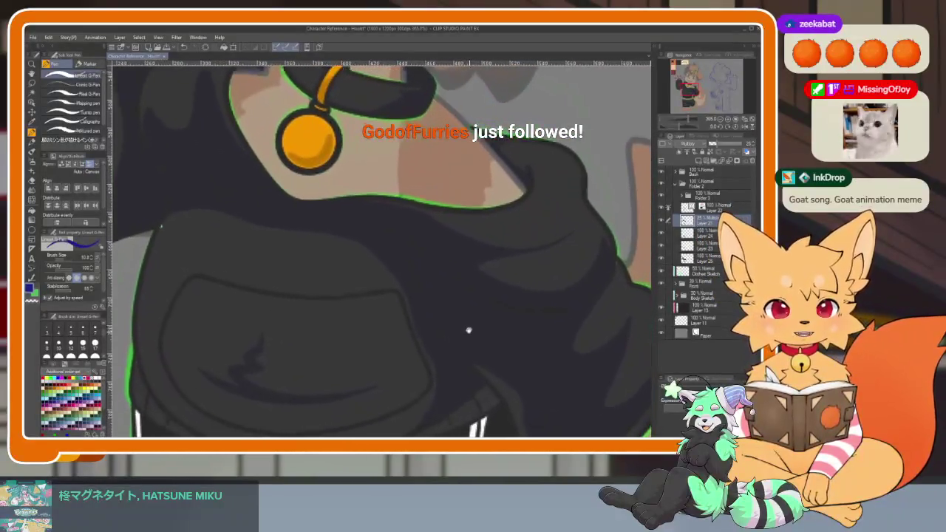
pyautogui.scroll(-1, 470, 333)
pyautogui.scroll(-1, 471, 310)
pyautogui.scroll(-1, 486, 317)
pyautogui.scroll(-2, 490, 326)
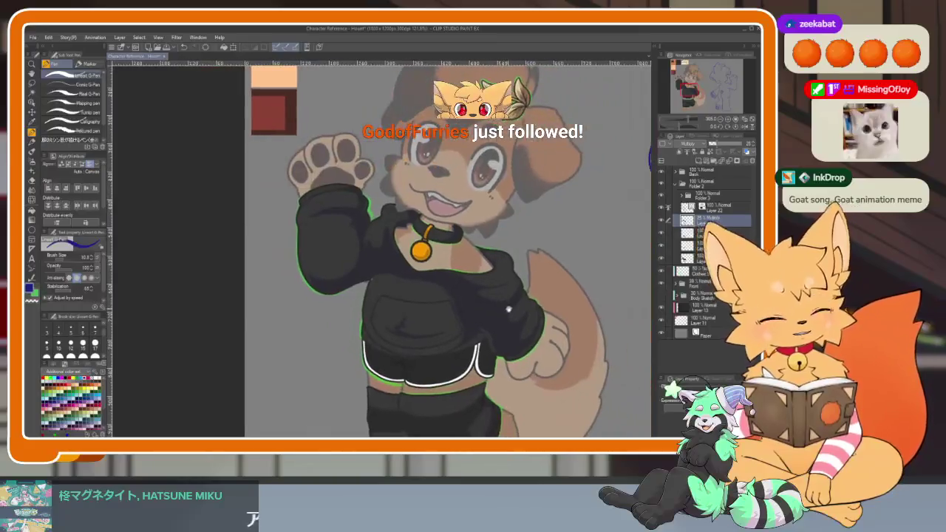
pyautogui.scroll(1, 507, 310)
pyautogui.scroll(2, 448, 325)
pyautogui.scroll(2, 449, 285)
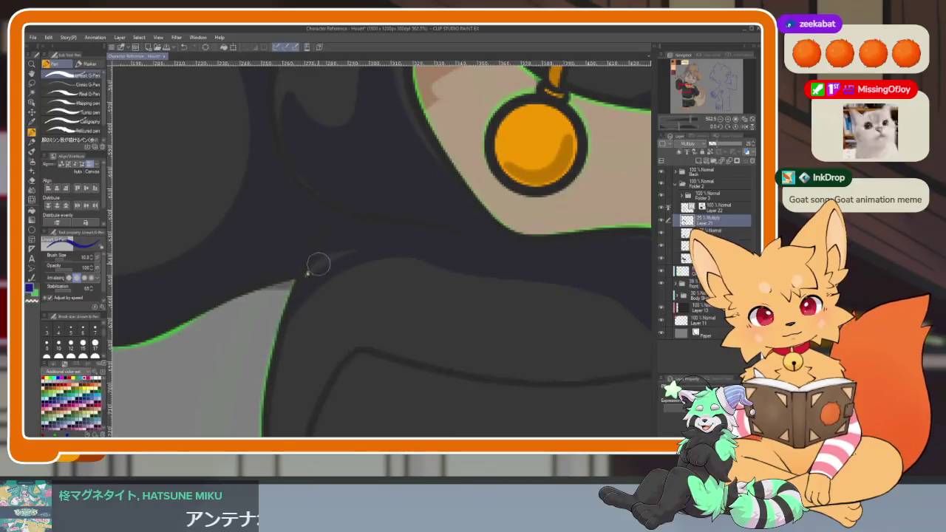
pyautogui.scroll(-3, 468, 257)
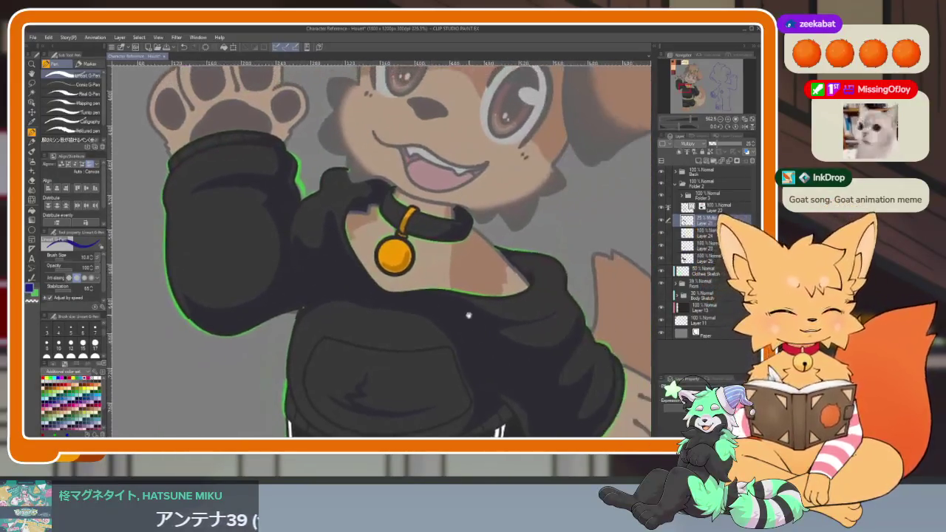
pyautogui.click(708, 233)
pyautogui.keyDown('shift'); pyautogui.click(711, 260); pyautogui.keyUp('shift')
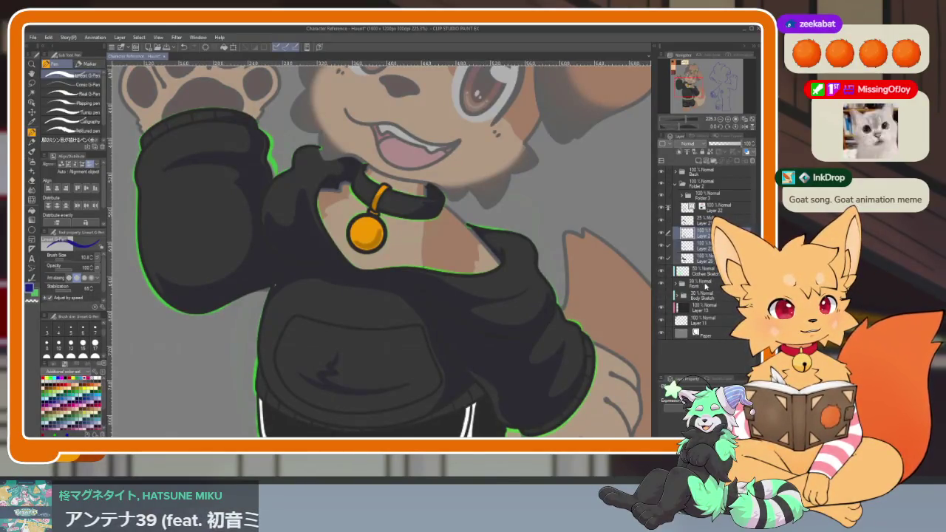
pyautogui.click(704, 285)
pyautogui.click(745, 143)
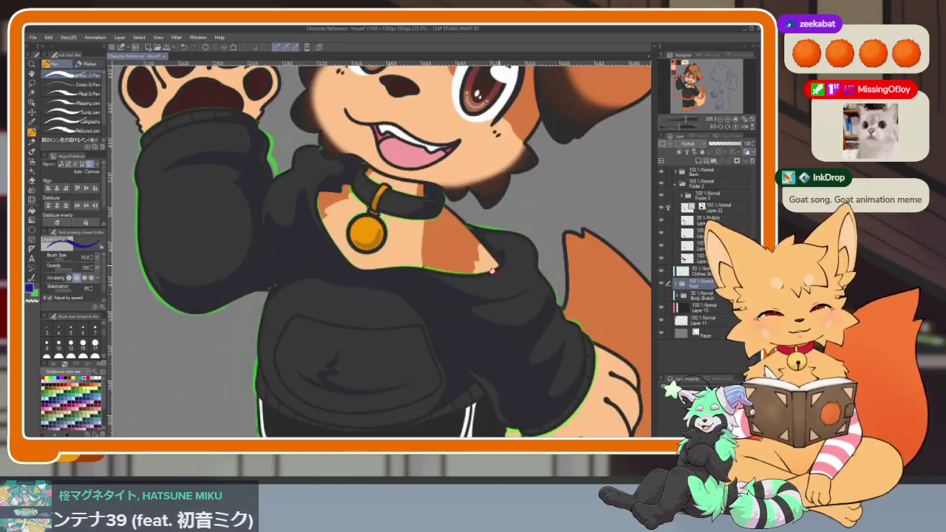
pyautogui.press('Tab')
pyautogui.scroll(5, 459, 348)
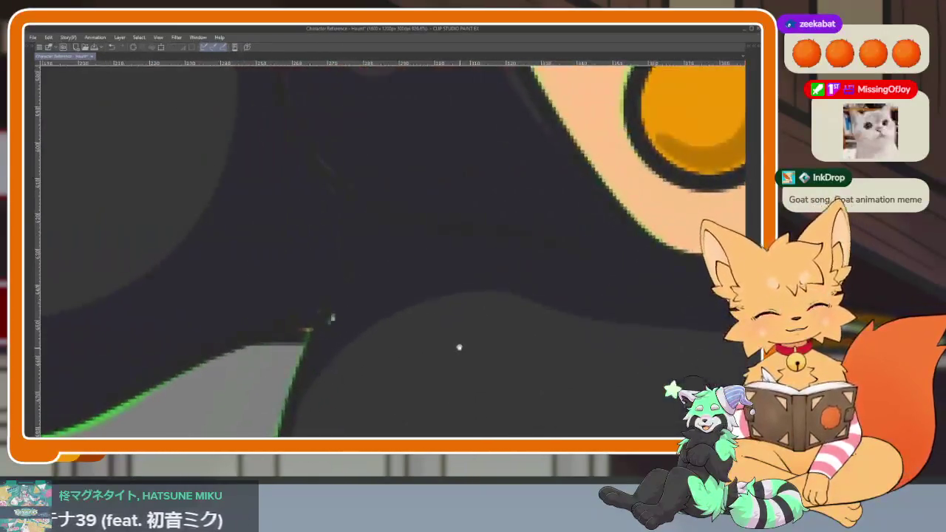
pyautogui.scroll(-1, 459, 348)
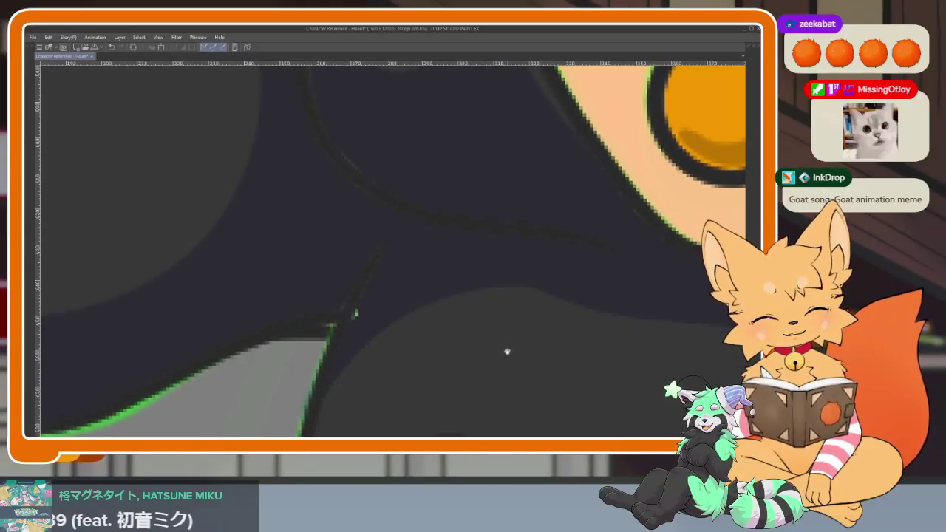
pyautogui.press('Tab')
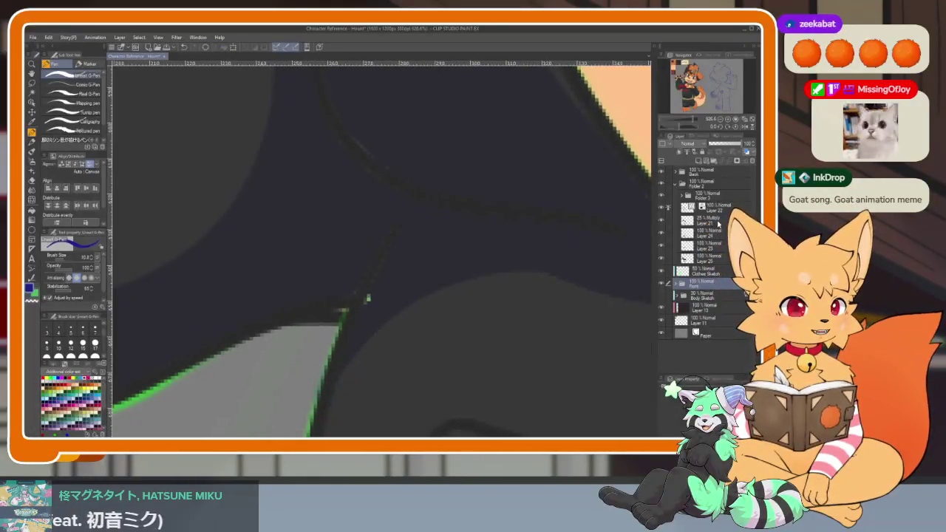
pyautogui.click(721, 145)
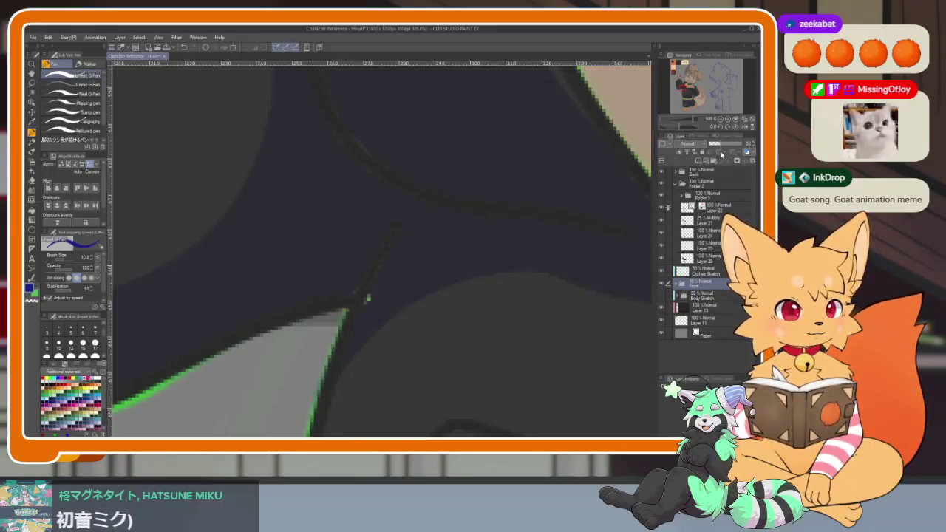
# Drag control points of the hoodie fold vector stroke downward so its end bends smoothly into the corner.
pyautogui.scroll(-5, 490, 318)
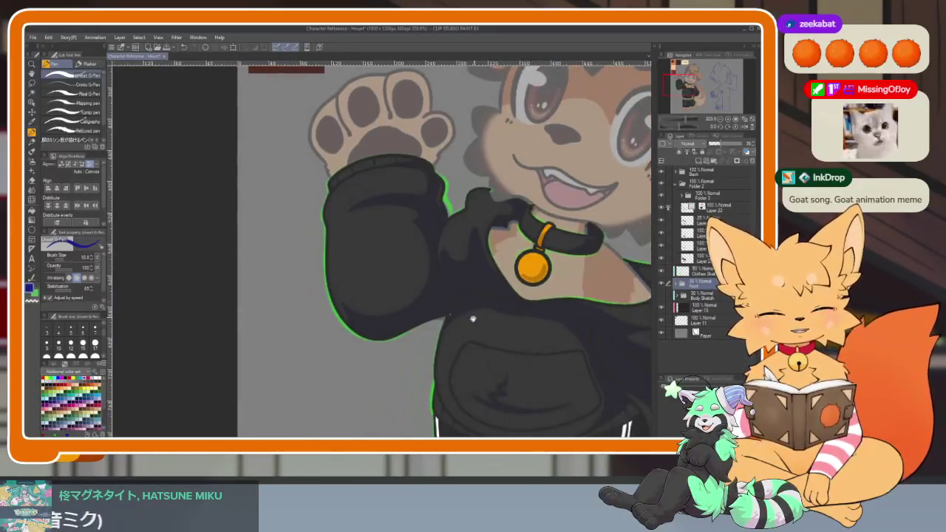
pyautogui.scroll(6, 490, 295)
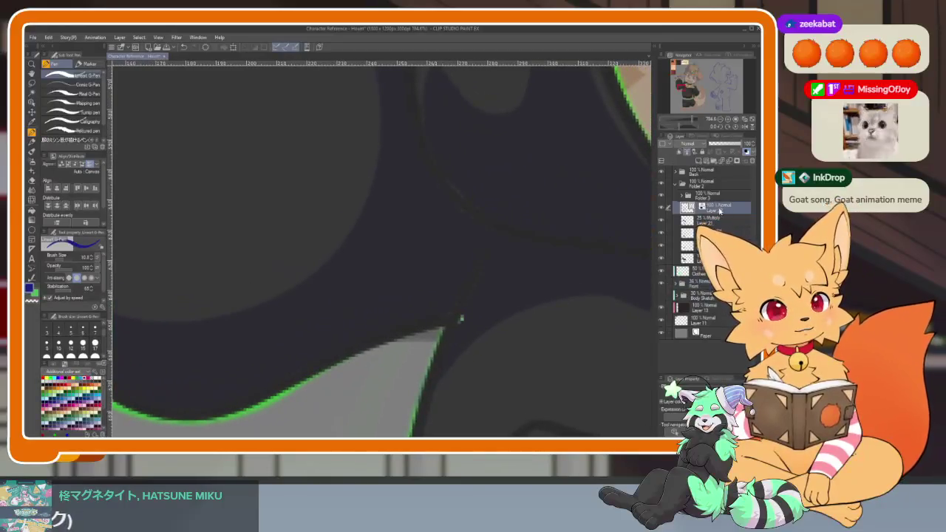
pyautogui.press('Tab')
pyautogui.scroll(3, 471, 325)
pyautogui.click(448, 303)
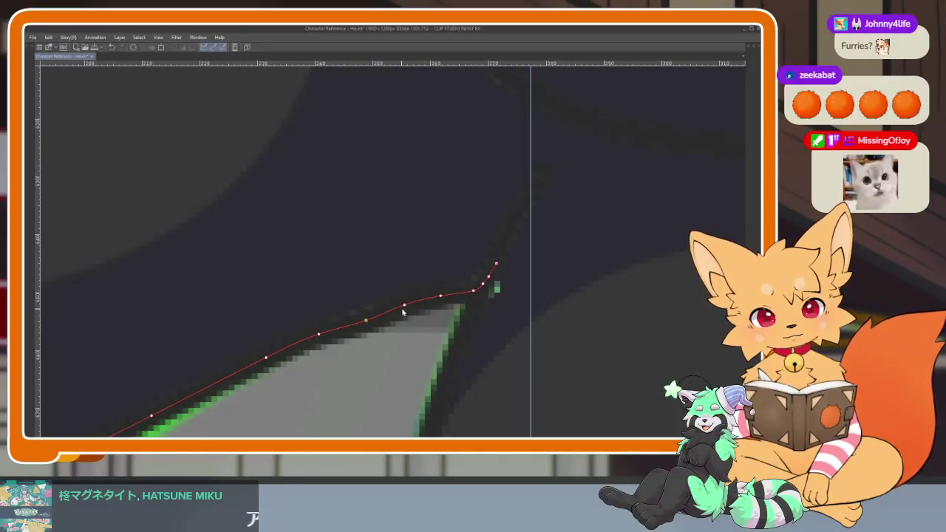
pyautogui.moveTo(405, 304); pyautogui.dragTo(405, 316)
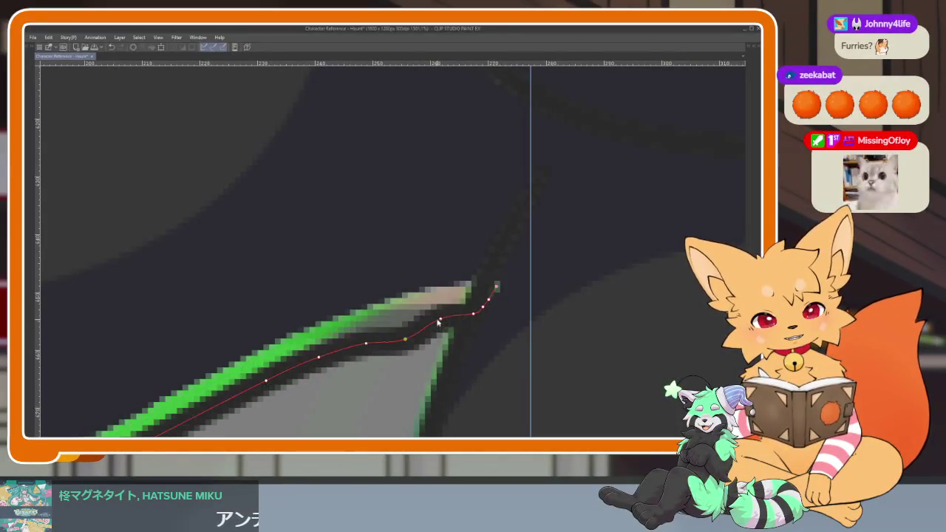
pyautogui.moveTo(441, 297); pyautogui.dragTo(439, 320)
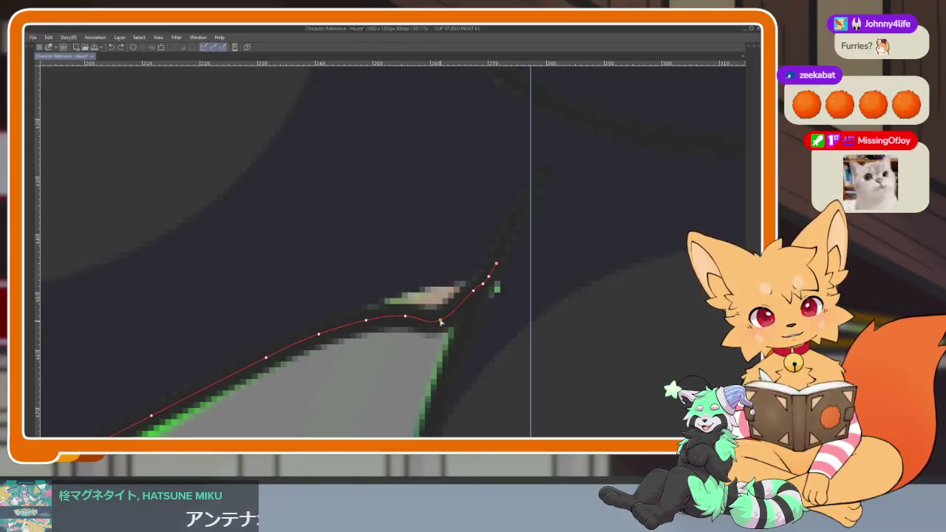
pyautogui.moveTo(439, 319); pyautogui.dragTo(444, 322)
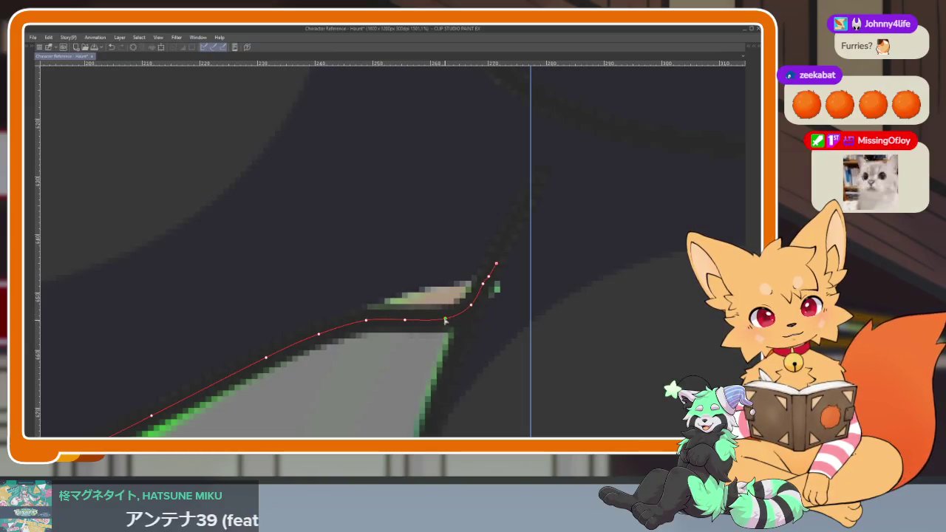
pyautogui.press('b')
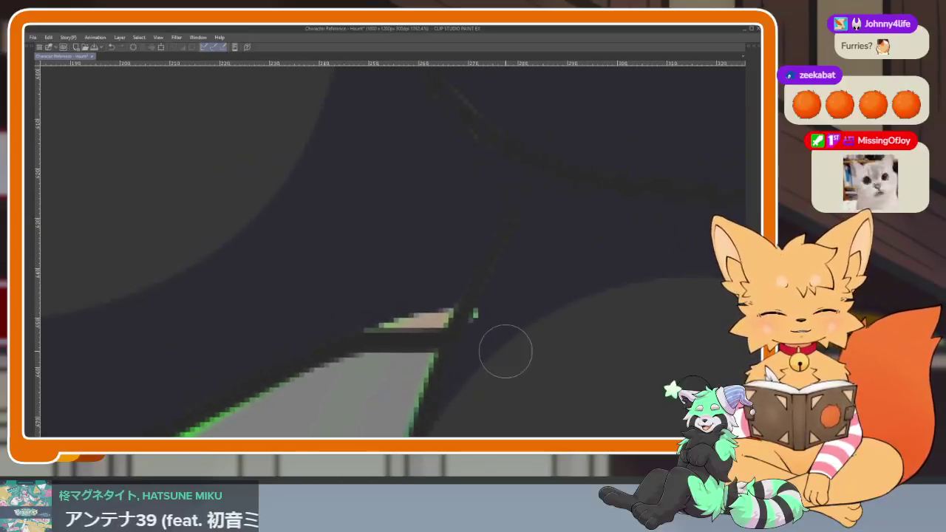
pyautogui.press('Tab')
pyautogui.press('Tab')
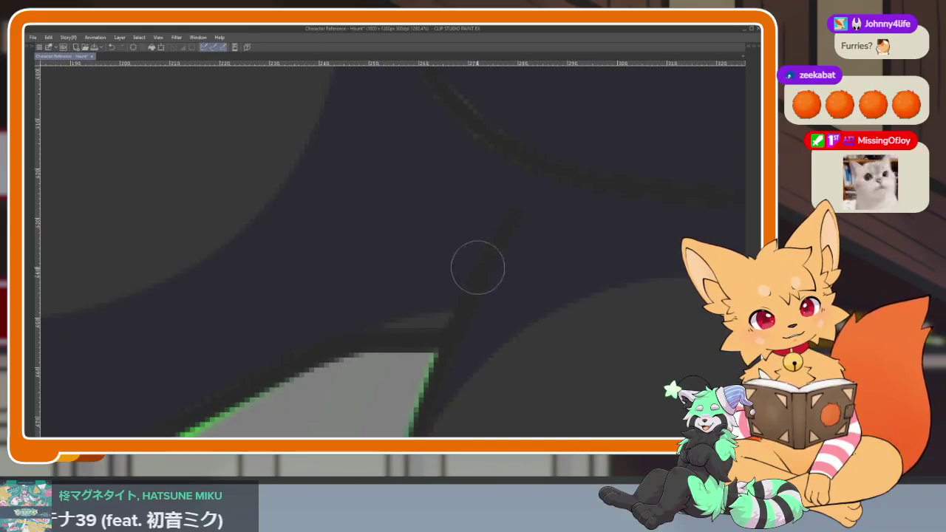
pyautogui.press('Tab')
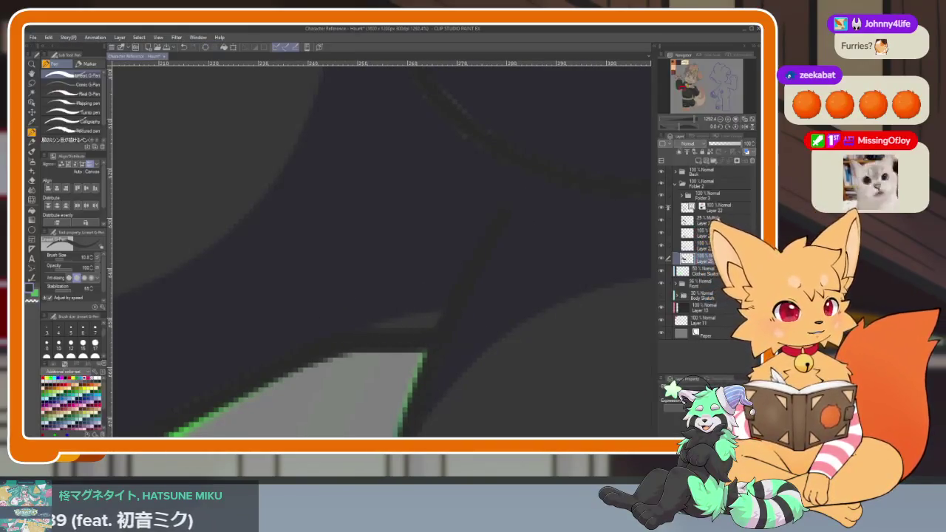
# Select the 25% Multiply Layer 21 and zoom out with the side palettes hidden.
pyautogui.click(708, 220)
pyautogui.press('Tab')
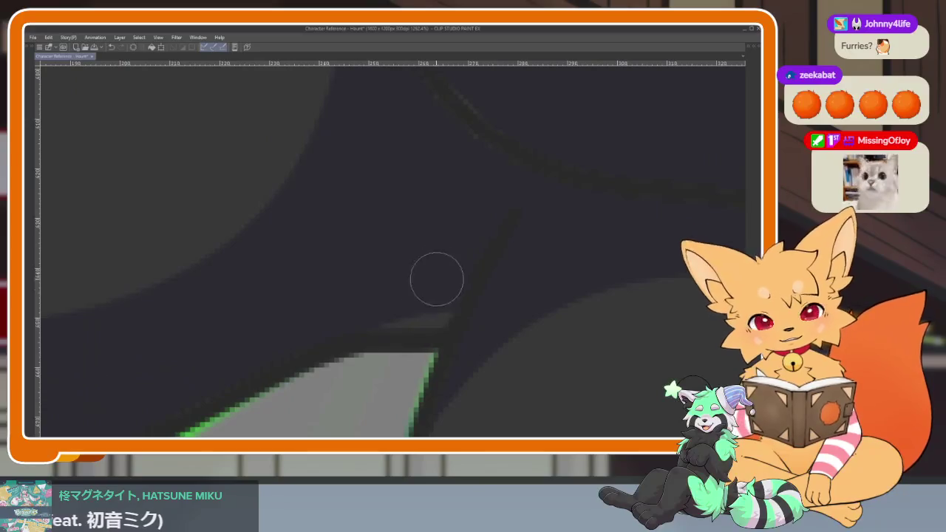
pyautogui.scroll(-8, 463, 315)
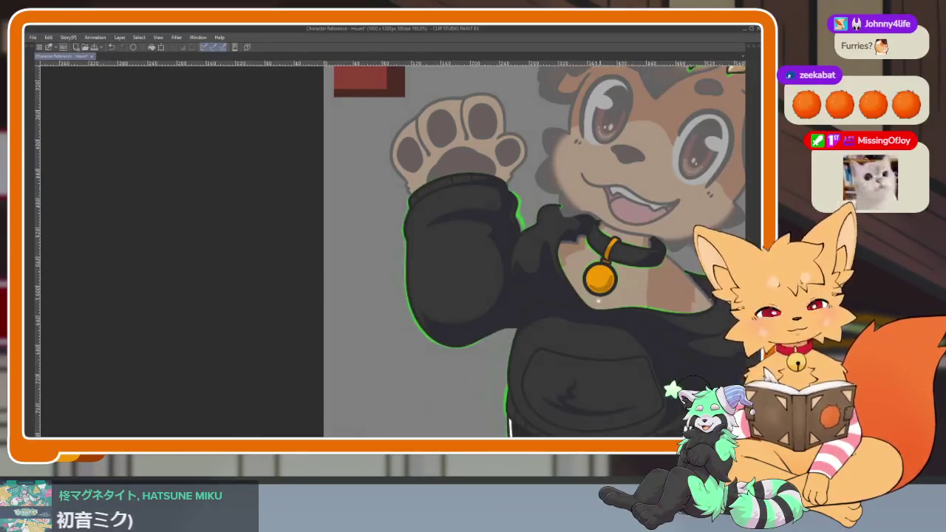
pyautogui.scroll(-2, 480, 316)
pyautogui.scroll(-2, 495, 318)
pyautogui.scroll(-1, 506, 317)
pyautogui.scroll(-1, 506, 317)
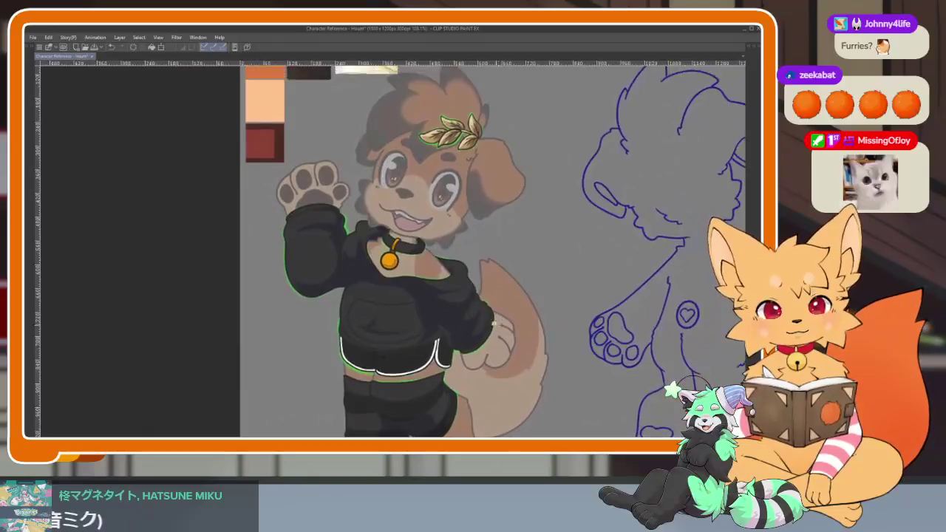
pyautogui.scroll(-1, 506, 317)
pyautogui.press('Tab')
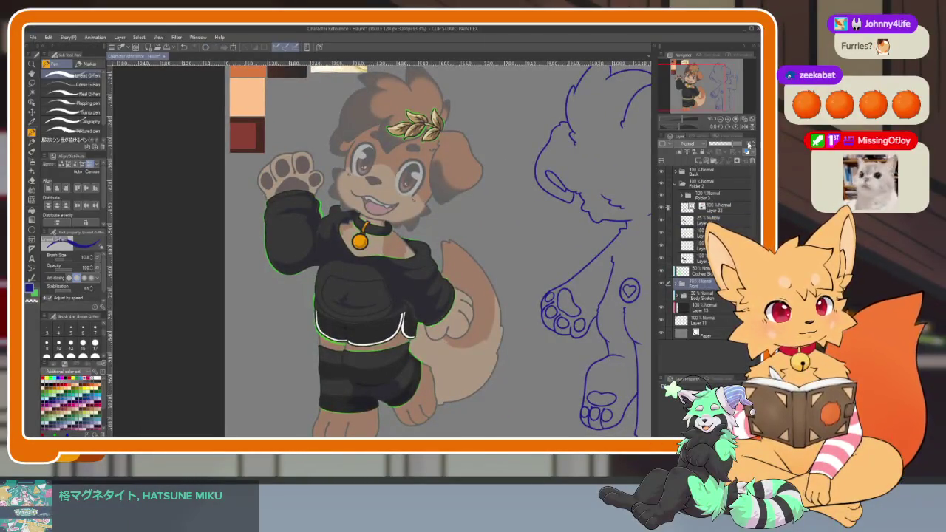
# Toggle the palettes and adjust the zoom to frame the front view beside the blue back-view lineart.
pyautogui.press('Tab')
pyautogui.scroll(-1, 708, 286)
pyautogui.scroll(-1, 662, 273)
pyautogui.scroll(2, 662, 273)
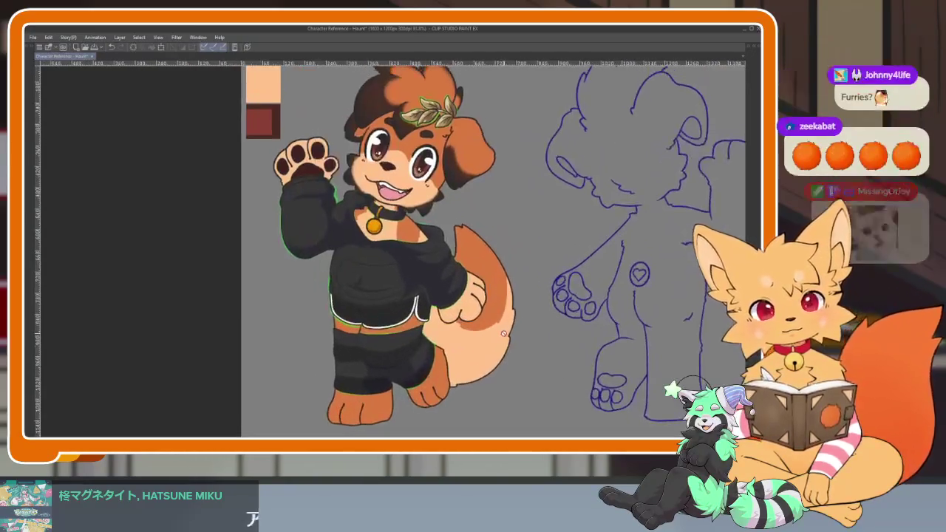
pyautogui.press('Tab')
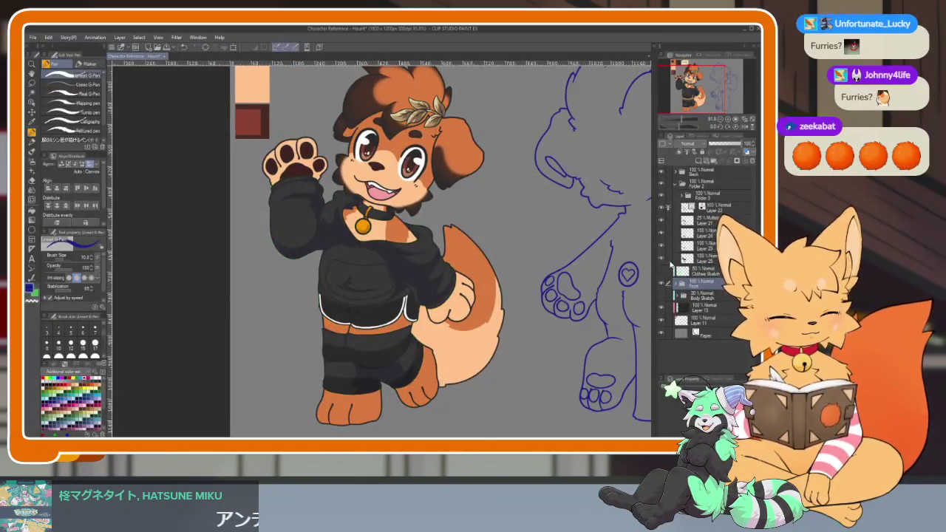
pyautogui.press('Tab')
pyautogui.scroll(1, 662, 273)
pyautogui.scroll(-2, 481, 251)
pyautogui.scroll(1, 480, 251)
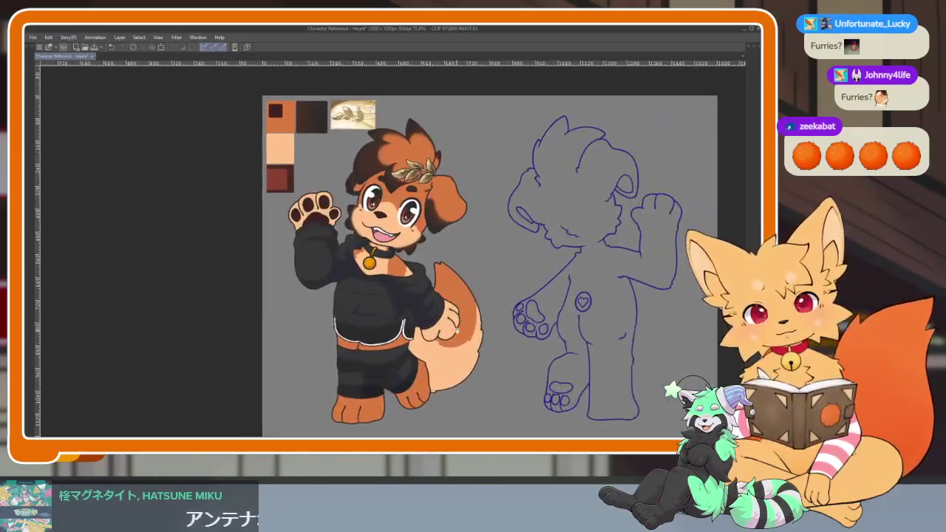
pyautogui.scroll(1, 481, 252)
pyautogui.scroll(1, 457, 325)
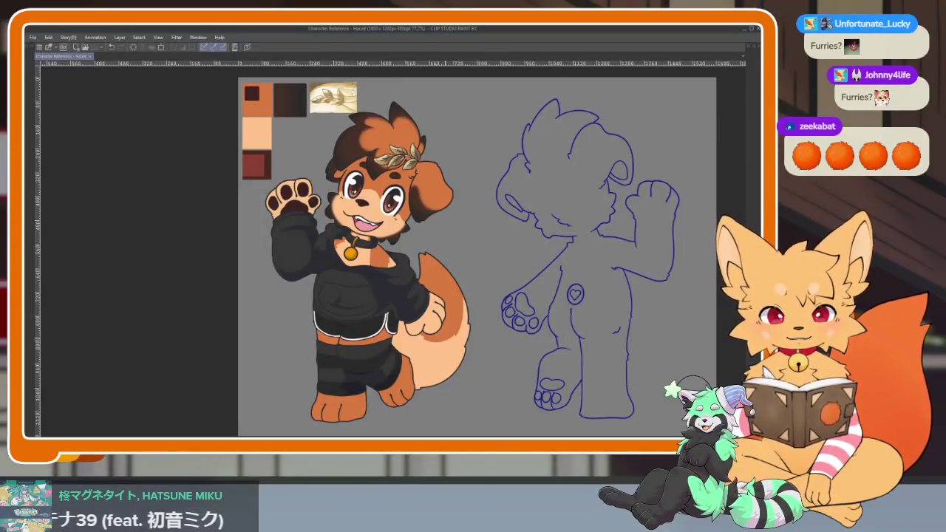
pyautogui.scroll(5, 347, 296)
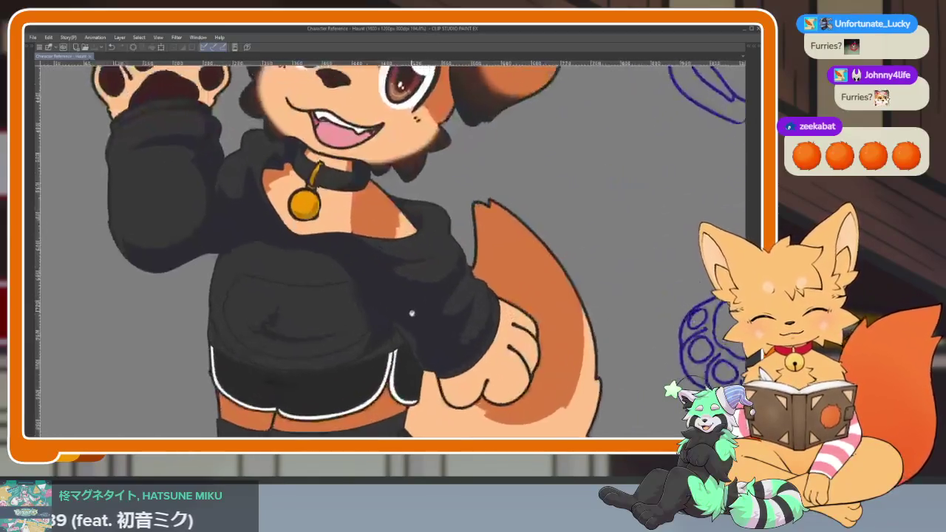
pyautogui.scroll(-5, 485, 331)
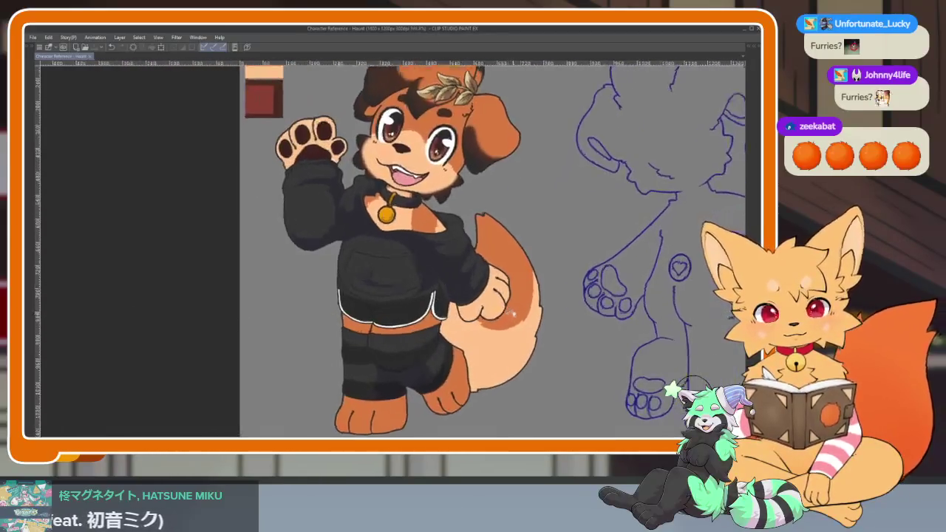
# Mirror and reframe the view, then drop the Multiply shading layer's opacity from 25% to 15%.
pyautogui.press('h')
pyautogui.press('h')
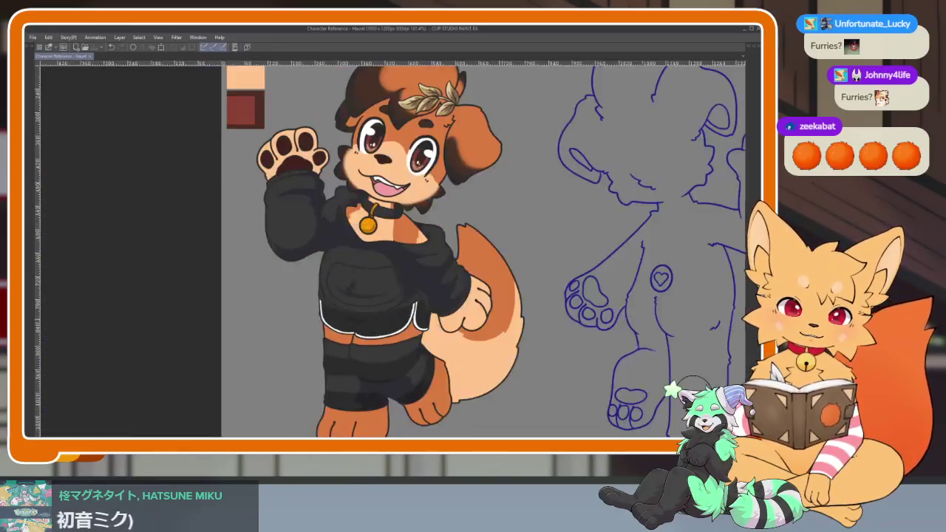
pyautogui.moveTo(567, 269); pyautogui.dragTo(544, 283)
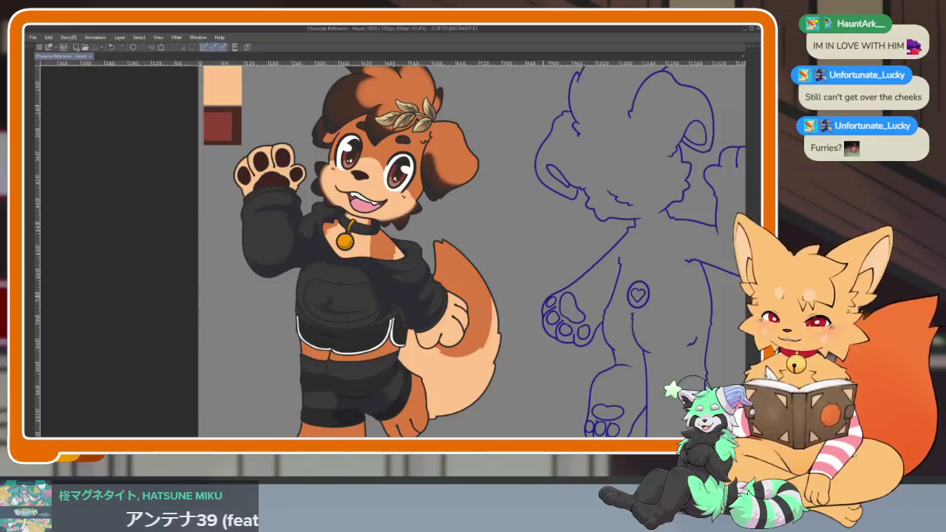
pyautogui.press('Tab')
pyautogui.click(703, 220)
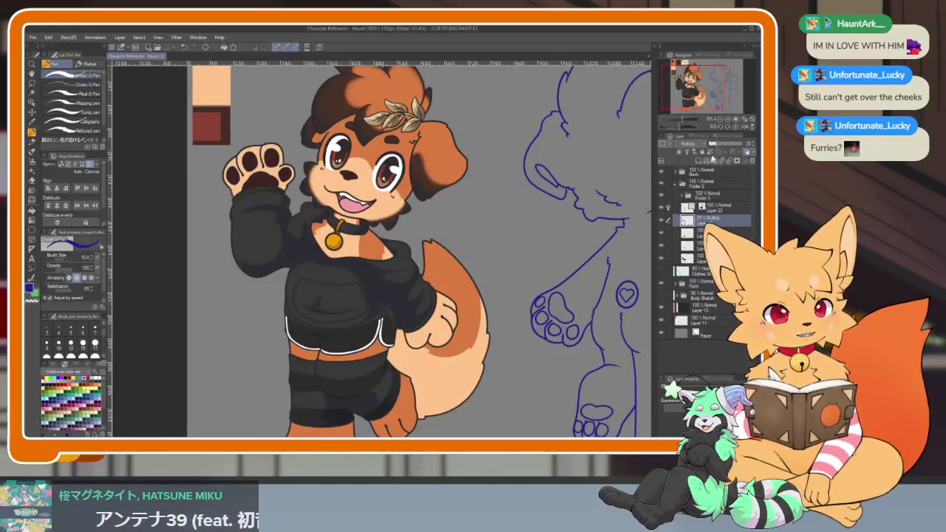
pyautogui.moveTo(732, 143); pyautogui.dragTo(718, 144)
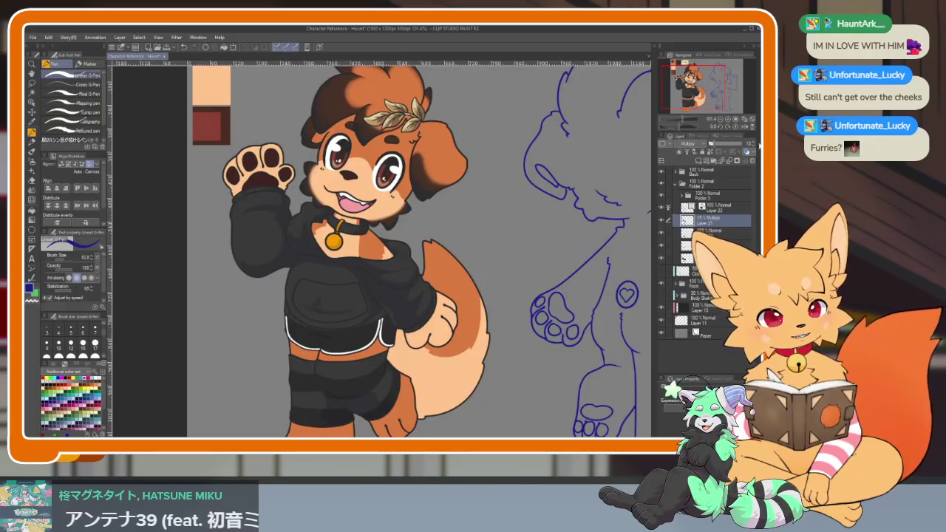
pyautogui.press('Tab')
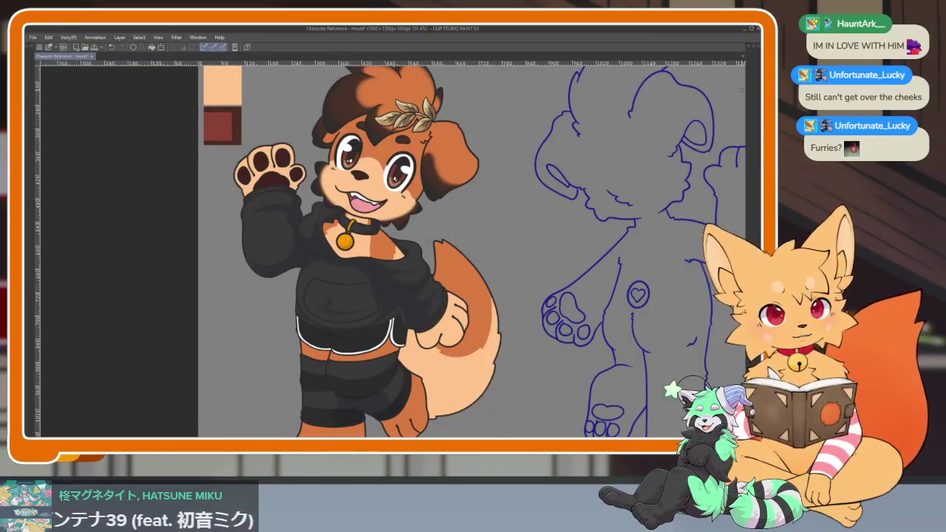
pyautogui.scroll(-1, 486, 316)
pyautogui.scroll(-2, 472, 326)
pyautogui.scroll(-1, 444, 351)
pyautogui.scroll(3, 577, 368)
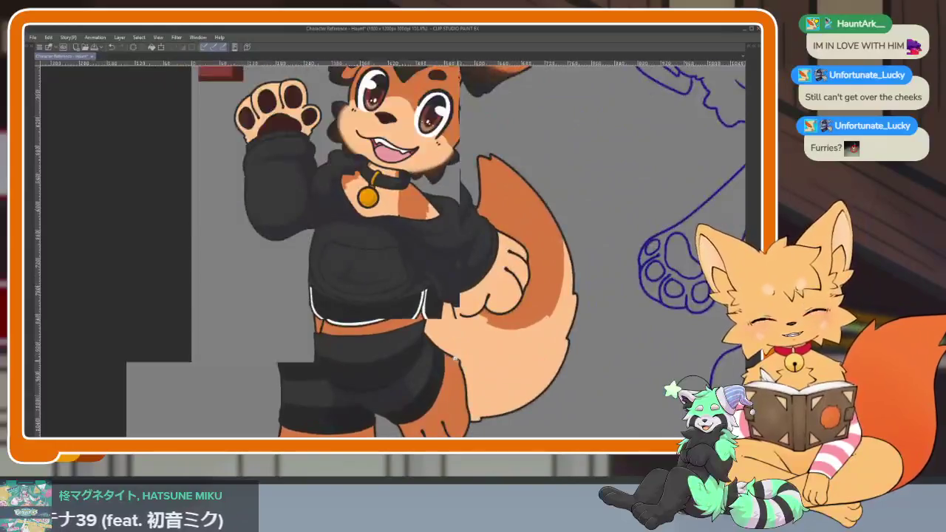
pyautogui.scroll(-1, 576, 367)
pyautogui.scroll(1, 576, 367)
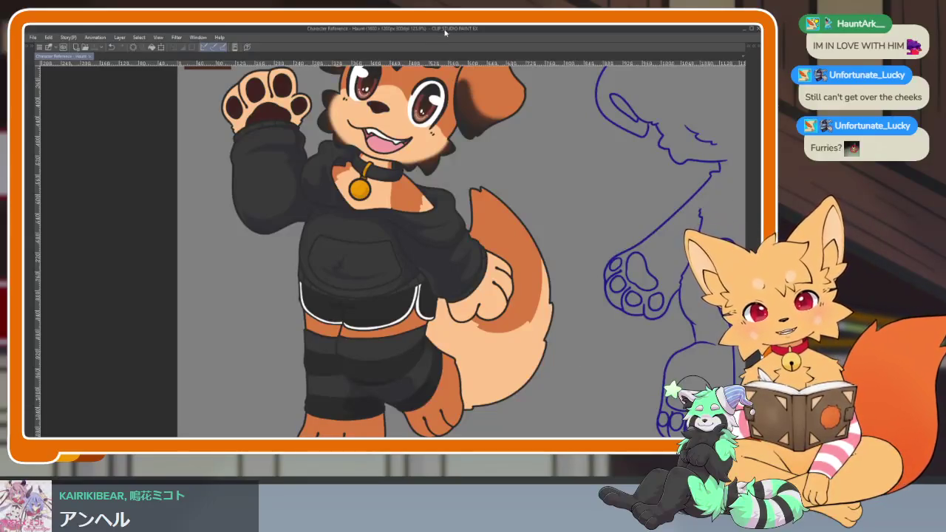
pyautogui.scroll(-3, 577, 361)
pyautogui.scroll(2, 485, 332)
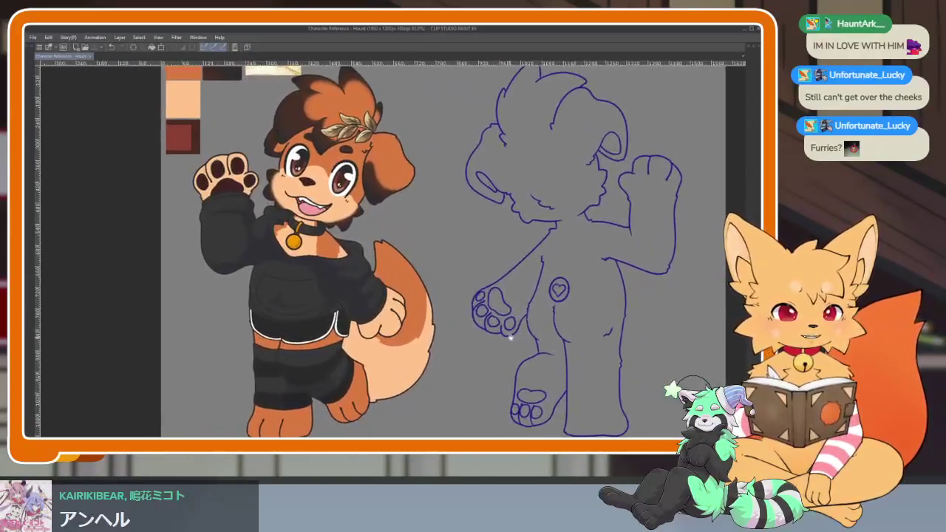
pyautogui.hscroll(-1, 510, 334)
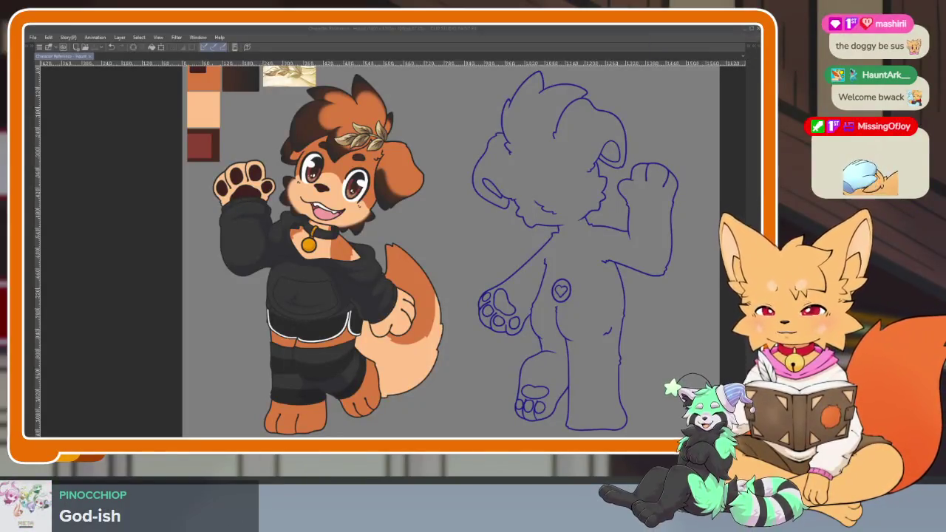
# Focus the drawing window holding the finished front-view dog.
pyautogui.click(474, 36)
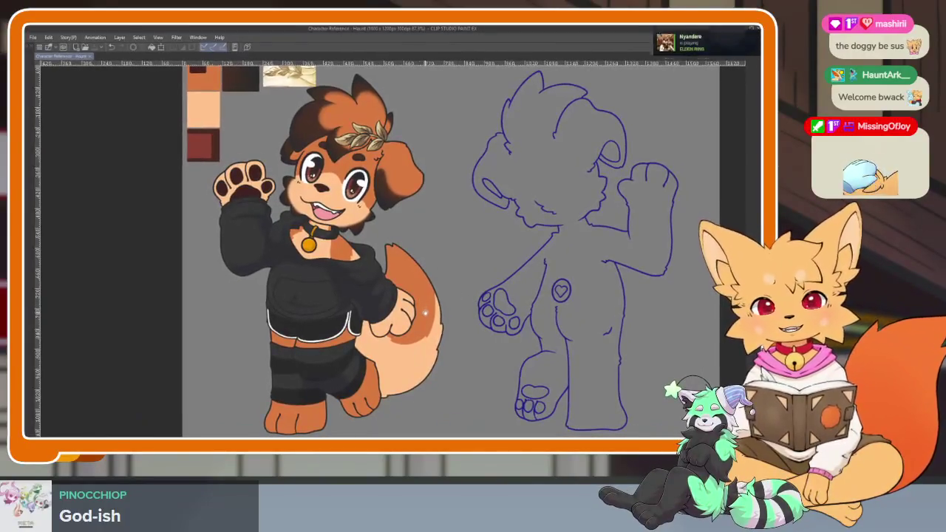
# Rename Folder 2, which holds the outfit layers, to 'Clothing'.
pyautogui.scroll(-1, 420, 303)
pyautogui.scroll(-1, 440, 312)
pyautogui.scroll(-3, 458, 327)
pyautogui.scroll(3, 458, 327)
pyautogui.scroll(-1, 462, 325)
pyautogui.press('Tab')
pyautogui.press('Tab')
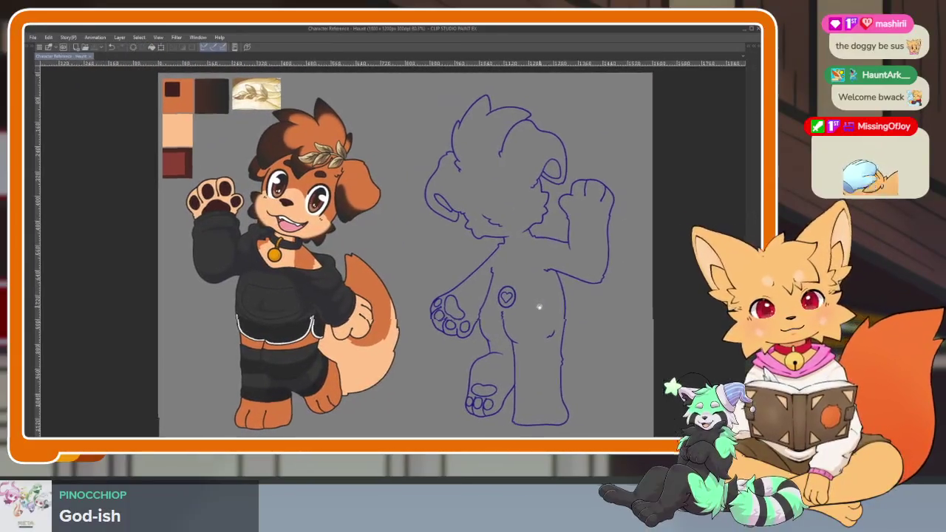
pyautogui.press('Tab')
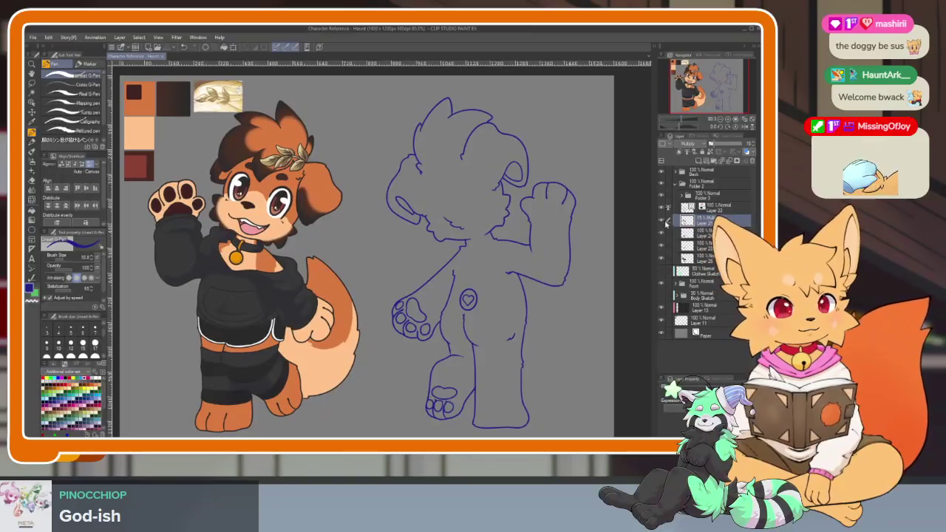
pyautogui.click(677, 186)
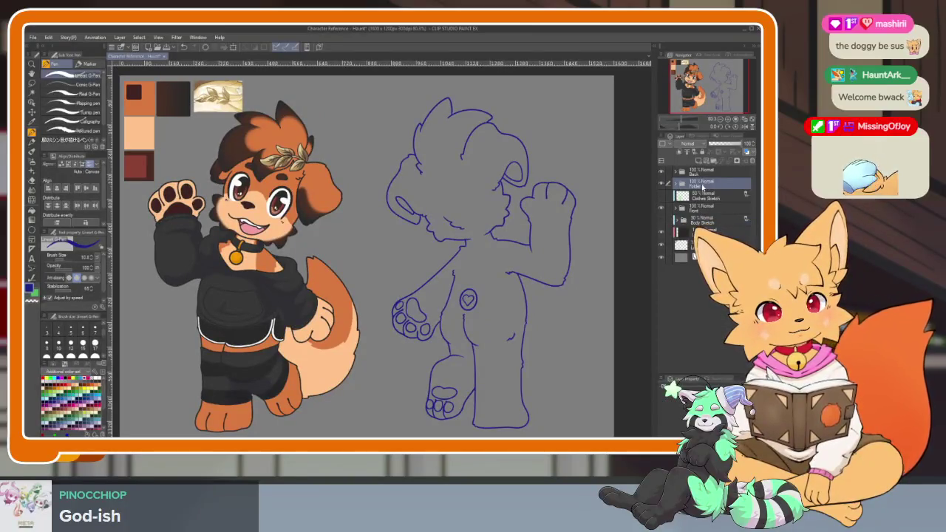
pyautogui.write('Clothing')
pyautogui.press('Return')
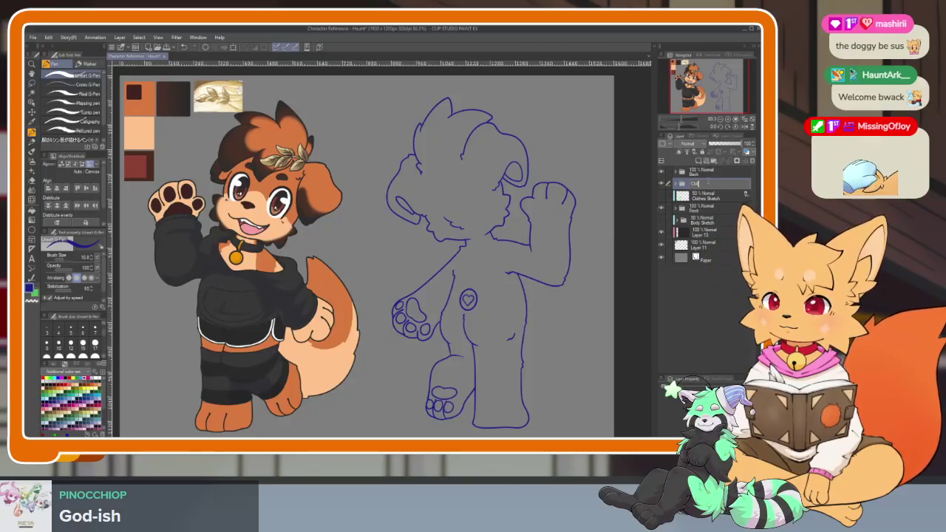
# Toggle the Clothing folder's visibility to compare with the bare body, leaving the outfit shown.
pyautogui.click(662, 184)
pyautogui.click(662, 184)
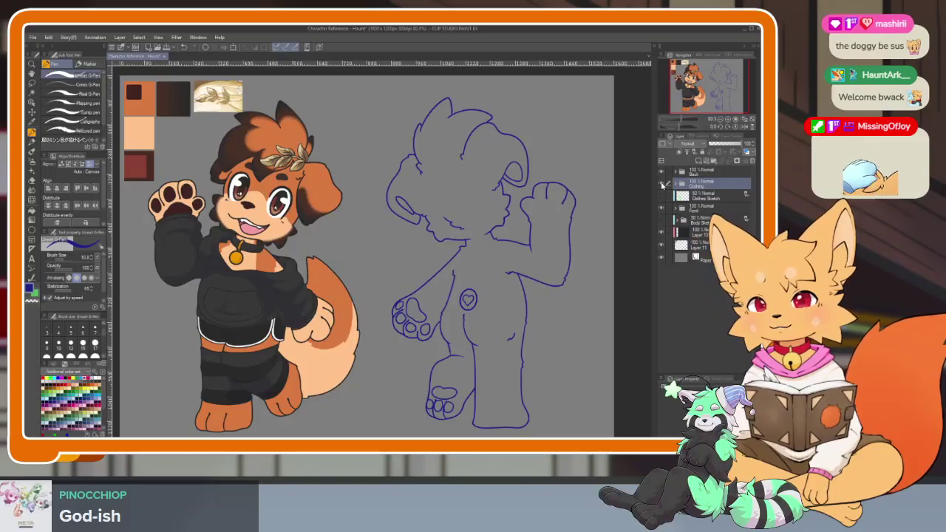
pyautogui.click(662, 184)
pyautogui.click(662, 184)
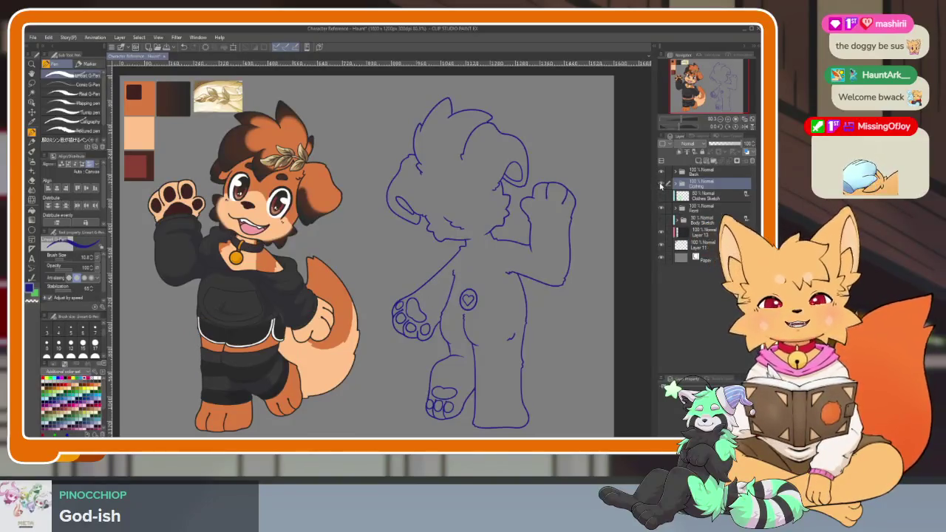
pyautogui.click(662, 184)
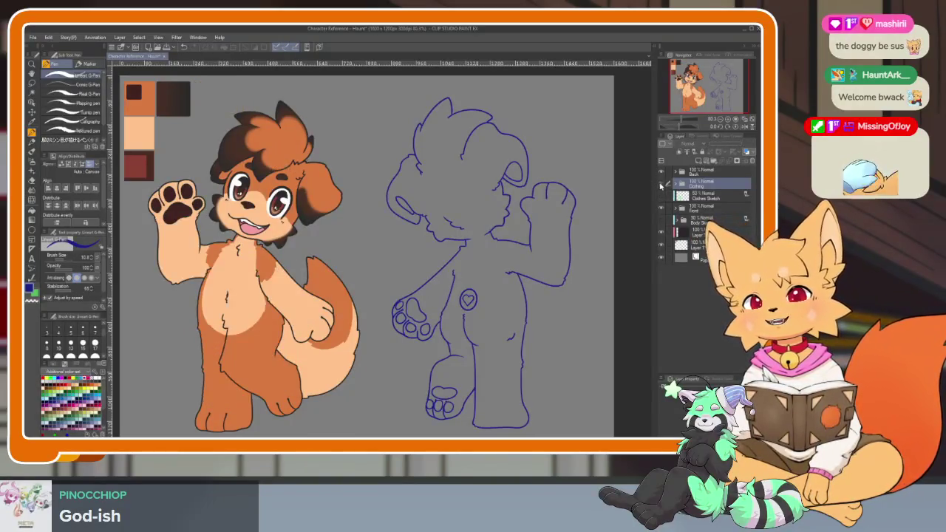
pyautogui.click(661, 184)
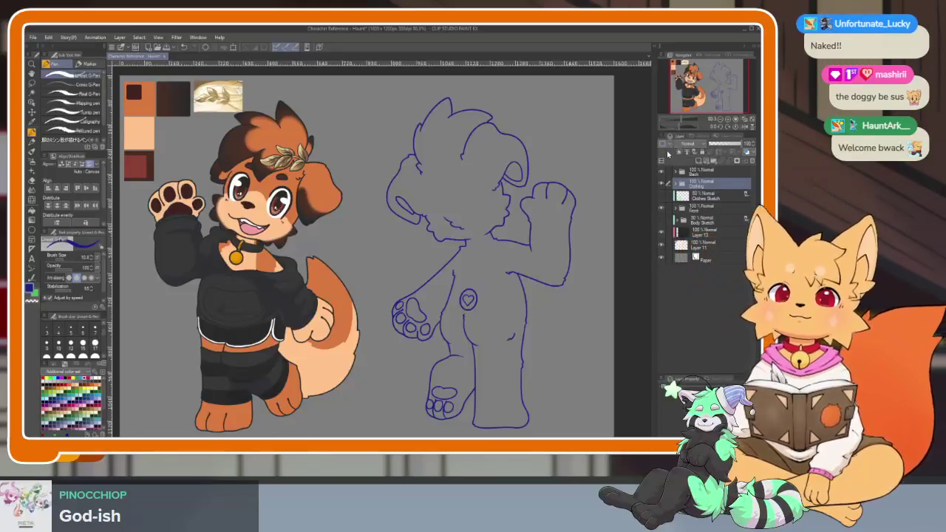
pyautogui.click(662, 183)
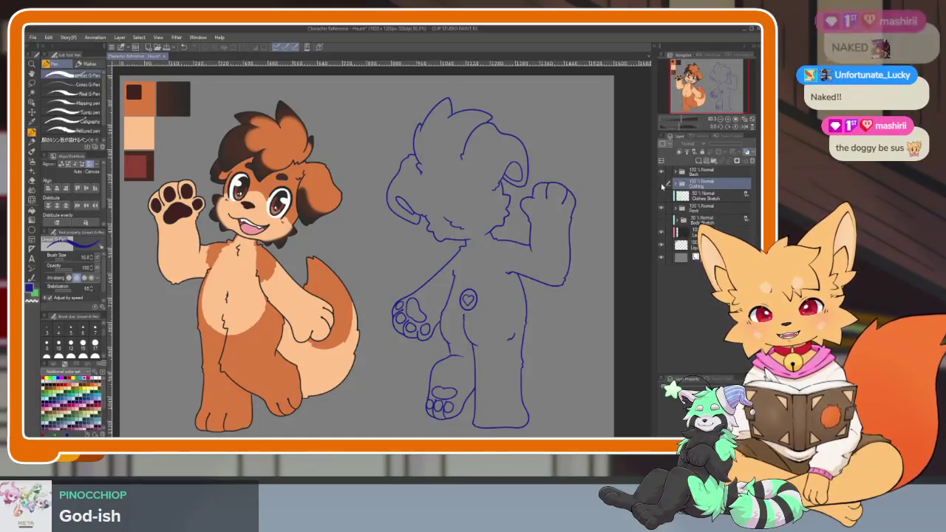
pyautogui.click(662, 185)
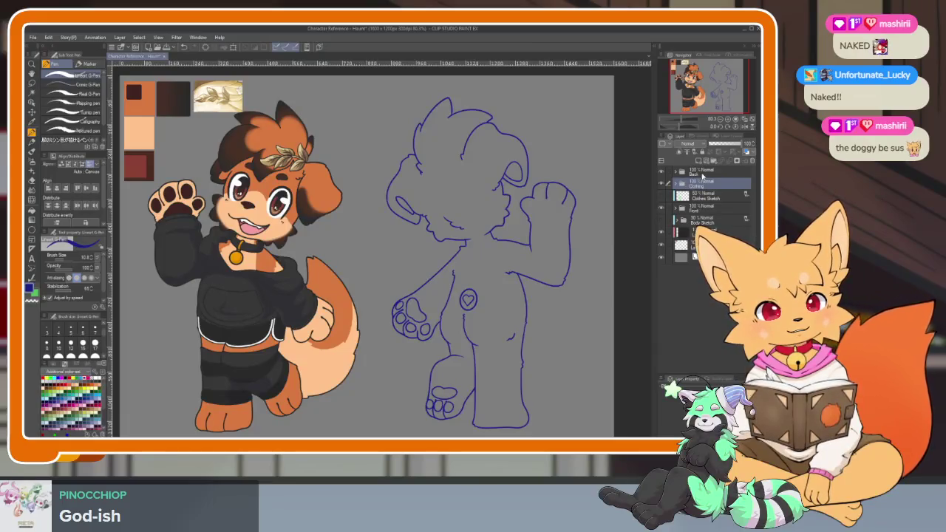
pyautogui.click(710, 172)
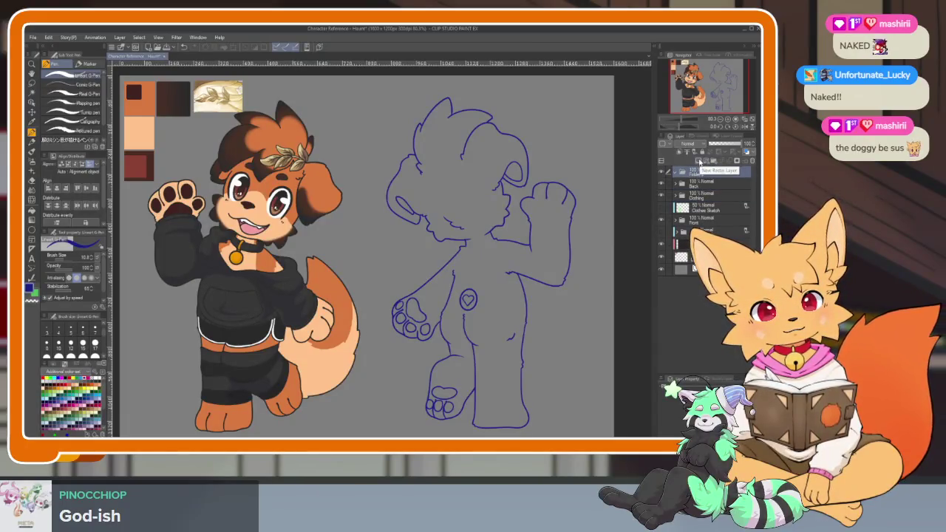
# Add a new layer folder and a test raster layer, then undo the layer.
pyautogui.click(713, 161)
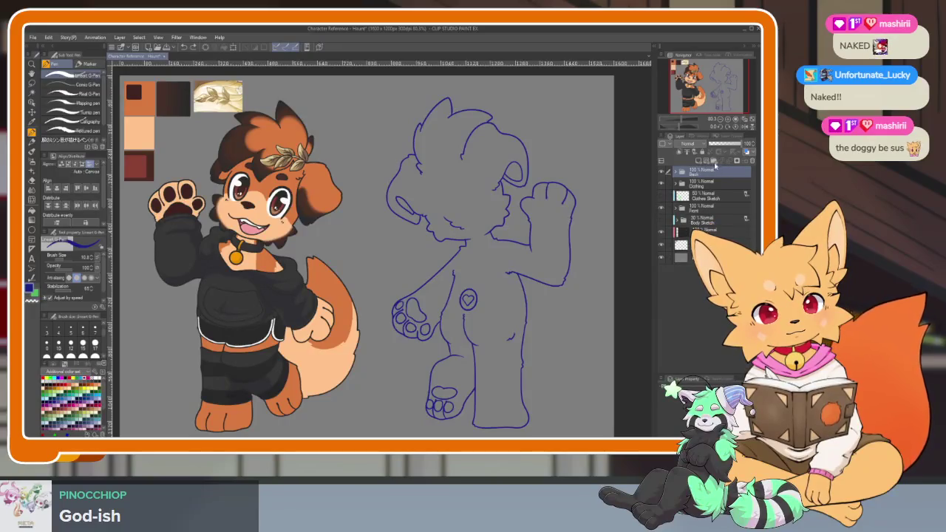
pyautogui.click(707, 162)
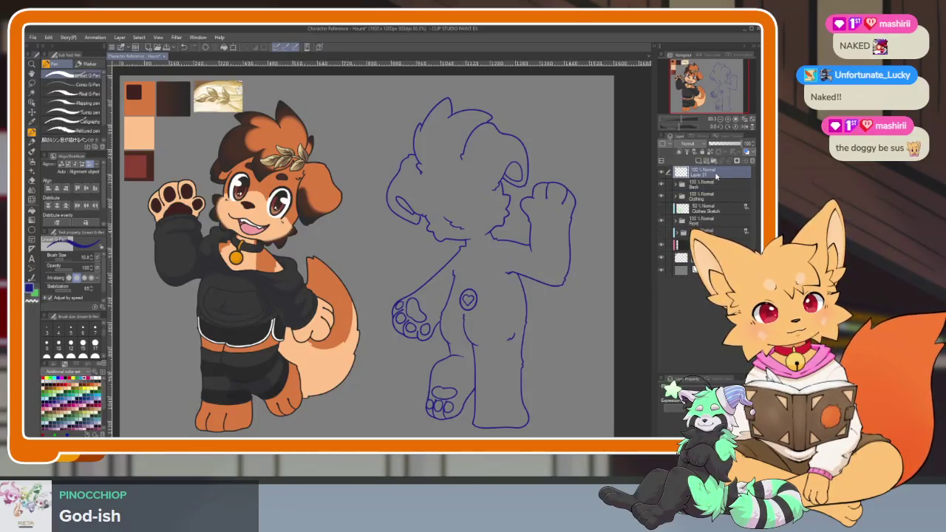
pyautogui.hotkey('ctrl', 'z')
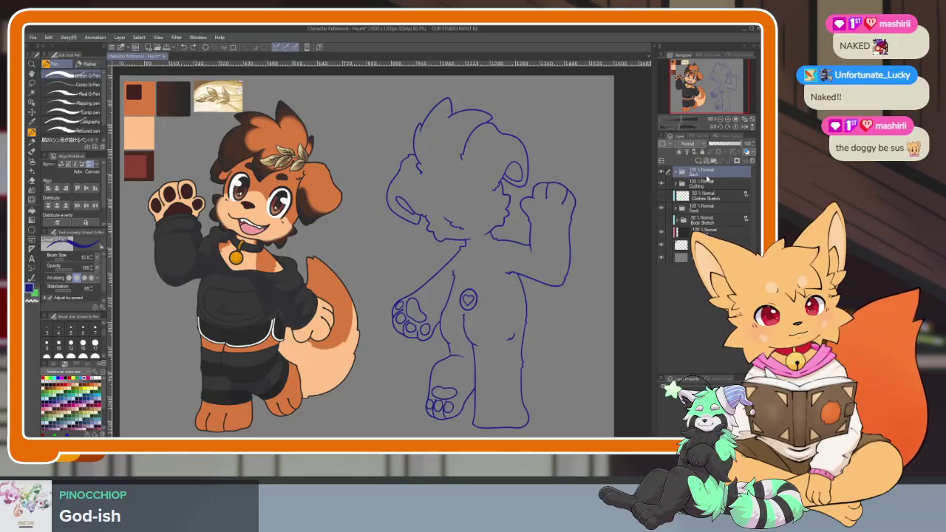
# Expand the Back folder, check its visibility, and settle on Layer 6 as the working layer.
pyautogui.click(676, 174)
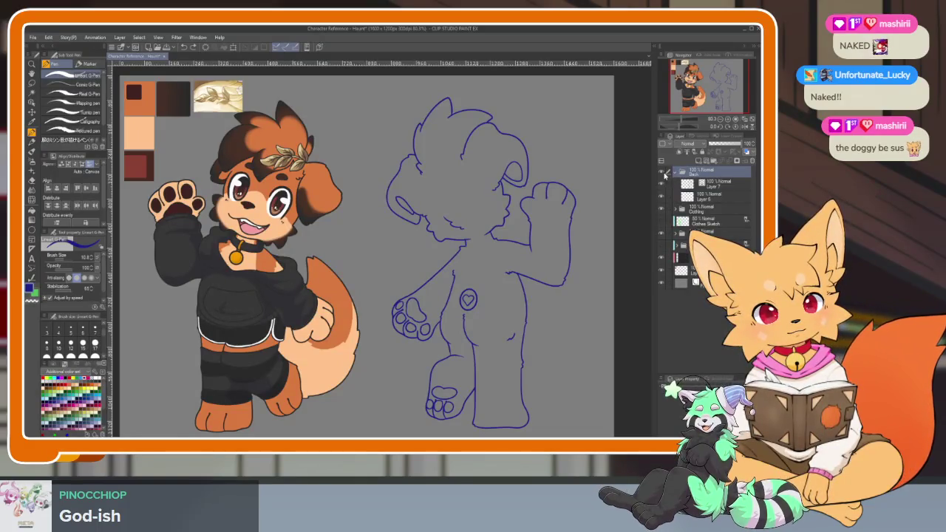
pyautogui.click(664, 173)
pyautogui.click(664, 174)
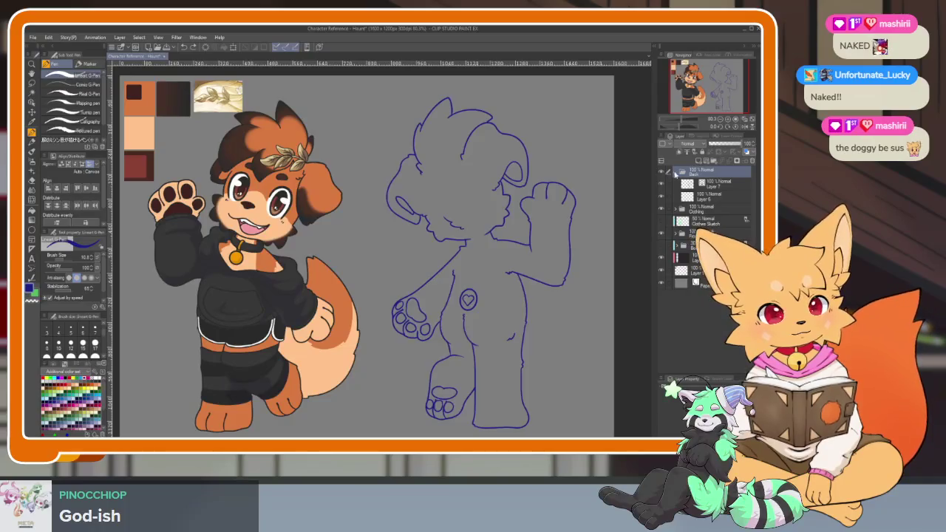
pyautogui.click(711, 198)
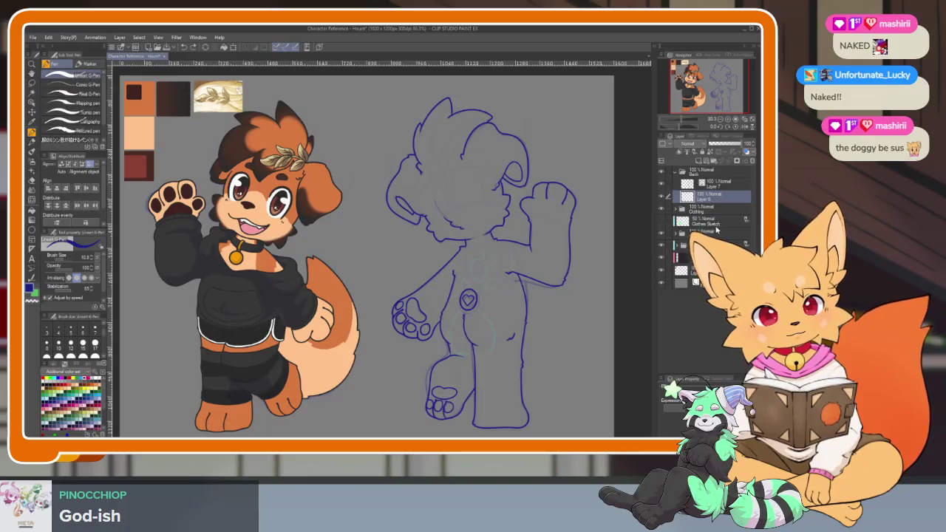
pyautogui.click(713, 185)
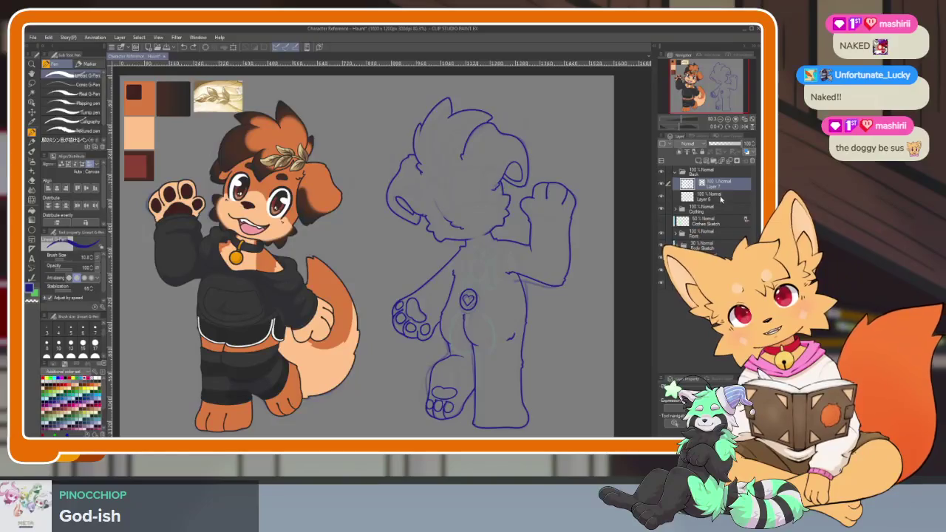
pyautogui.click(716, 197)
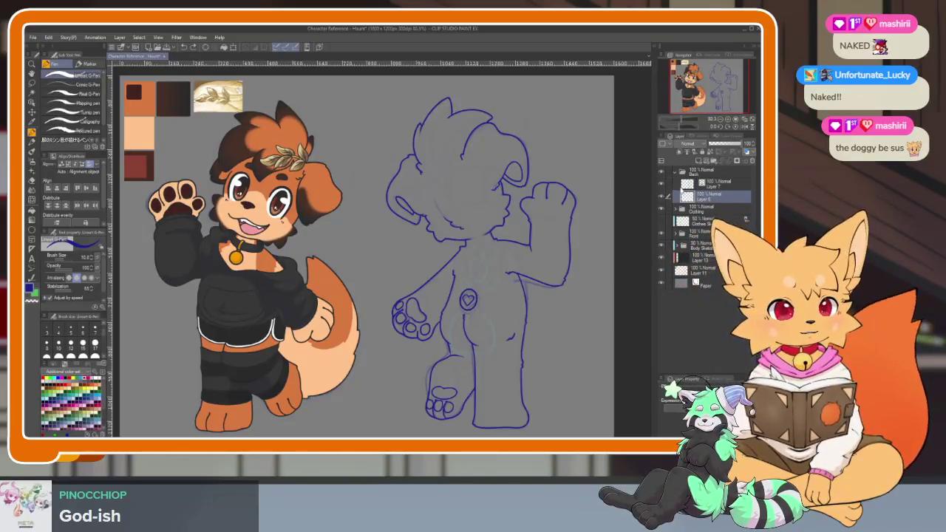
pyautogui.scroll(10, 530, 237)
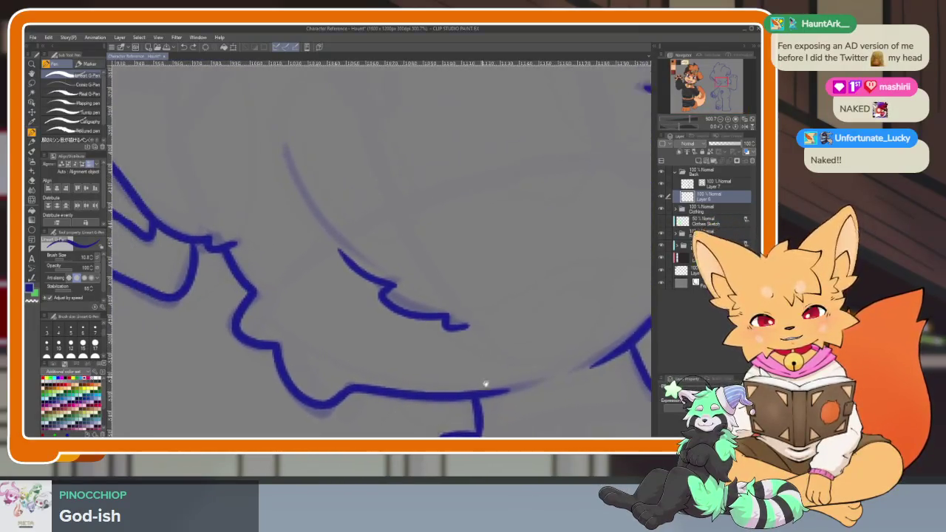
pyautogui.click(661, 185)
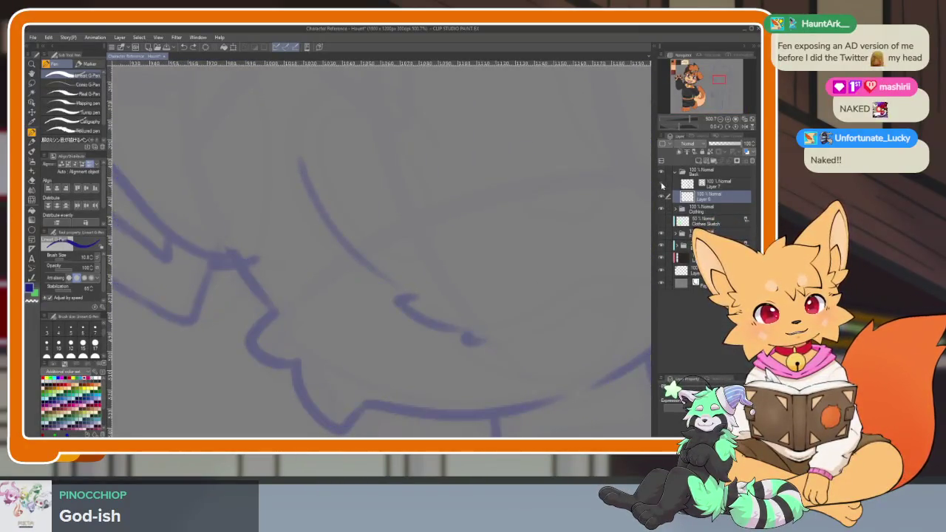
pyautogui.click(660, 184)
pyautogui.scroll(-6, 494, 311)
pyautogui.scroll(-1, 495, 311)
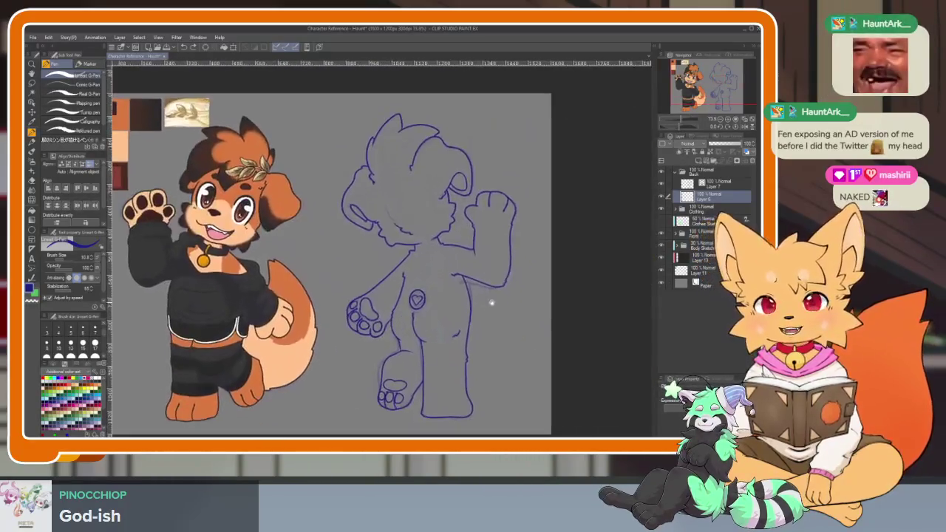
pyautogui.scroll(-1, 494, 317)
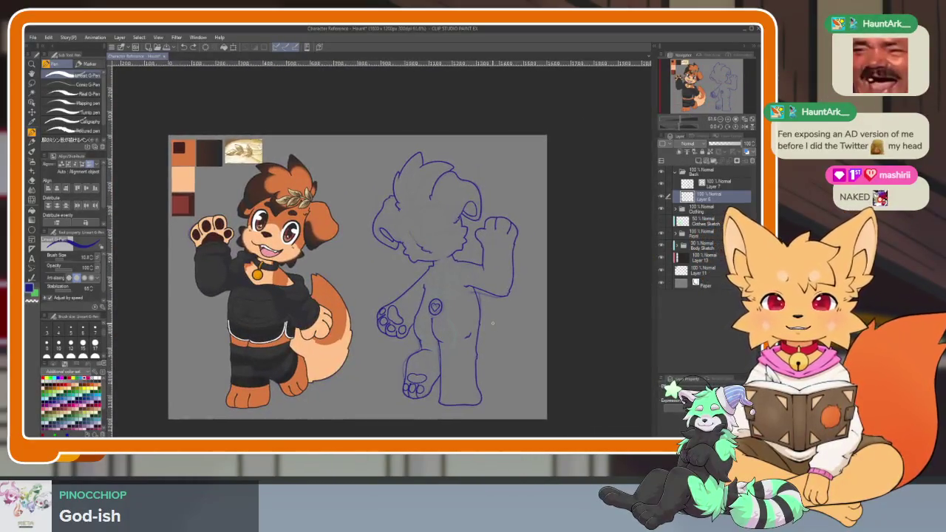
pyautogui.moveTo(437, 331); pyautogui.dragTo(450, 331)
pyautogui.scroll(-1, 450, 331)
pyautogui.scroll(-1, 458, 326)
pyautogui.scroll(2, 480, 314)
pyautogui.scroll(1, 497, 304)
pyautogui.scroll(2, 494, 326)
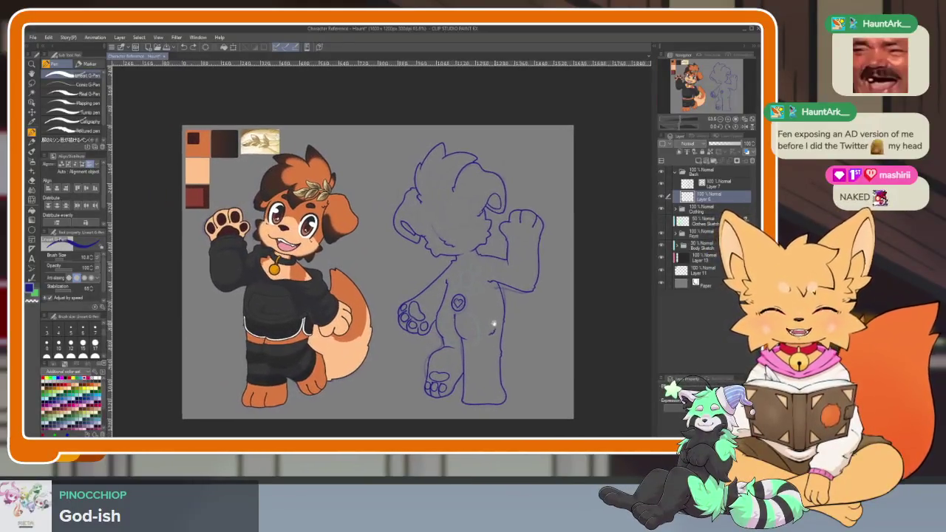
pyautogui.scroll(-2, 490, 327)
pyautogui.scroll(2, 481, 317)
pyautogui.scroll(-1, 507, 317)
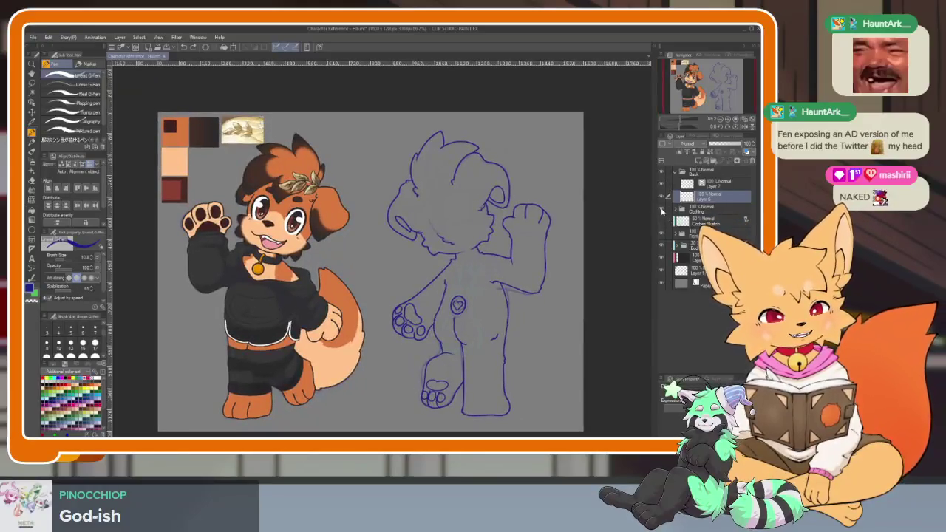
pyautogui.click(662, 211)
pyautogui.scroll(3, 311, 373)
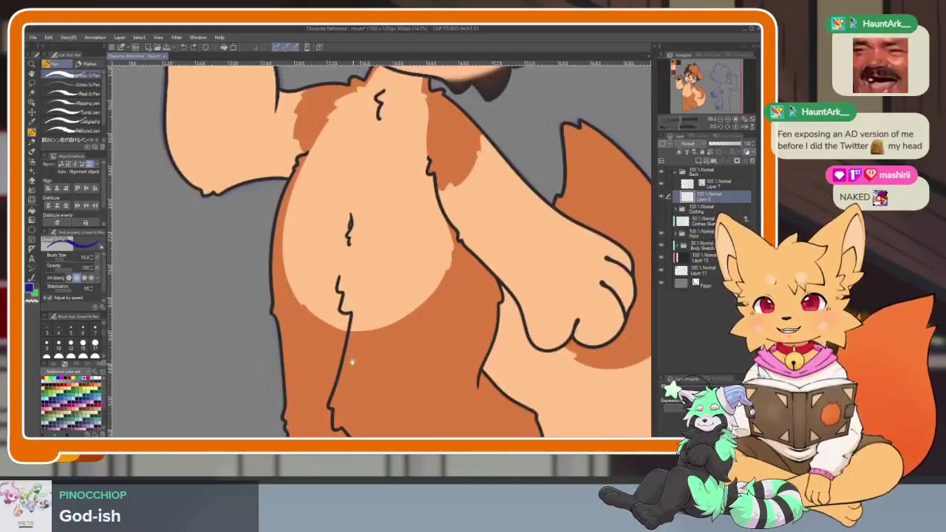
pyautogui.scroll(-1, 333, 370)
pyautogui.scroll(2, 345, 364)
pyautogui.scroll(-2, 346, 364)
pyautogui.scroll(-2, 399, 347)
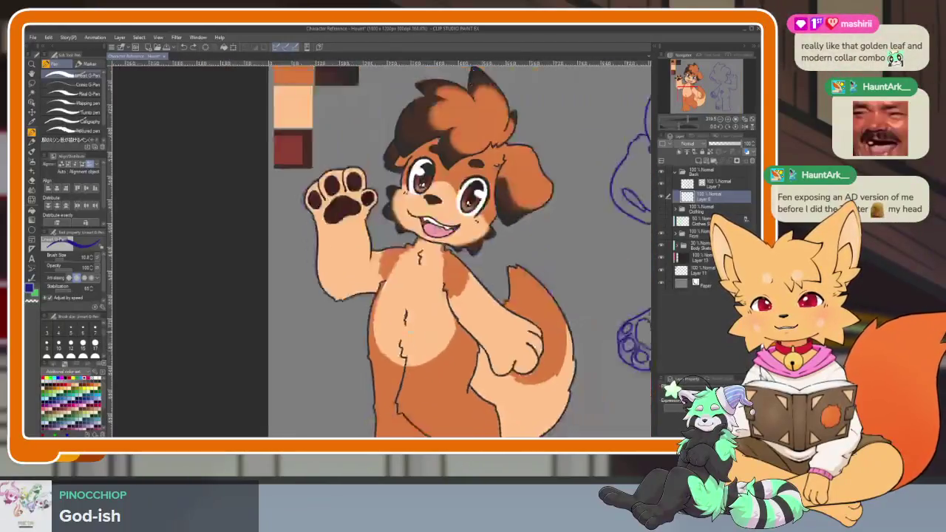
pyautogui.scroll(-1, 447, 327)
pyautogui.scroll(3, 370, 329)
pyautogui.scroll(2, 384, 333)
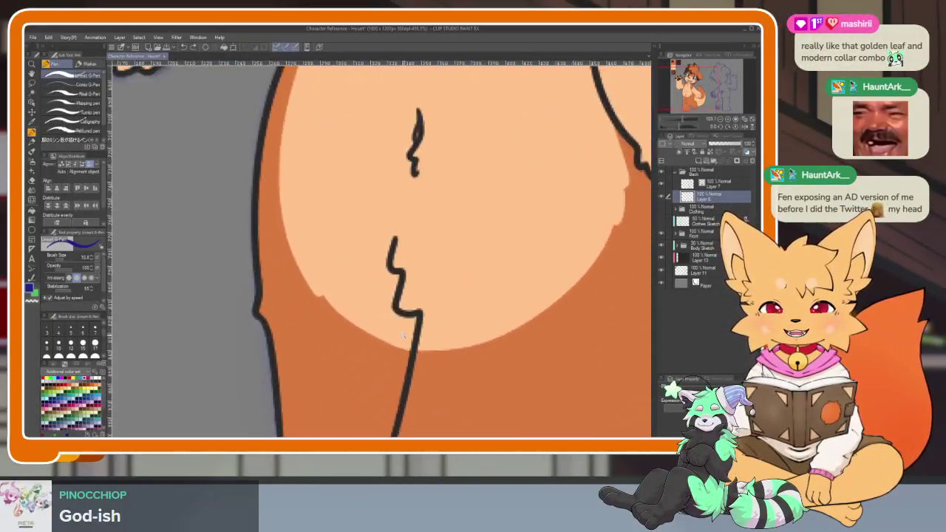
pyautogui.scroll(-3, 493, 343)
pyautogui.scroll(-1, 488, 342)
pyautogui.scroll(-2, 473, 337)
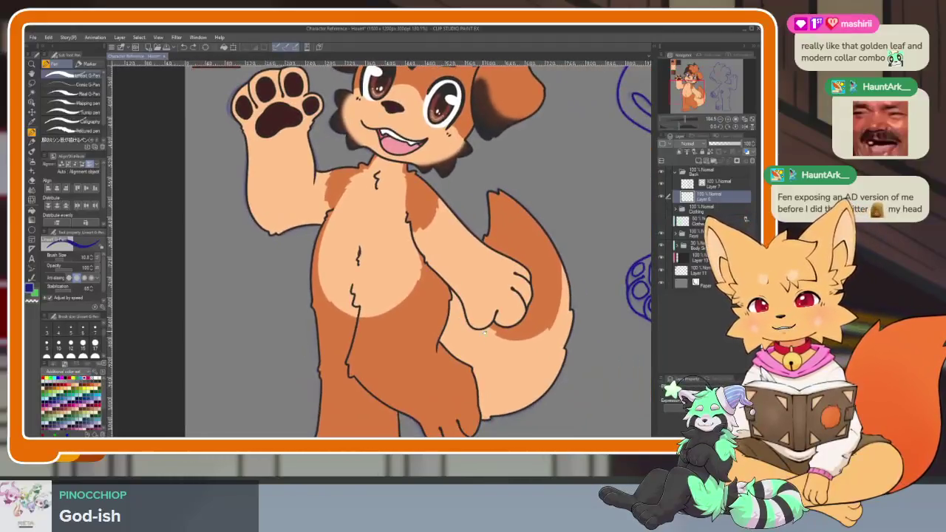
pyautogui.scroll(-1, 458, 331)
pyautogui.scroll(1, 449, 326)
pyautogui.scroll(-1, 450, 326)
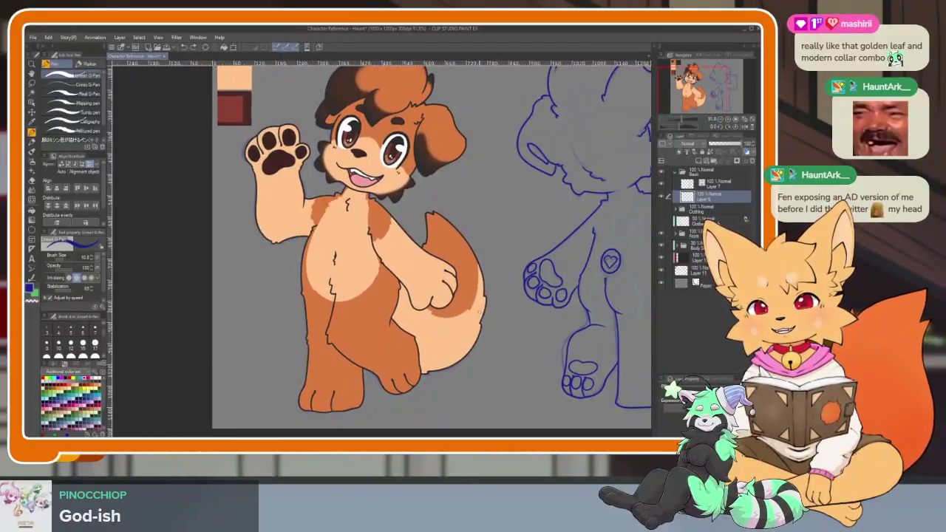
pyautogui.hscroll(1, 485, 314)
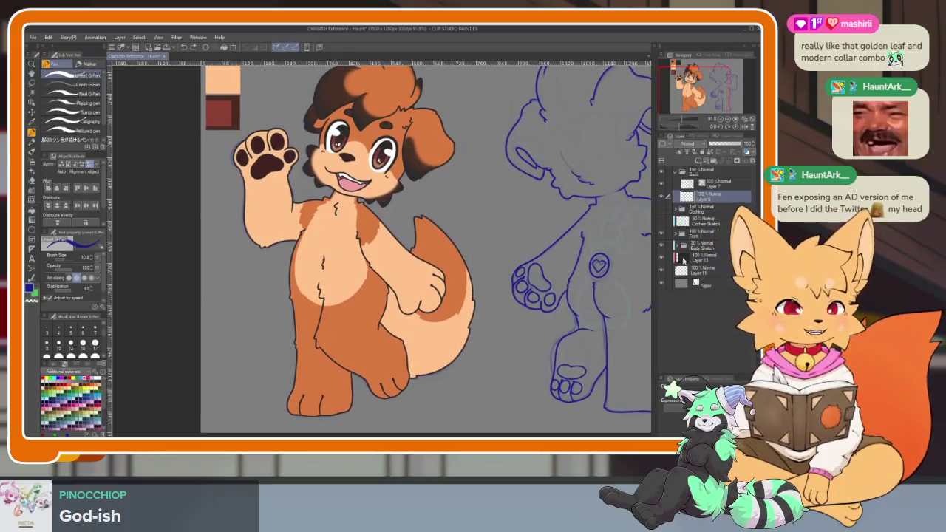
pyautogui.click(661, 209)
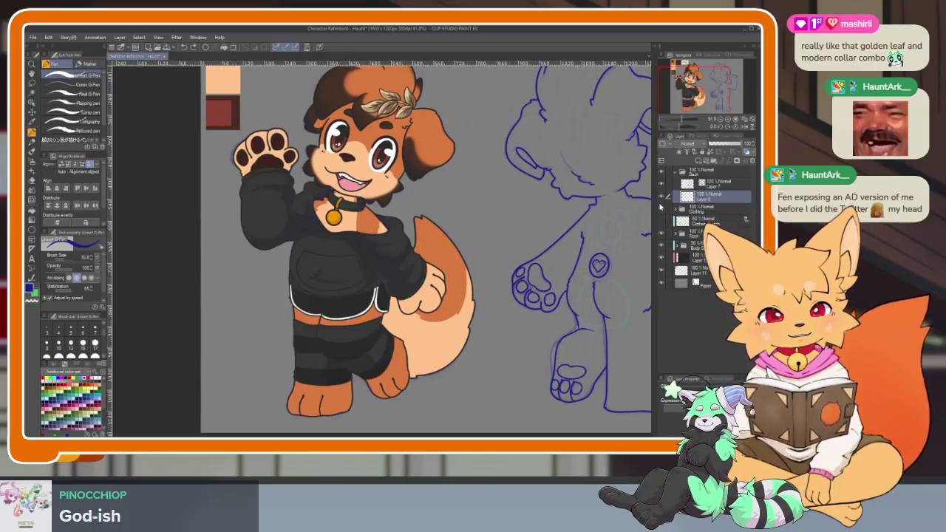
pyautogui.scroll(1, 458, 333)
# Pan and zoom out, then auto-select the region around the back-view figure.
pyautogui.scroll(1, 458, 332)
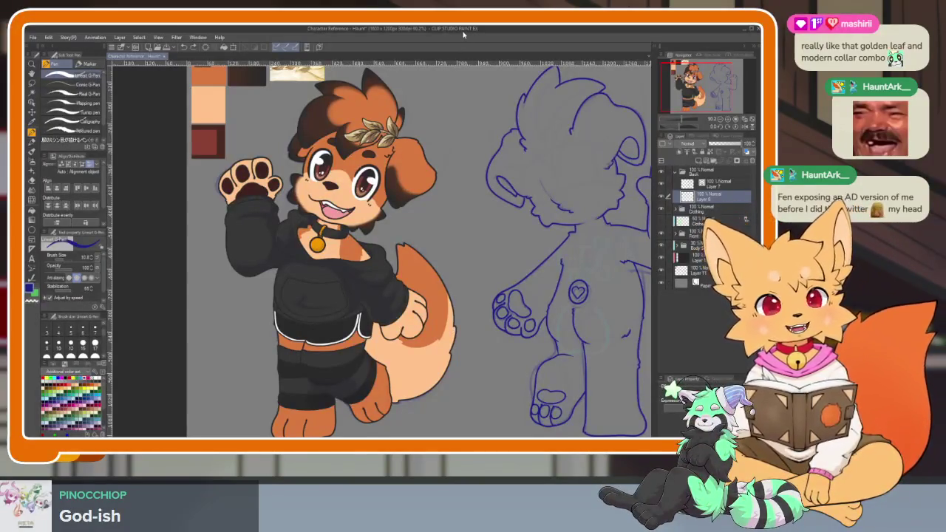
pyautogui.moveTo(330, 100); pyautogui.dragTo(341, 218)
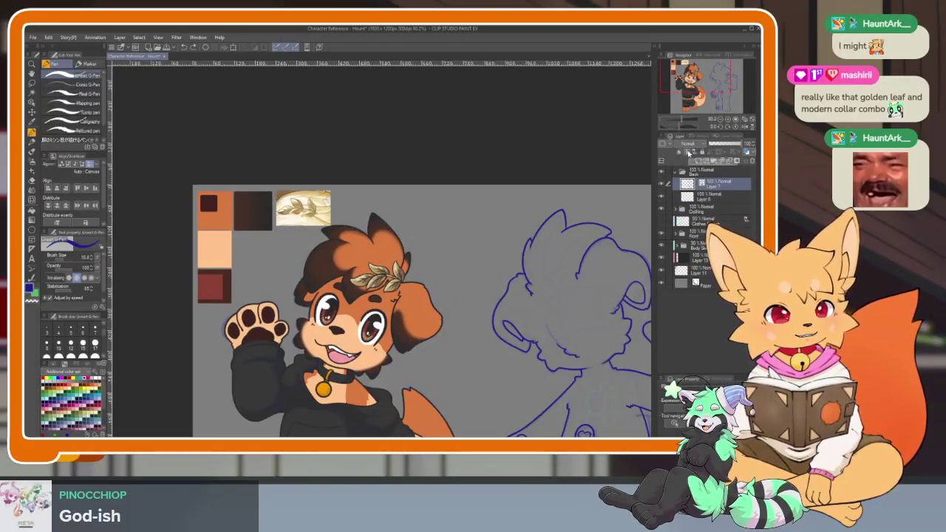
pyautogui.scroll(-3, 288, 159)
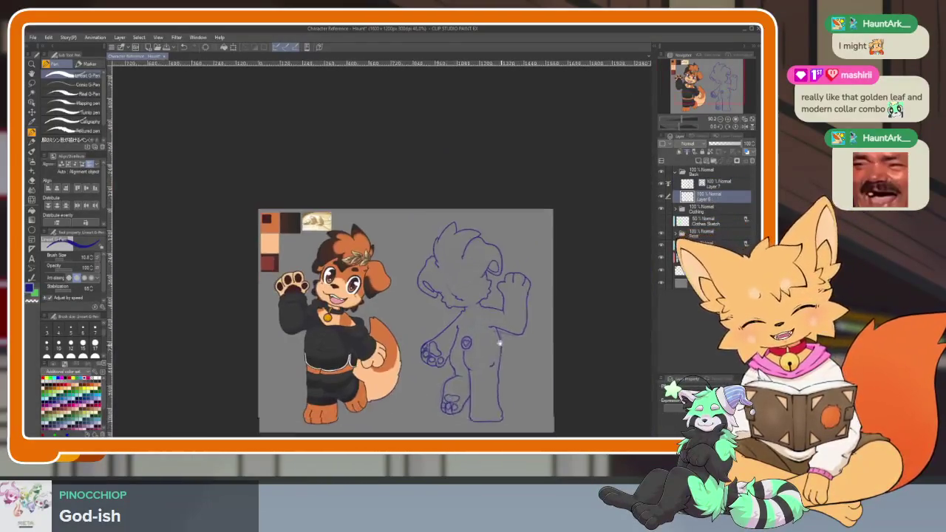
pyautogui.press('w')
pyautogui.click(513, 312)
# Expand the auto-selected area and invert the selection from the Select menu.
pyautogui.scroll(1, 512, 312)
pyautogui.scroll(1, 483, 302)
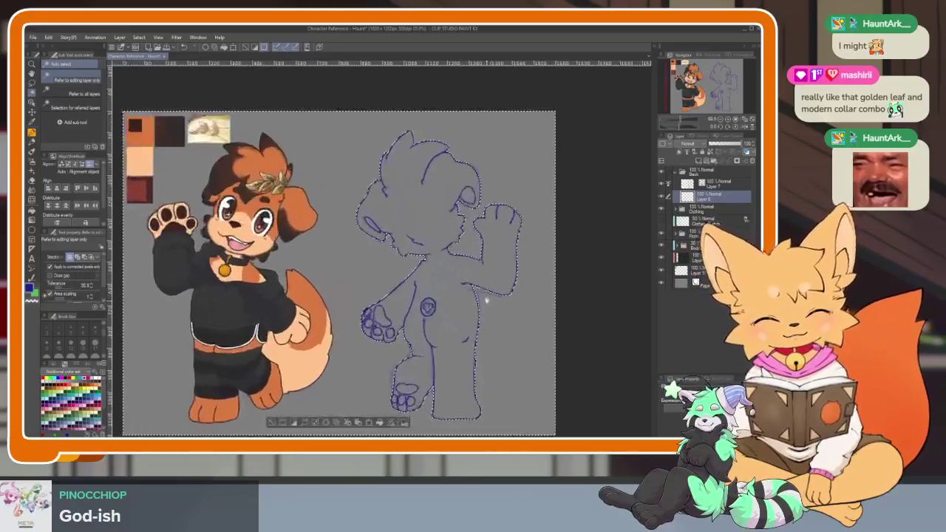
pyautogui.scroll(1, 456, 286)
pyautogui.click(137, 37)
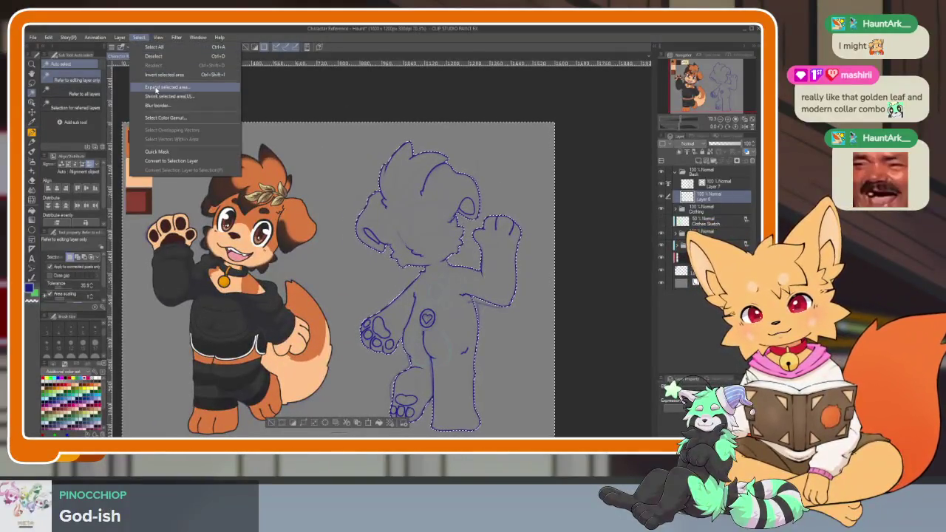
pyautogui.click(173, 87)
pyautogui.click(290, 132)
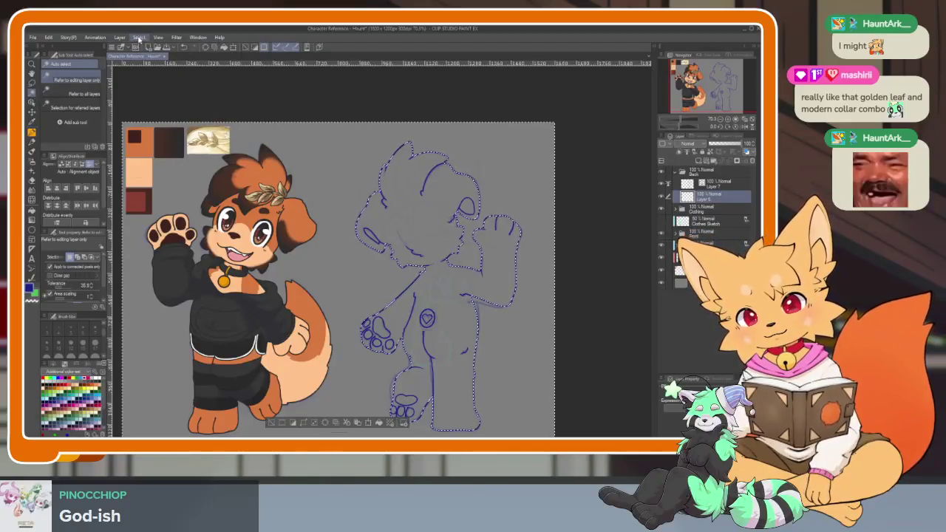
pyautogui.click(139, 37)
pyautogui.click(165, 75)
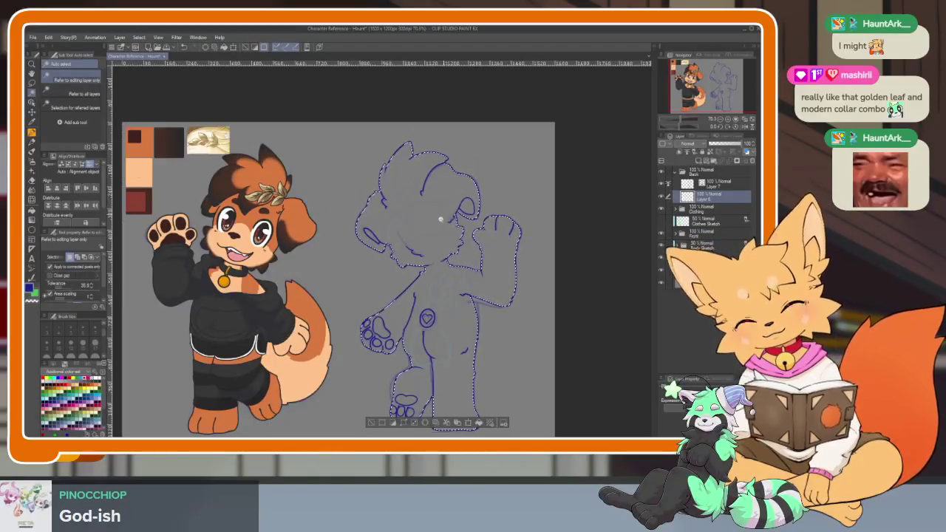
# Eyedrop the orange fur swatch and draw a filled orange rectangle over the sketch.
pyautogui.scroll(4, 488, 251)
pyautogui.scroll(3, 492, 269)
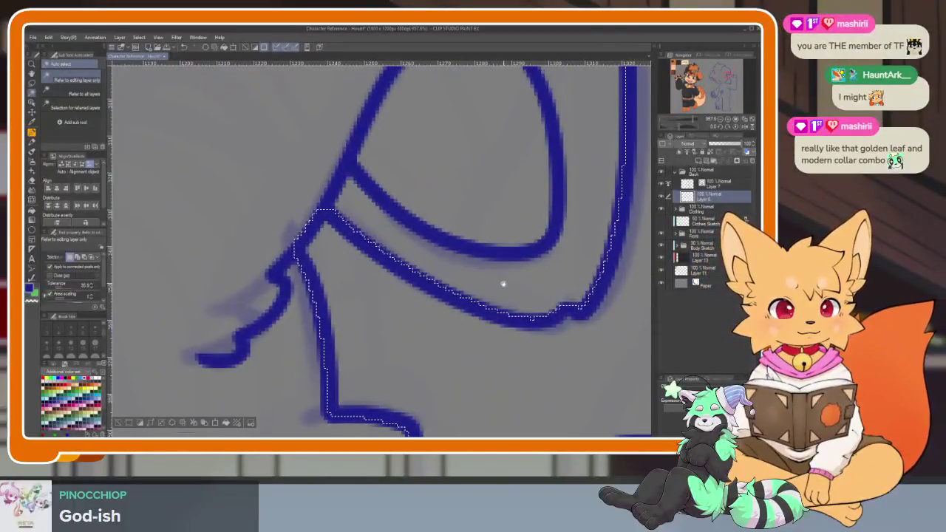
pyautogui.scroll(-4, 502, 292)
pyautogui.scroll(-4, 482, 251)
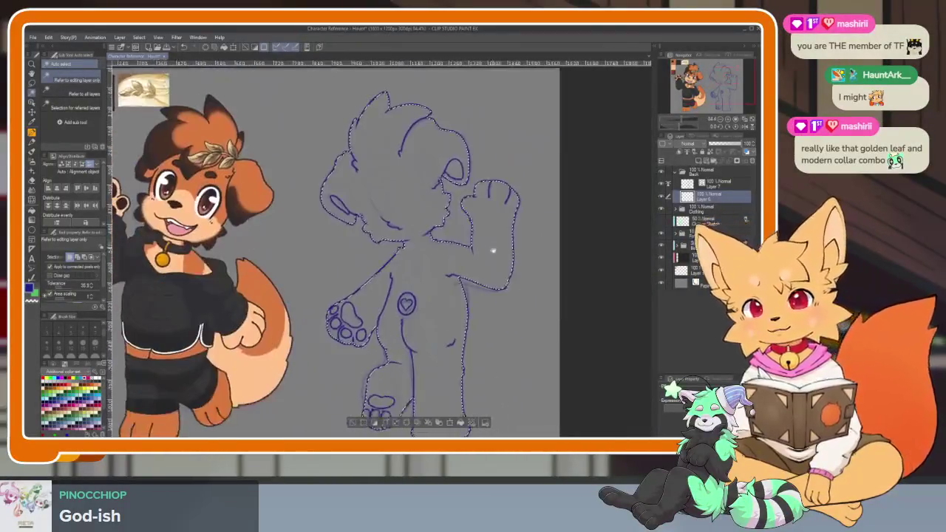
pyautogui.scroll(-2, 490, 247)
pyautogui.scroll(4, 493, 287)
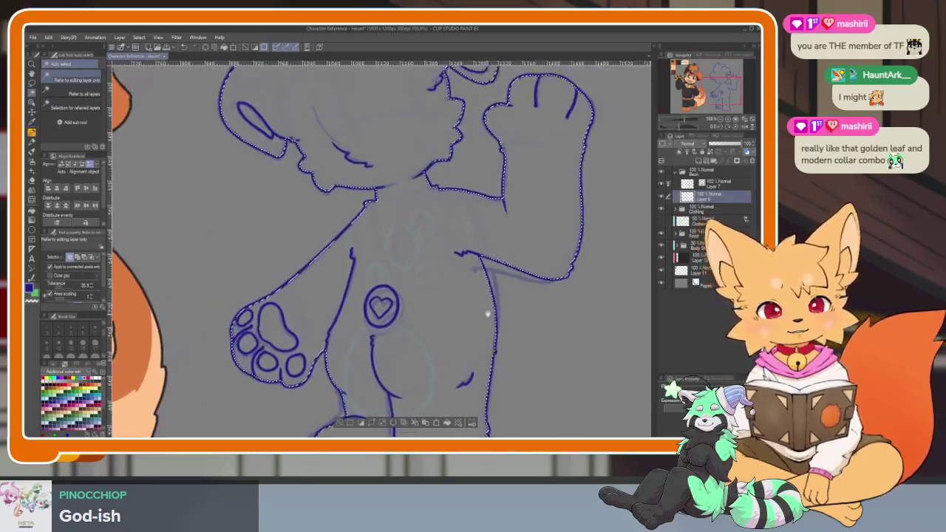
pyautogui.scroll(1, 497, 295)
pyautogui.scroll(-4, 499, 303)
pyautogui.scroll(-2, 498, 279)
pyautogui.scroll(-1, 498, 277)
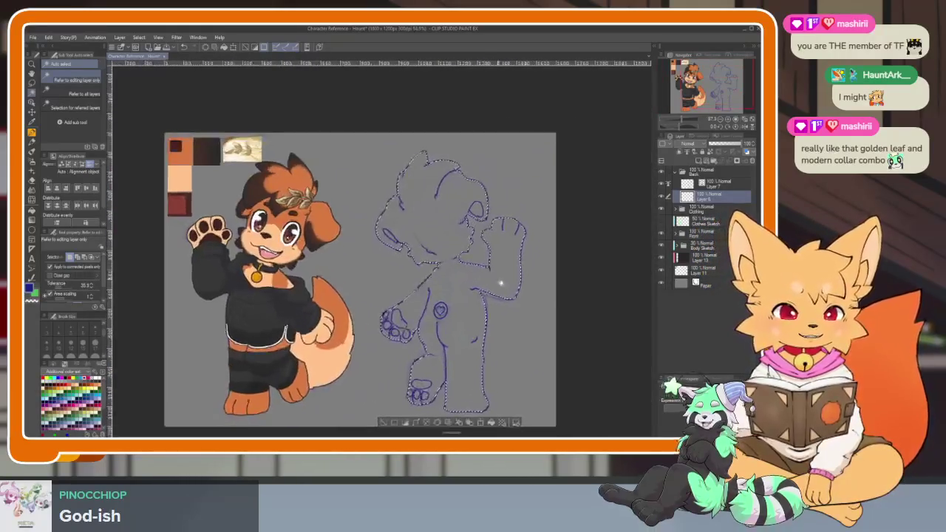
pyautogui.scroll(-1, 507, 294)
pyautogui.click(32, 229)
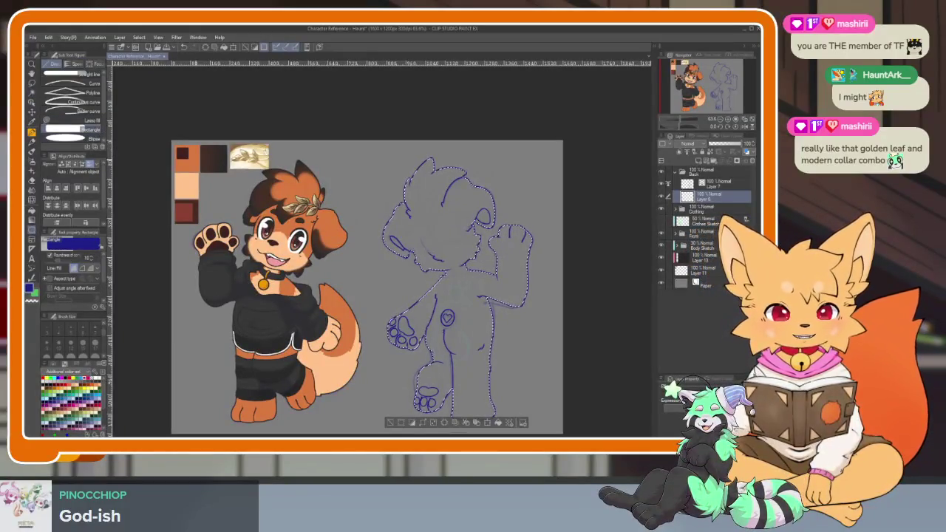
pyautogui.scroll(5, 185, 144)
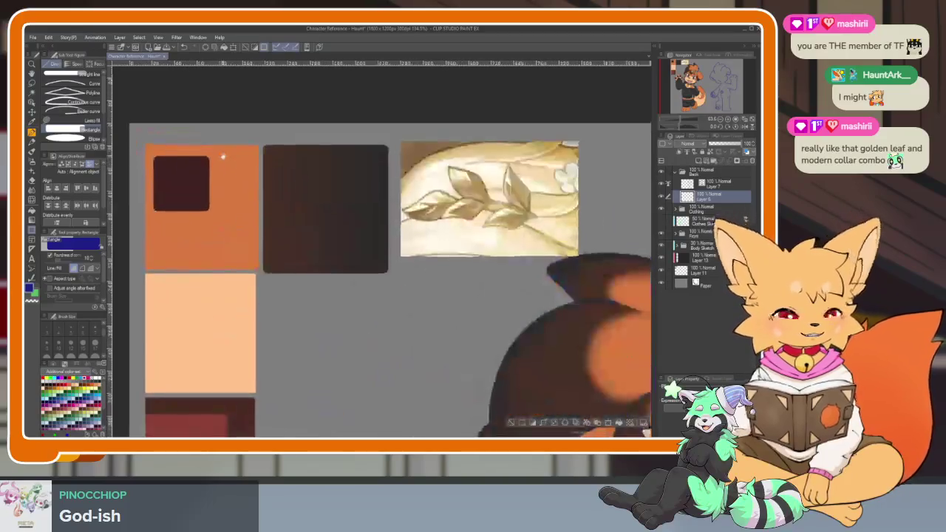
pyautogui.scroll(-3, 254, 153)
pyautogui.scroll(-2, 317, 167)
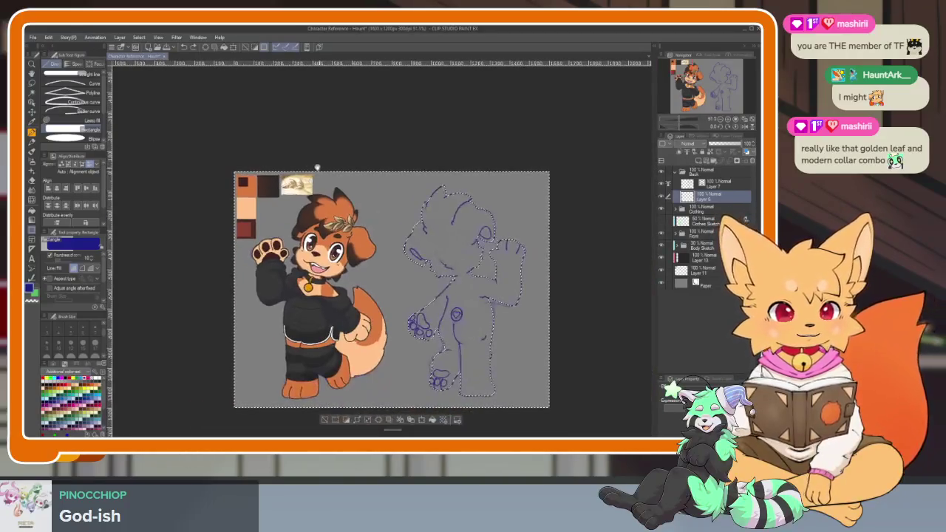
pyautogui.press('p')
pyautogui.keyDown('alt'); pyautogui.click(252, 188); pyautogui.keyUp('alt')
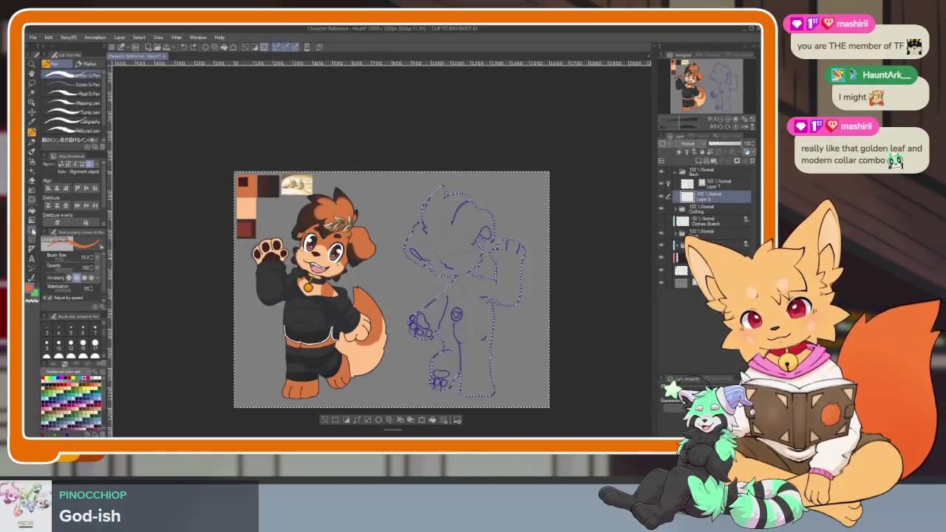
pyautogui.click(32, 229)
pyautogui.moveTo(372, 186)
pyautogui.mouseDown()
pyautogui.moveTo(529, 347)
pyautogui.moveTo(544, 389)
pyautogui.mouseUp()
# Undo the rectangle, re-invert the selection onto the figure, and fill the back-view dog solid orange.
pyautogui.hotkey('ctrl', 'z')
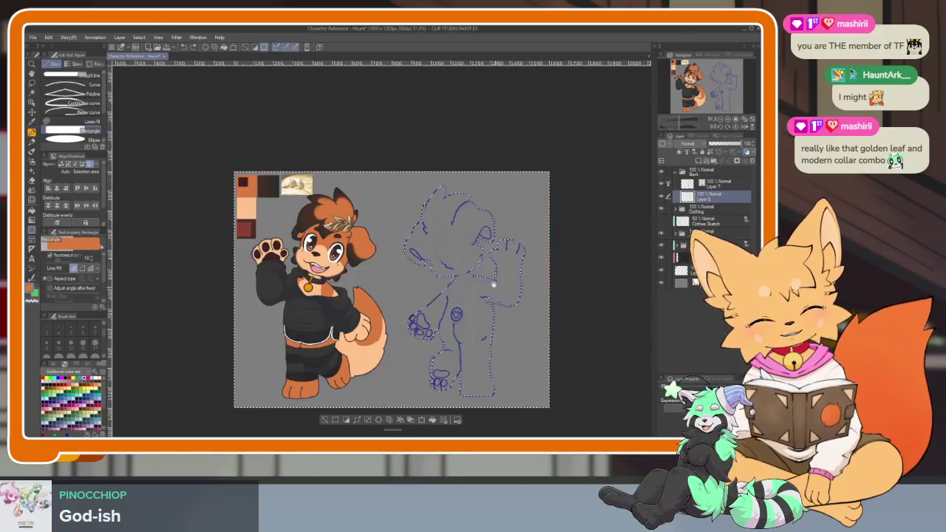
pyautogui.hscroll(1, 369, 295)
pyautogui.click(139, 38)
pyautogui.click(164, 75)
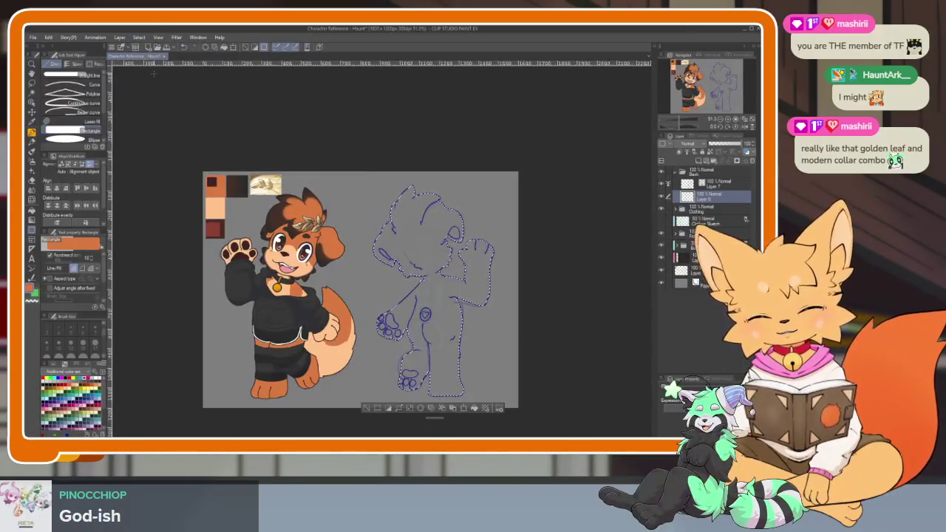
pyautogui.moveTo(314, 171); pyautogui.dragTo(511, 402)
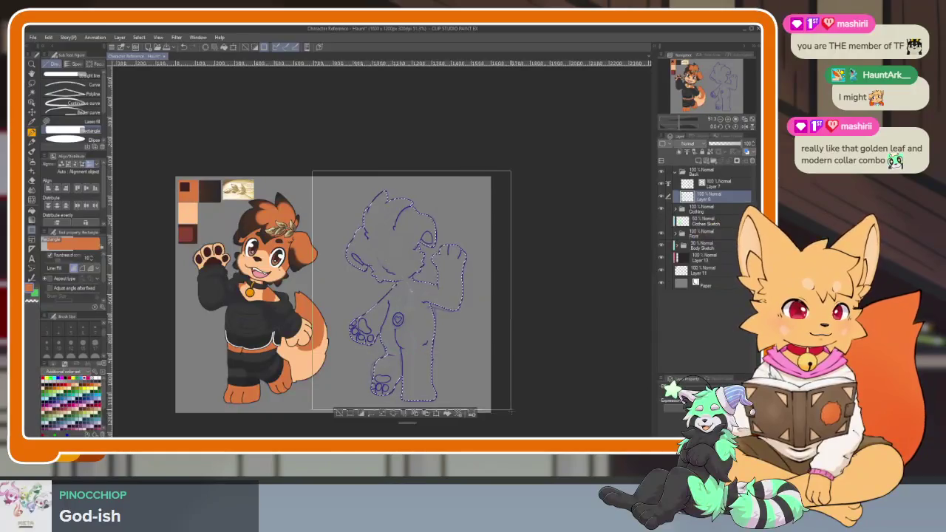
# Turn off Layer 7's blue layer colour so the back-view lines show dark over the orange.
pyautogui.scroll(2, 443, 318)
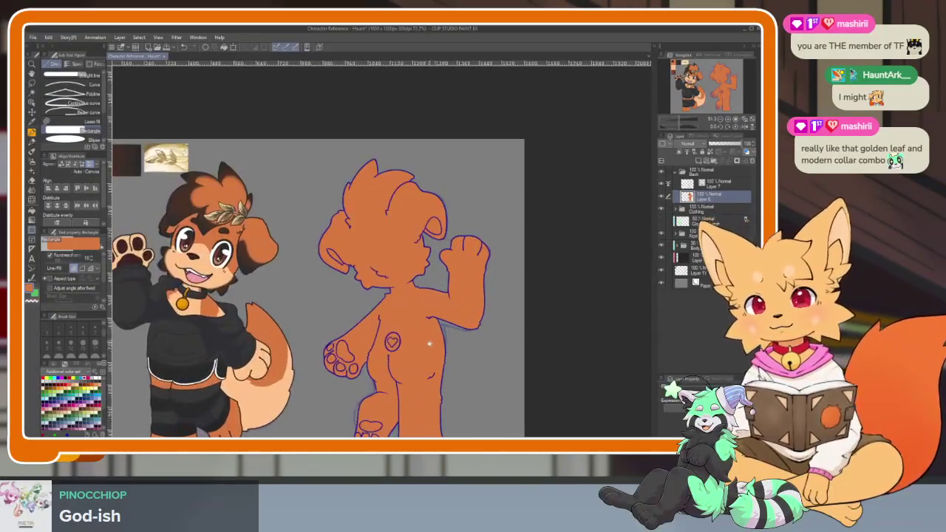
pyautogui.scroll(1, 425, 342)
pyautogui.click(705, 183)
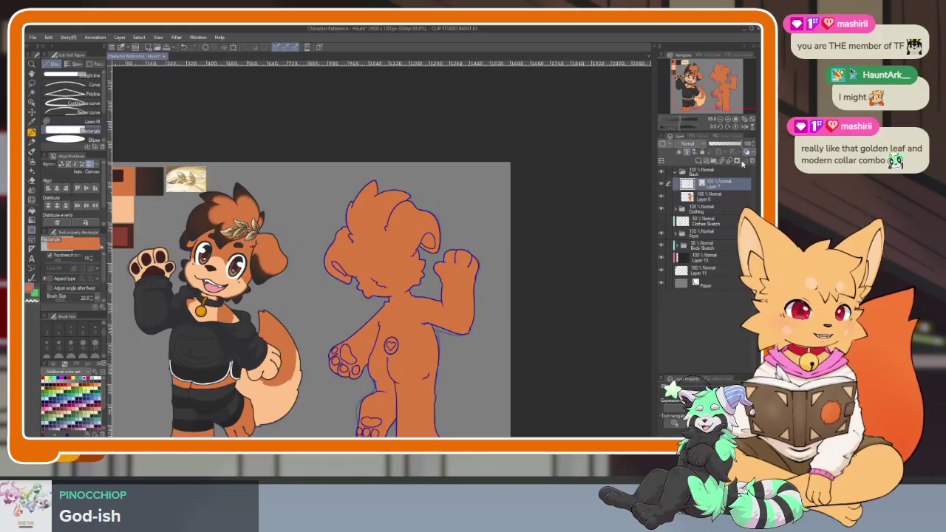
pyautogui.click(752, 164)
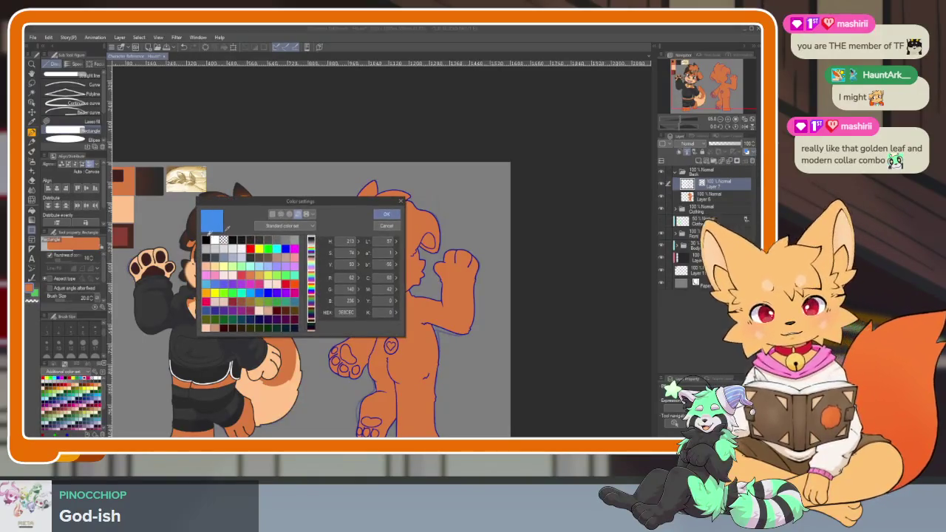
pyautogui.click(385, 214)
pyautogui.scroll(2, 408, 312)
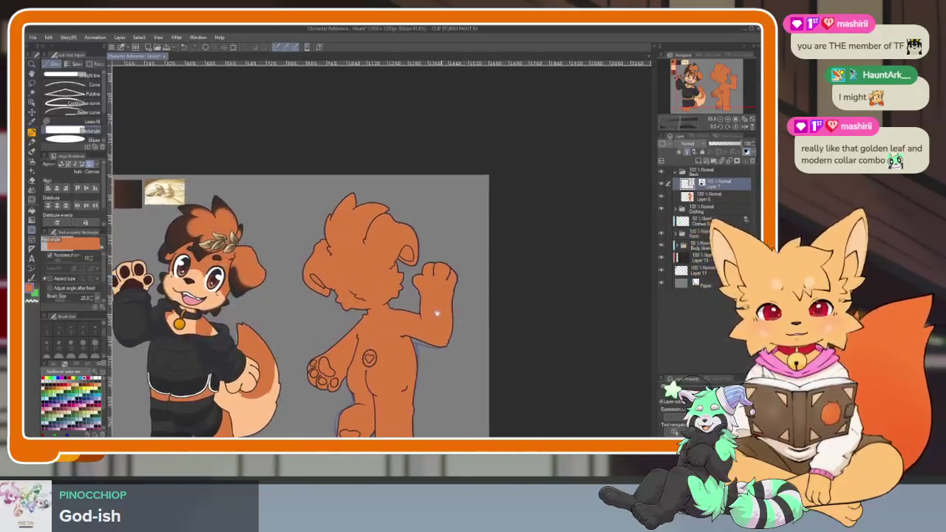
pyautogui.scroll(5, 407, 312)
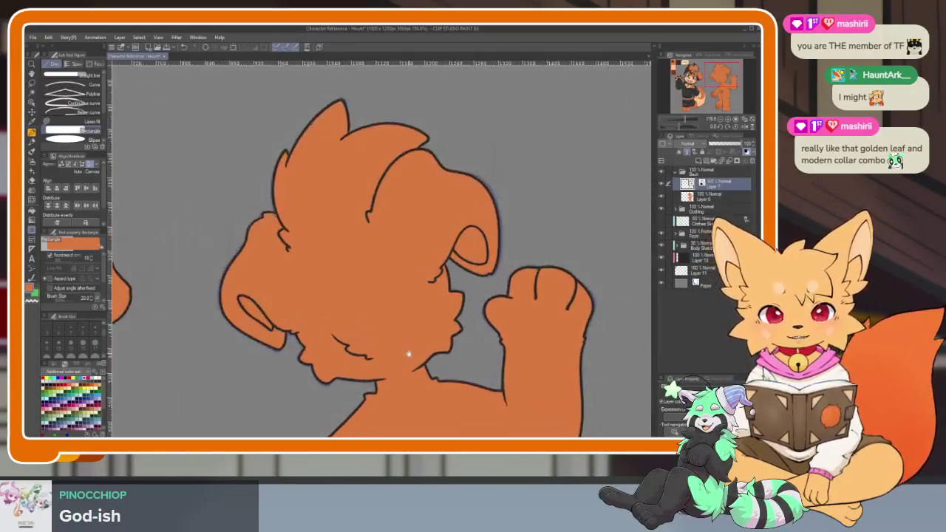
pyautogui.press('p')
# Expand the Front layer group and select a layer inside it to paint on.
pyautogui.scroll(-2, 412, 343)
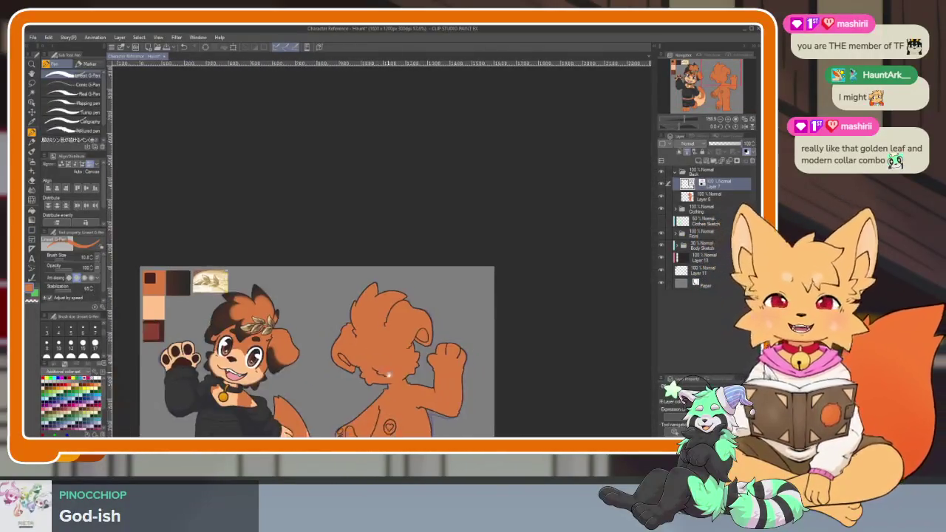
pyautogui.scroll(-4, 409, 342)
pyautogui.scroll(2, 406, 340)
pyautogui.scroll(3, 392, 355)
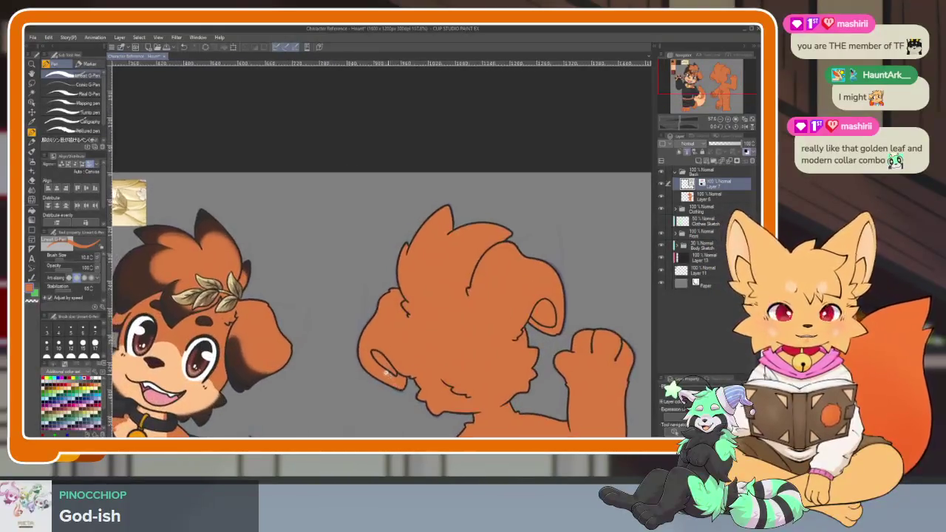
pyautogui.hscroll(-2, 389, 366)
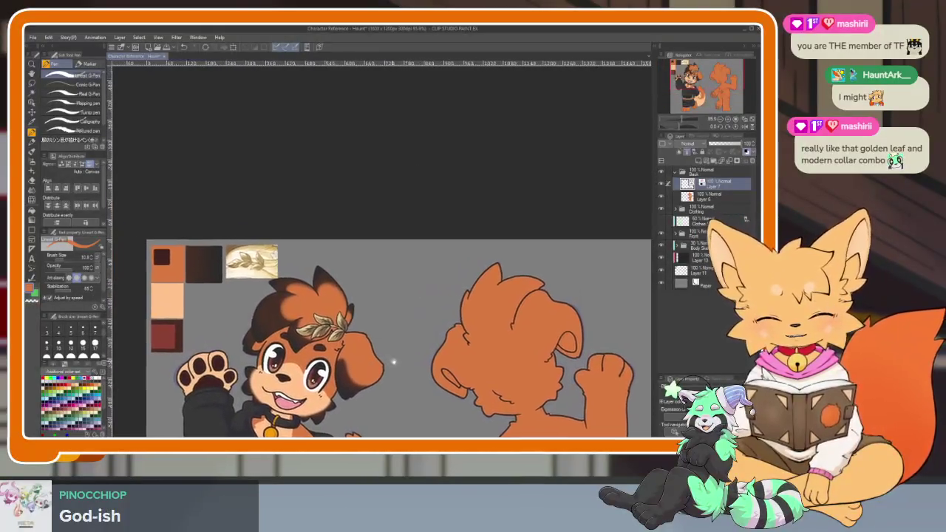
pyautogui.hscroll(-3, 392, 355)
pyautogui.scroll(5, 394, 344)
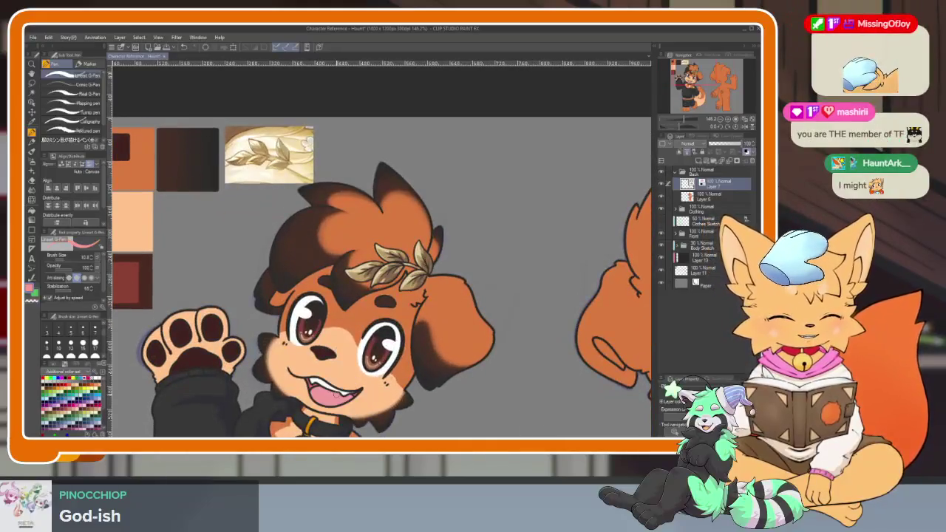
pyautogui.click(678, 233)
pyautogui.scroll(-1, 707, 289)
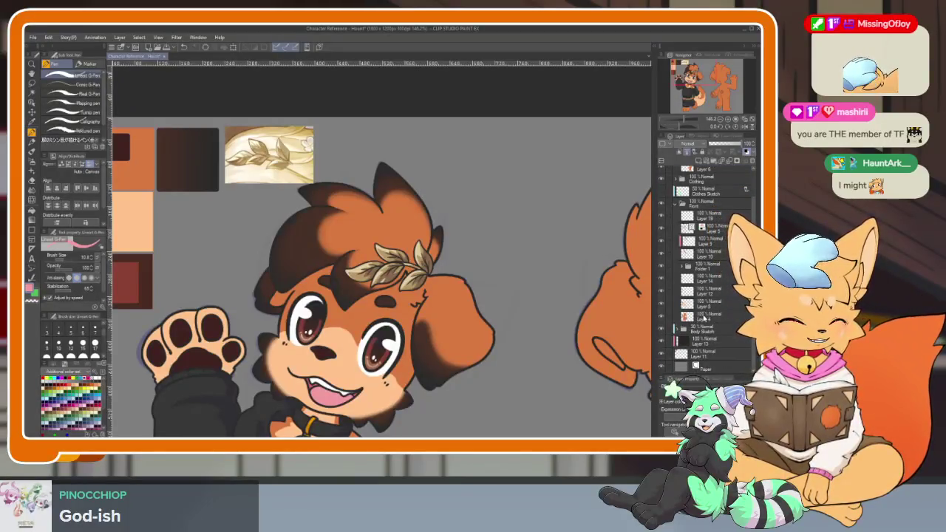
pyautogui.click(713, 303)
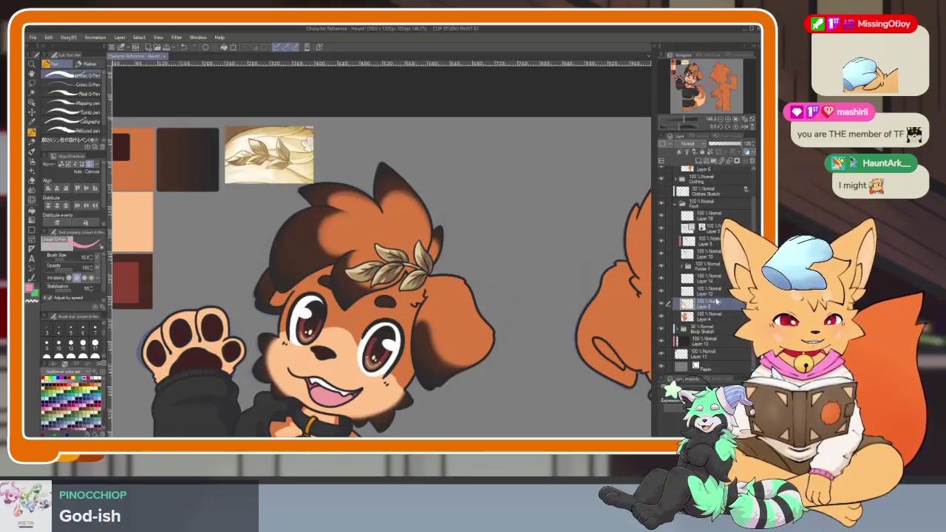
# Zoom into the ear and paint pink along its inner edge with a smaller G-Pen, undoing a stray fill.
pyautogui.scroll(1, 375, 338)
pyautogui.scroll(1, 375, 338)
pyautogui.scroll(3, 374, 339)
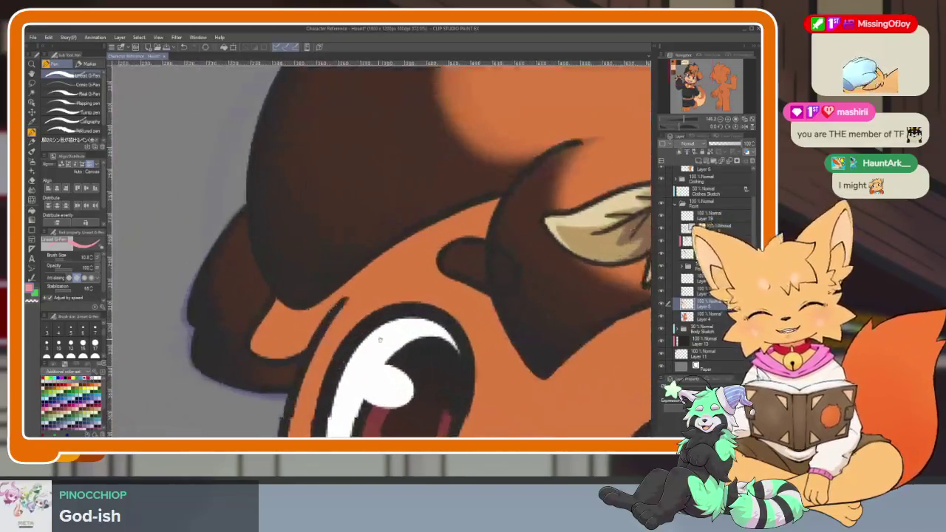
pyautogui.scroll(1, 374, 338)
pyautogui.scroll(1, 362, 325)
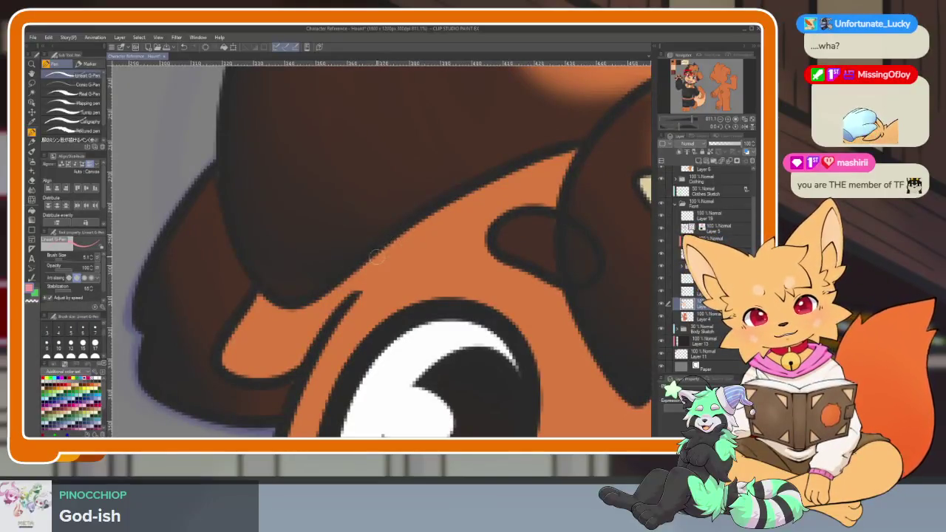
pyautogui.press('[')
pyautogui.moveTo(399, 241); pyautogui.dragTo(348, 307)
pyautogui.press('g')
pyautogui.click(400, 246)
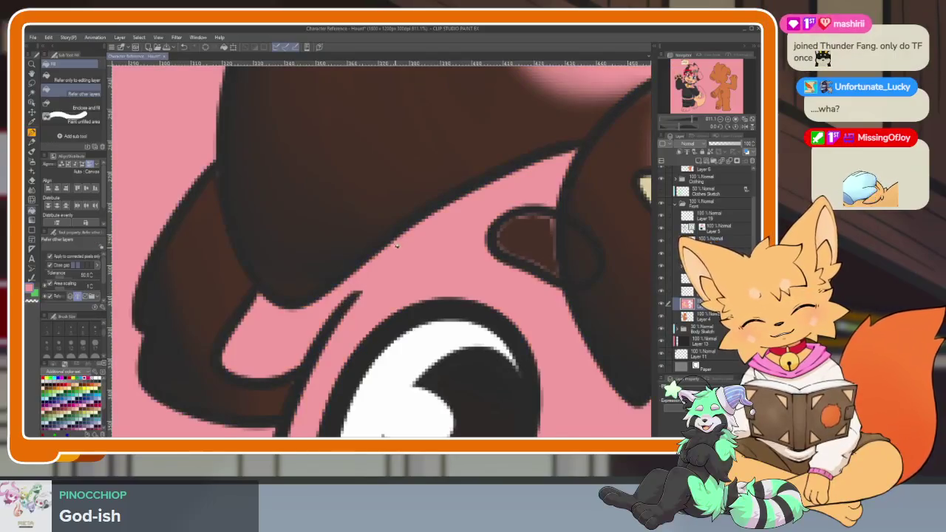
pyautogui.hotkey('ctrl', 'z')
pyautogui.press('p')
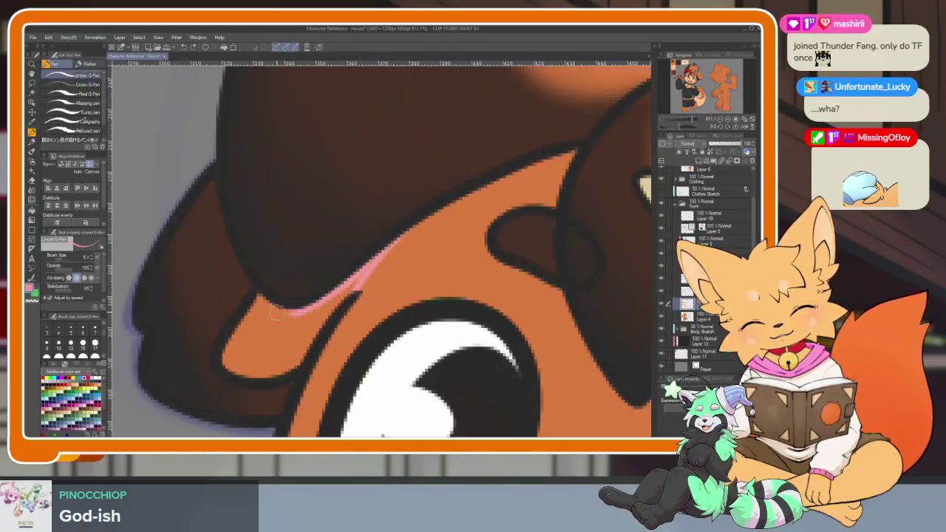
pyautogui.moveTo(229, 347); pyautogui.dragTo(355, 293)
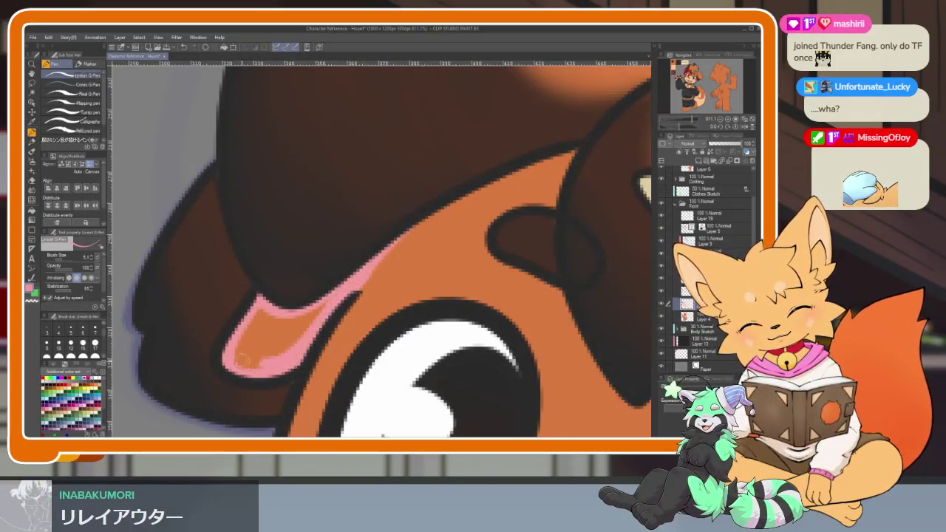
# Zoom out and recentre the view on the dog's face to check the ear accent.
pyautogui.hotkey('ctrl', '0')
pyautogui.scroll(3, 442, 332)
pyautogui.scroll(2, 441, 331)
pyautogui.moveTo(442, 332); pyautogui.dragTo(443, 320)
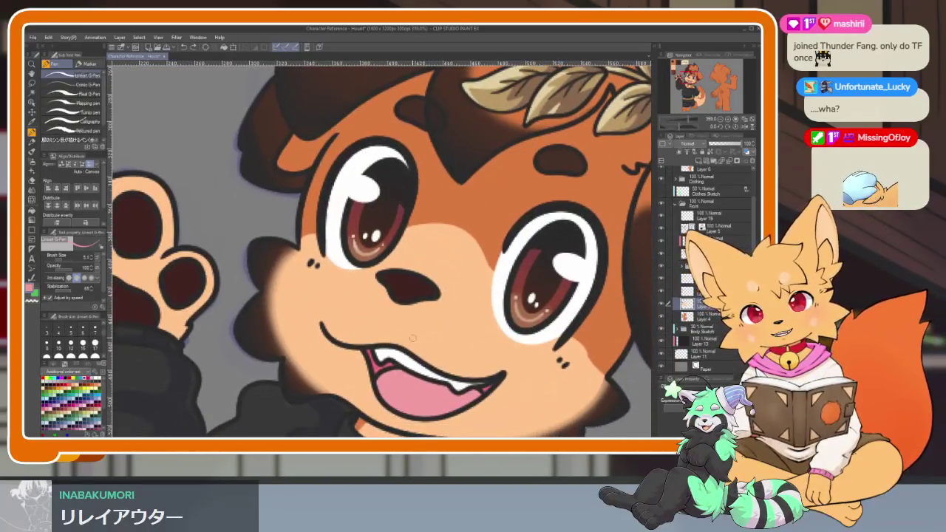
# Dab dark pink onto the tongue edge, then zoom in on the left eye and hair edge.
pyautogui.scroll(3, 414, 337)
pyautogui.scroll(2, 399, 347)
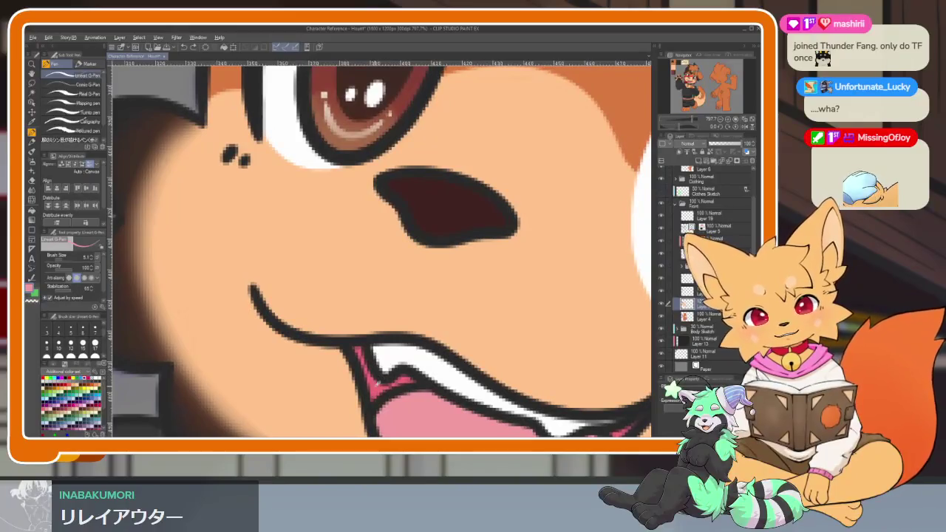
pyautogui.click(376, 385)
pyautogui.scroll(-5, 376, 390)
pyautogui.moveTo(376, 370); pyautogui.dragTo(400, 414)
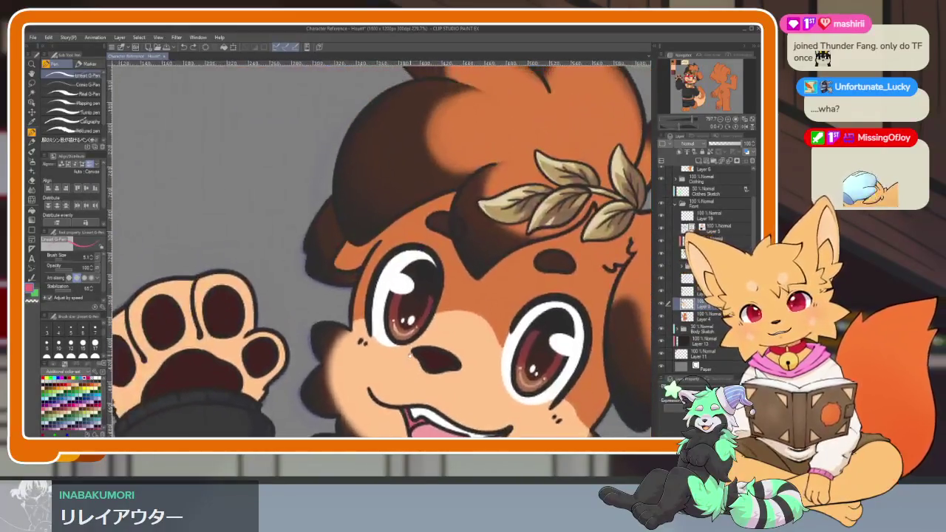
pyautogui.scroll(4, 406, 355)
pyautogui.moveTo(392, 348); pyautogui.dragTo(347, 303)
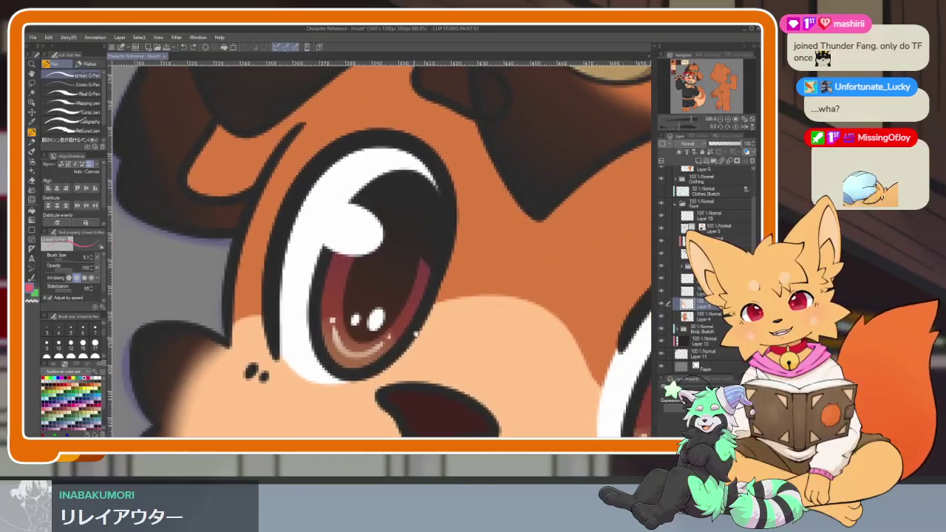
pyautogui.scroll(3, 406, 317)
pyautogui.scroll(2, 406, 317)
pyautogui.scroll(2, 362, 320)
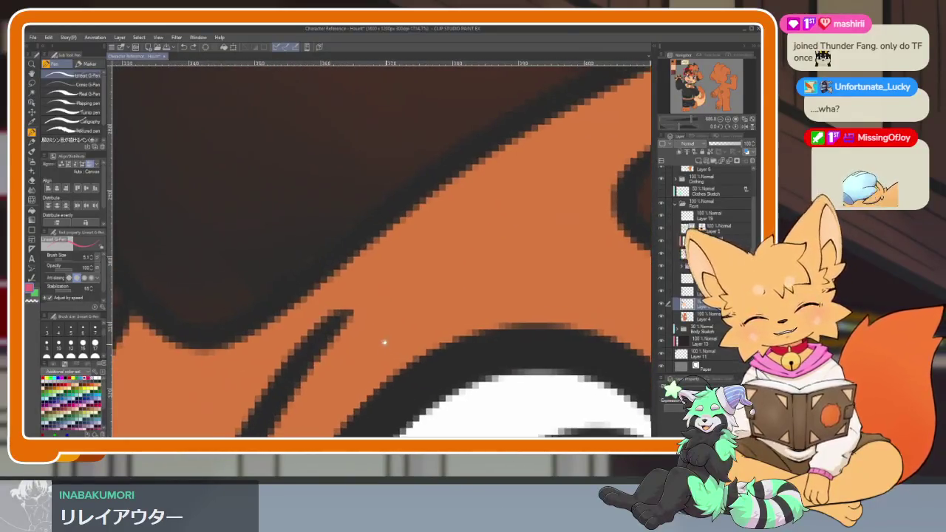
pyautogui.scroll(2, 384, 342)
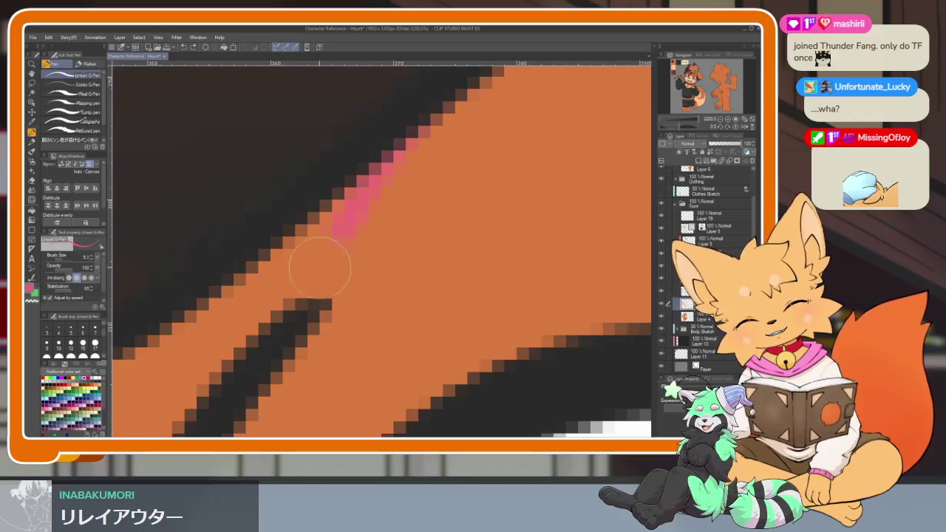
pyautogui.scroll(-2, 255, 353)
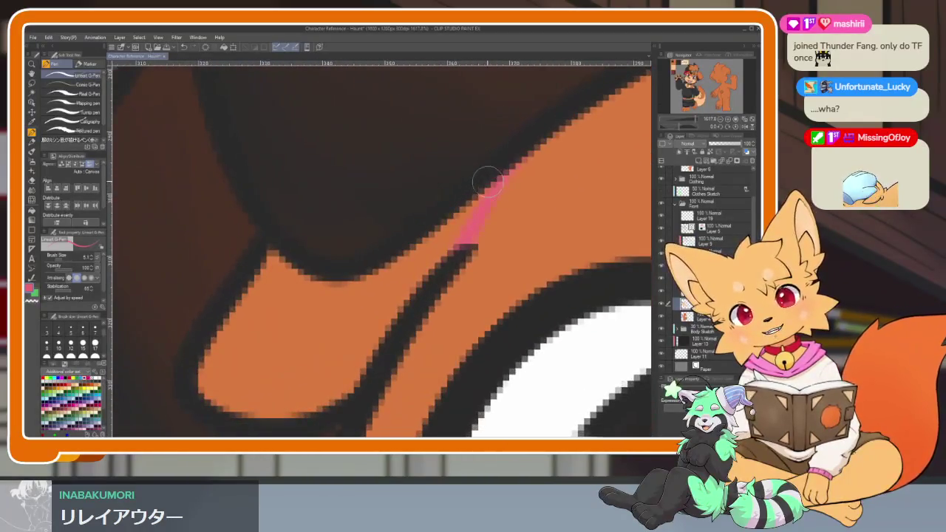
# Paint a pink stroke along the hair edge beside the eye, then undo it.
pyautogui.moveTo(201, 386); pyautogui.dragTo(259, 279)
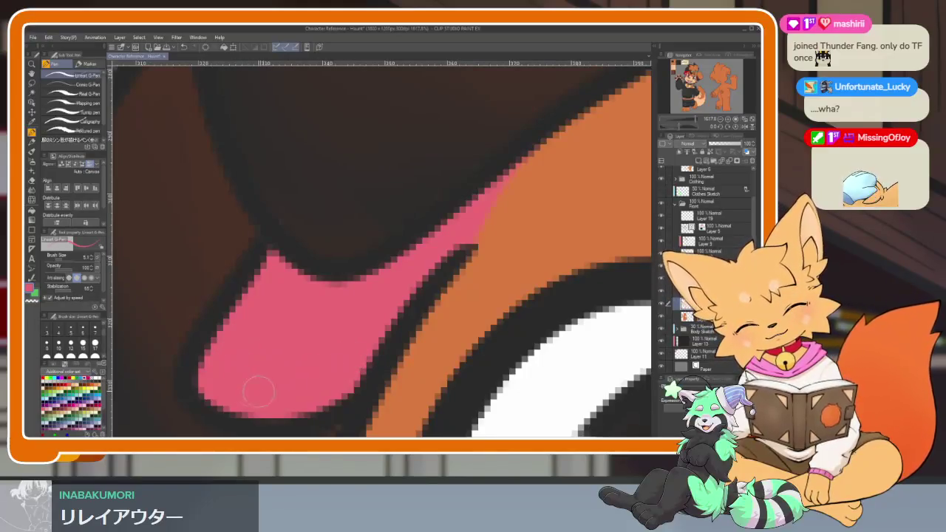
pyautogui.scroll(-5, 478, 328)
pyautogui.scroll(-2, 478, 328)
pyautogui.scroll(-5, 479, 328)
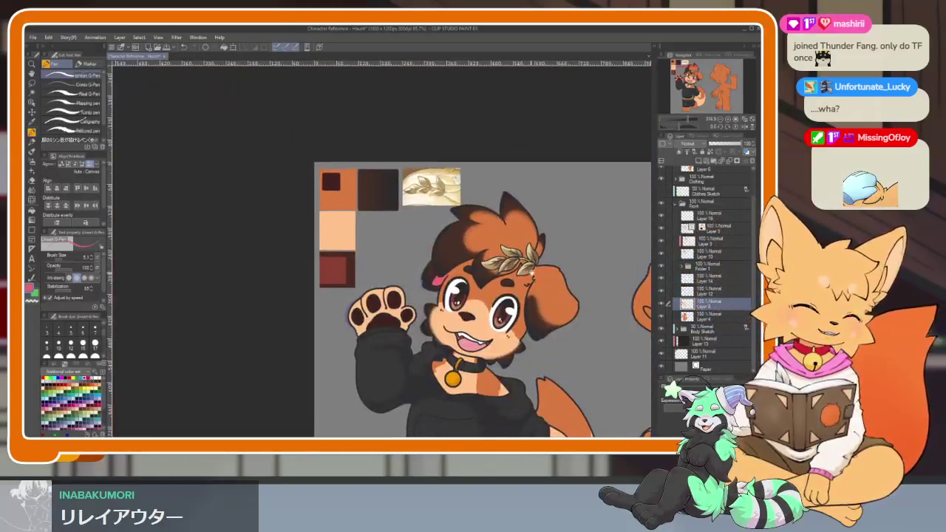
pyautogui.scroll(4, 491, 294)
pyautogui.scroll(3, 492, 295)
pyautogui.scroll(3, 491, 295)
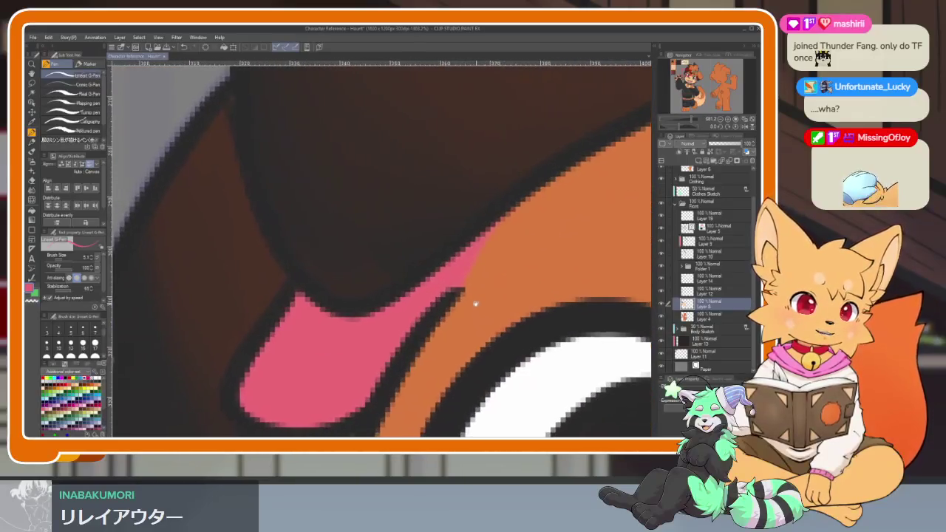
pyautogui.hotkey('ctrl', 'z')
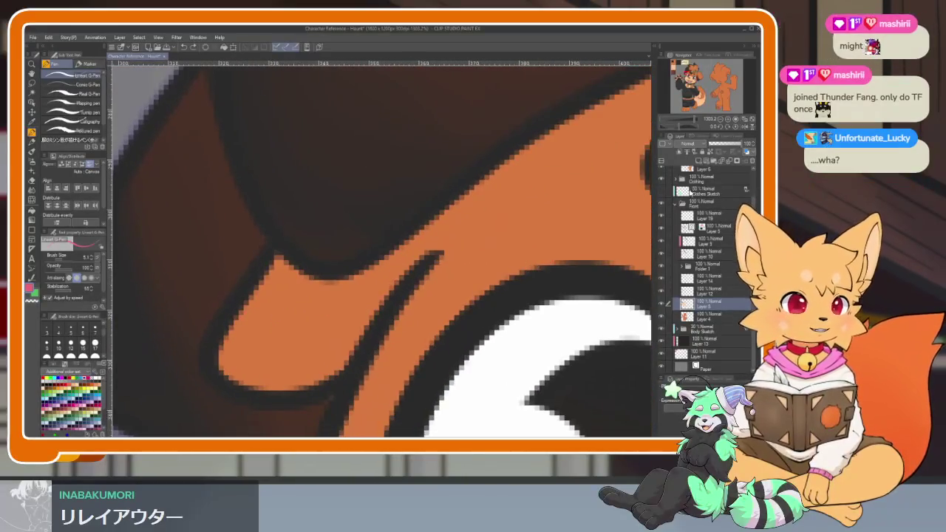
# Zoom in on the mark and switch to the Figure rectangle sub-tool.
pyautogui.scroll(1, 382, 338)
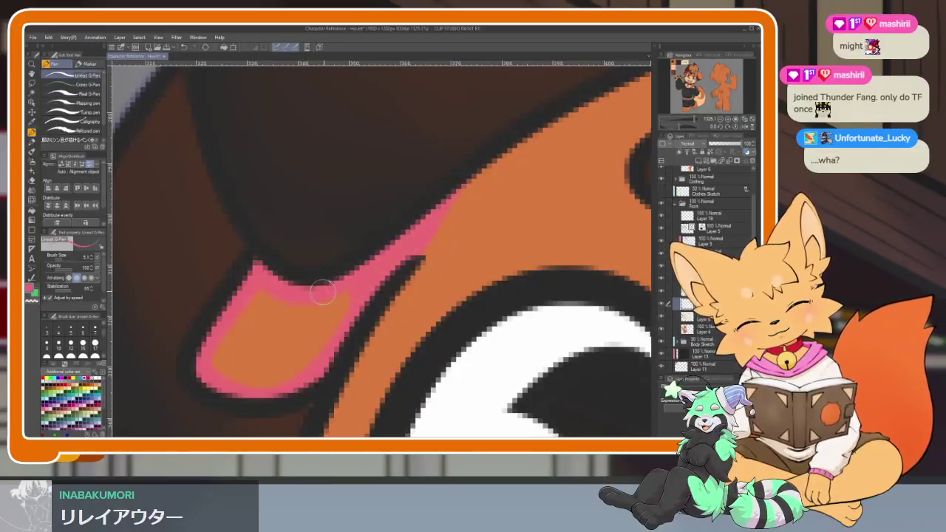
pyautogui.scroll(1, 348, 316)
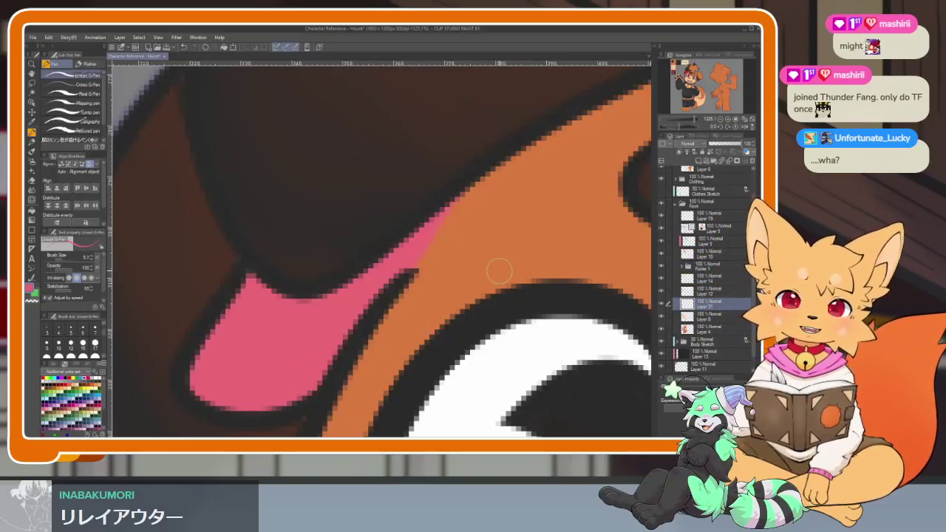
pyautogui.scroll(-1, 498, 271)
pyautogui.scroll(-1, 450, 310)
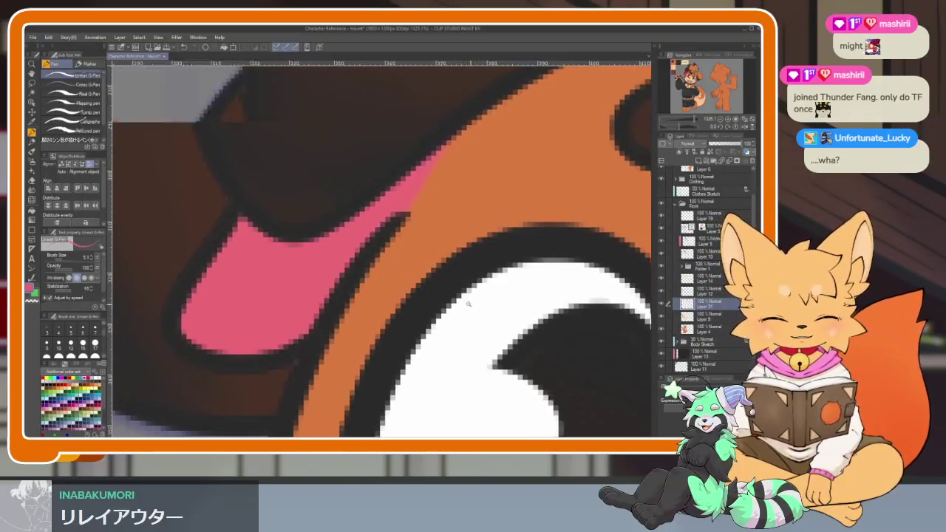
pyautogui.scroll(-3, 468, 302)
pyautogui.scroll(-2, 459, 275)
pyautogui.scroll(2, 459, 275)
pyautogui.scroll(2, 459, 275)
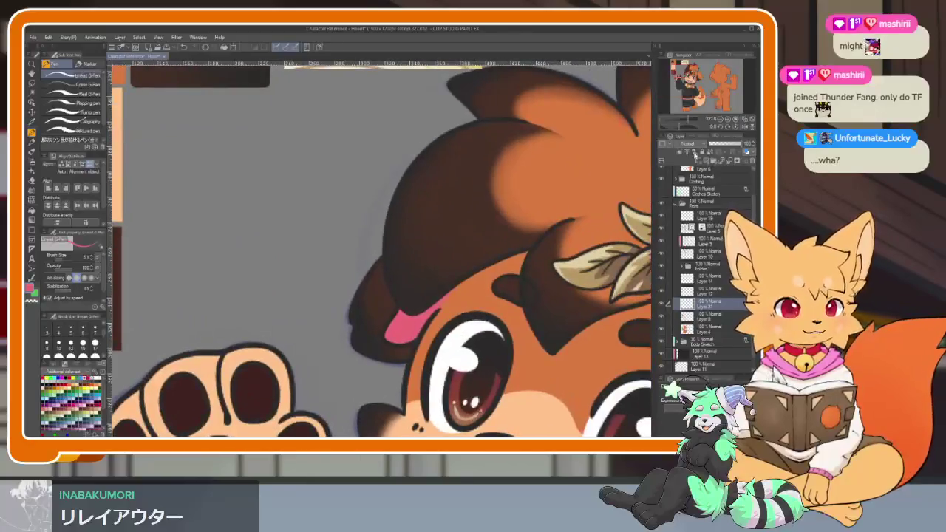
pyautogui.scroll(1, 407, 332)
pyautogui.scroll(1, 407, 332)
pyautogui.scroll(1, 408, 332)
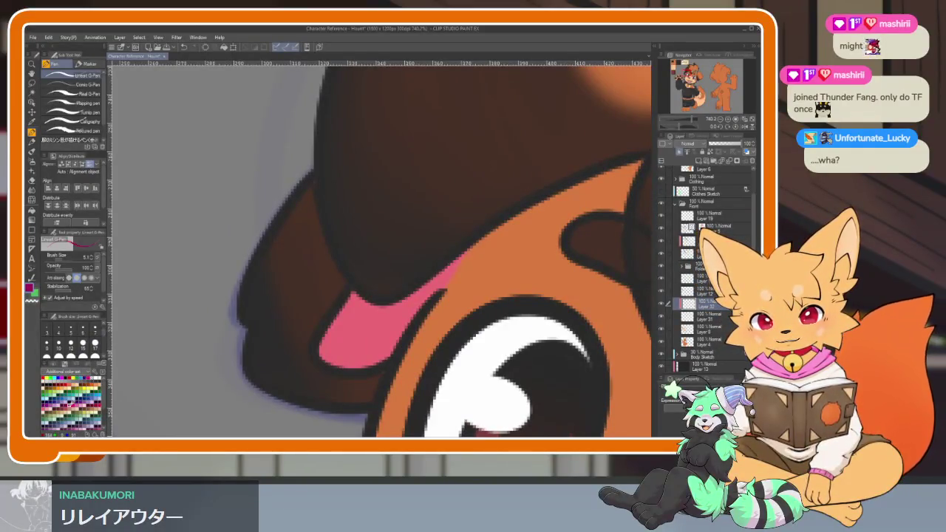
pyautogui.click(31, 222)
pyautogui.click(87, 132)
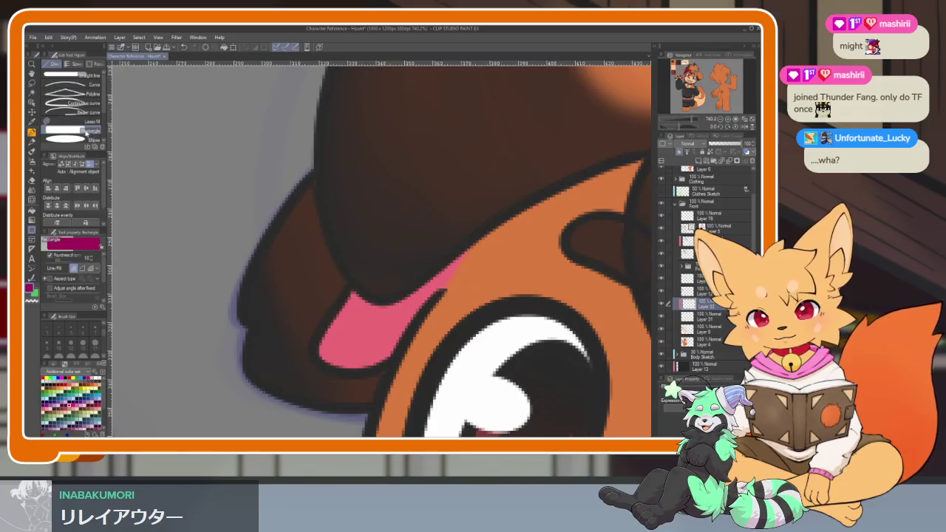
# Try recolouring the pink mark magenta, then undo it.
pyautogui.moveTo(219, 211); pyautogui.dragTo(523, 408)
pyautogui.scroll(-5, 517, 369)
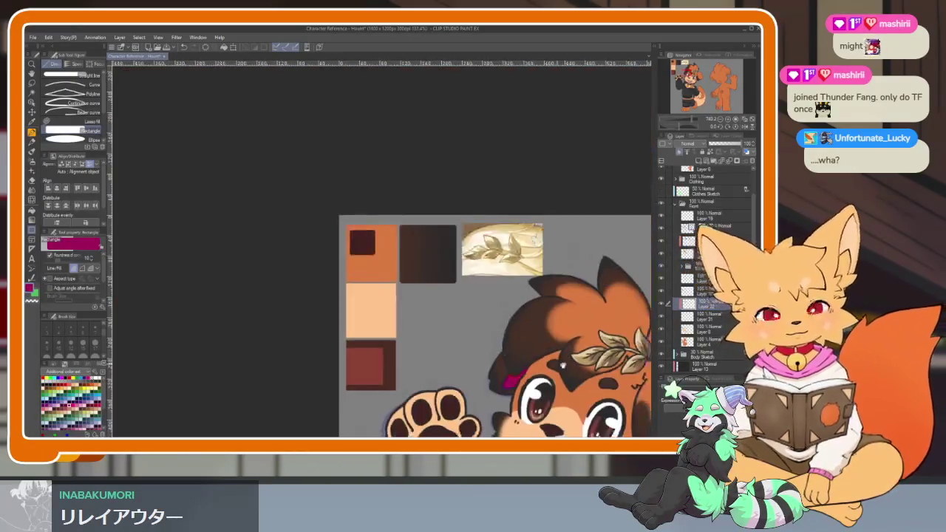
pyautogui.scroll(4, 532, 344)
pyautogui.hotkey('ctrl', 'z')
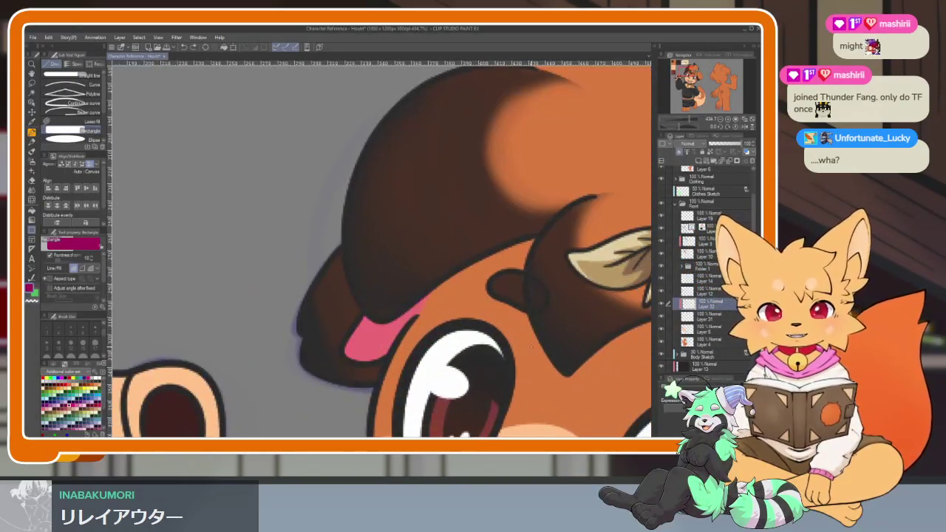
# Test a purple recolour and undo it, then brush dark blue waves across the egg's top.
pyautogui.click(53, 363)
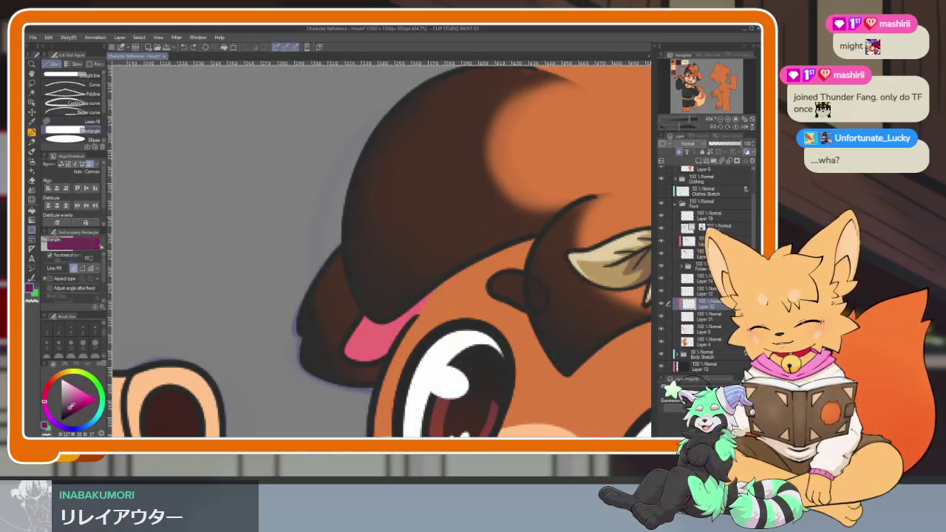
pyautogui.moveTo(263, 210); pyautogui.dragTo(550, 392)
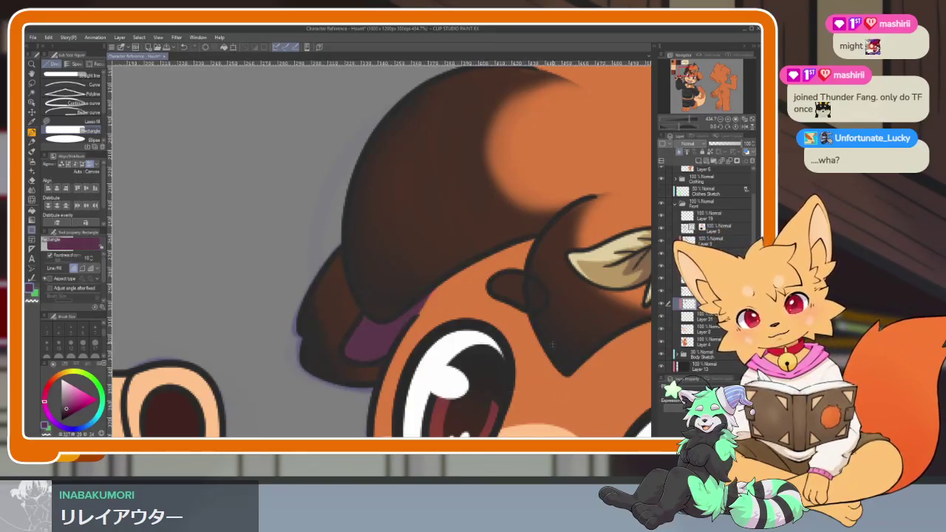
pyautogui.scroll(-5, 550, 369)
pyautogui.scroll(5, 561, 335)
pyautogui.scroll(-1, 550, 320)
pyautogui.hotkey('ctrl', 'z')
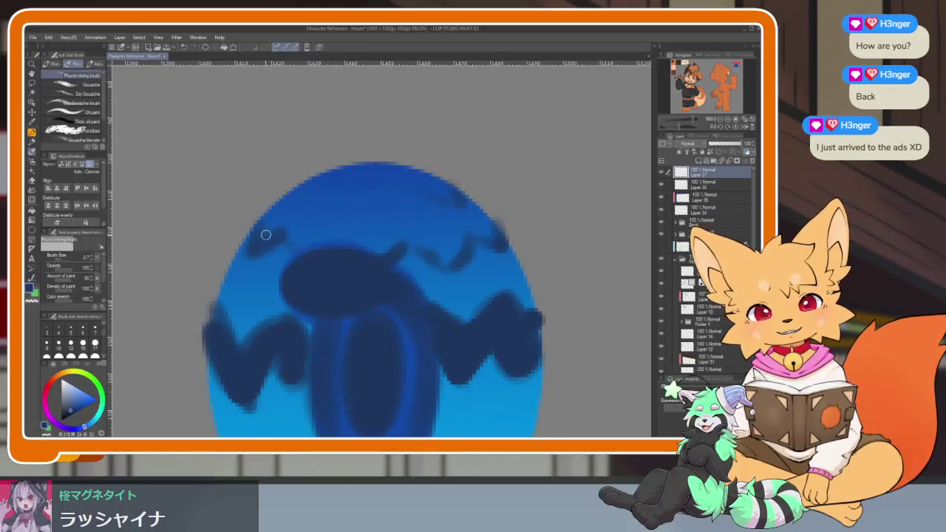
pyautogui.moveTo(266, 235)
pyautogui.mouseDown()
pyautogui.moveTo(342, 188)
pyautogui.moveTo(490, 224)
pyautogui.moveTo(431, 252)
pyautogui.moveTo(299, 251)
pyautogui.moveTo(337, 180)
pyautogui.mouseUp()
pyautogui.moveTo(355, 220)
pyautogui.mouseDown()
pyautogui.moveTo(380, 173)
pyautogui.moveTo(399, 190)
pyautogui.moveTo(414, 236)
pyautogui.moveTo(429, 186)
pyautogui.moveTo(440, 244)
pyautogui.moveTo(451, 212)
pyautogui.moveTo(475, 220)
pyautogui.mouseUp()
# Paint a light vertical line and two diagonal strokes across the star's centre.
pyautogui.scroll(-8, 517, 251)
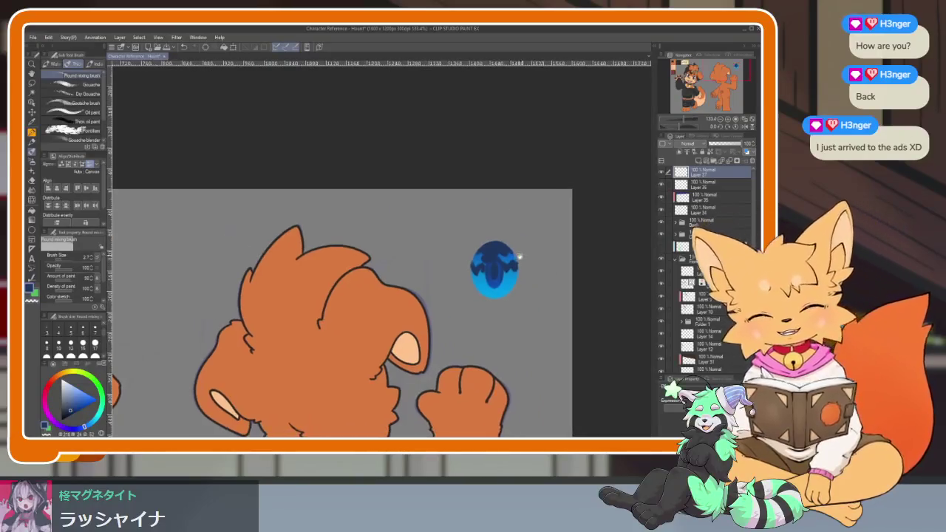
pyautogui.scroll(6, 523, 255)
pyautogui.scroll(2, 528, 281)
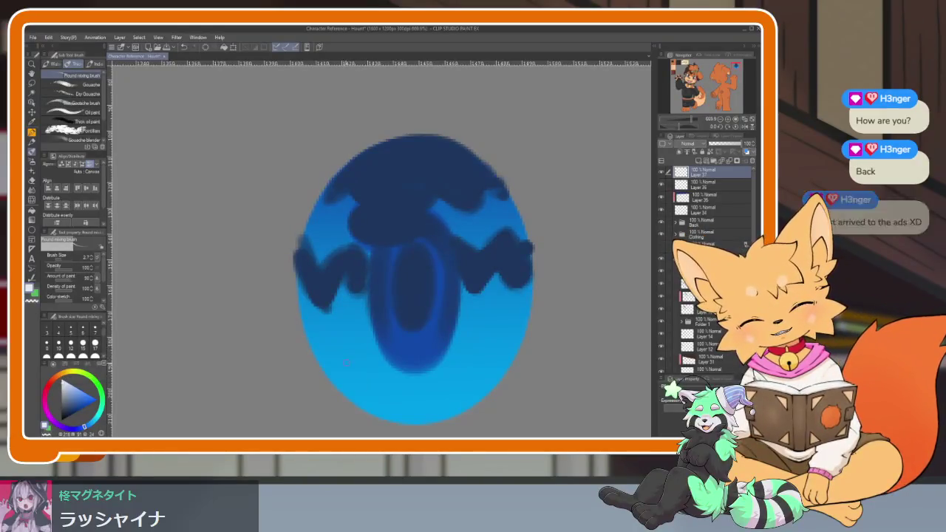
pyautogui.scroll(1, 414, 281)
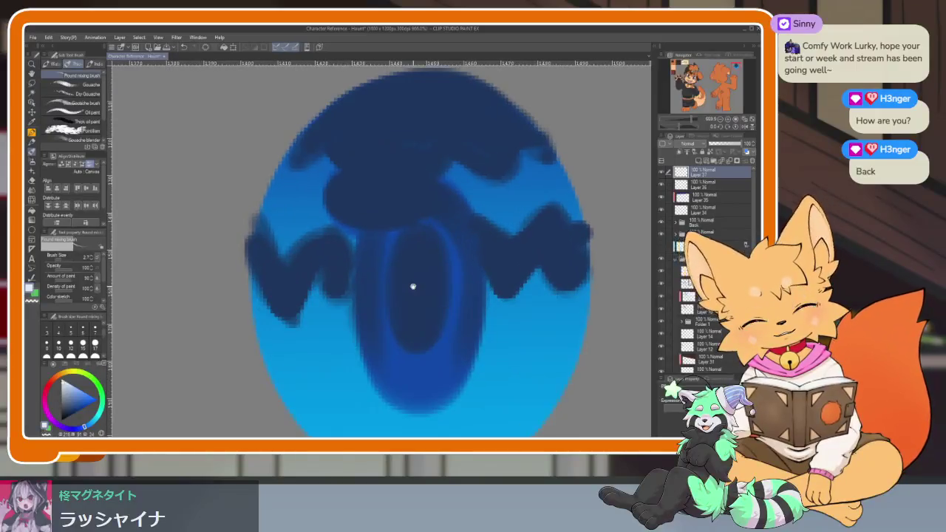
pyautogui.moveTo(417, 174); pyautogui.dragTo(418, 411)
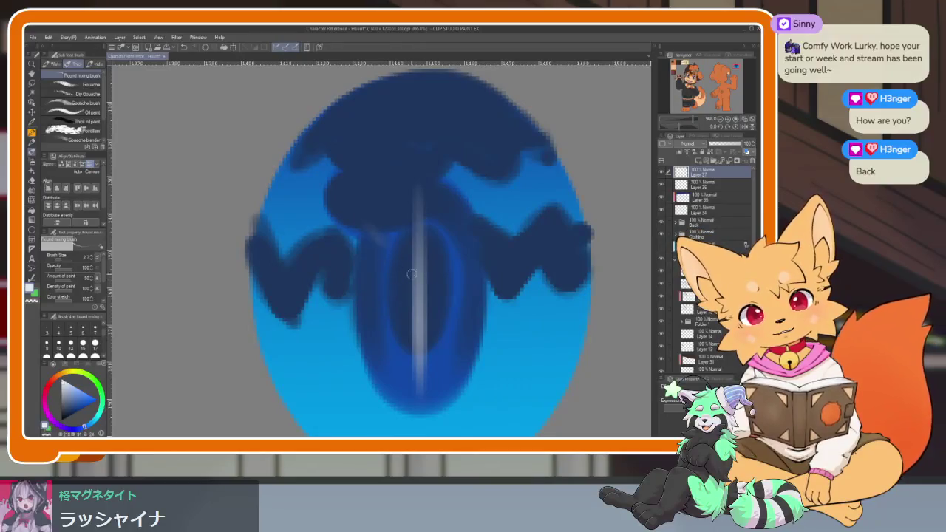
pyautogui.moveTo(382, 242); pyautogui.dragTo(477, 342)
pyautogui.moveTo(448, 262); pyautogui.dragTo(362, 364)
# Add a light X and small branches over the star to complete the snowflake.
pyautogui.scroll(-2, 490, 214)
pyautogui.scroll(2, 462, 350)
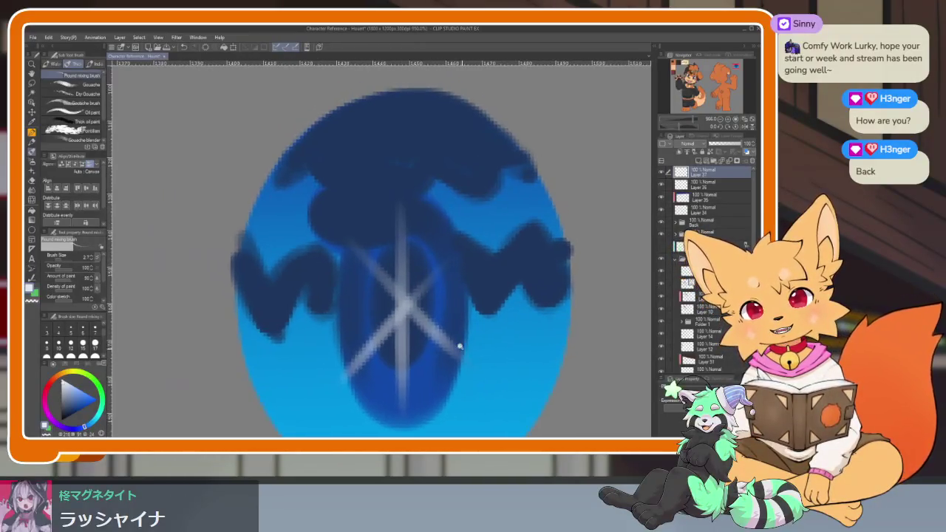
pyautogui.scroll(-1, 463, 350)
pyautogui.moveTo(494, 329)
pyautogui.mouseDown()
pyautogui.moveTo(481, 330)
pyautogui.moveTo(485, 310)
pyautogui.mouseUp()
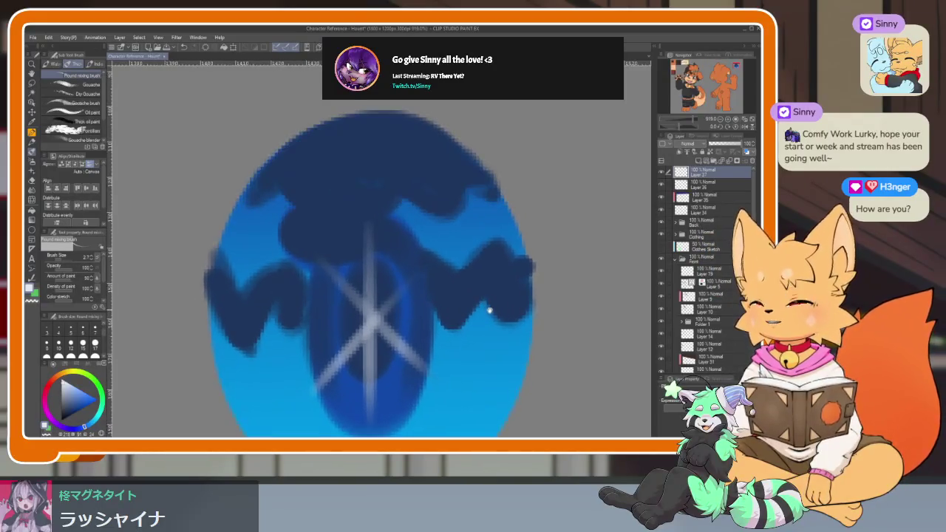
pyautogui.scroll(-2, 466, 326)
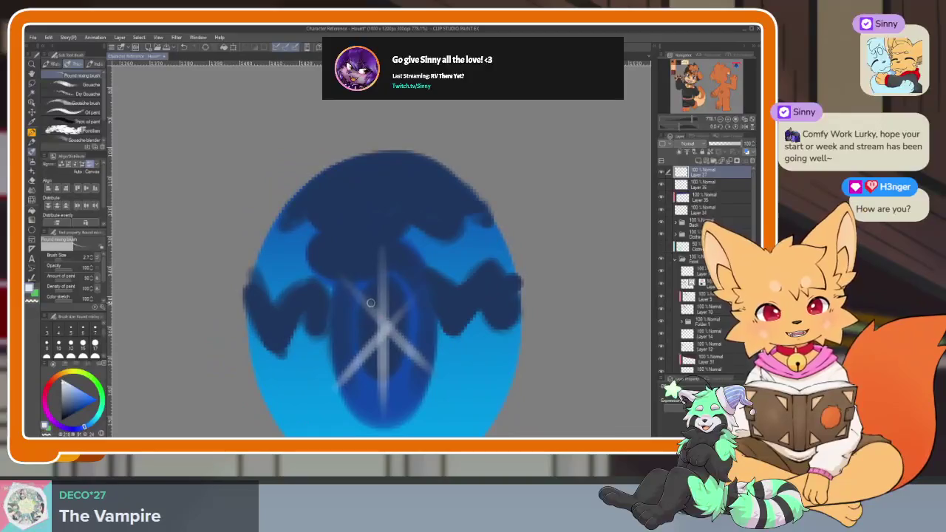
pyautogui.moveTo(331, 278); pyautogui.dragTo(432, 365)
pyautogui.moveTo(403, 314); pyautogui.dragTo(444, 266)
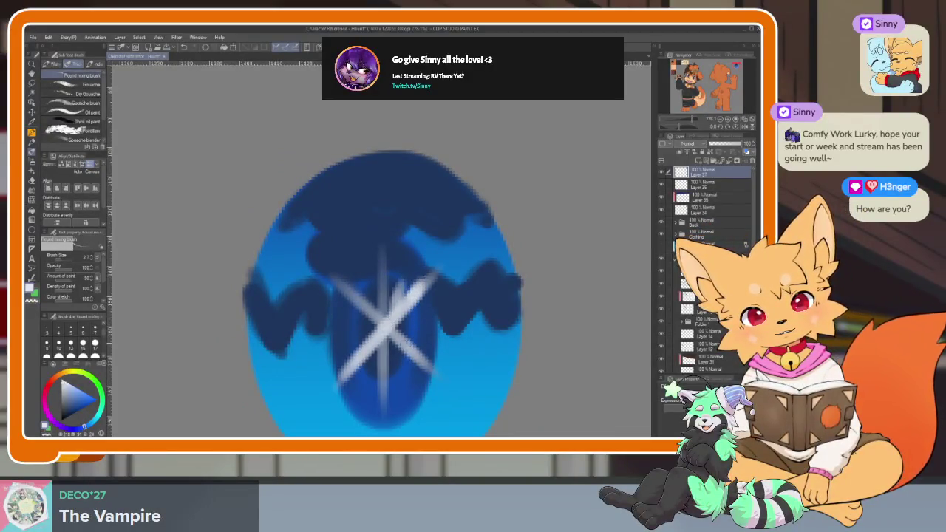
pyautogui.moveTo(396, 341)
pyautogui.mouseDown()
pyautogui.moveTo(403, 358)
pyautogui.moveTo(428, 353)
pyautogui.mouseUp()
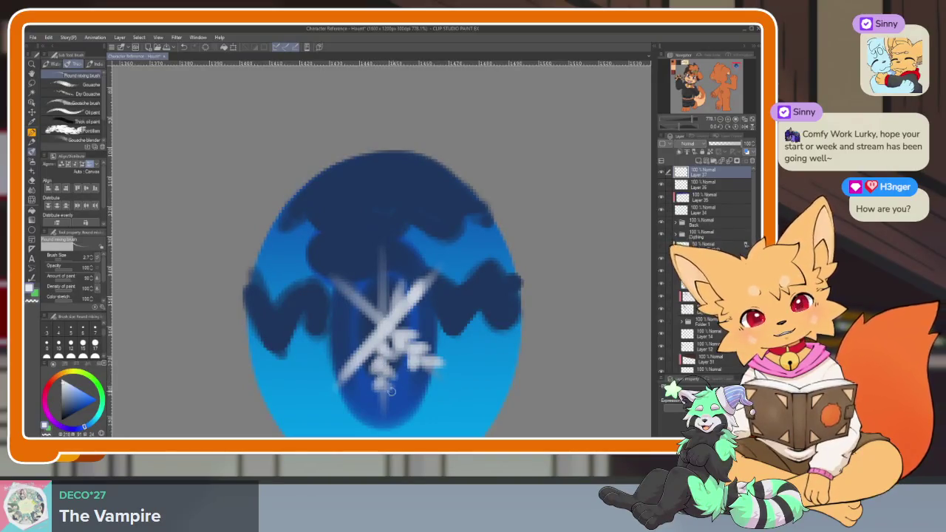
pyautogui.moveTo(379, 338)
pyautogui.mouseDown()
pyautogui.moveTo(350, 327)
pyautogui.moveTo(346, 365)
pyautogui.mouseUp()
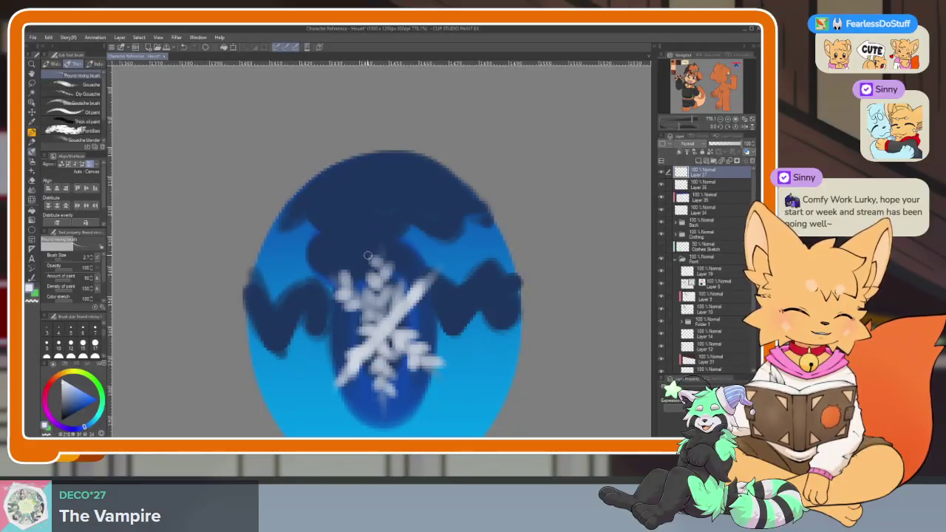
pyautogui.scroll(-8, 524, 323)
pyautogui.scroll(7, 490, 326)
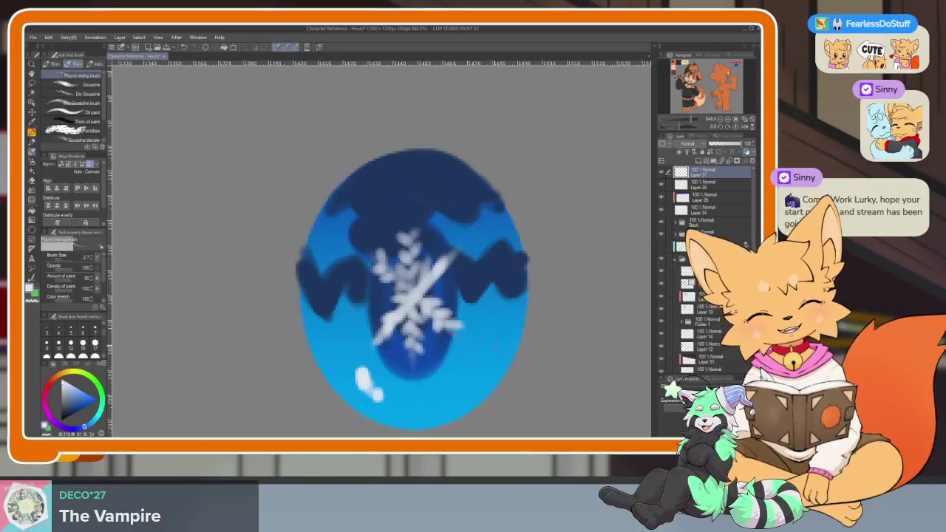
pyautogui.scroll(-3, 499, 334)
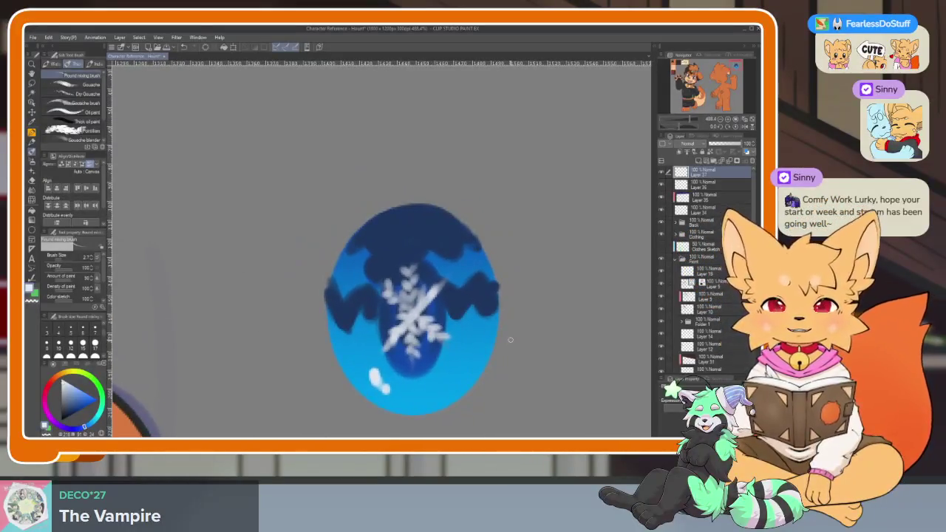
# Switch to the Back layer folder and bring the back-view dog into view.
pyautogui.keyDown('shift'); pyautogui.click(711, 212); pyautogui.keyUp('shift')
pyautogui.click(751, 159)
pyautogui.scroll(-5, 475, 338)
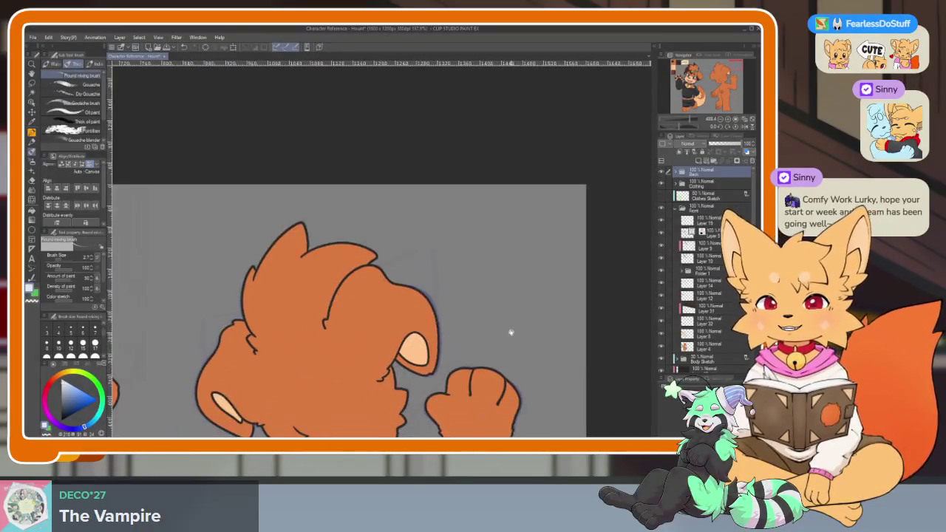
pyautogui.scroll(-5, 511, 334)
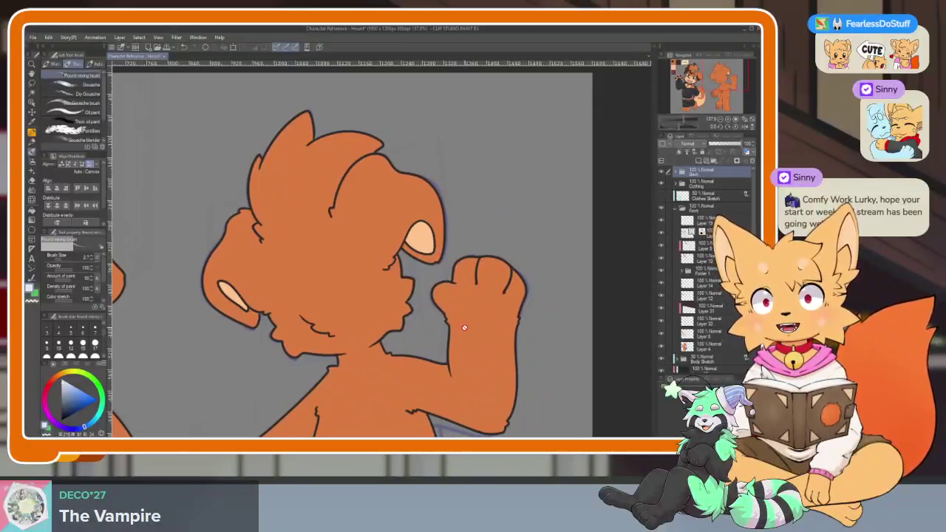
pyautogui.hscroll(1, 465, 323)
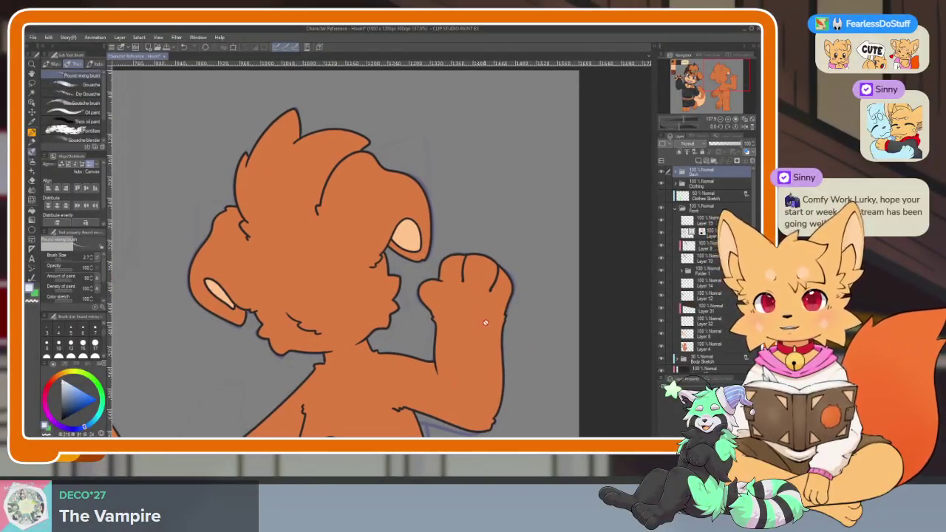
pyautogui.scroll(-2, 489, 329)
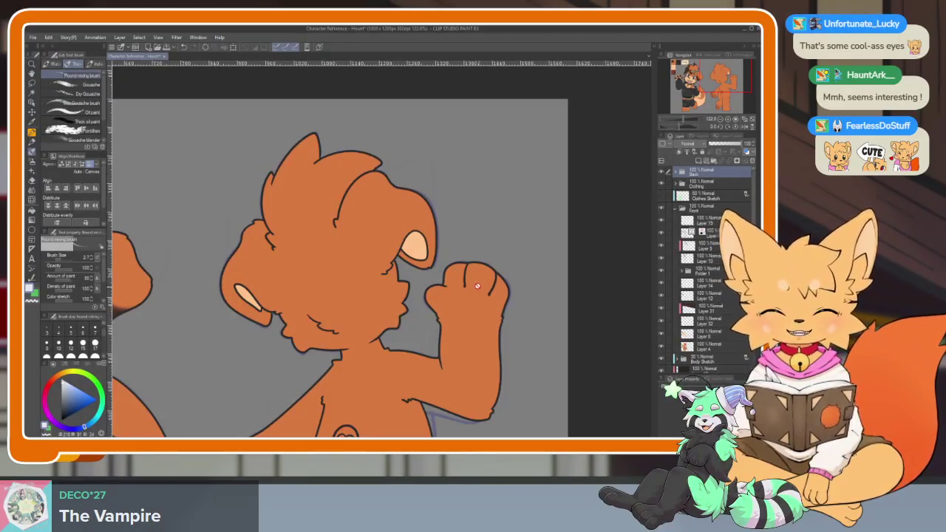
pyautogui.scroll(2, 429, 328)
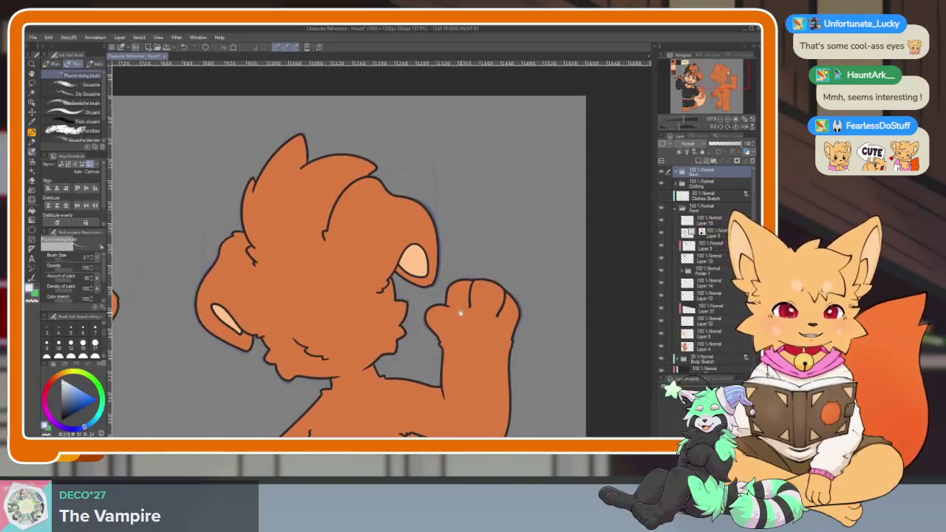
pyautogui.scroll(-5, 515, 246)
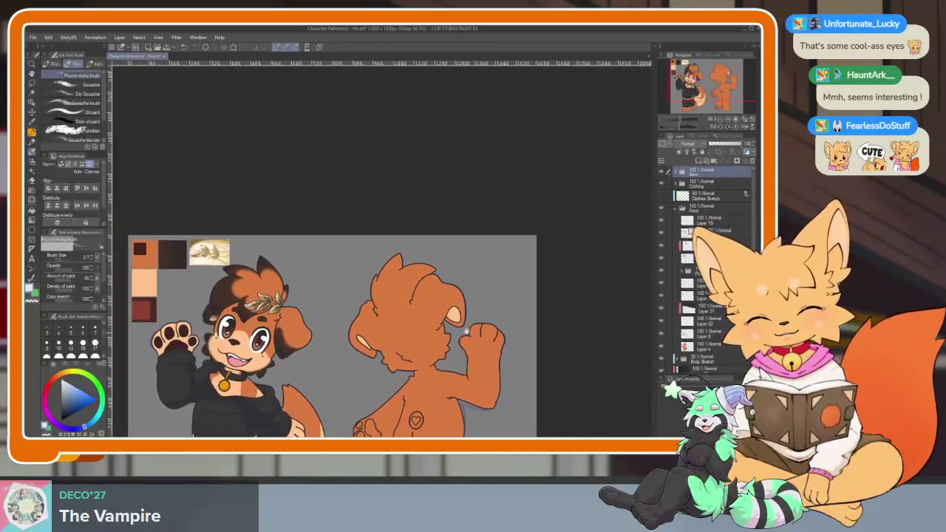
pyautogui.scroll(5, 427, 304)
pyautogui.hscroll(-5, 426, 304)
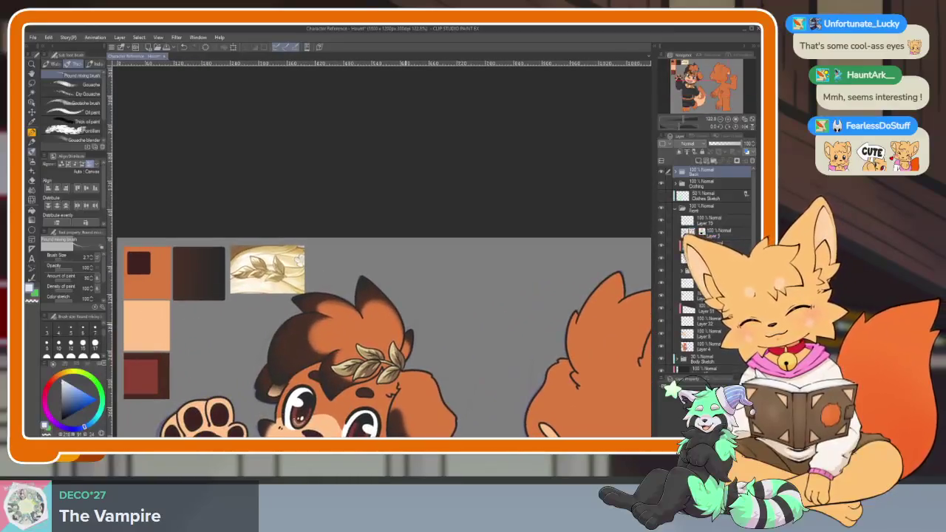
# Eyedrop the dark brown swatch and zoom in on the back view.
pyautogui.keyDown('alt'); pyautogui.click(178, 267); pyautogui.keyUp('alt')
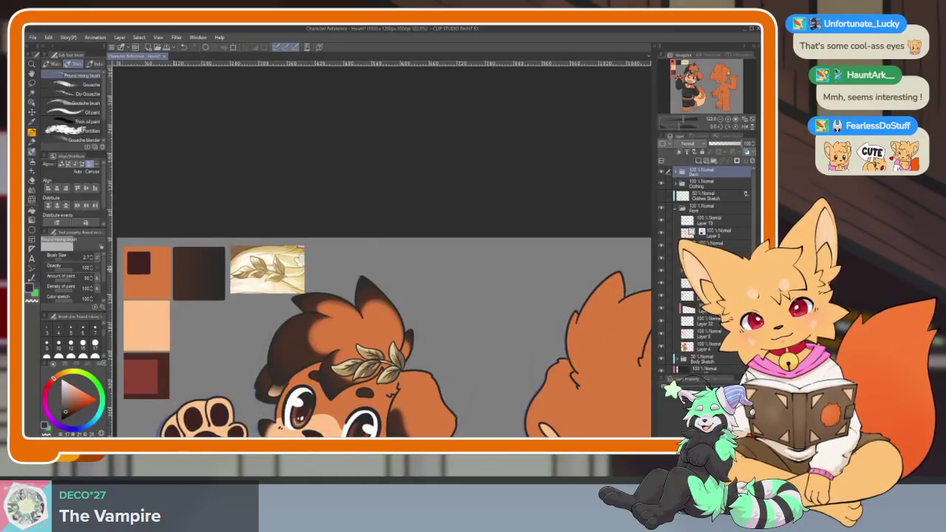
pyautogui.hscroll(3, 453, 309)
pyautogui.scroll(2, 453, 309)
pyautogui.scroll(2, 462, 299)
pyautogui.scroll(1, 466, 299)
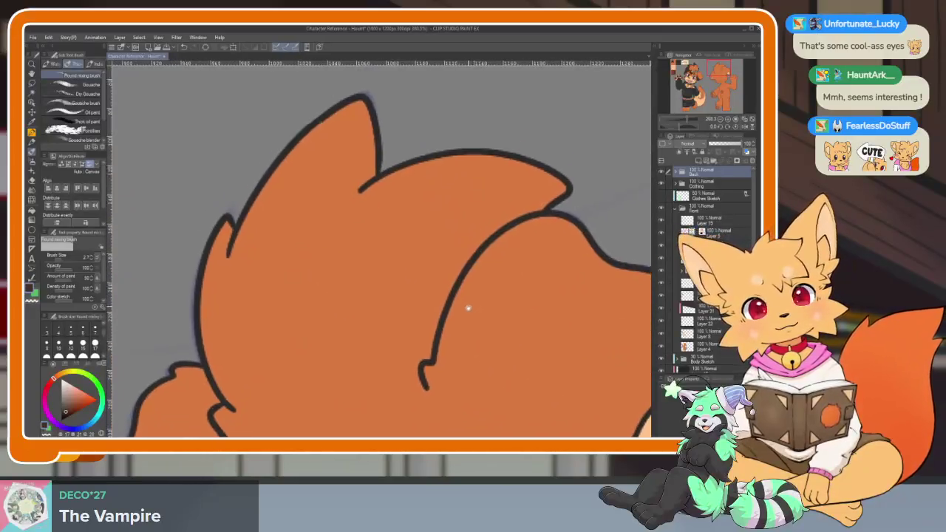
# With the G-pen active, select Layer 33 inside the Back folder.
pyautogui.scroll(1, 466, 304)
pyautogui.press('p')
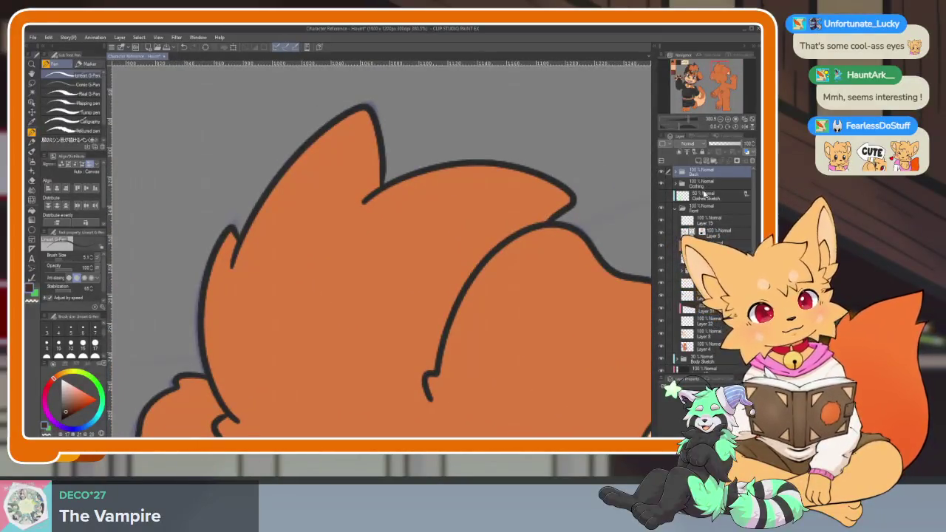
pyautogui.click(676, 176)
pyautogui.click(714, 194)
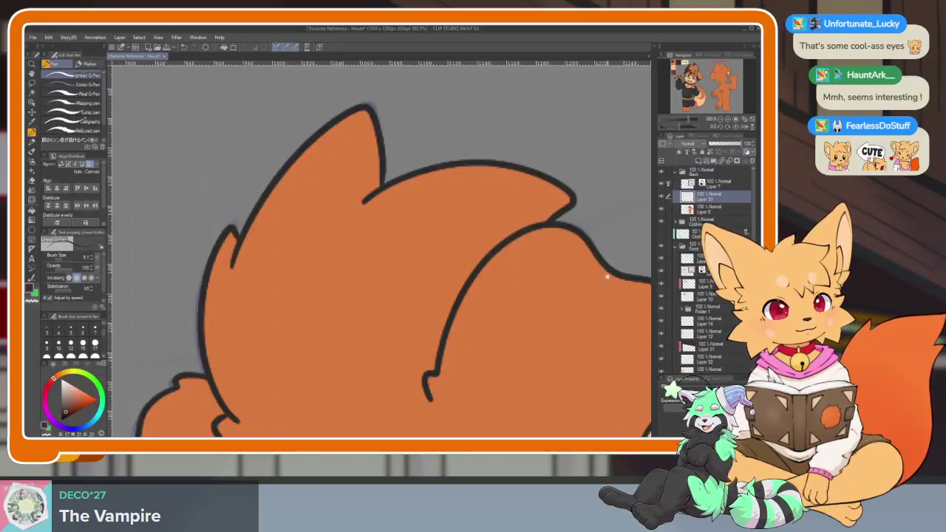
pyautogui.scroll(-4, 607, 272)
pyautogui.scroll(2, 599, 272)
pyautogui.scroll(2, 588, 273)
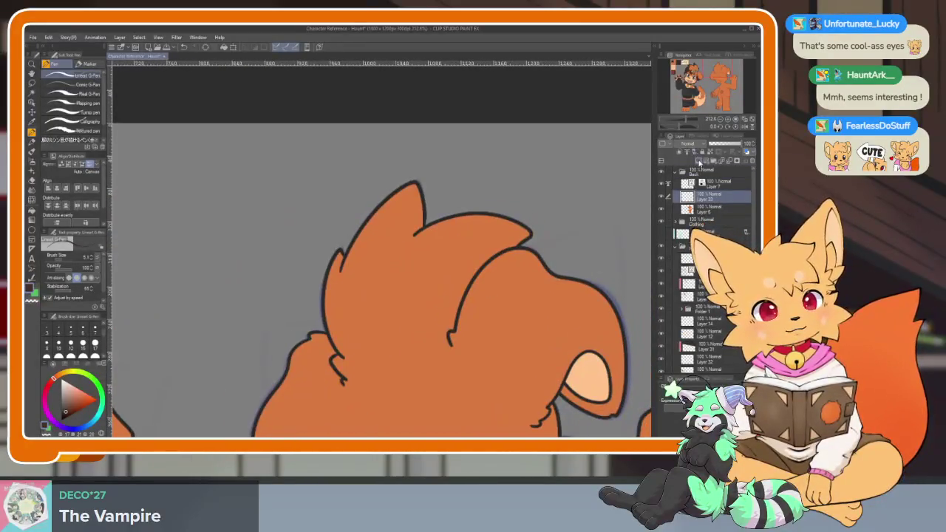
pyautogui.scroll(1, 493, 317)
pyautogui.scroll(1, 488, 295)
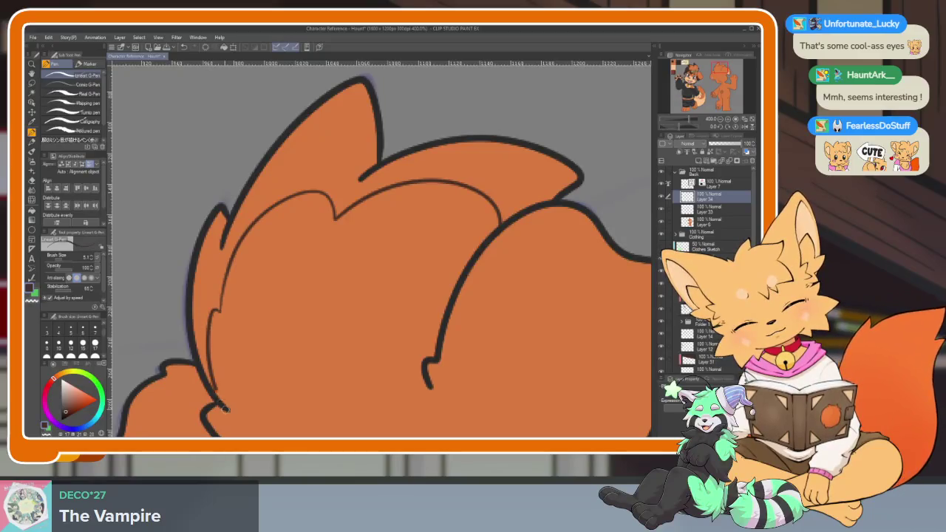
# Bucket-fill the upper hair region and the area left of the ear with dark brown.
pyautogui.press('g')
pyautogui.click(335, 154)
pyautogui.scroll(-4, 492, 177)
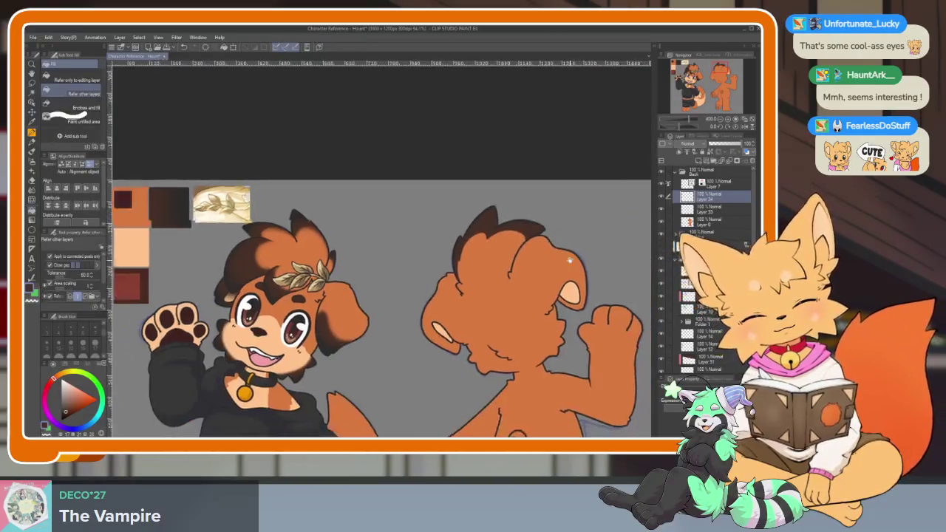
pyautogui.scroll(1, 480, 237)
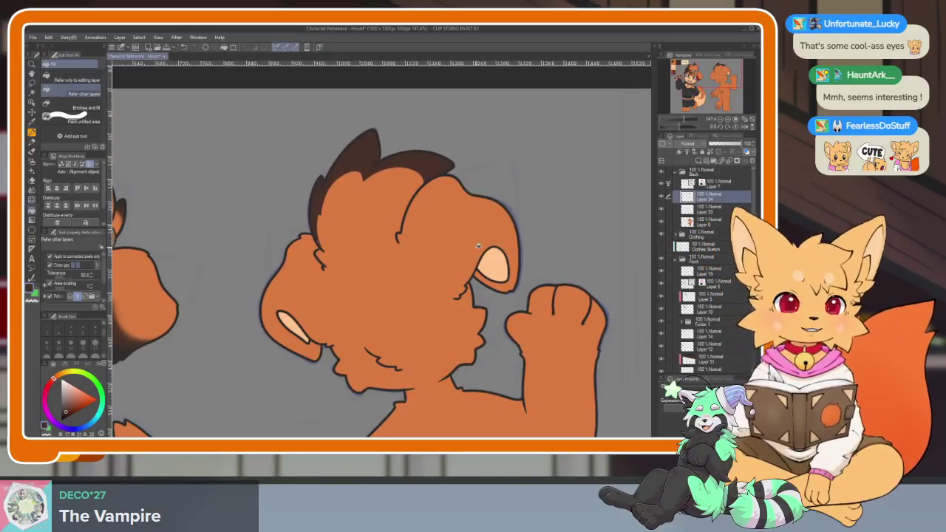
pyautogui.scroll(-3, 378, 271)
pyautogui.scroll(3, 377, 272)
pyautogui.scroll(2, 396, 311)
pyautogui.press('p')
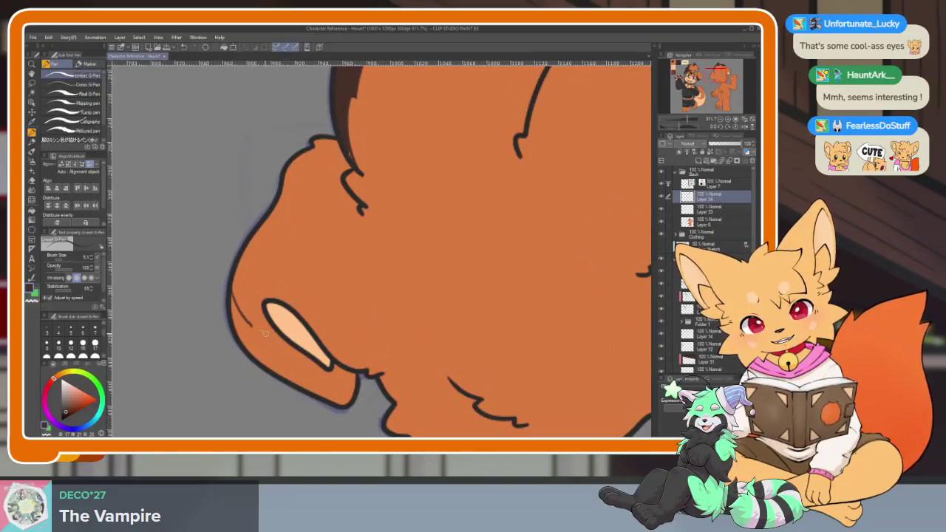
pyautogui.scroll(1, 259, 318)
pyautogui.scroll(1, 248, 296)
pyautogui.press('g')
pyautogui.click(240, 283)
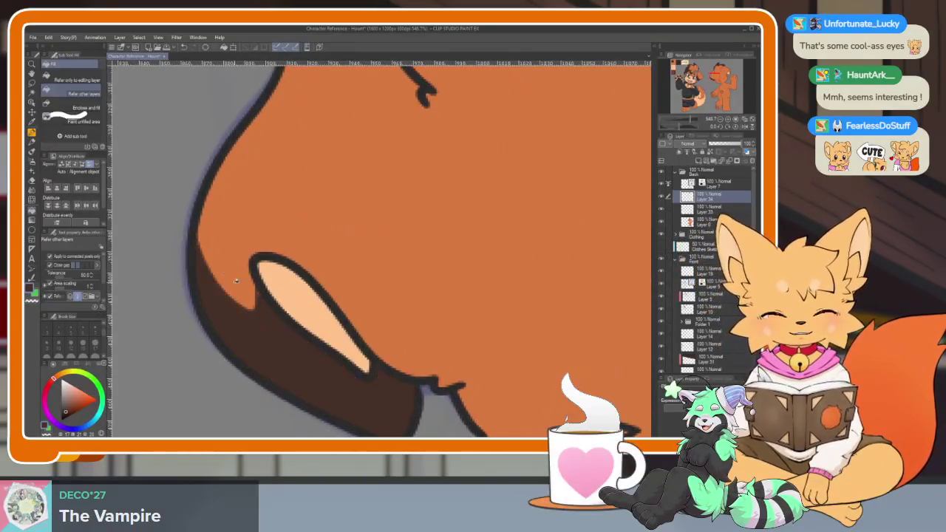
pyautogui.press('p')
pyautogui.scroll(1, 258, 241)
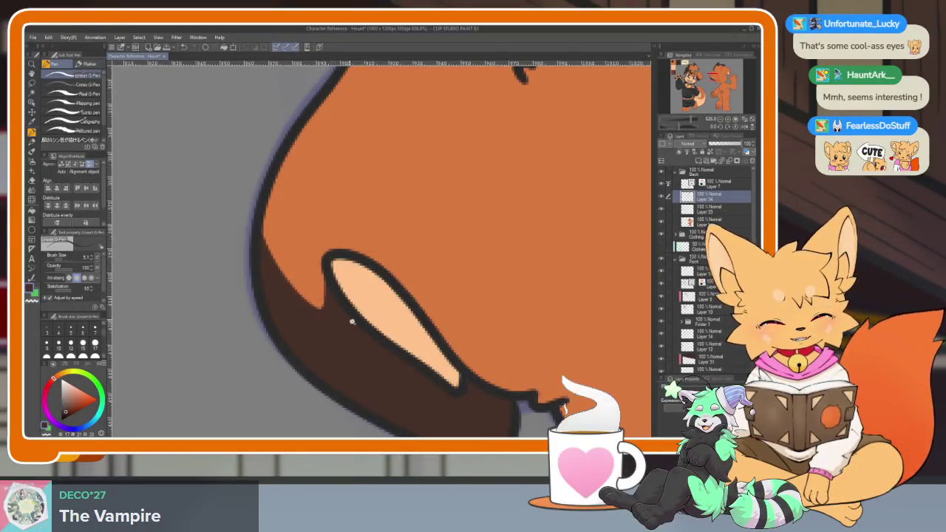
# Paint dark brown along the ear's right edge and lower curve, then zoom out to check.
pyautogui.scroll(-4, 346, 320)
pyautogui.scroll(2, 473, 311)
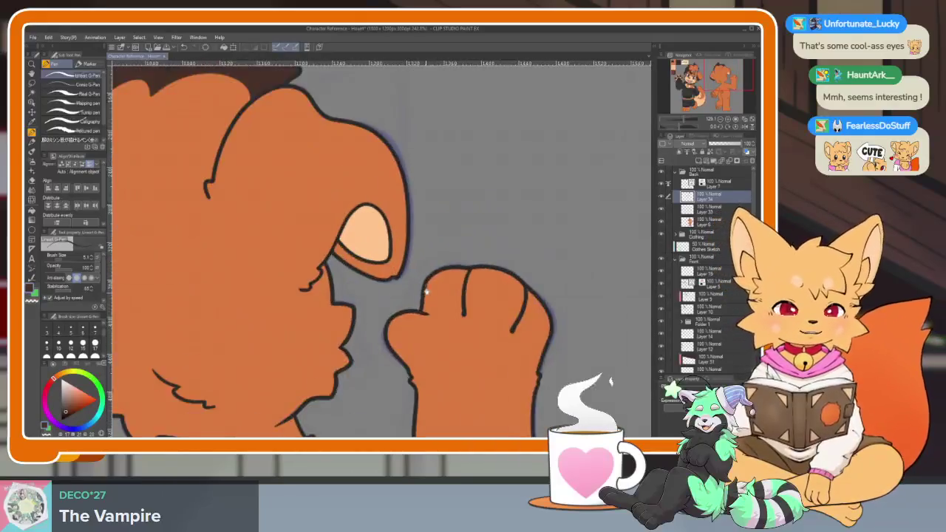
pyautogui.scroll(1, 423, 294)
pyautogui.scroll(1, 422, 310)
pyautogui.scroll(1, 405, 277)
pyautogui.scroll(1, 398, 288)
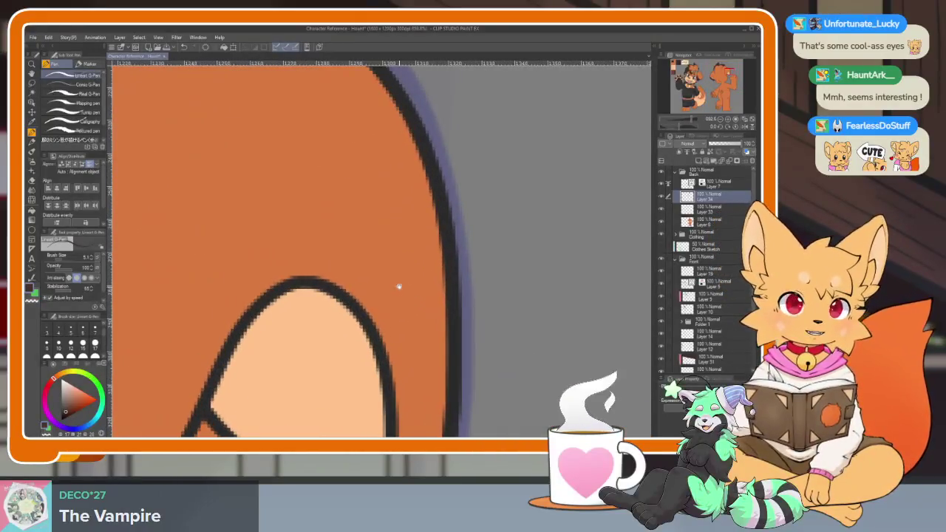
pyautogui.moveTo(432, 255); pyautogui.dragTo(384, 347)
pyautogui.moveTo(444, 281); pyautogui.dragTo(392, 413)
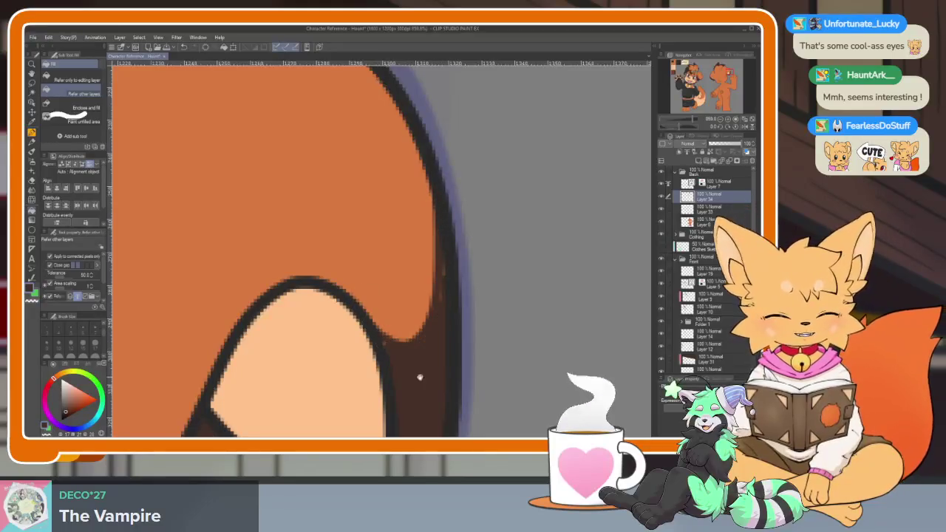
pyautogui.scroll(-1, 434, 249)
pyautogui.scroll(-2, 425, 380)
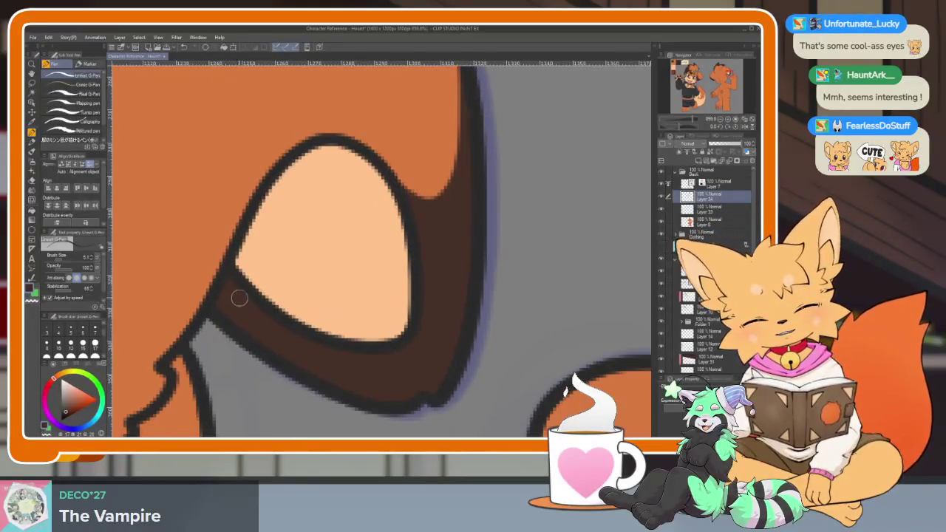
pyautogui.scroll(-2, 451, 347)
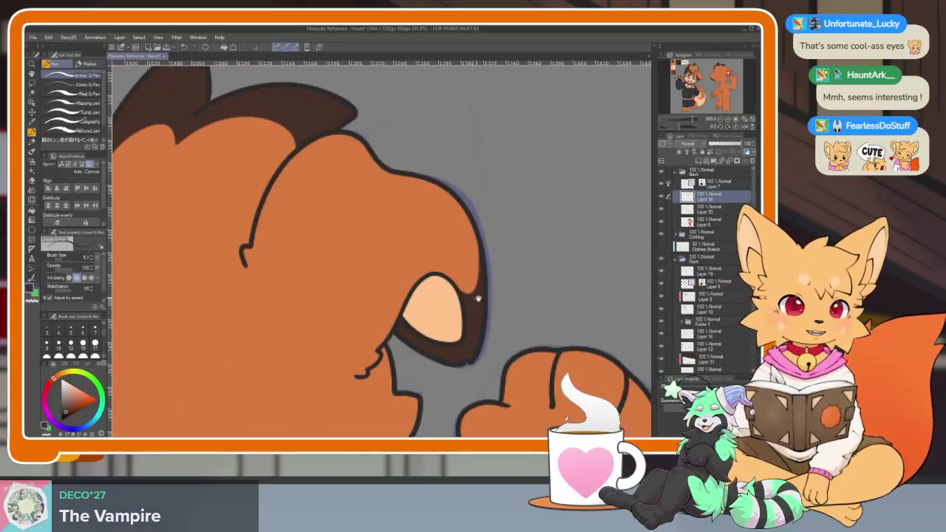
pyautogui.scroll(-1, 500, 296)
pyautogui.scroll(-2, 503, 263)
pyautogui.scroll(-1, 515, 294)
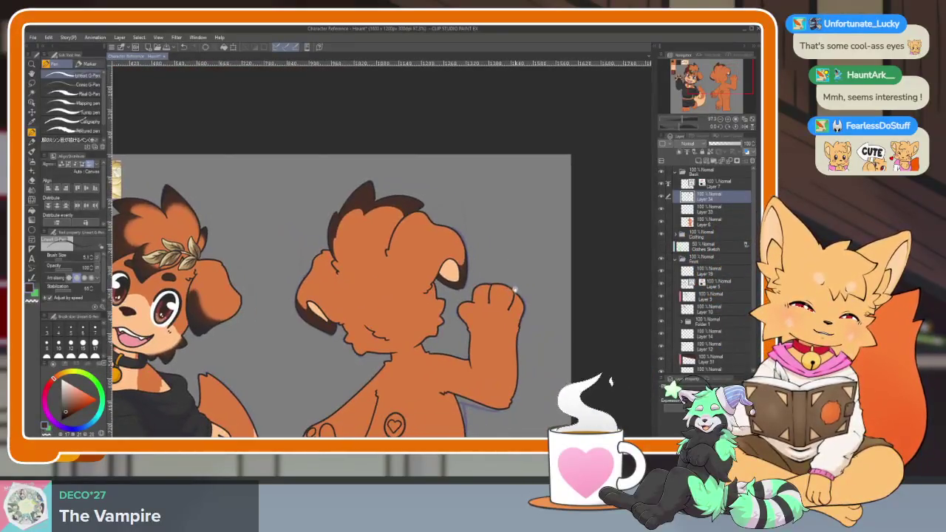
pyautogui.scroll(-1, 340, 295)
pyautogui.press('e')
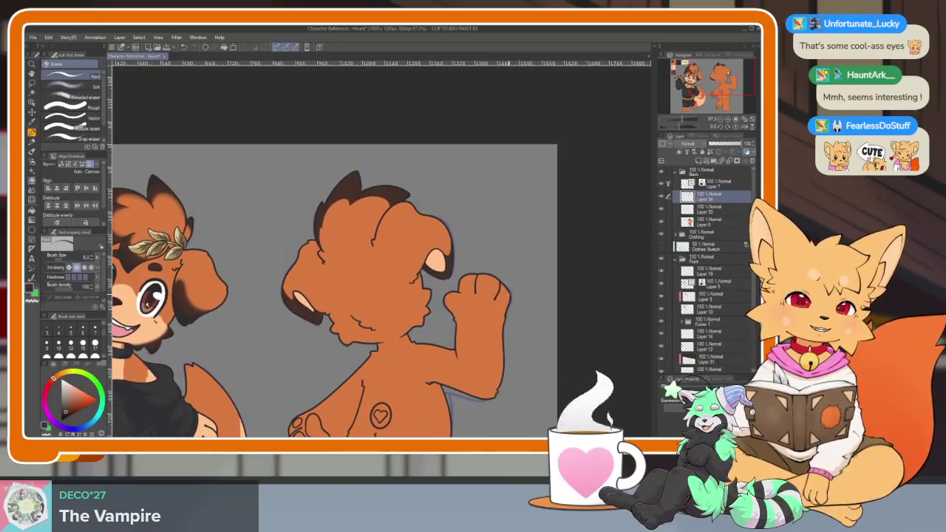
pyautogui.scroll(-1, 507, 323)
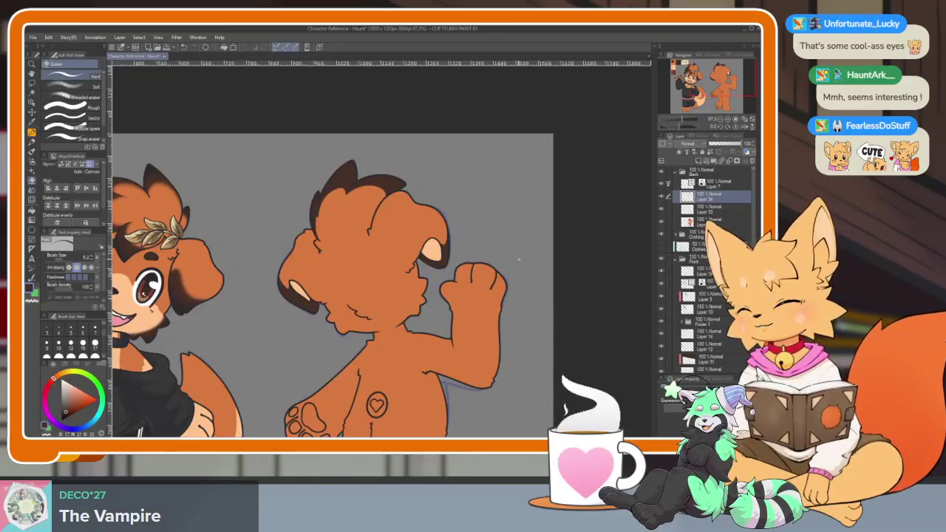
pyautogui.scroll(2, 471, 275)
pyautogui.scroll(1, 416, 308)
pyautogui.scroll(1, 397, 329)
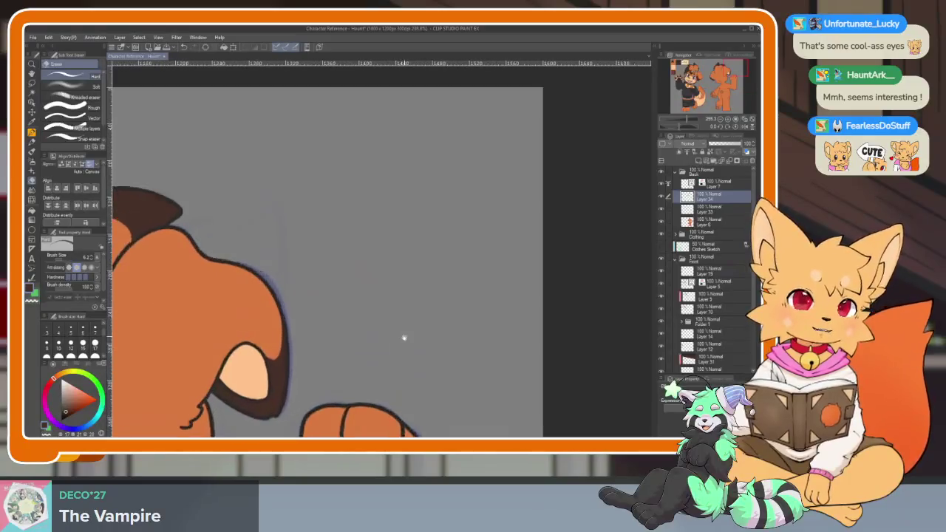
pyautogui.scroll(1, 404, 337)
pyautogui.press('p')
pyautogui.scroll(1, 429, 334)
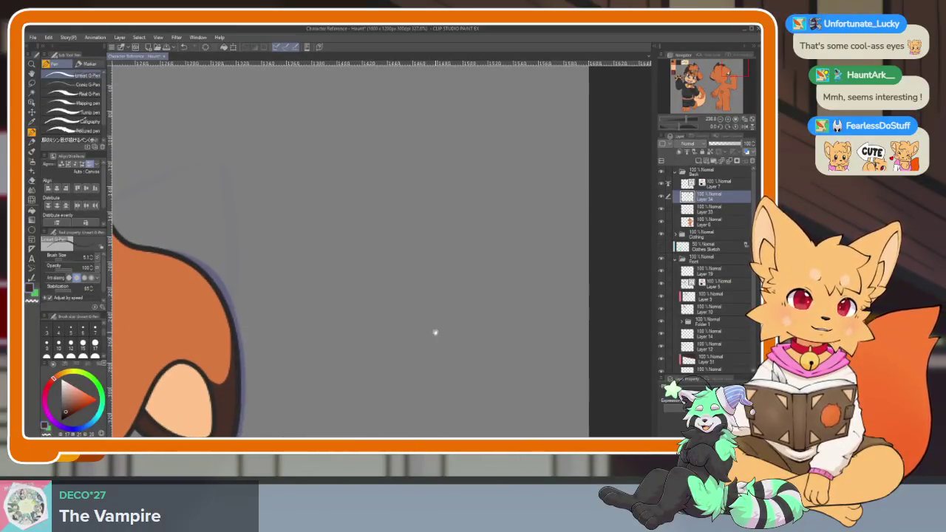
pyautogui.hscroll(1, 458, 286)
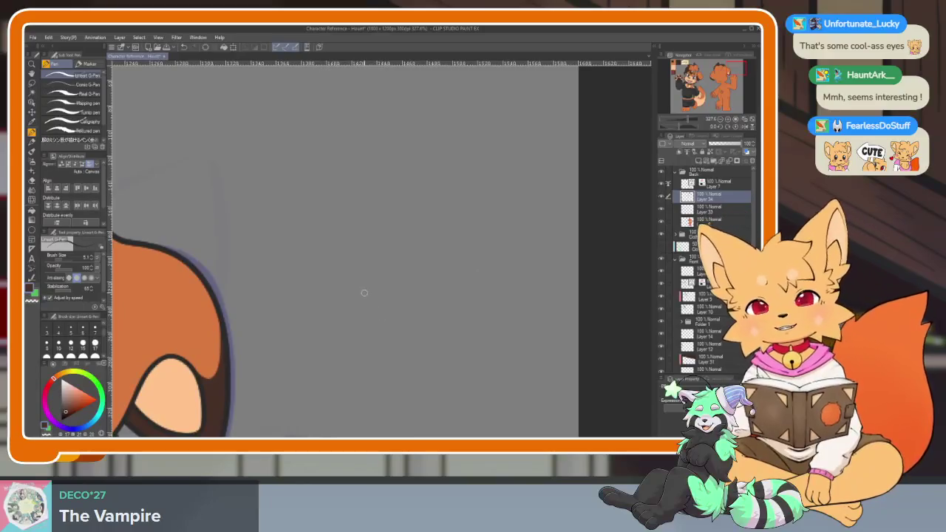
pyautogui.scroll(-2, 443, 292)
pyautogui.scroll(-2, 488, 303)
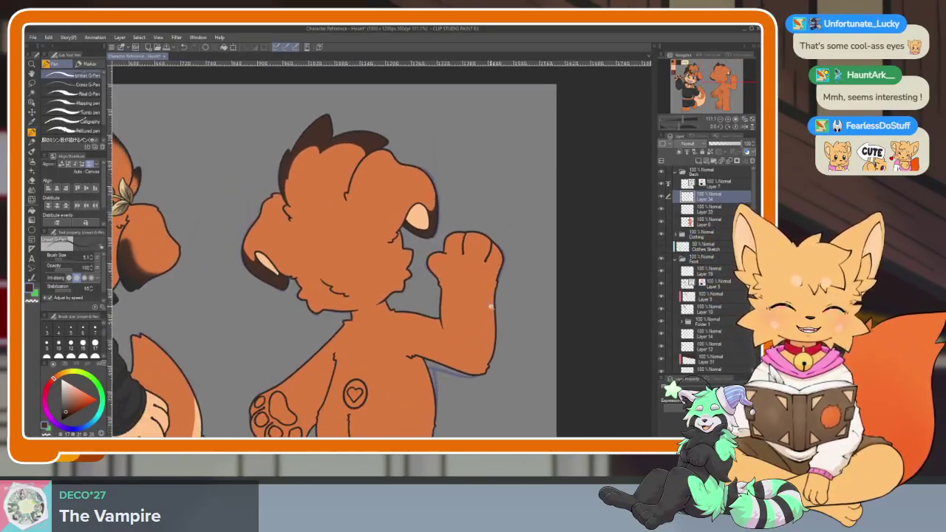
pyautogui.scroll(-1, 491, 273)
pyautogui.hscroll(1, 490, 300)
pyautogui.hscroll(1, 474, 303)
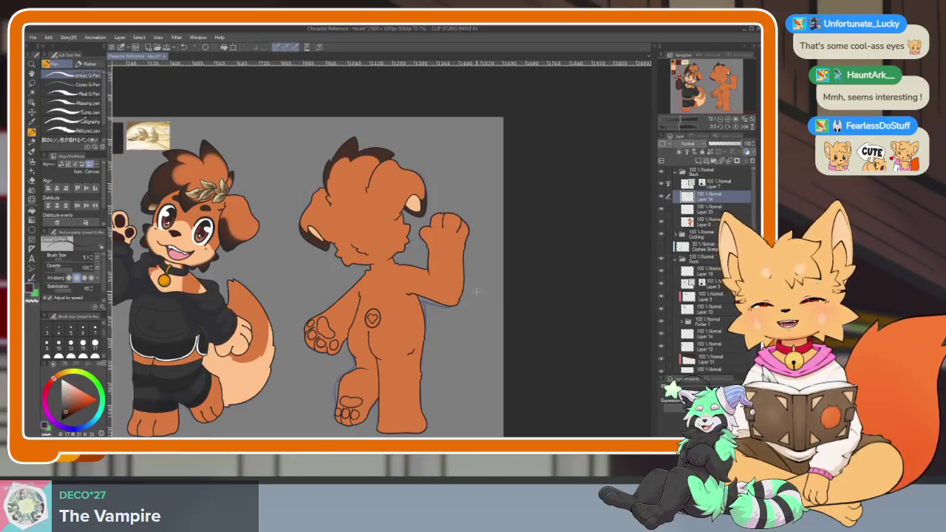
pyautogui.scroll(1, 458, 306)
pyautogui.scroll(1, 438, 319)
pyautogui.scroll(1, 441, 317)
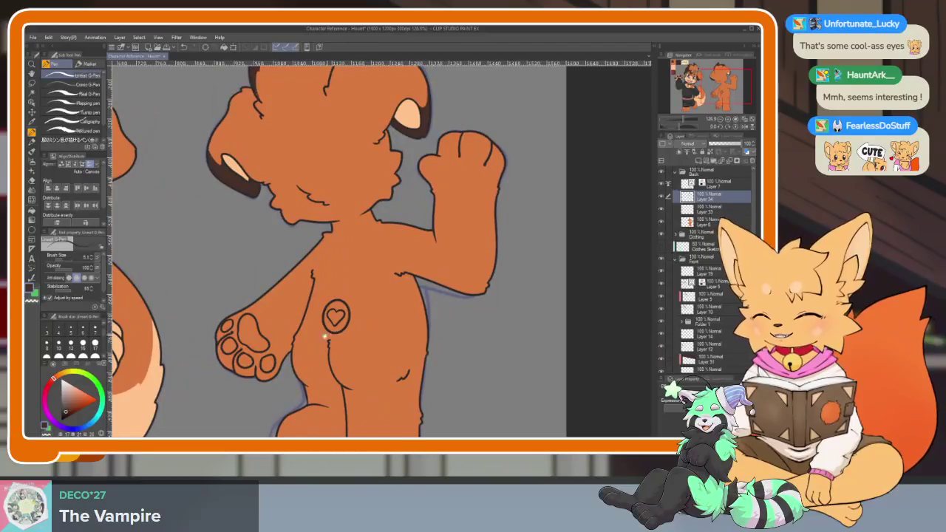
pyautogui.scroll(-1, 328, 335)
pyautogui.scroll(-1, 414, 340)
pyautogui.scroll(-1, 454, 341)
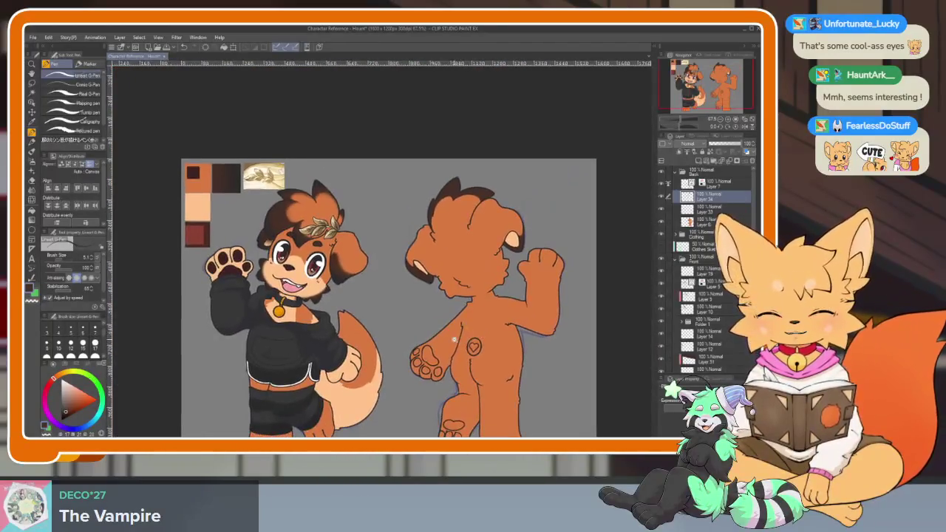
pyautogui.scroll(2, 453, 340)
pyautogui.scroll(-1, 454, 341)
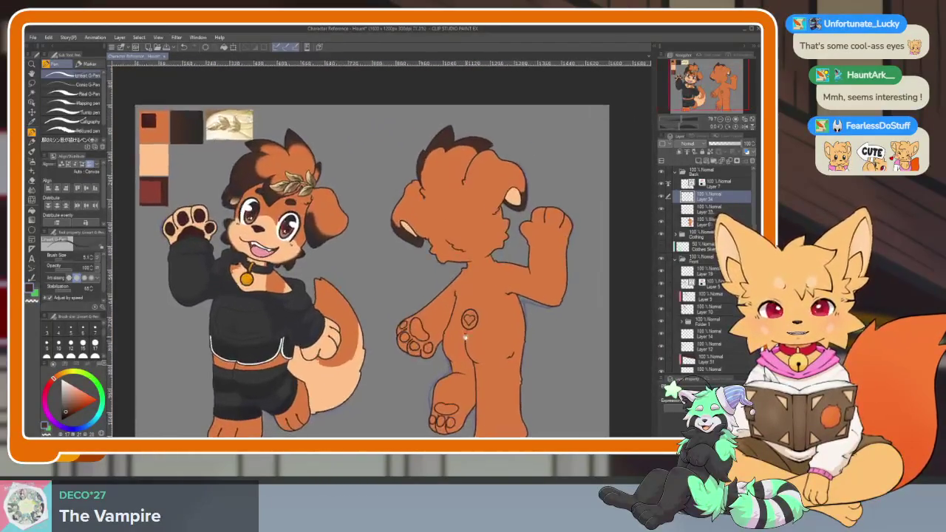
pyautogui.click(661, 263)
# Show the front view figure again and hide its clothing layers.
pyautogui.click(661, 262)
pyautogui.click(662, 235)
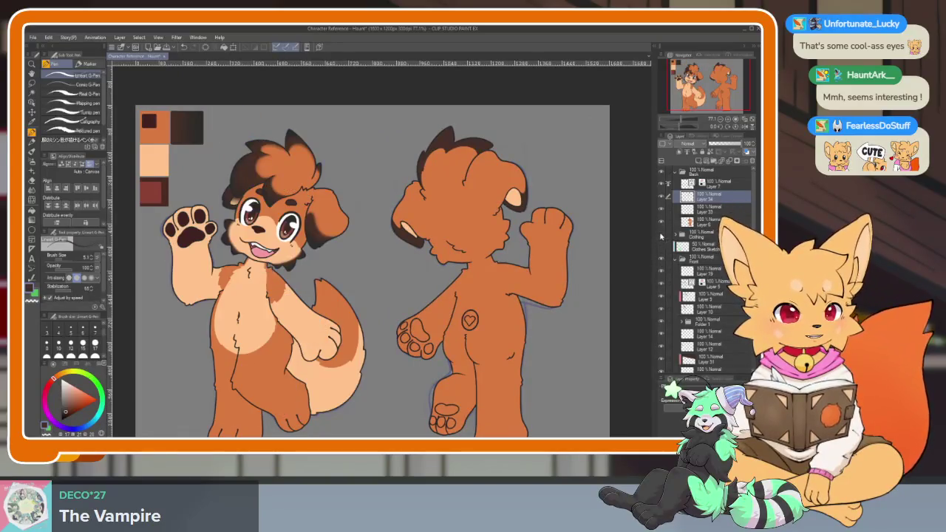
pyautogui.scroll(1, 501, 335)
pyautogui.scroll(1, 481, 321)
pyautogui.scroll(1, 477, 329)
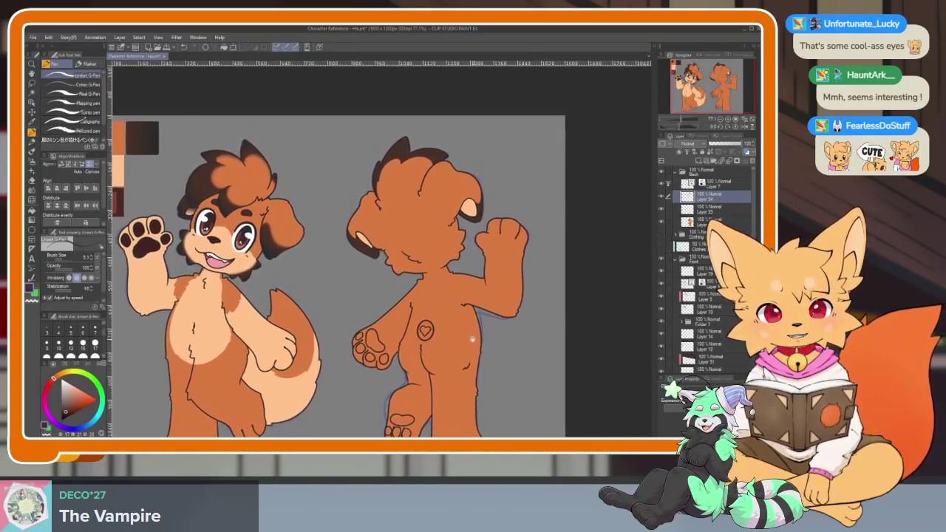
pyautogui.scroll(1, 453, 332)
pyautogui.scroll(2, 452, 336)
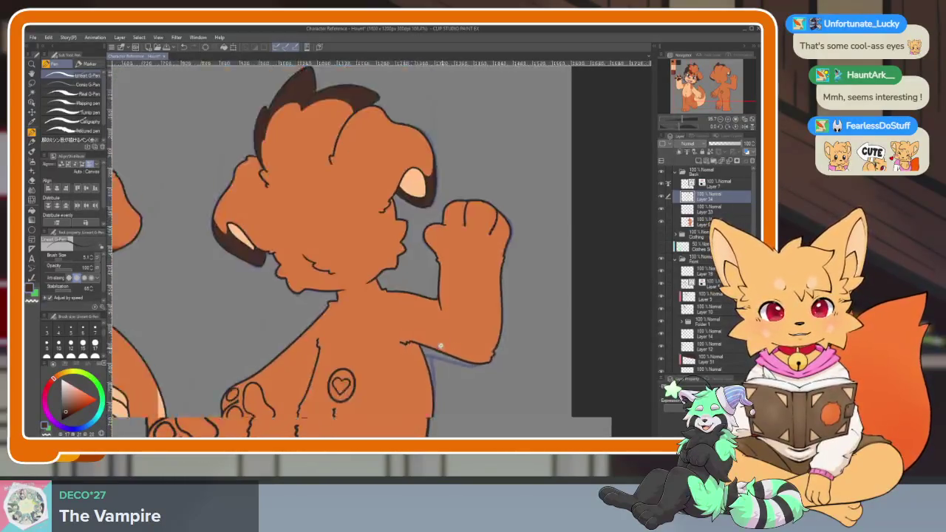
pyautogui.scroll(1, 448, 347)
pyautogui.scroll(-1, 449, 347)
pyautogui.scroll(-1, 466, 340)
pyautogui.scroll(-3, 452, 355)
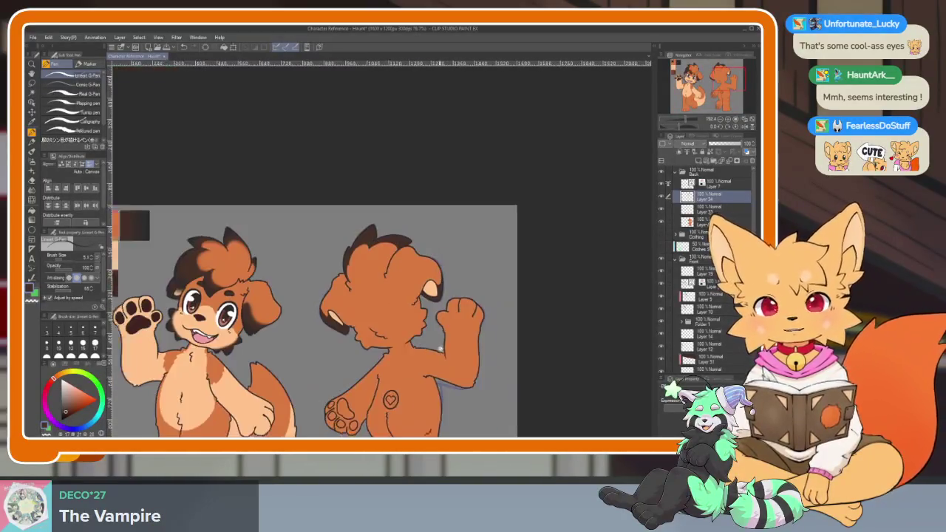
pyautogui.scroll(3, 520, 360)
pyautogui.scroll(1, 436, 382)
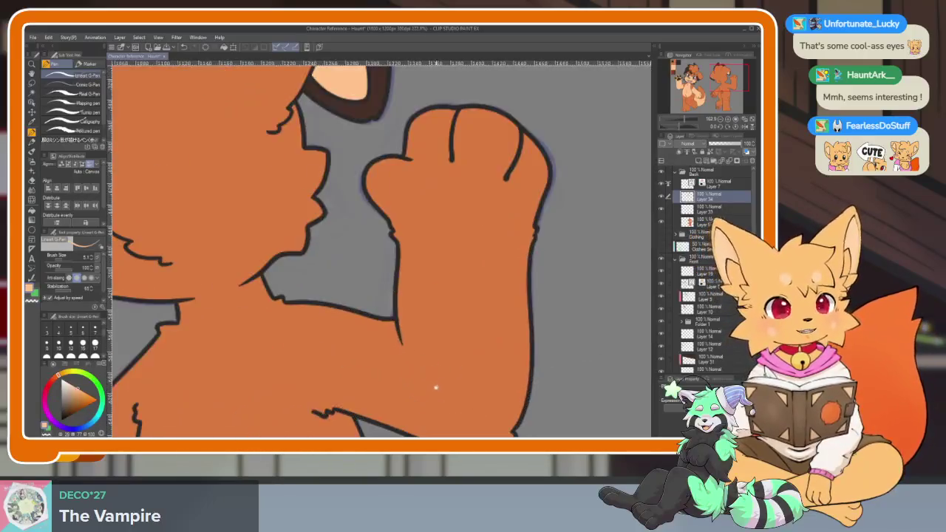
pyautogui.scroll(1, 465, 340)
pyautogui.scroll(1, 429, 333)
pyautogui.scroll(-1, 416, 333)
# Delete Layer 35 and select the layer below it for painting.
pyautogui.hotkey('ctrl', 'e')
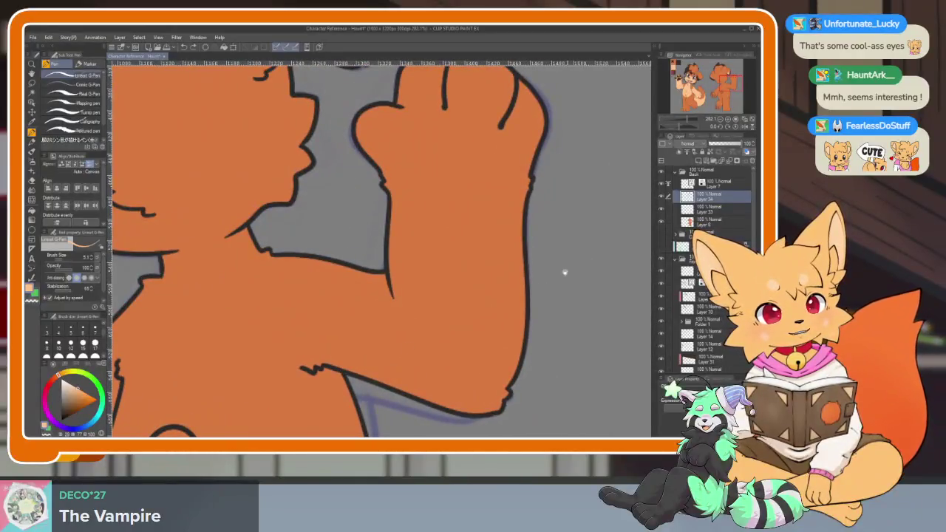
pyautogui.click(698, 211)
pyautogui.scroll(2, 344, 370)
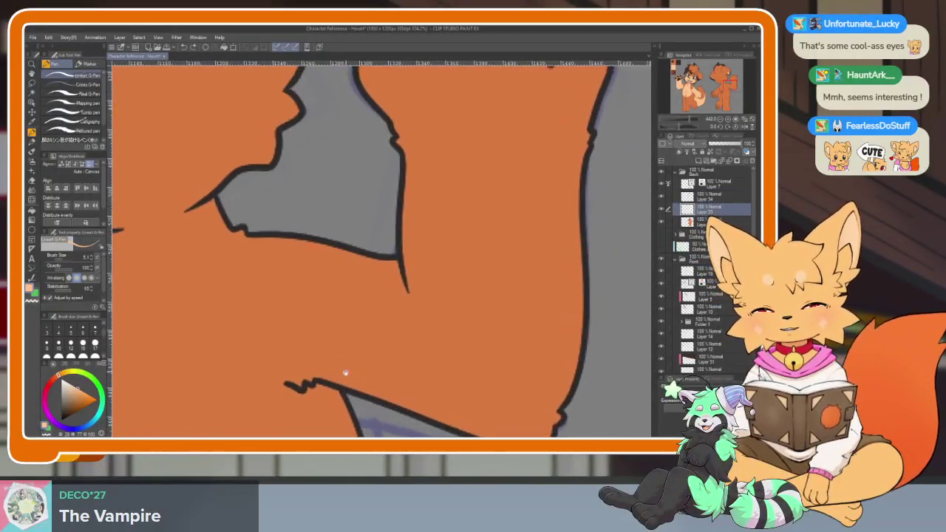
pyautogui.scroll(-1, 361, 362)
pyautogui.scroll(-1, 338, 380)
pyautogui.scroll(-2, 312, 386)
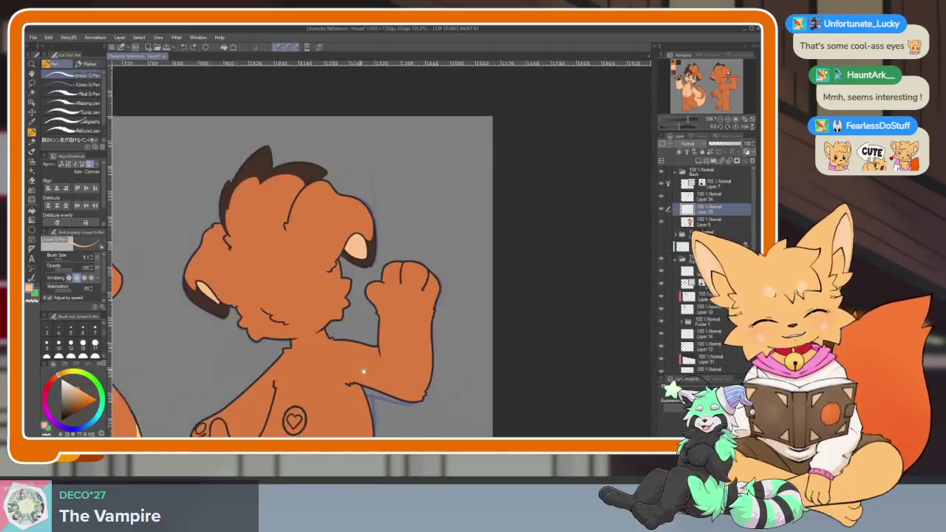
pyautogui.scroll(1, 359, 317)
pyautogui.scroll(-1, 433, 295)
pyautogui.scroll(1, 421, 325)
pyautogui.scroll(2, 421, 344)
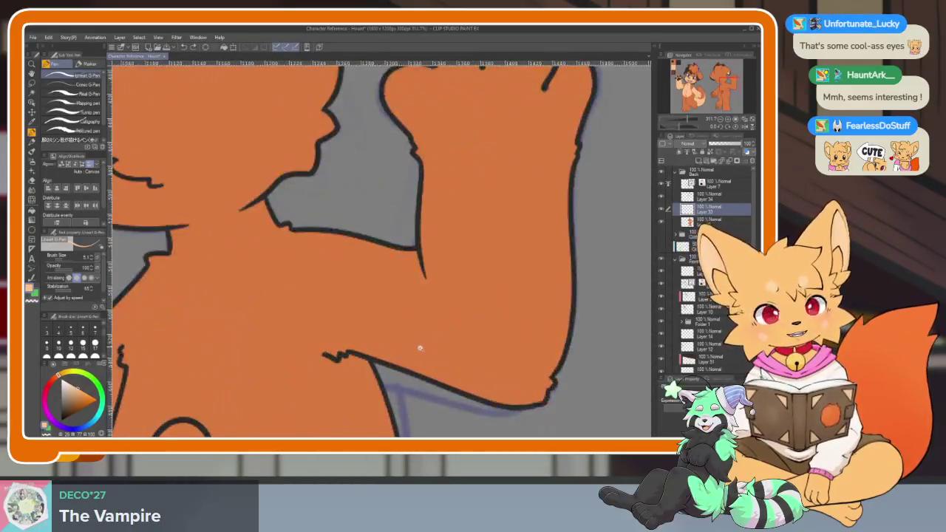
pyautogui.scroll(1, 388, 346)
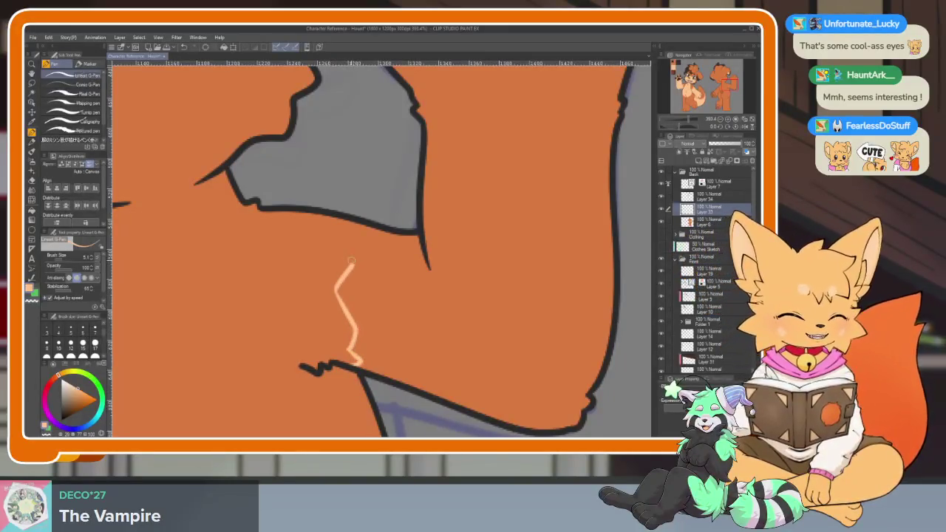
# Outline the back view's raised arm marking and fill it with pale peach.
pyautogui.moveTo(335, 292); pyautogui.dragTo(319, 215)
pyautogui.press('g')
pyautogui.click(494, 309)
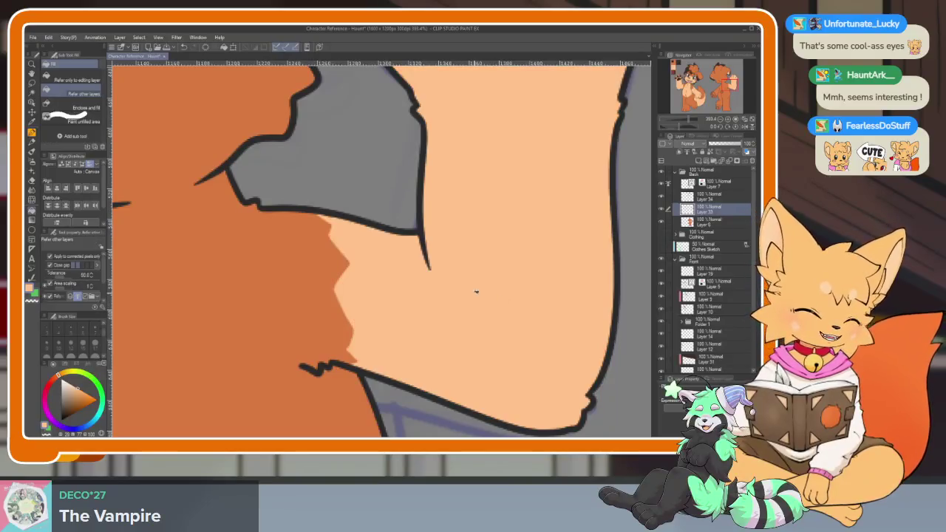
pyautogui.scroll(-2, 475, 300)
pyautogui.scroll(-2, 461, 305)
pyautogui.scroll(3, 332, 322)
pyautogui.scroll(2, 348, 318)
# Outline a cream patch on the back view's side and fill it pale peach.
pyautogui.press('p')
pyautogui.moveTo(281, 249); pyautogui.dragTo(290, 269)
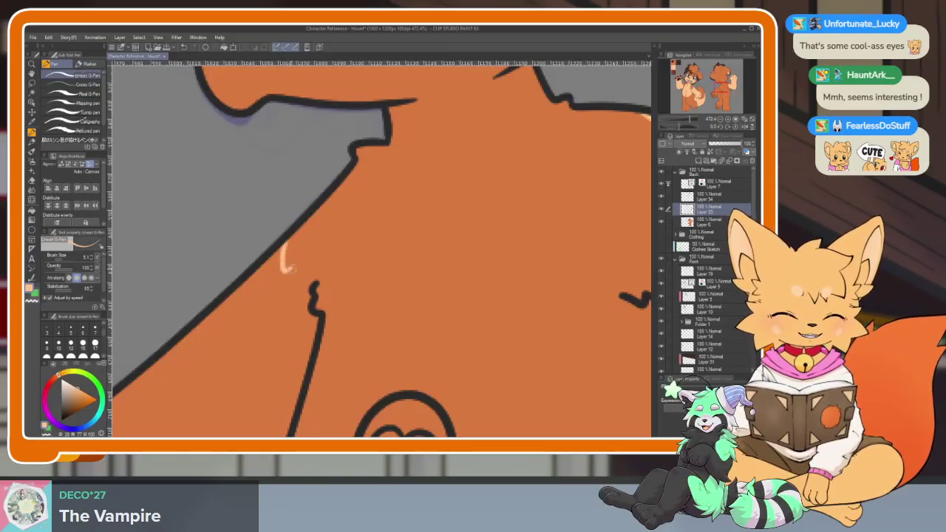
pyautogui.press('g')
pyautogui.click(313, 337)
pyautogui.scroll(-3, 318, 348)
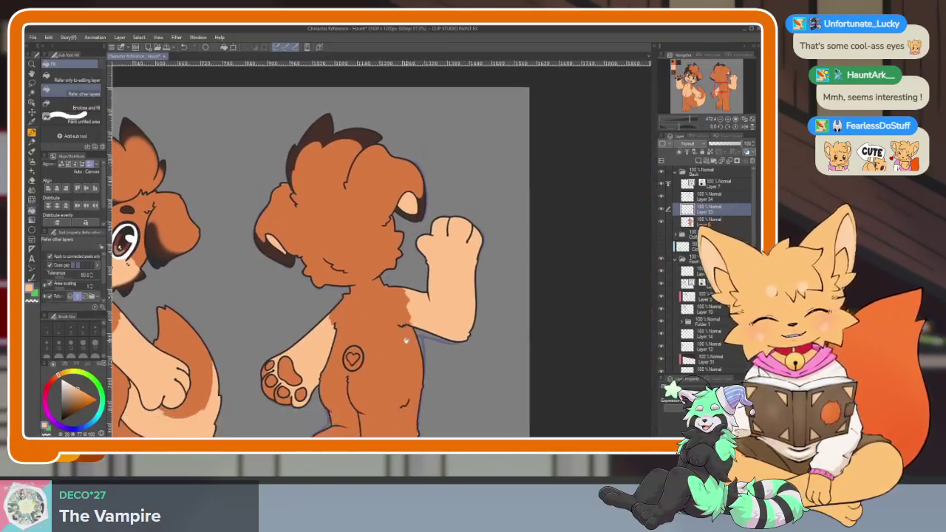
pyautogui.scroll(2, 287, 362)
pyautogui.scroll(2, 288, 362)
pyautogui.scroll(2, 287, 362)
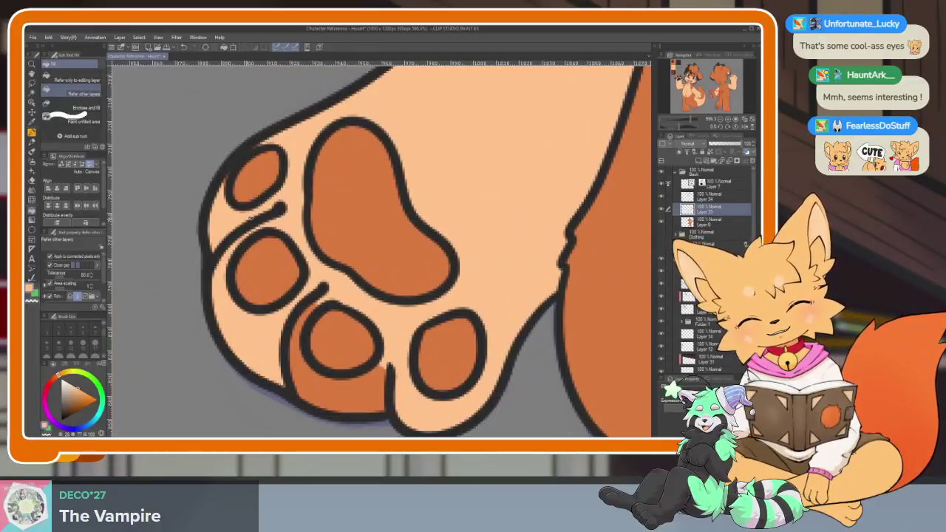
pyautogui.press('p')
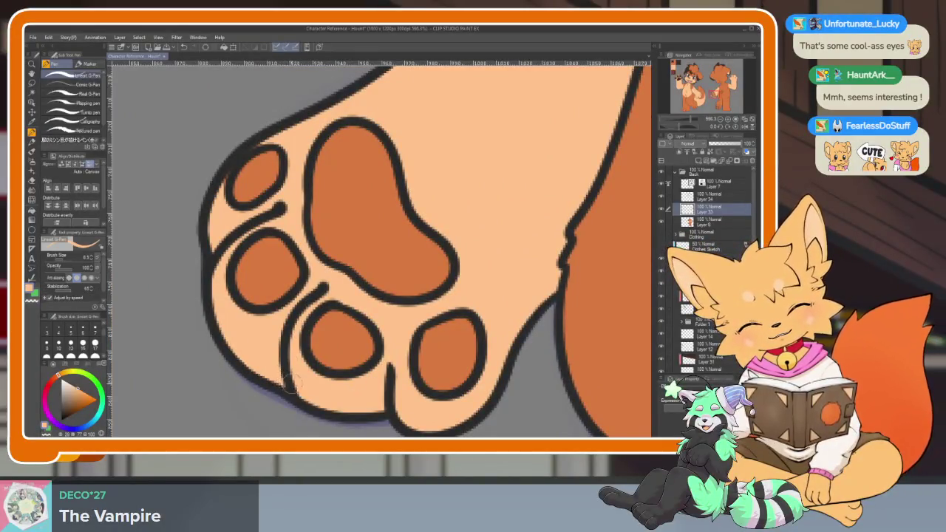
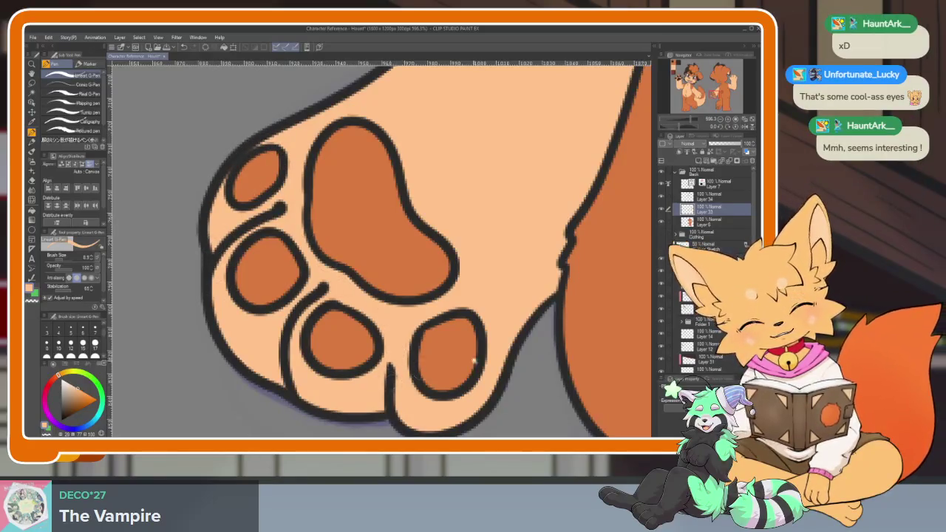
# Fill the four pads on the back view's raised paw with dark brown.
pyautogui.scroll(-10, 448, 362)
pyautogui.scroll(1, 473, 333)
pyautogui.scroll(2, 501, 321)
pyautogui.scroll(2, 437, 337)
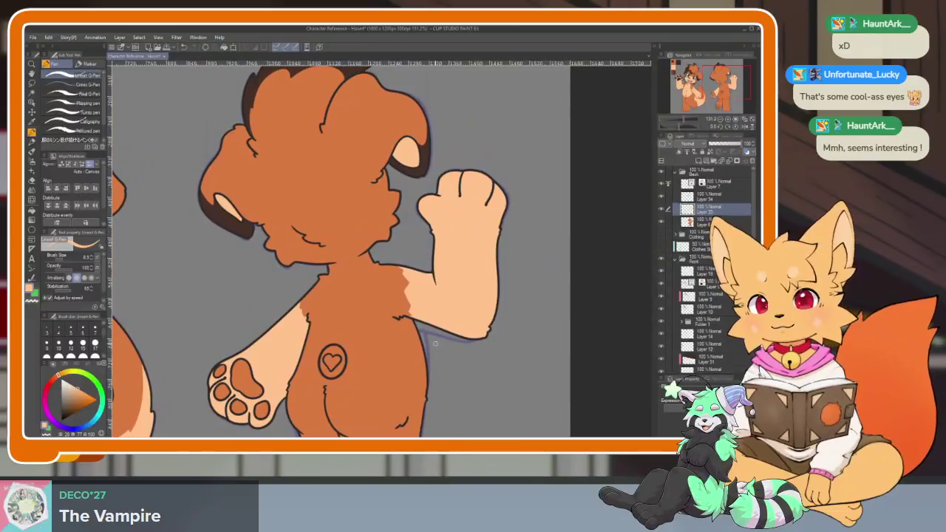
pyautogui.scroll(-3, 435, 343)
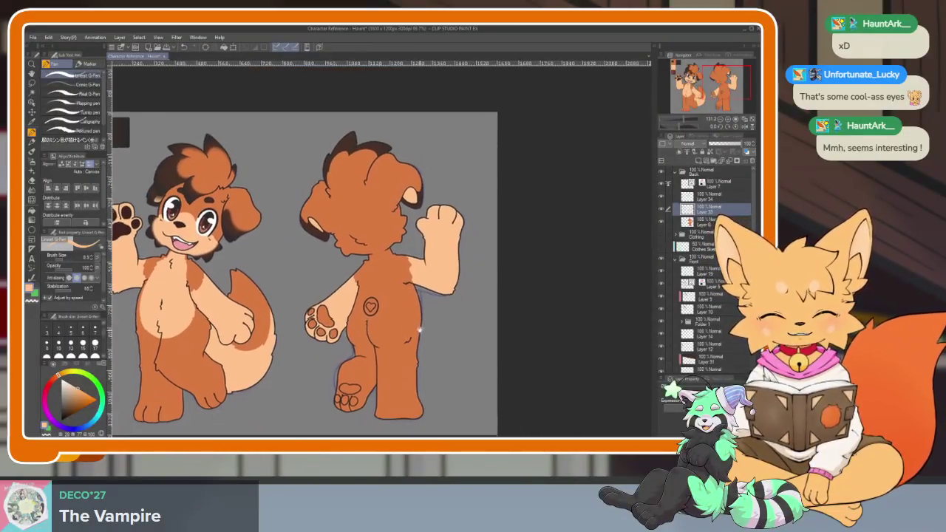
pyautogui.scroll(4, 402, 315)
pyautogui.scroll(1, 414, 320)
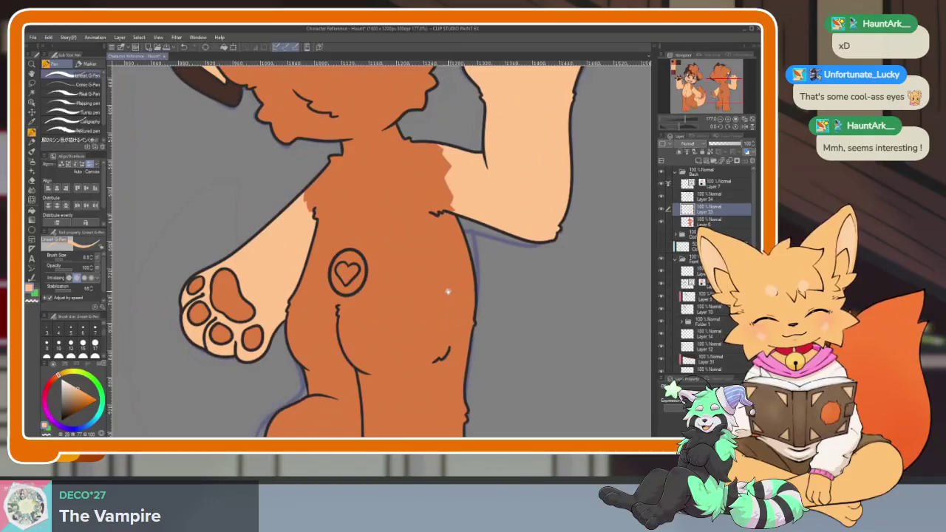
pyautogui.scroll(-2, 434, 355)
pyautogui.scroll(1, 421, 351)
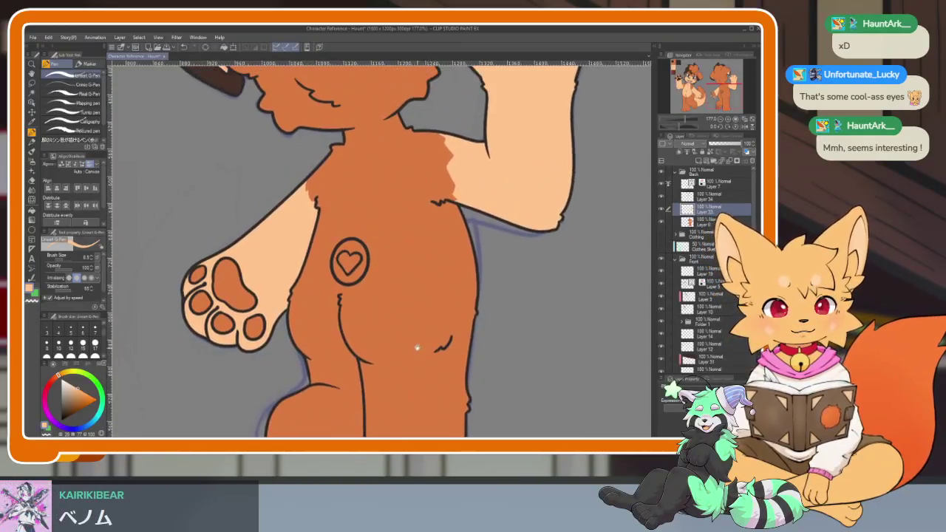
pyautogui.scroll(1, 424, 363)
pyautogui.scroll(-3, 423, 362)
pyautogui.scroll(1, 296, 222)
pyautogui.scroll(3, 346, 275)
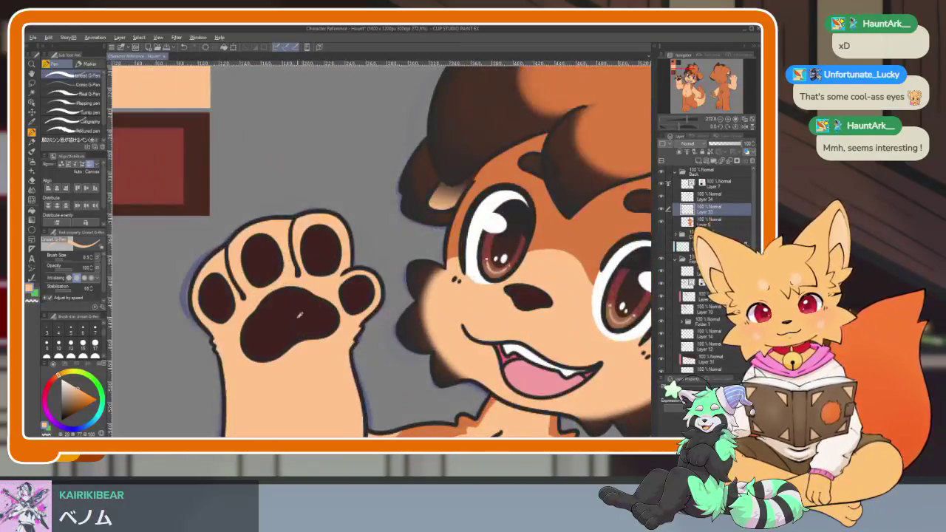
pyautogui.scroll(-3, 348, 231)
pyautogui.scroll(1, 429, 325)
pyautogui.scroll(3, 429, 325)
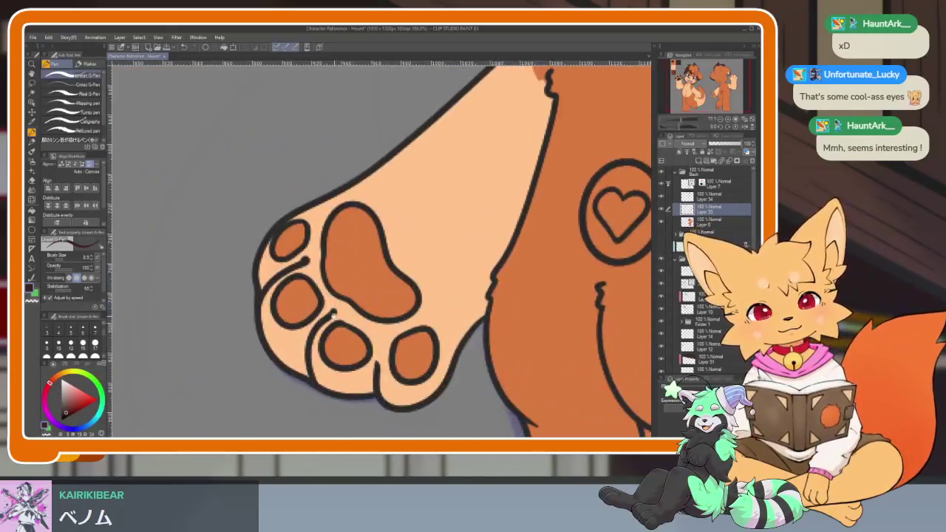
pyautogui.press('g')
pyautogui.click(296, 303)
pyautogui.click(355, 288)
pyautogui.click(344, 347)
pyautogui.click(414, 345)
# Fill the lifted foot's big heel pad and left, middle and right toe pads dark brown.
pyautogui.scroll(-3, 465, 369)
pyautogui.scroll(2, 499, 359)
pyautogui.scroll(2, 449, 332)
pyautogui.scroll(1, 449, 332)
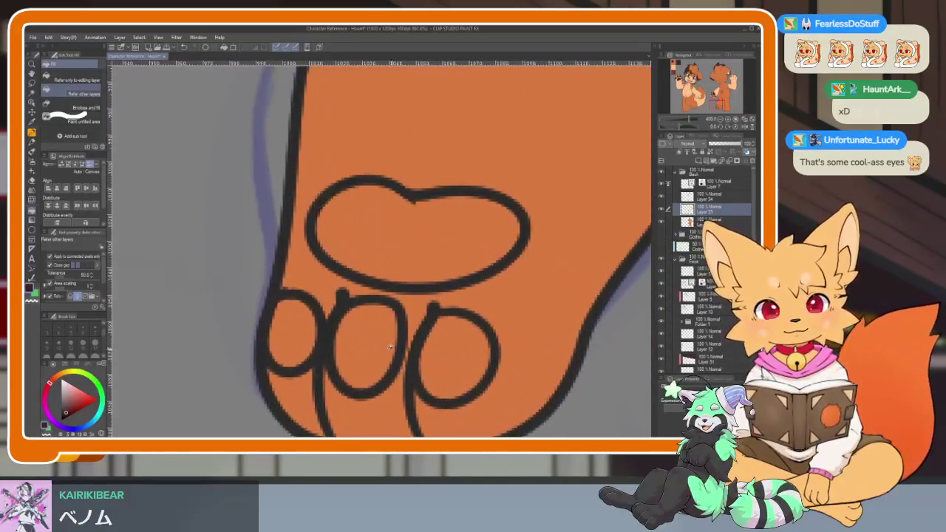
pyautogui.click(292, 329)
pyautogui.click(383, 251)
pyautogui.click(366, 346)
pyautogui.click(454, 356)
pyautogui.moveTo(483, 311); pyautogui.dragTo(448, 369)
pyautogui.press('p')
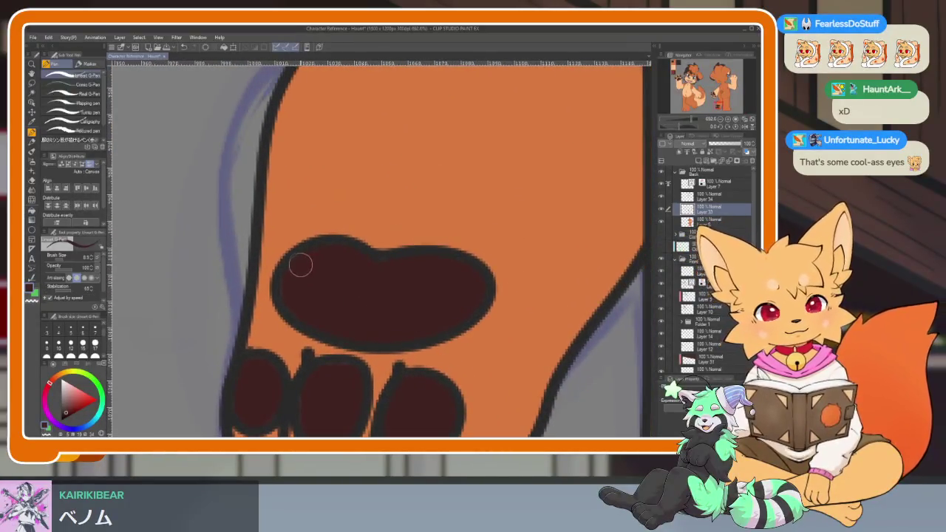
pyautogui.scroll(-1, 431, 334)
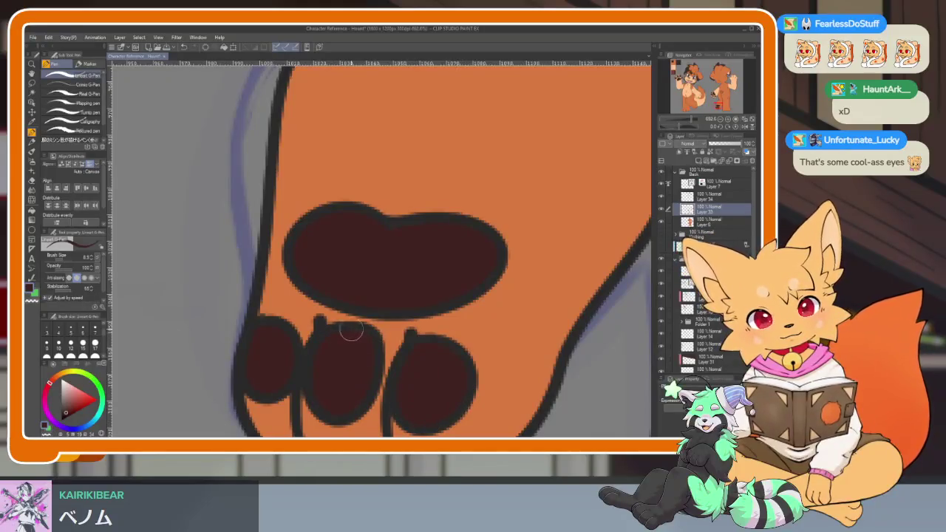
pyautogui.scroll(-3, 344, 333)
pyautogui.scroll(-3, 469, 317)
pyautogui.scroll(-1, 534, 334)
pyautogui.scroll(1, 513, 350)
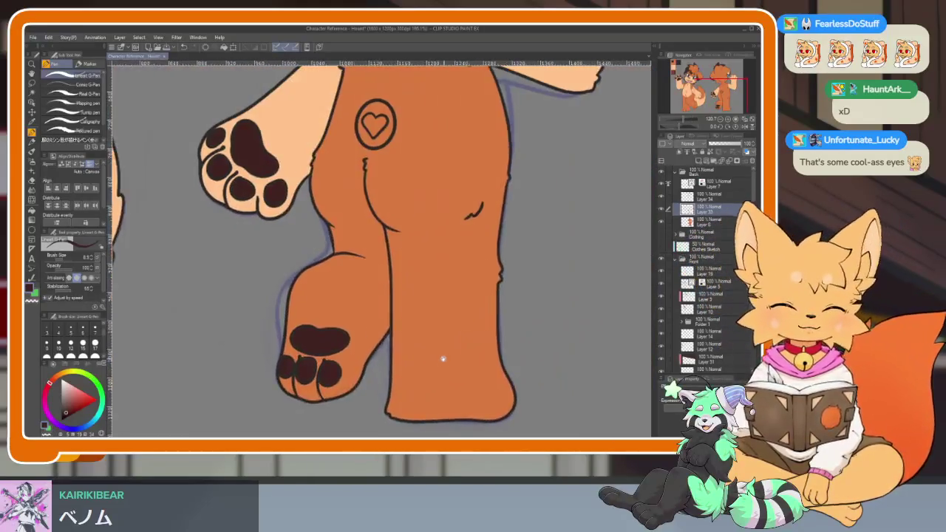
pyautogui.scroll(2, 436, 357)
pyautogui.scroll(-1, 431, 355)
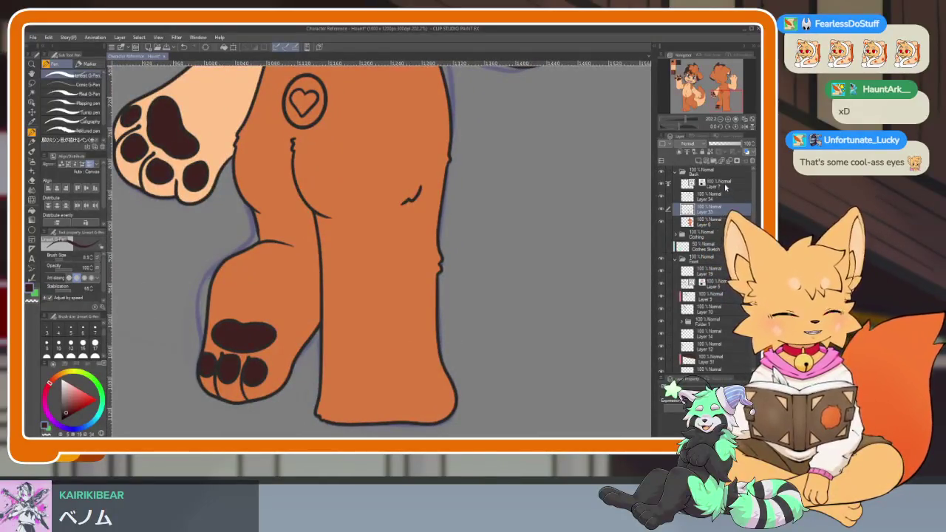
pyautogui.scroll(-1, 596, 252)
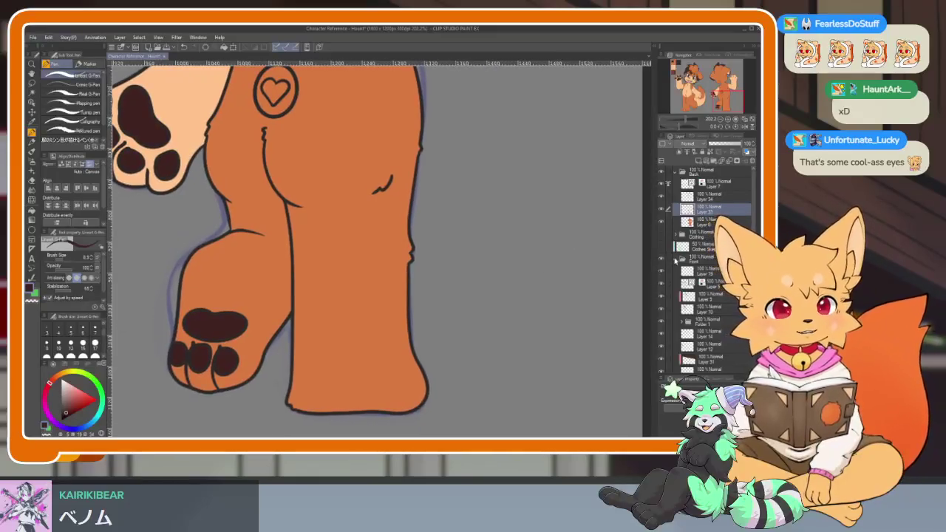
# Add a new raster layer for shading the back view's leg.
pyautogui.click(711, 223)
pyautogui.click(698, 161)
pyautogui.press('w')
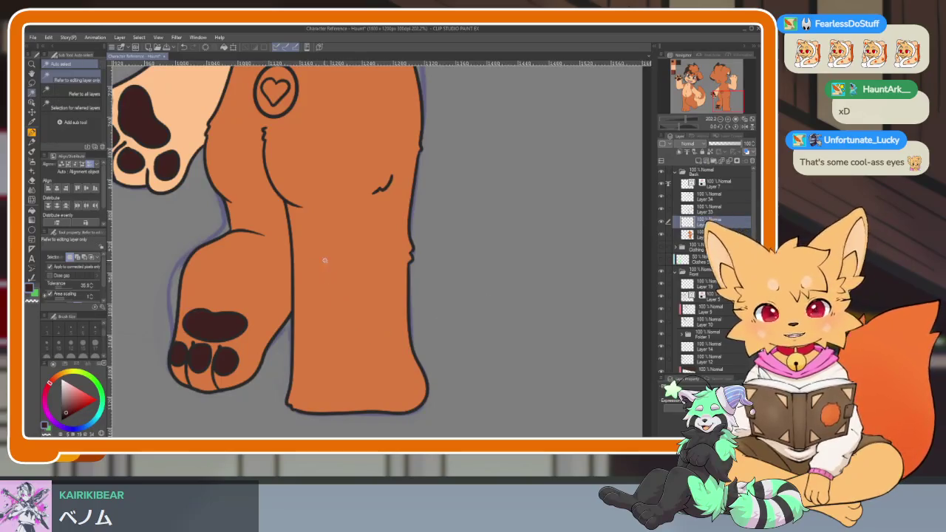
pyautogui.click(394, 227)
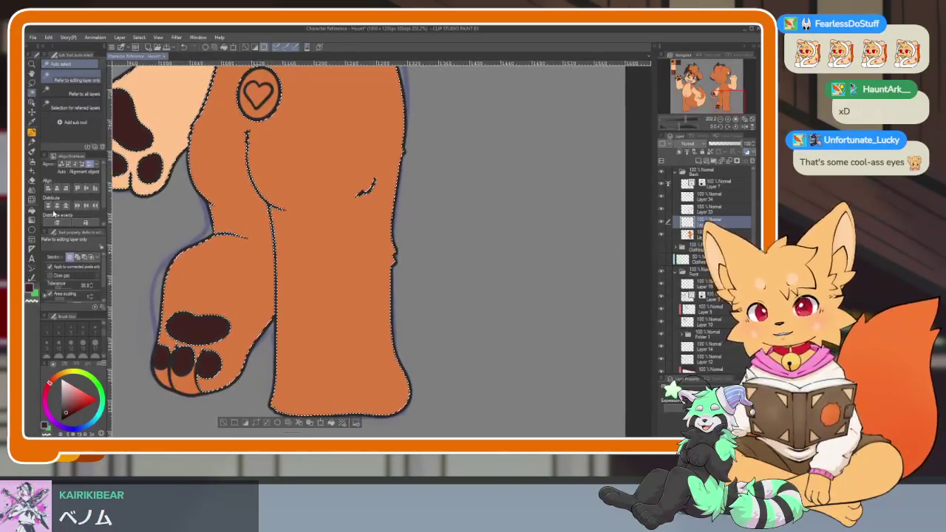
pyautogui.hotkey('ctrl', 'd')
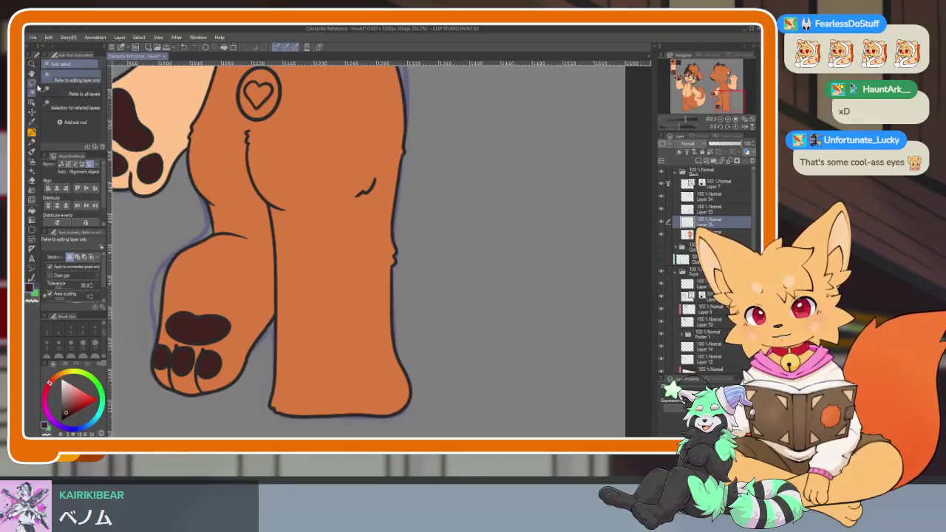
# Lasso the standing leg and tighten the selection to its orange area with Auto Select.
pyautogui.press('m')
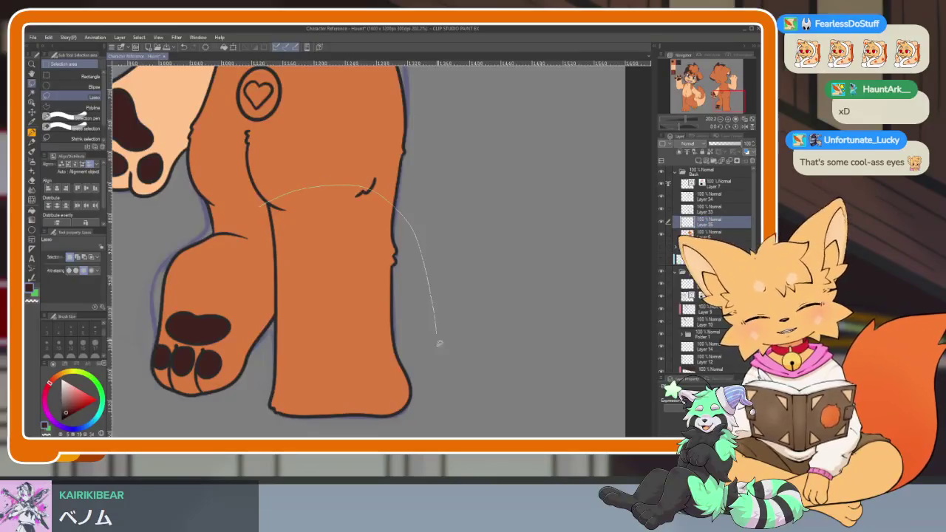
pyautogui.moveTo(332, 182); pyautogui.dragTo(313, 429)
pyautogui.moveTo(267, 203); pyautogui.dragTo(267, 205)
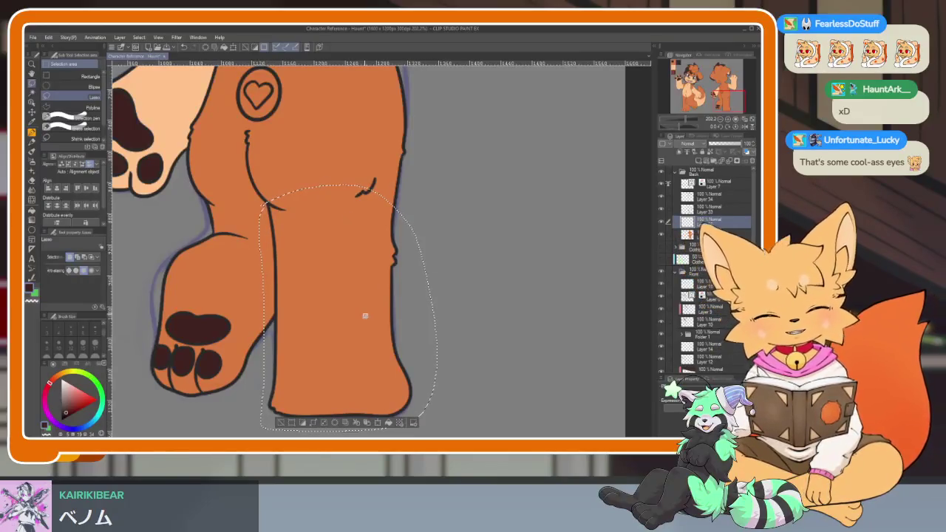
pyautogui.press('w')
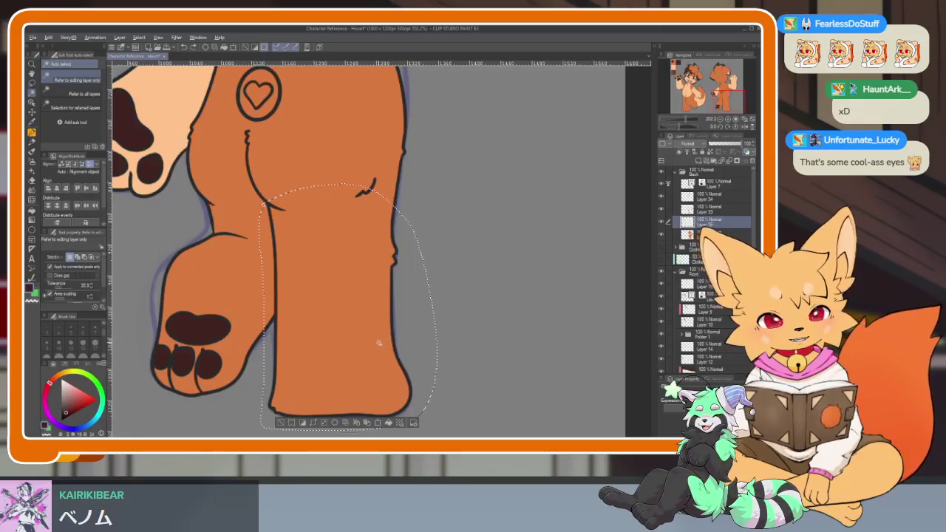
pyautogui.hotkey('ctrl', 'z')
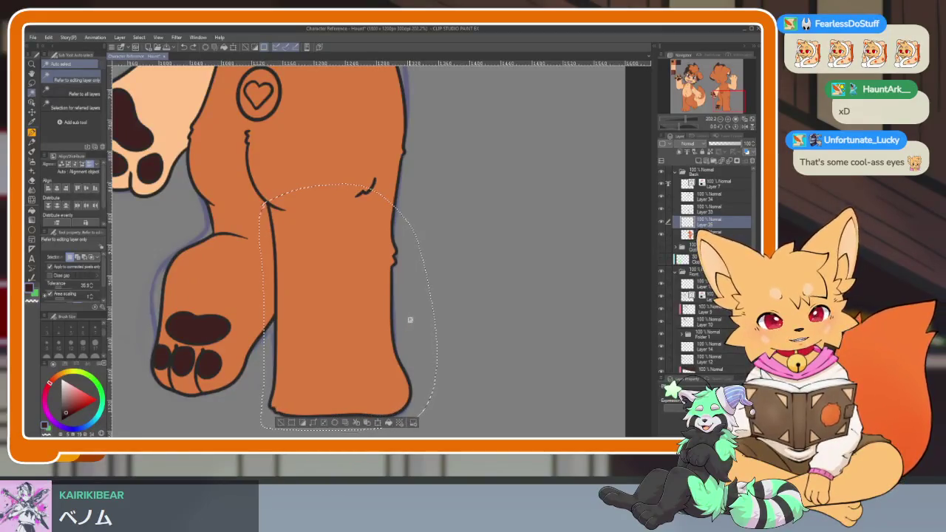
pyautogui.click(415, 323)
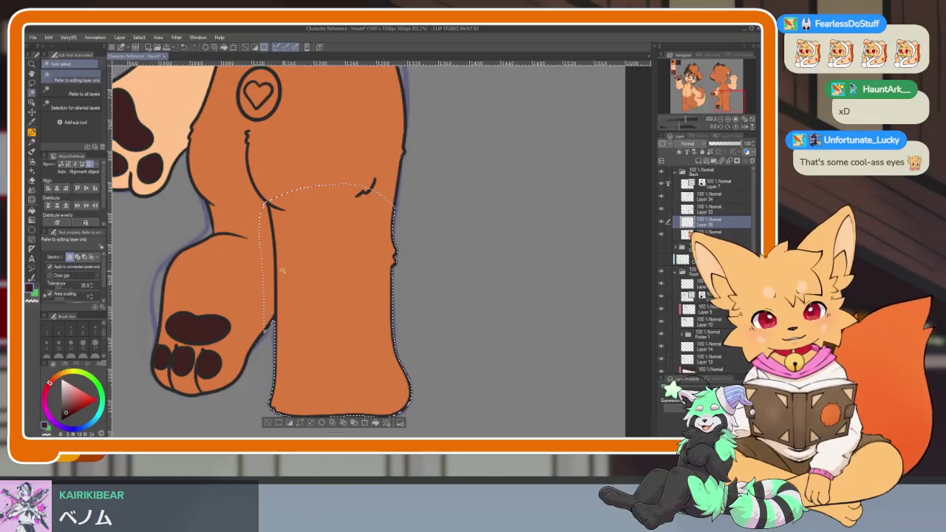
pyautogui.click(398, 273)
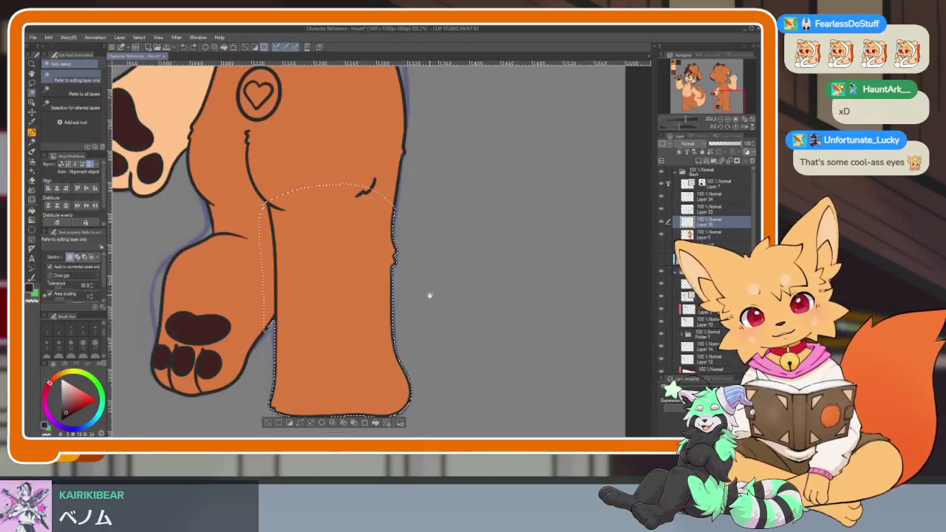
pyautogui.scroll(1, 422, 300)
pyautogui.scroll(1, 420, 302)
pyautogui.scroll(1, 418, 303)
pyautogui.scroll(-1, 417, 303)
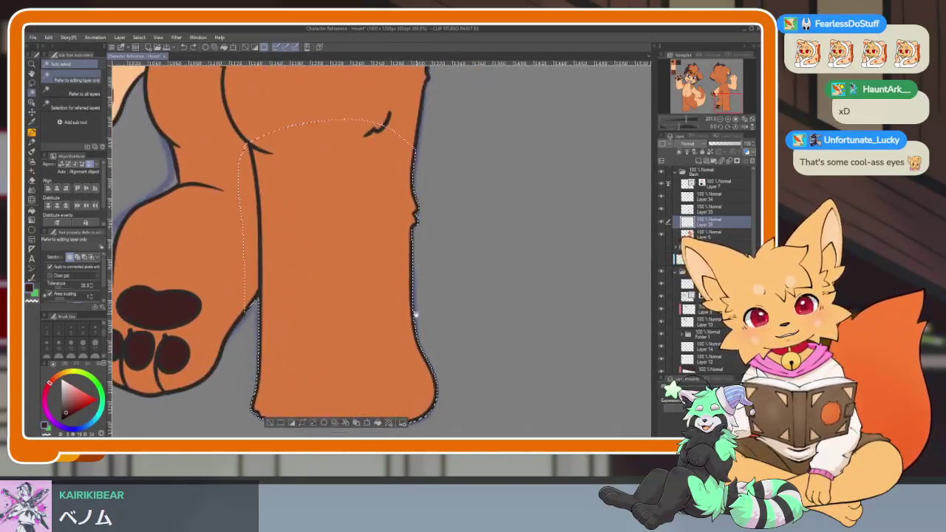
pyautogui.scroll(-1, 416, 310)
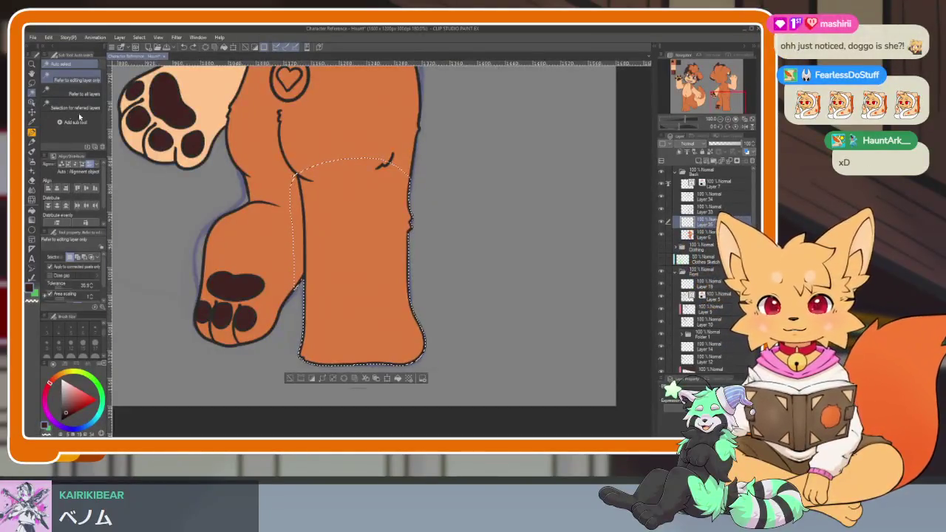
pyautogui.moveTo(325, 111); pyautogui.dragTo(433, 342)
pyautogui.scroll(2, 334, 354)
pyautogui.moveTo(336, 350); pyautogui.dragTo(260, 296)
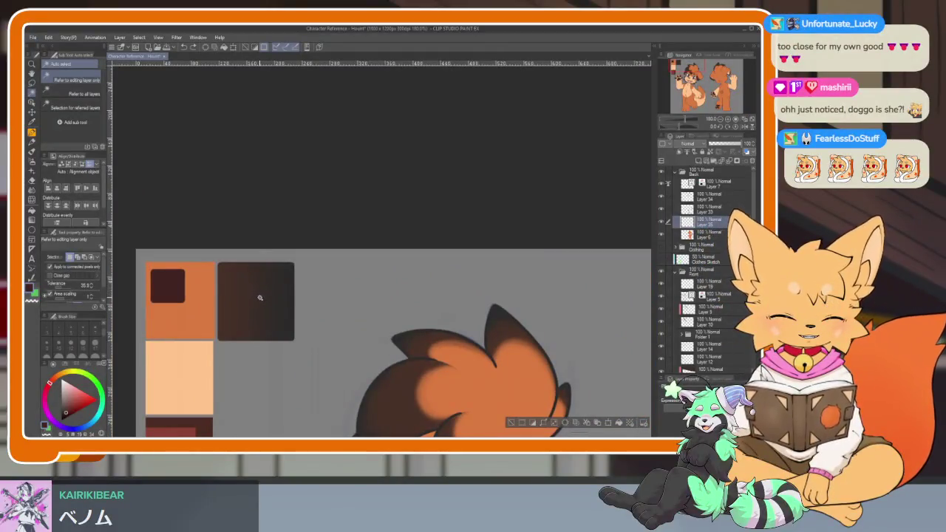
# Drag a gradient on the selected standing leg, orange at the calf to dark brown at the foot.
pyautogui.press('p')
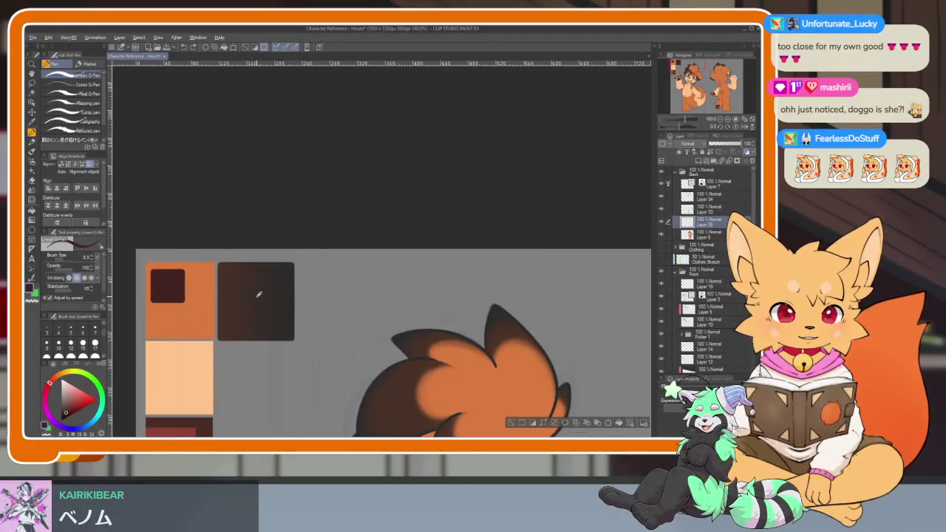
pyautogui.click(31, 221)
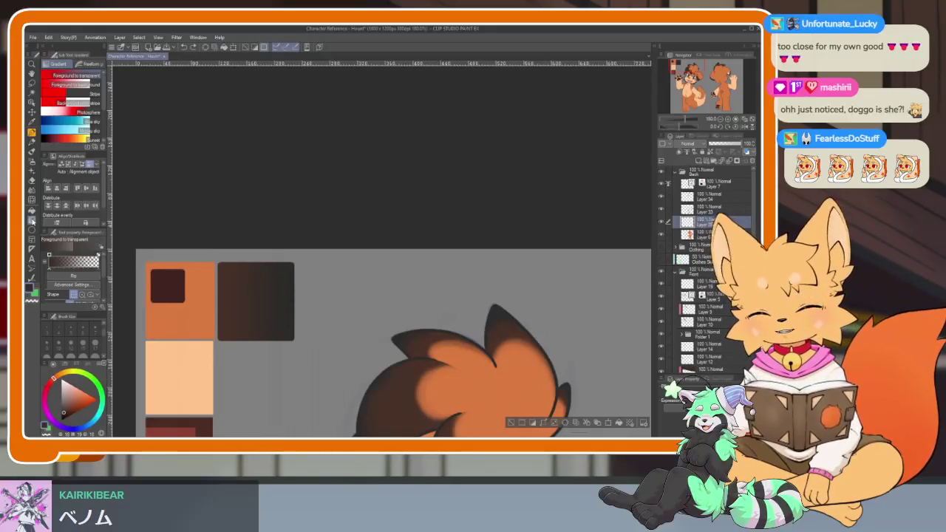
pyautogui.scroll(-5, 370, 295)
pyautogui.scroll(3, 449, 233)
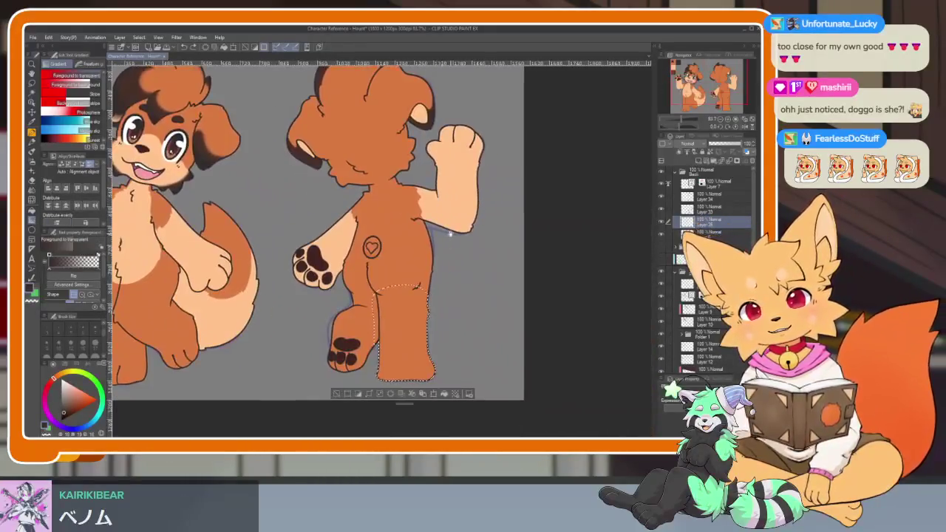
pyautogui.scroll(3, 431, 317)
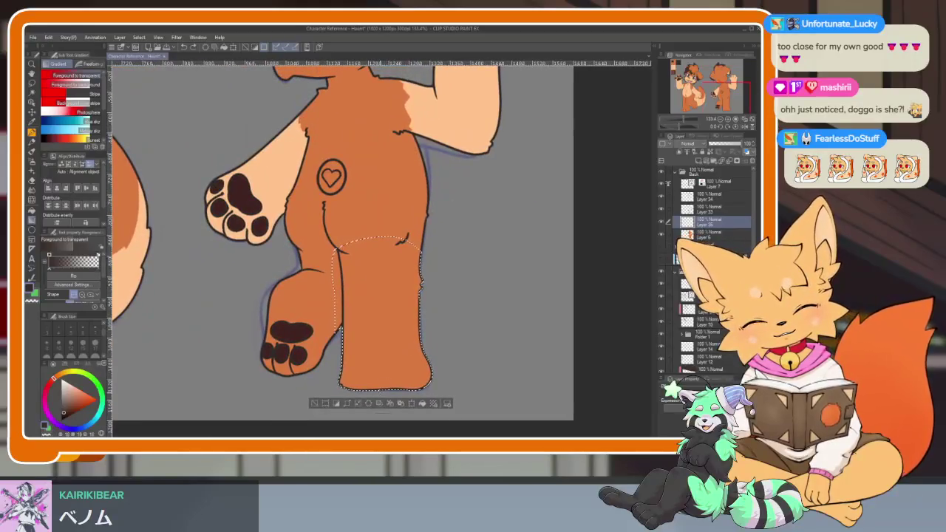
pyautogui.moveTo(382, 391); pyautogui.dragTo(382, 255)
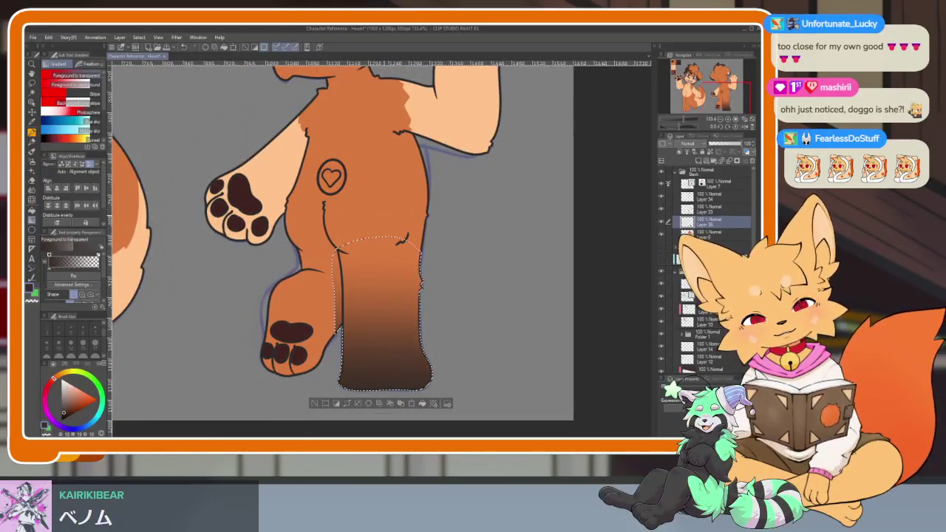
pyautogui.hotkey('ctrl', 'z')
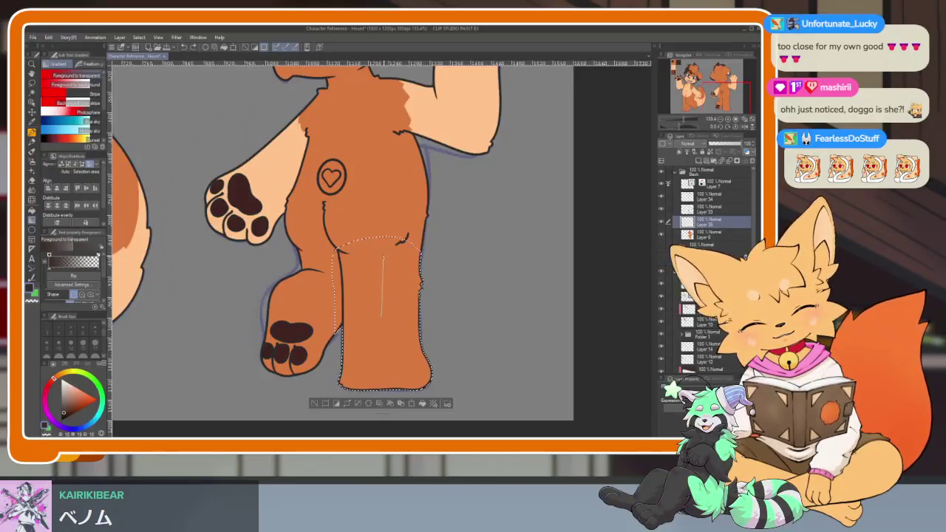
pyautogui.moveTo(384, 384); pyautogui.dragTo(384, 307)
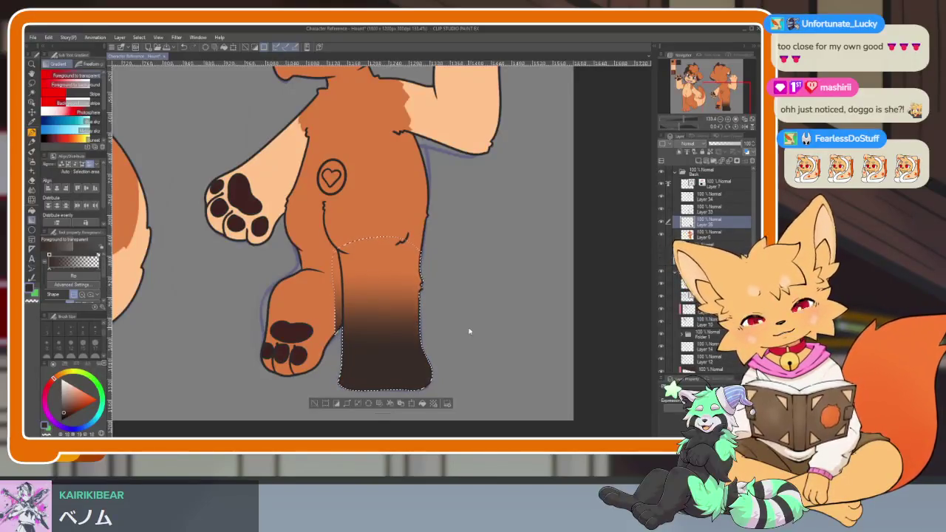
pyautogui.scroll(-5, 465, 329)
pyautogui.scroll(6, 451, 310)
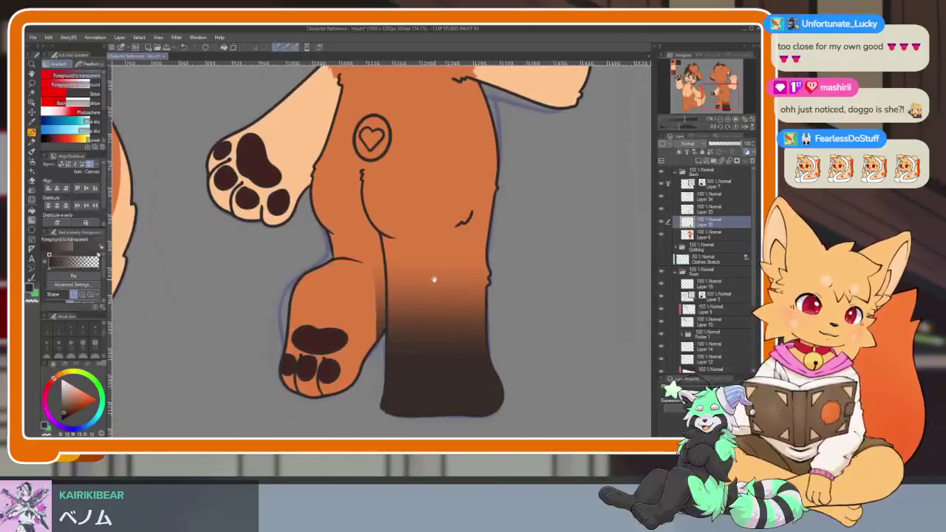
pyautogui.scroll(-3, 470, 296)
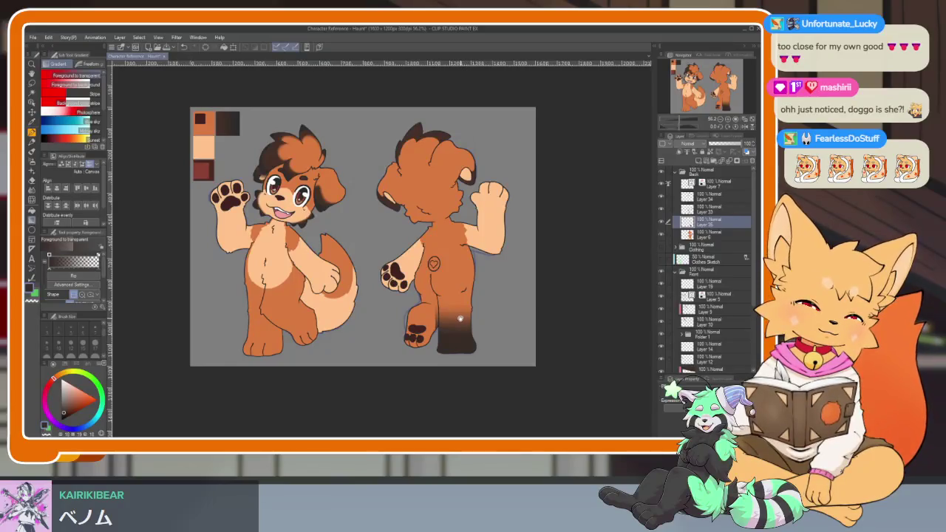
pyautogui.scroll(3, 457, 332)
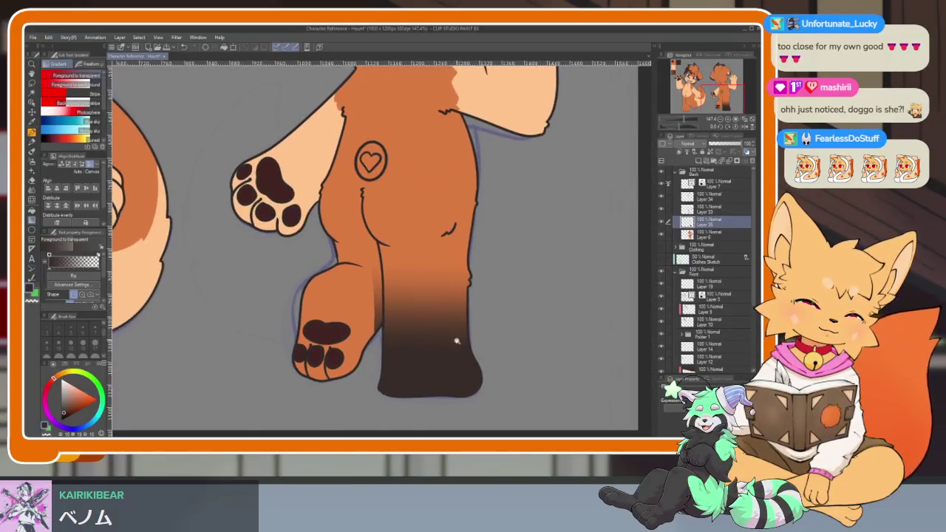
pyautogui.scroll(2, 455, 334)
pyautogui.scroll(3, 450, 336)
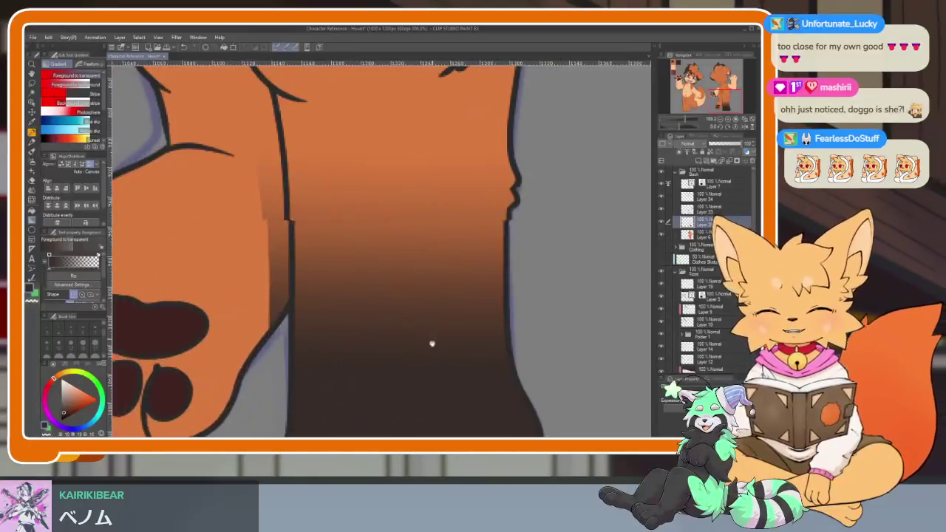
pyautogui.scroll(-3, 431, 344)
pyautogui.scroll(1, 421, 344)
pyautogui.scroll(-1, 427, 344)
pyautogui.press('e')
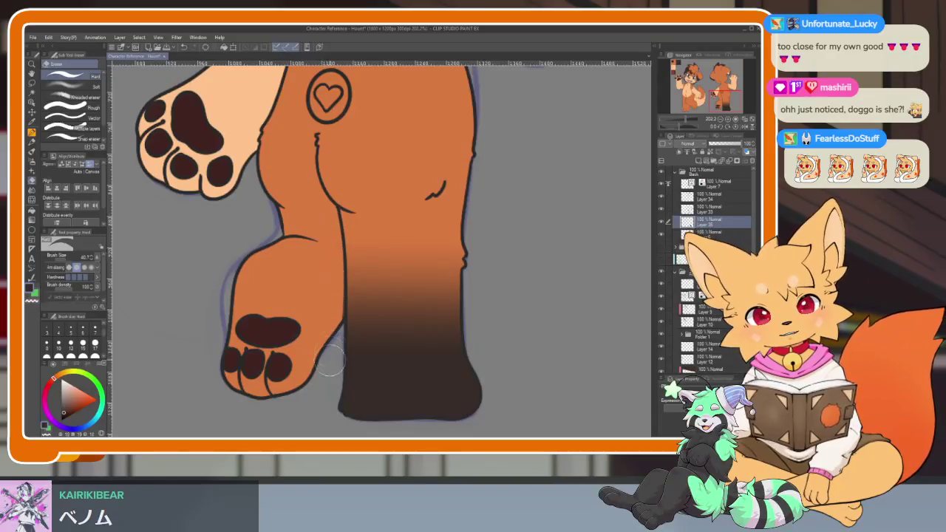
pyautogui.scroll(-5, 331, 364)
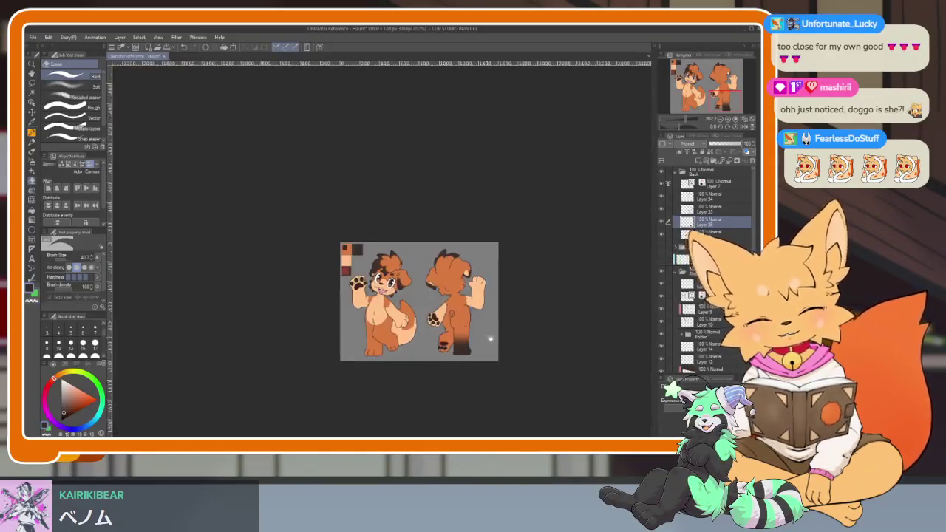
pyautogui.scroll(5, 473, 340)
pyautogui.scroll(3, 490, 340)
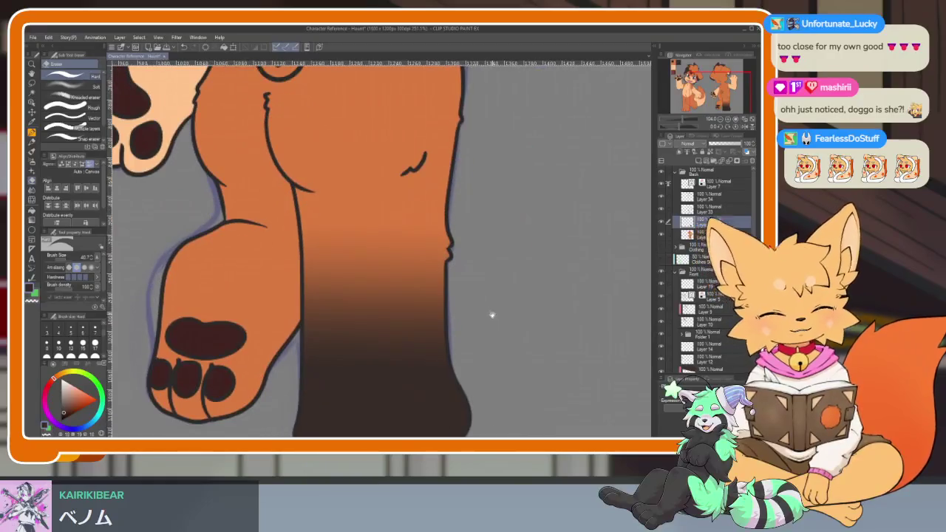
pyautogui.scroll(-2, 502, 318)
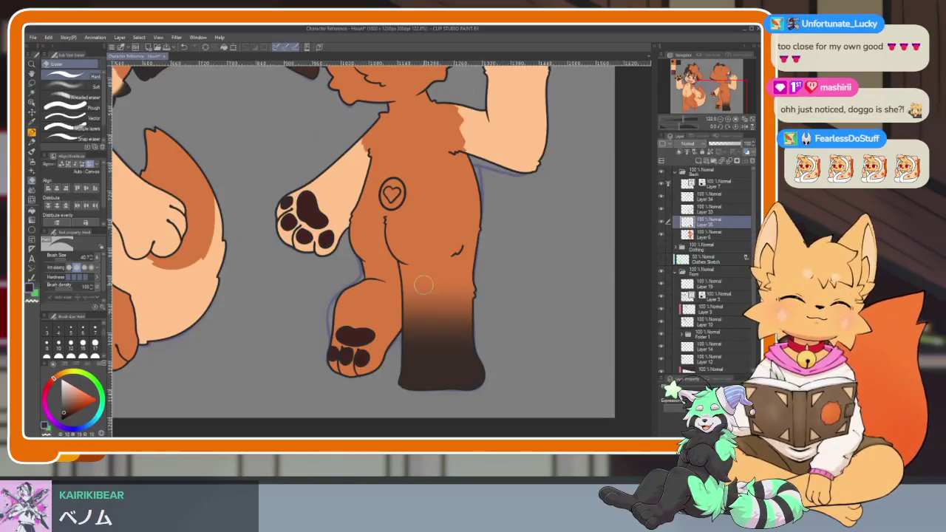
pyautogui.scroll(-4, 489, 321)
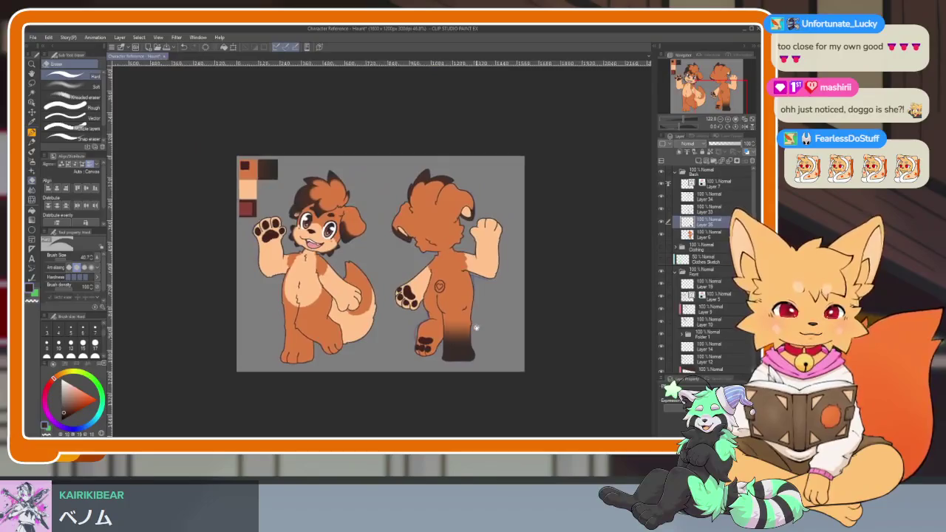
pyautogui.scroll(2, 473, 318)
pyautogui.scroll(1, 462, 316)
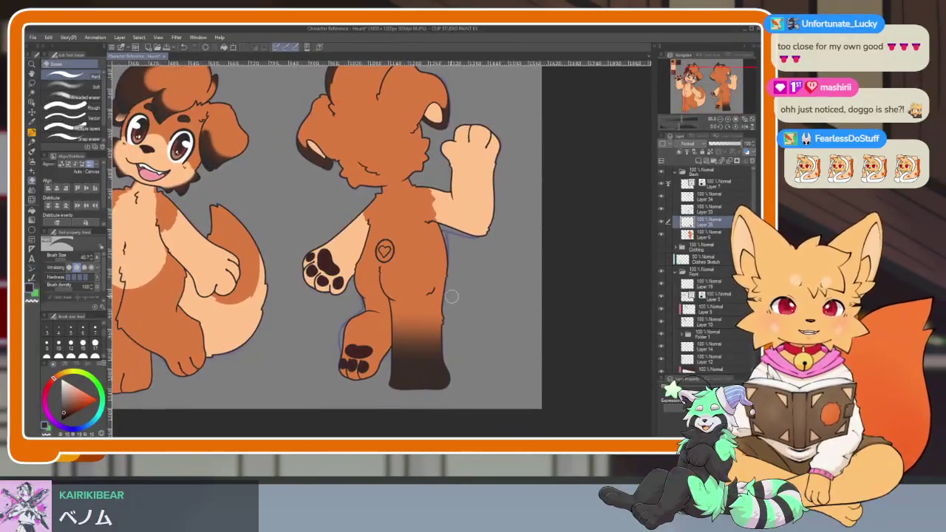
pyautogui.moveTo(366, 170); pyautogui.dragTo(470, 362)
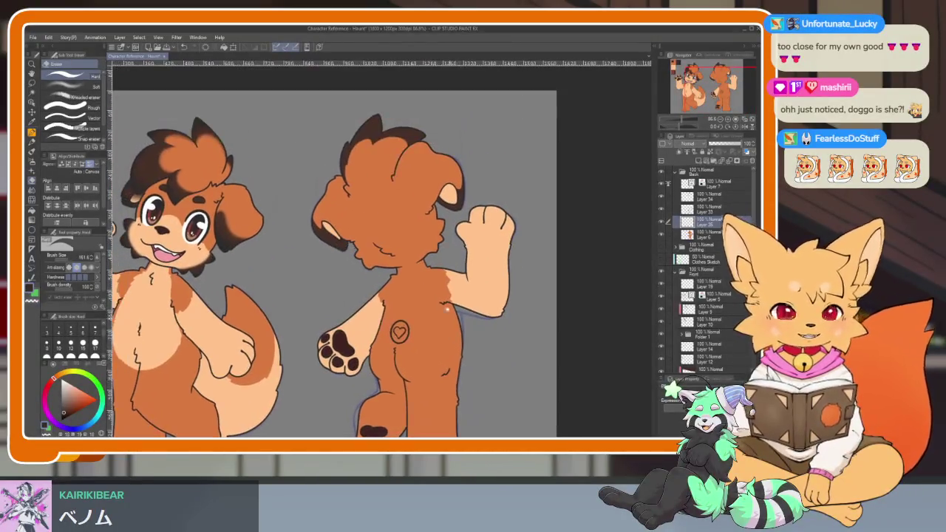
pyautogui.scroll(1, 469, 362)
pyautogui.scroll(1, 473, 363)
pyautogui.scroll(2, 477, 366)
pyautogui.press('p')
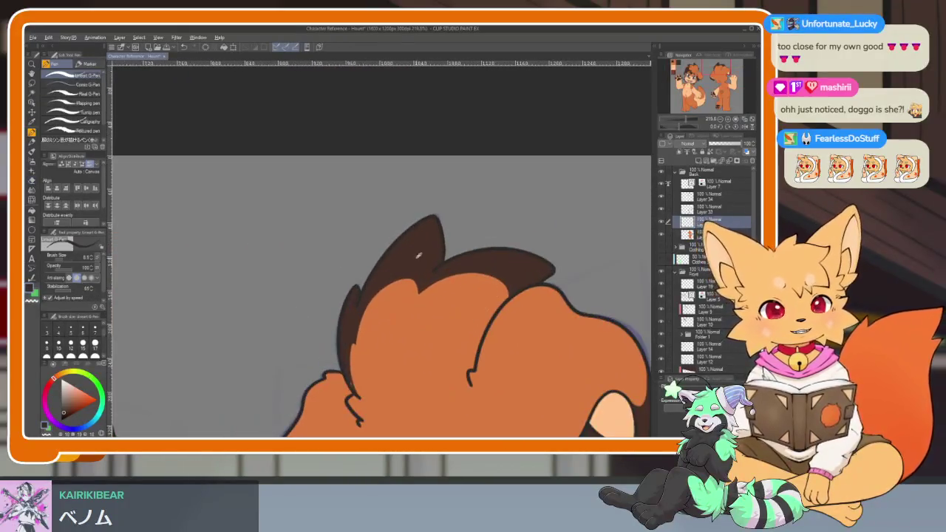
# Undo the stray outline stroke around the back view's raised paw.
pyautogui.scroll(1, 480, 369)
pyautogui.scroll(-3, 443, 348)
pyautogui.scroll(-3, 414, 266)
pyautogui.scroll(-2, 421, 369)
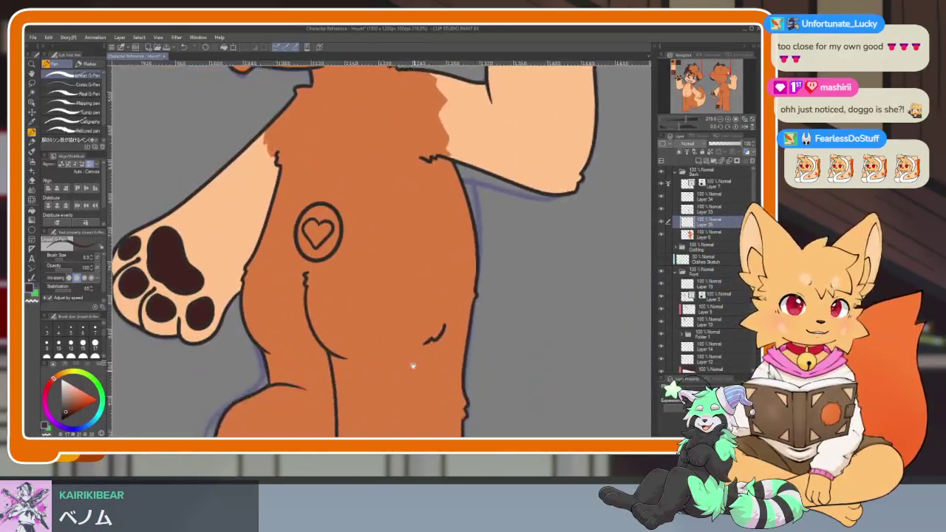
pyautogui.scroll(-2, 412, 310)
pyautogui.scroll(1, 414, 292)
pyautogui.scroll(1, 451, 315)
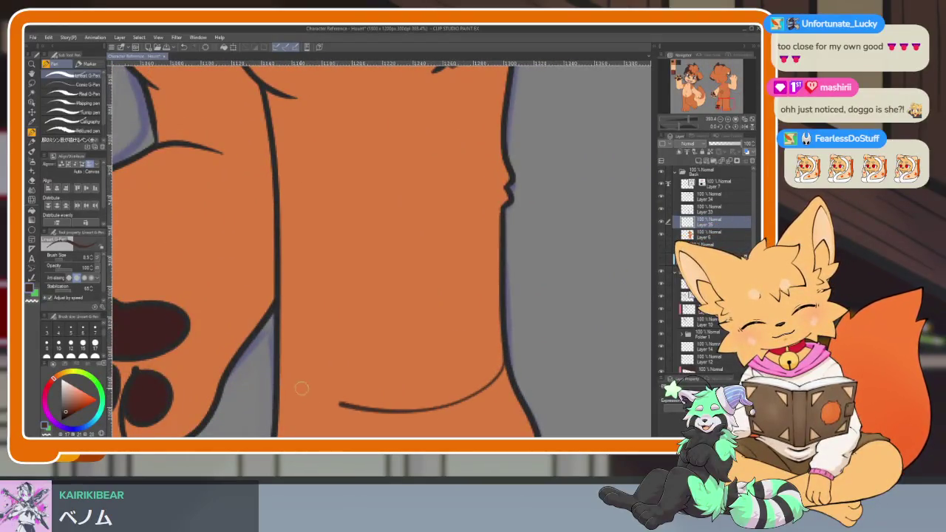
pyautogui.scroll(-2, 399, 354)
pyautogui.scroll(-1, 469, 333)
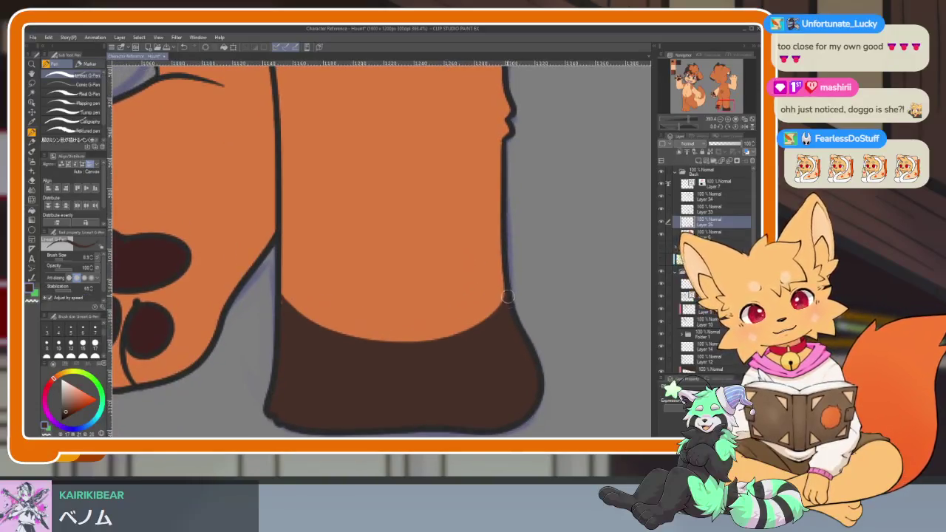
pyautogui.moveTo(273, 404); pyautogui.dragTo(456, 426)
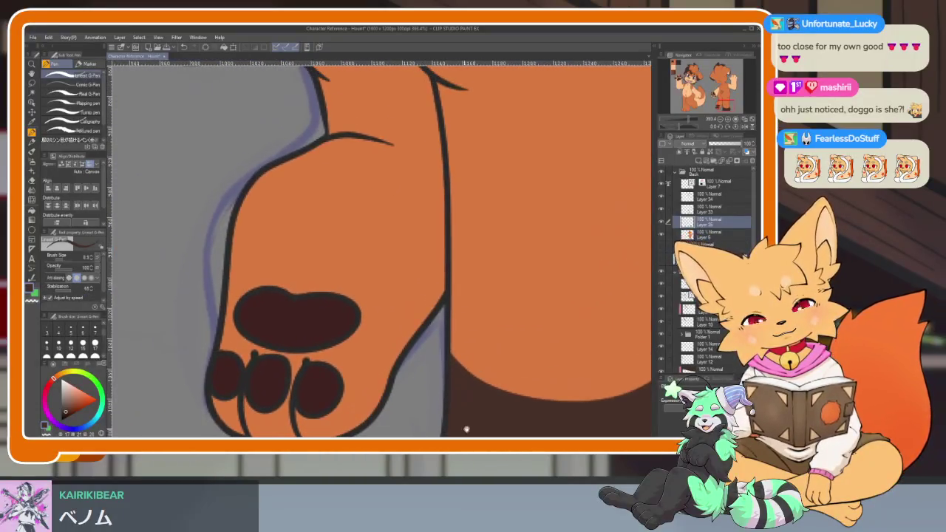
pyautogui.scroll(1, 368, 186)
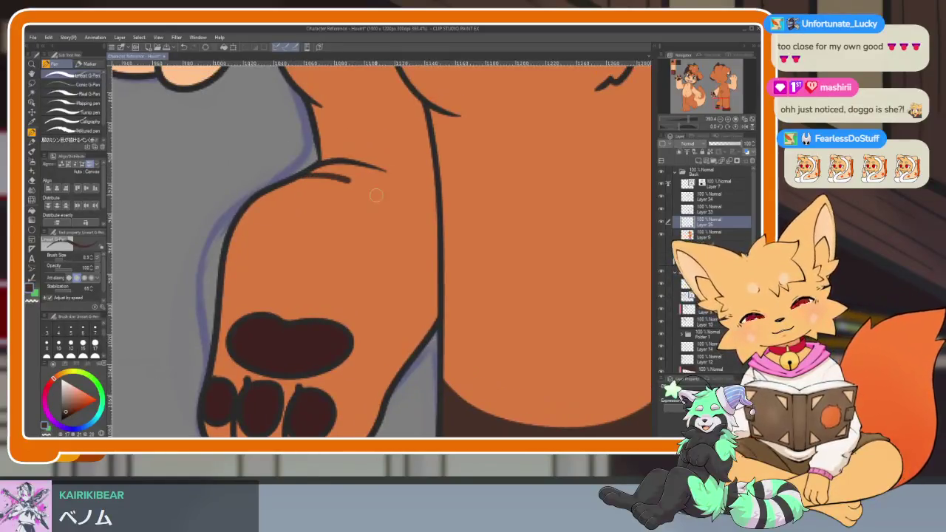
pyautogui.hotkey('ctrl', 'z')
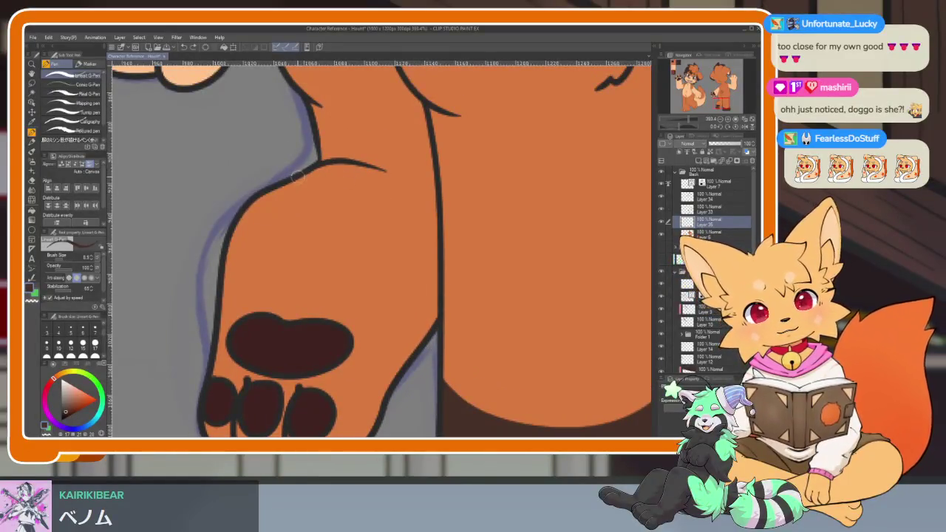
# Fill the raised foot and the orange gaps between its pads and claw dark brown.
pyautogui.press('g')
pyautogui.click(414, 257)
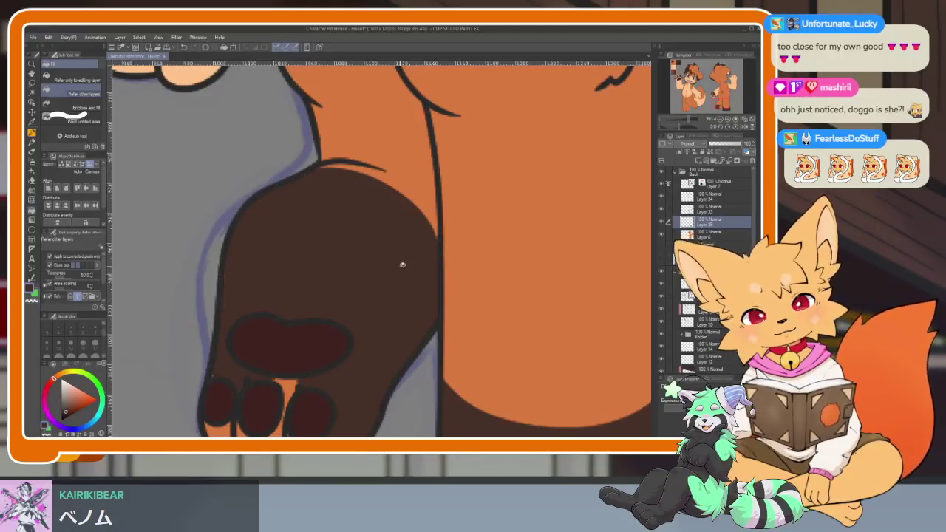
pyautogui.scroll(-3, 401, 264)
pyautogui.scroll(5, 446, 333)
pyautogui.click(365, 396)
pyautogui.click(255, 384)
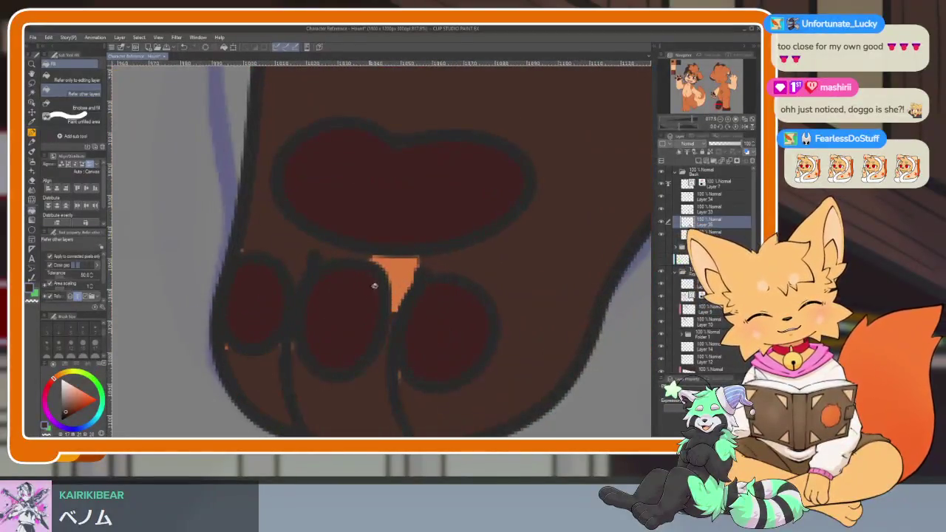
pyautogui.click(391, 274)
pyautogui.press('p')
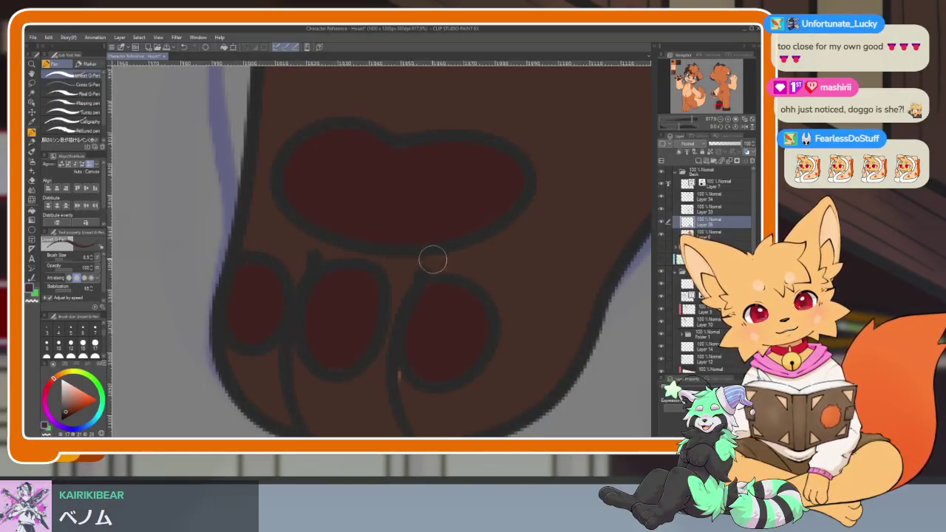
# Switch to the Soft eraser.
pyautogui.scroll(-5, 411, 408)
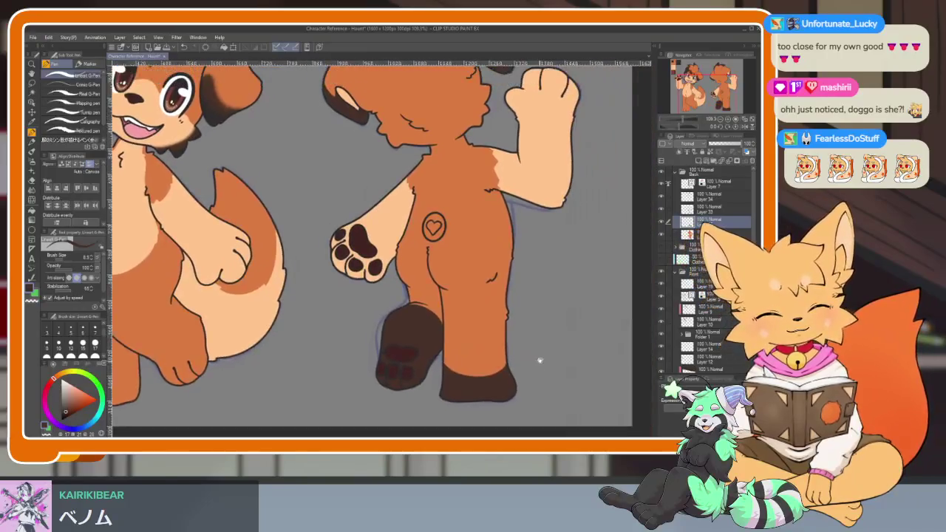
pyautogui.scroll(5, 458, 377)
pyautogui.press('e')
pyautogui.click(94, 86)
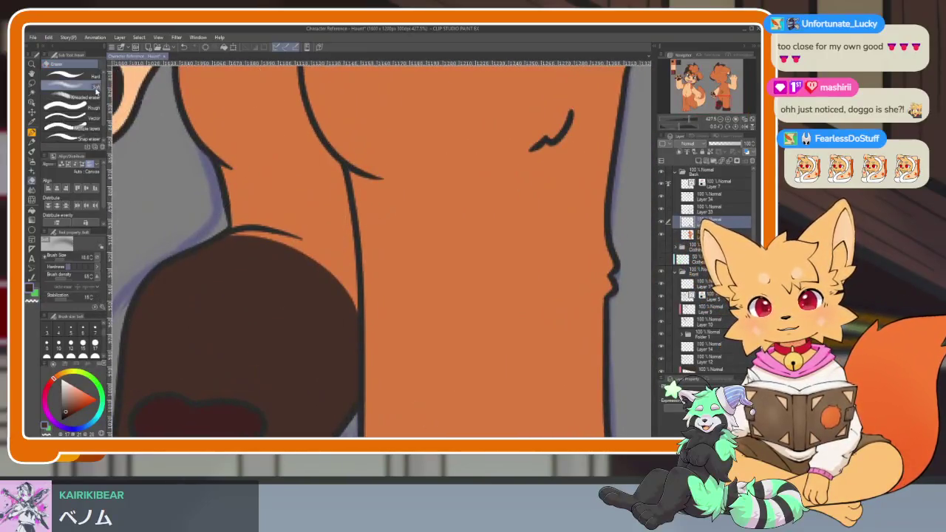
# Soft-erase the raised foot's upper brown edge so it fades into orange.
pyautogui.moveTo(256, 222); pyautogui.dragTo(248, 230)
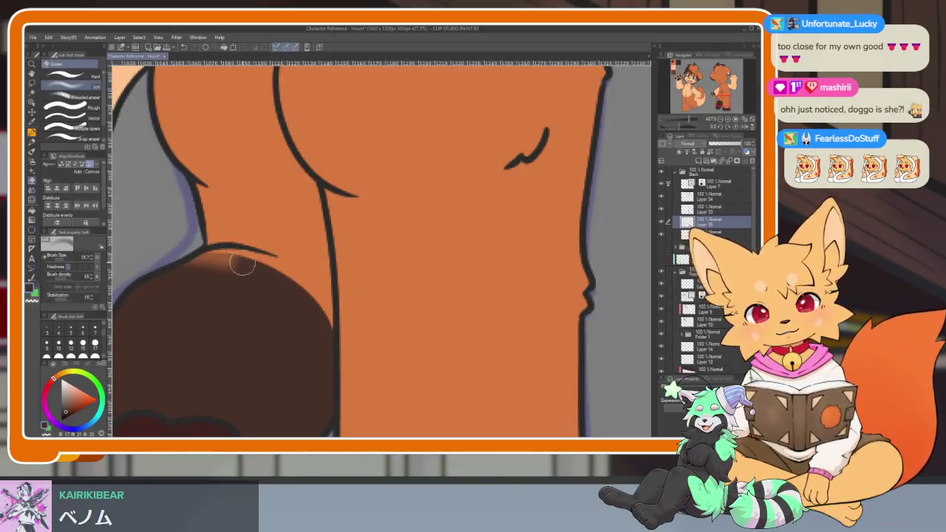
pyautogui.moveTo(240, 263); pyautogui.dragTo(350, 366)
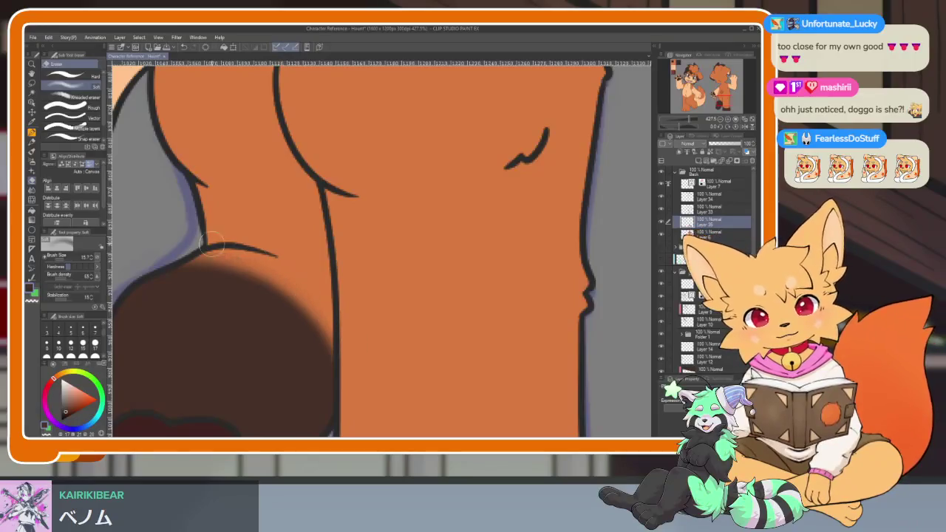
pyautogui.moveTo(178, 259); pyautogui.dragTo(321, 345)
pyautogui.hotkey('ctrl', 'z')
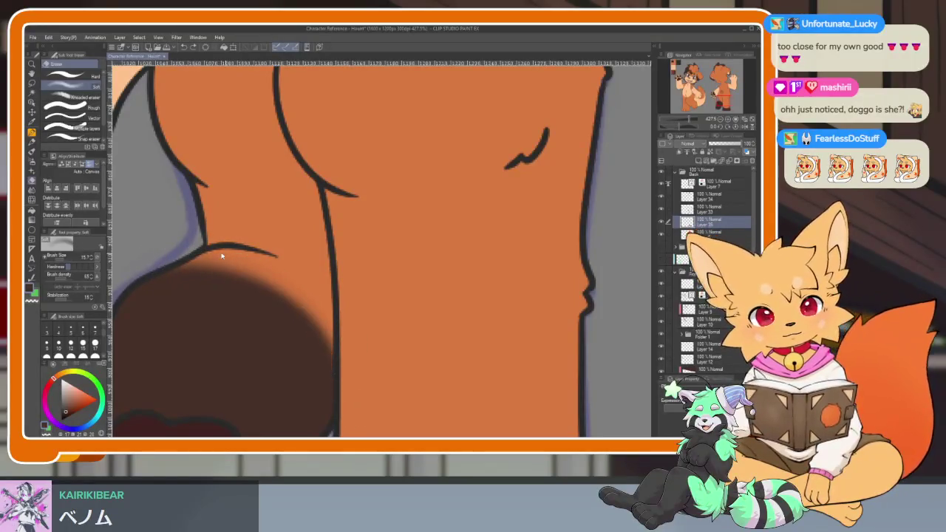
pyautogui.moveTo(260, 289); pyautogui.dragTo(326, 343)
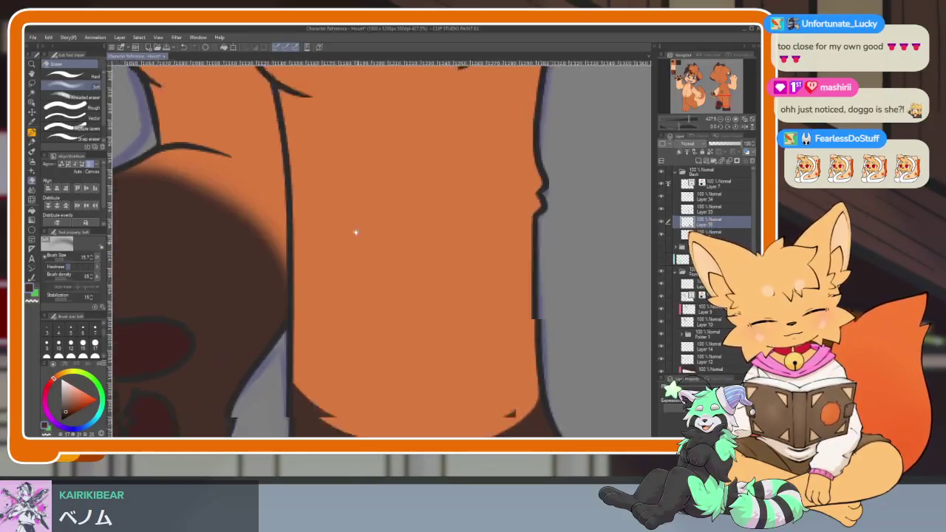
# Try softening the standing leg's orange/brown boundary, then undo those strokes.
pyautogui.moveTo(340, 364); pyautogui.dragTo(344, 195)
pyautogui.moveTo(254, 305); pyautogui.dragTo(477, 289)
pyautogui.hotkey('ctrl', 'z')
pyautogui.moveTo(288, 319); pyautogui.dragTo(511, 259)
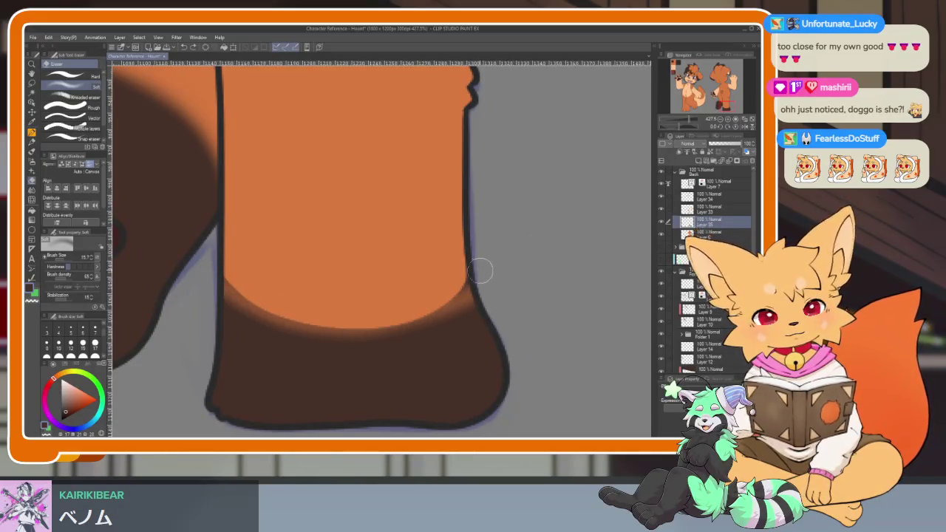
pyautogui.hotkey('ctrl', 'z')
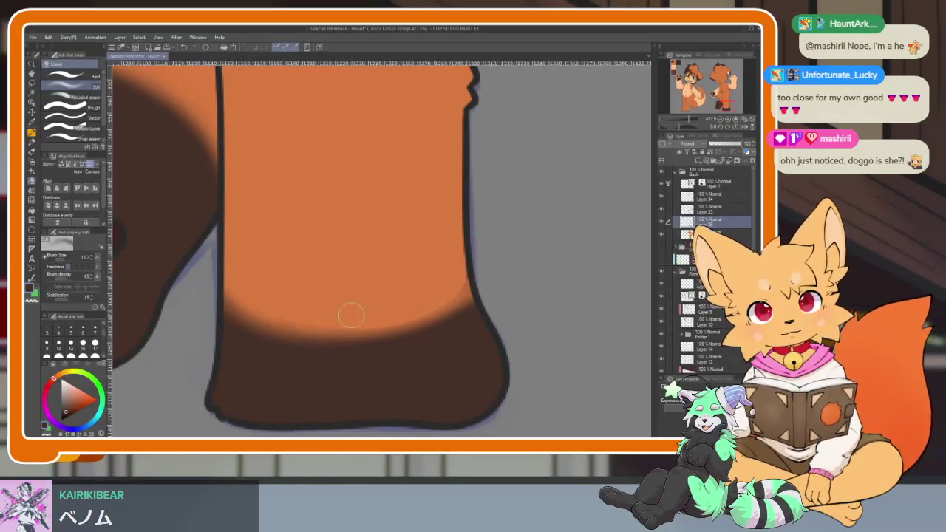
pyautogui.scroll(-8, 508, 302)
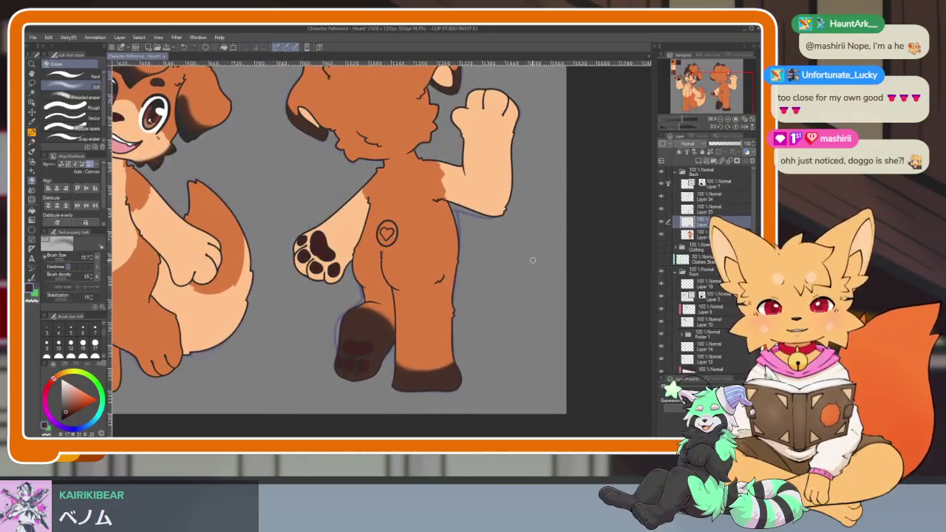
# Pick the dark brown swatch and the Gradient tool.
pyautogui.scroll(2, 502, 313)
pyautogui.scroll(3, 503, 313)
pyautogui.scroll(-2, 264, 183)
pyautogui.scroll(1, 202, 205)
pyautogui.keyDown('alt'); pyautogui.click(197, 215); pyautogui.keyUp('alt')
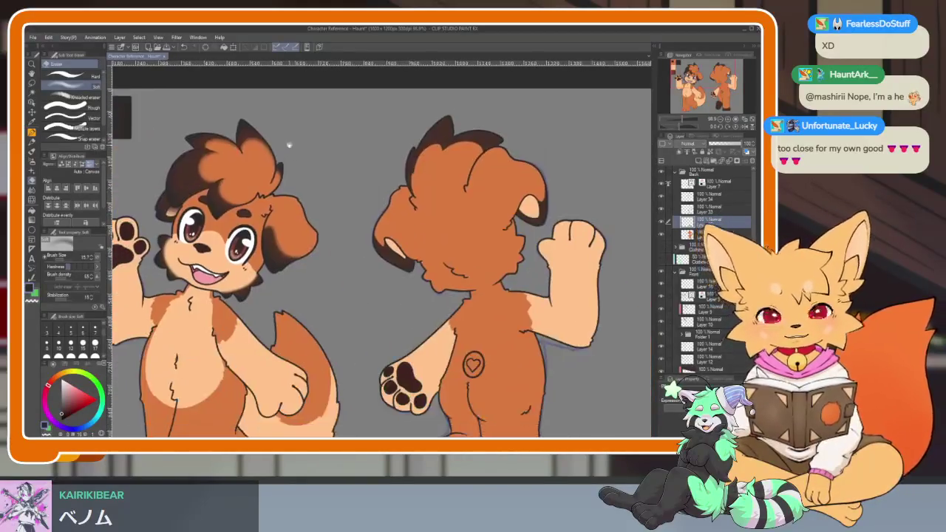
pyautogui.moveTo(197, 226); pyautogui.dragTo(38, 213)
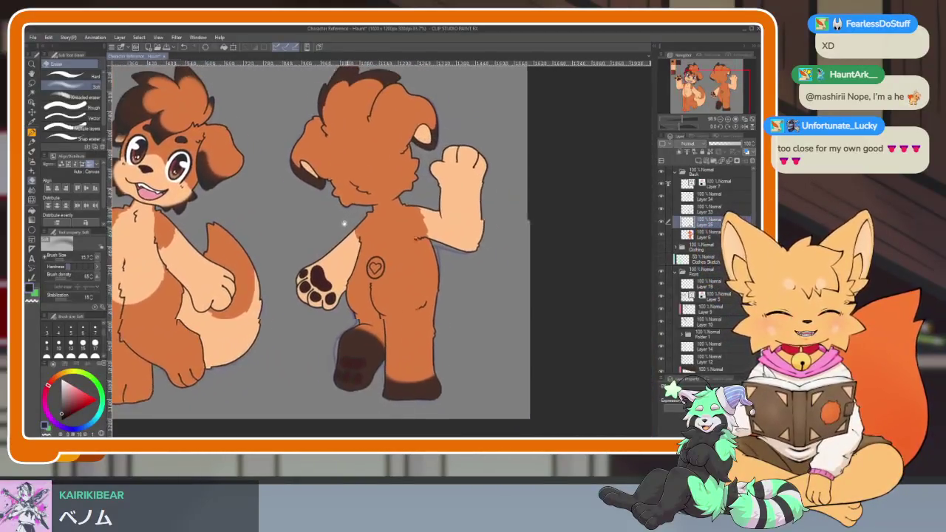
pyautogui.click(31, 220)
# Add a new empty raster layer for the back view's lower leg.
pyautogui.moveTo(563, 337); pyautogui.dragTo(531, 327)
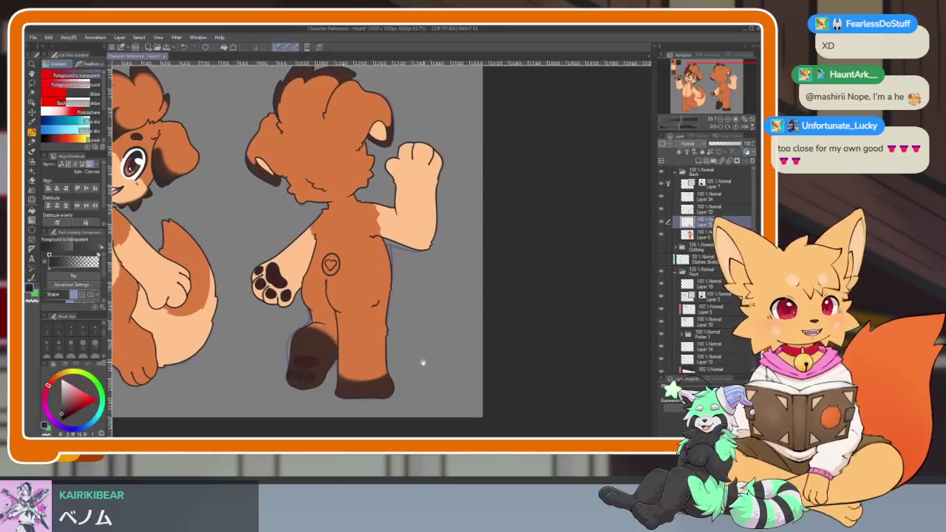
pyautogui.click(698, 161)
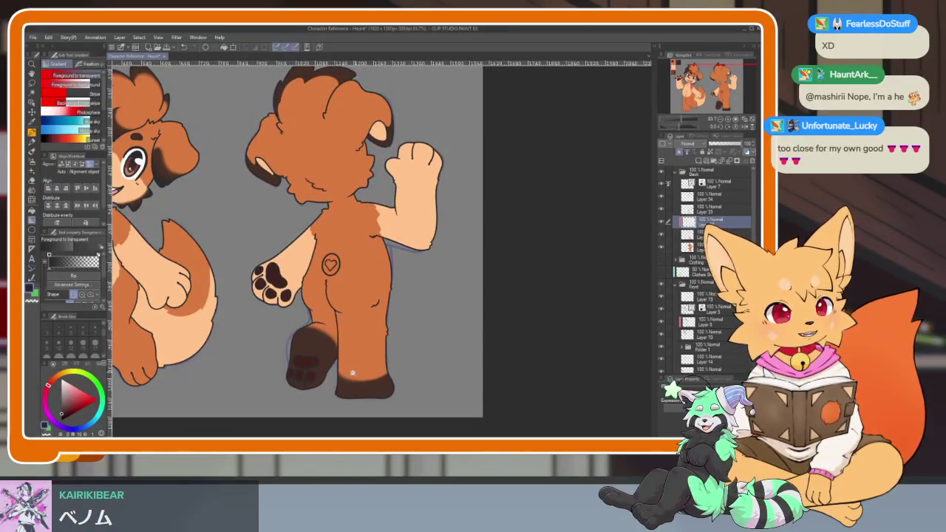
pyautogui.scroll(2, 364, 368)
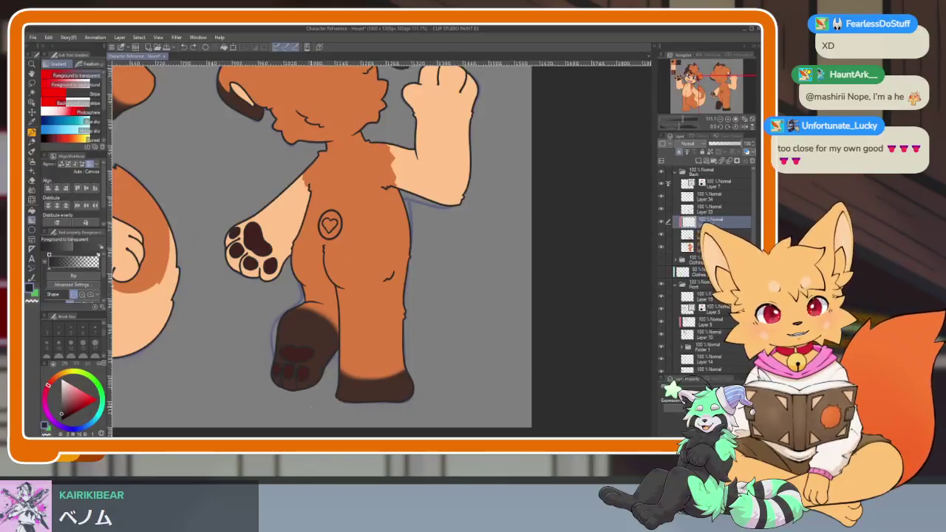
pyautogui.scroll(5, 415, 314)
pyautogui.scroll(-2, 446, 323)
pyautogui.scroll(-2, 433, 349)
pyautogui.scroll(3, 441, 321)
# Draw a curved line across the standing foot and fill below it dark brown.
pyautogui.press('p')
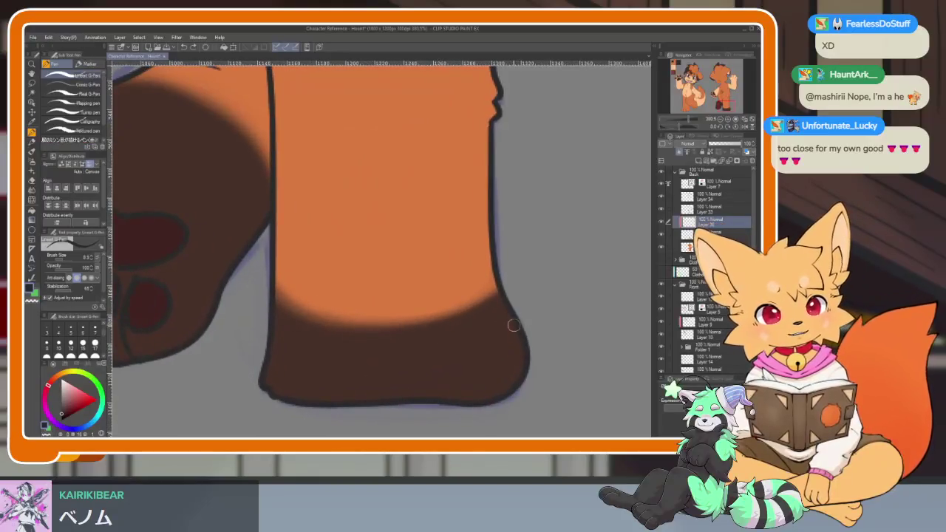
pyautogui.moveTo(516, 336)
pyautogui.mouseDown()
pyautogui.moveTo(399, 362)
pyautogui.moveTo(299, 353)
pyautogui.mouseUp()
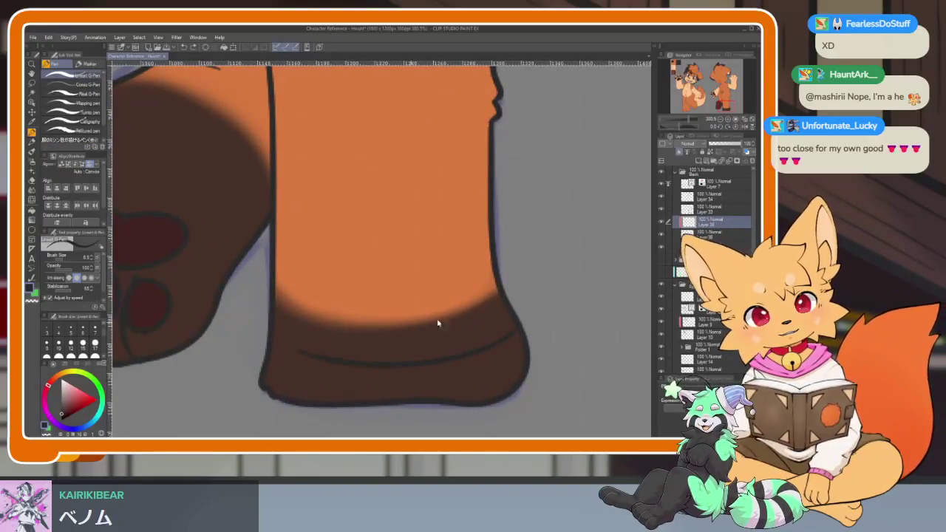
pyautogui.press('g')
pyautogui.click(371, 390)
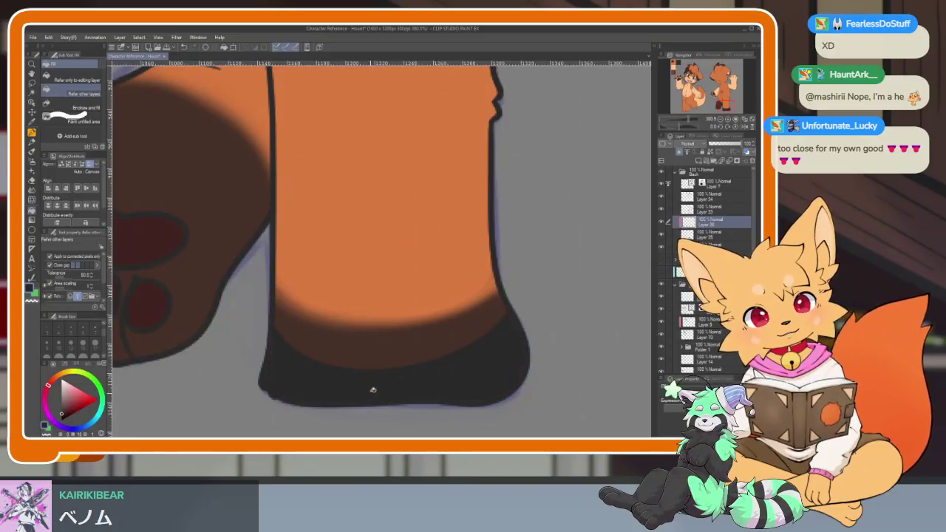
pyautogui.press('e')
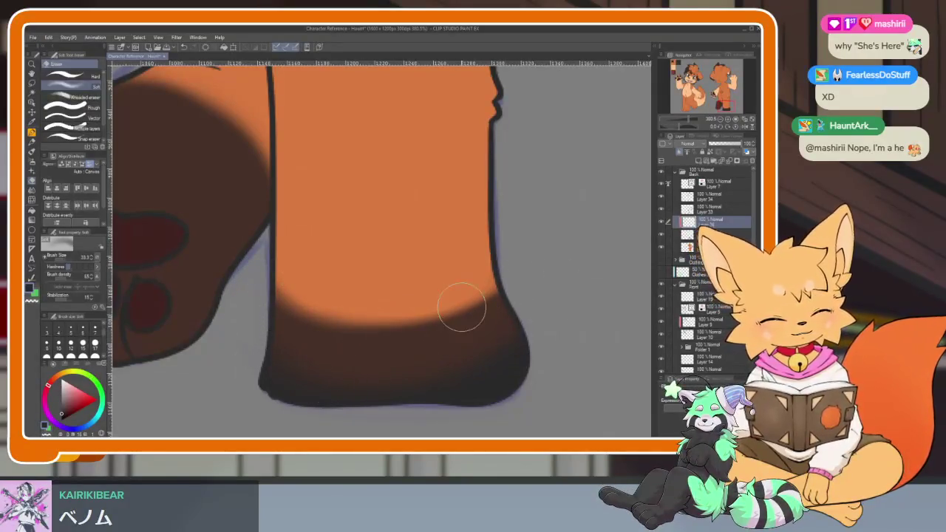
# Extend the dividing line to the leg edge, fill the leftover gap, and soften with the eraser.
pyautogui.press('p')
pyautogui.moveTo(311, 366); pyautogui.dragTo(281, 343)
pyautogui.press('e')
pyautogui.press('g')
pyautogui.click(308, 378)
pyautogui.press('e')
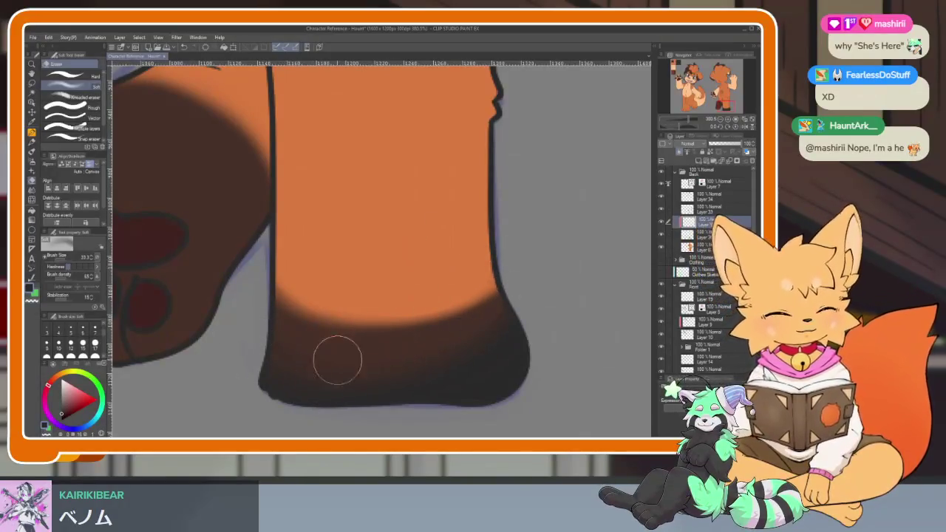
pyautogui.hotkey('ctrl', '0')
pyautogui.scroll(5, 472, 326)
pyautogui.scroll(1, 471, 325)
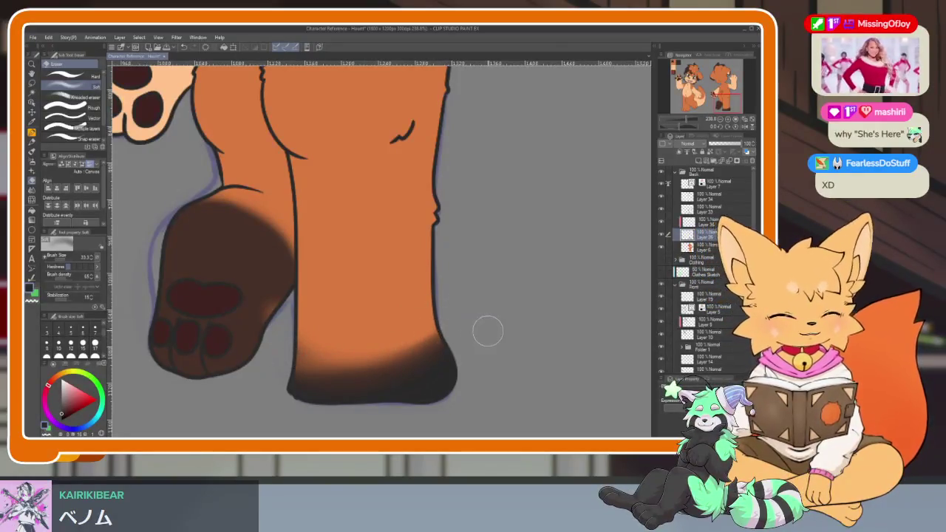
# Delete the dark foot-shading layer so the back view's standing leg is plain orange.
pyautogui.scroll(-5, 485, 329)
pyautogui.scroll(2, 522, 313)
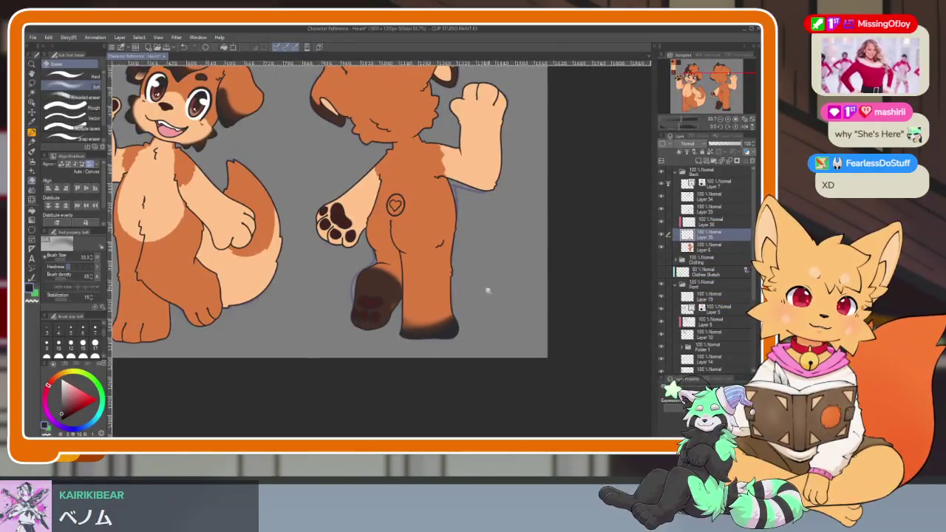
pyautogui.scroll(3, 491, 290)
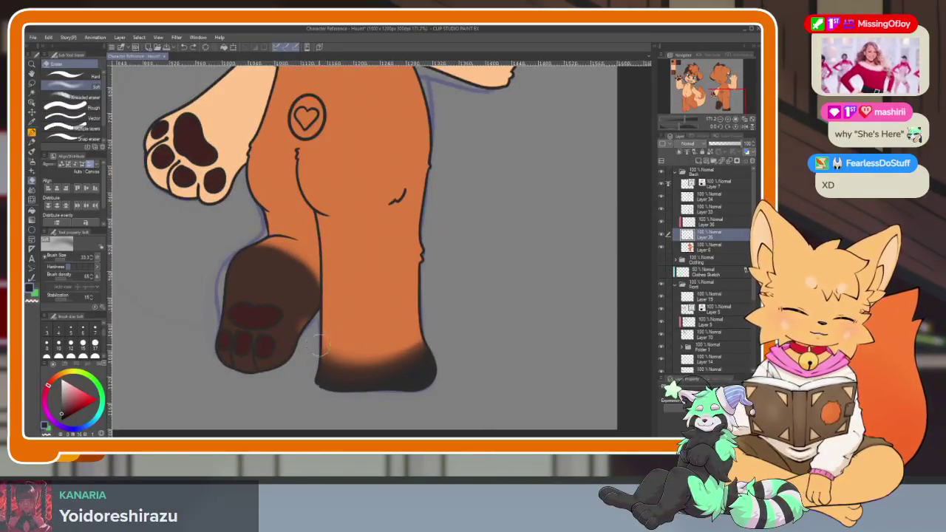
pyautogui.scroll(-5, 357, 355)
pyautogui.scroll(4, 443, 325)
pyautogui.scroll(2, 474, 318)
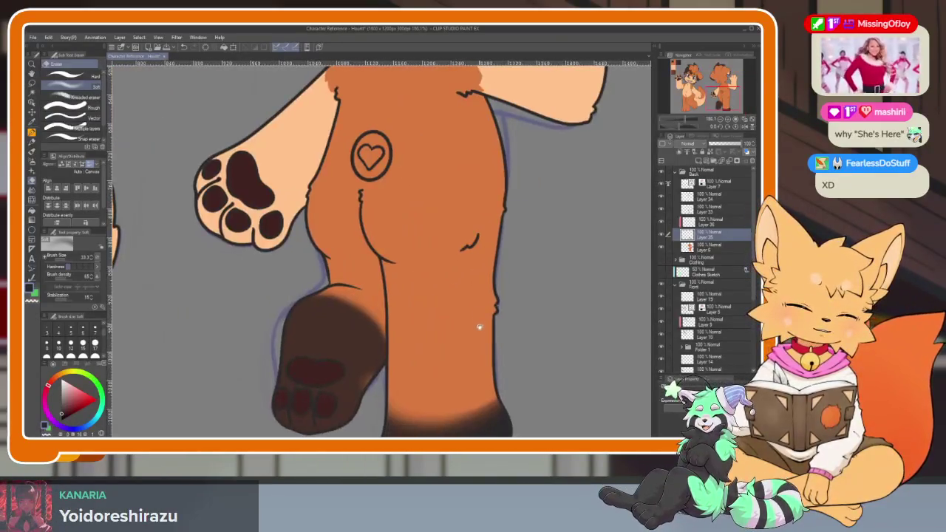
pyautogui.scroll(1, 474, 318)
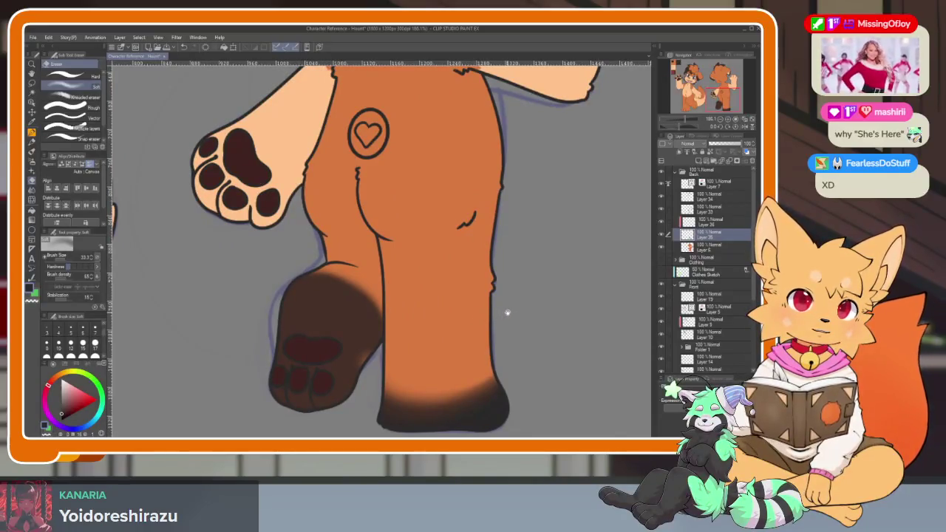
pyautogui.scroll(-1, 503, 309)
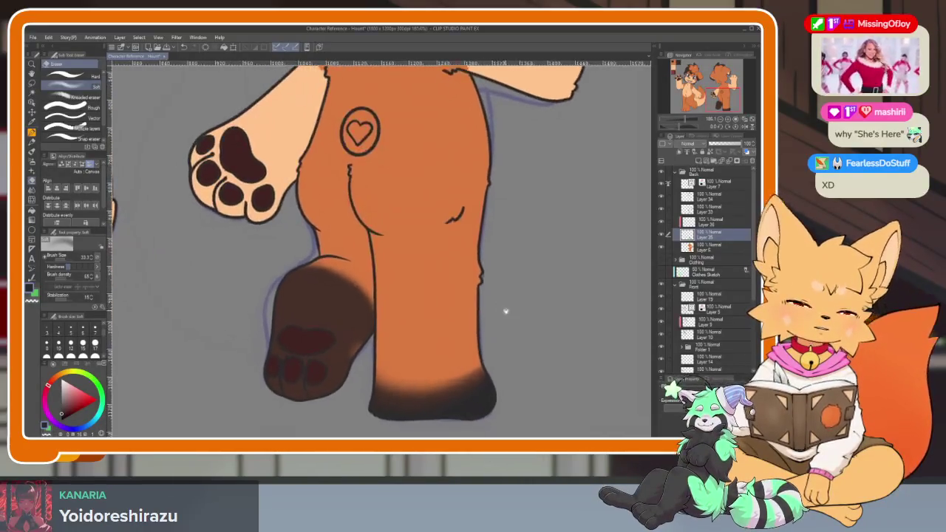
pyautogui.moveTo(503, 309); pyautogui.dragTo(472, 303)
pyautogui.hscroll(2, 455, 300)
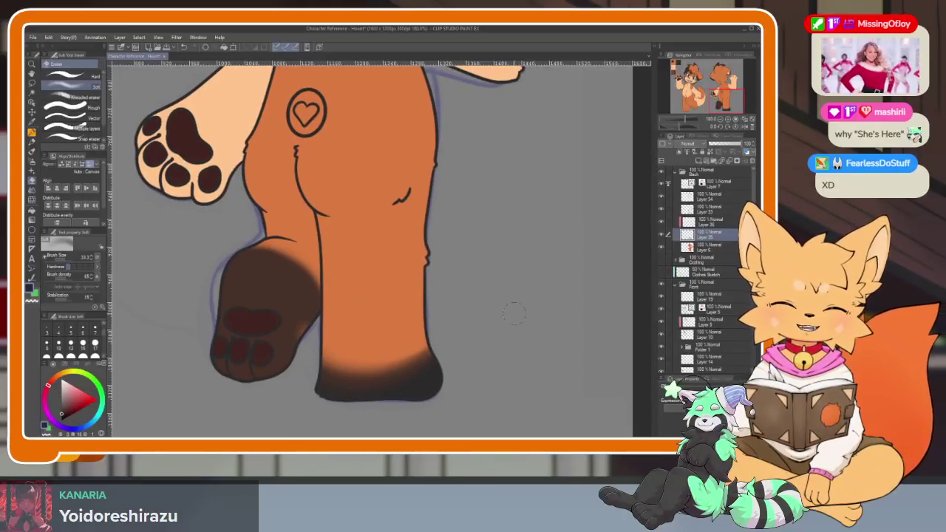
pyautogui.click(751, 160)
# Switch to the pen and inspect the back view up close, toggling the palettes with Tab.
pyautogui.scroll(-4, 527, 305)
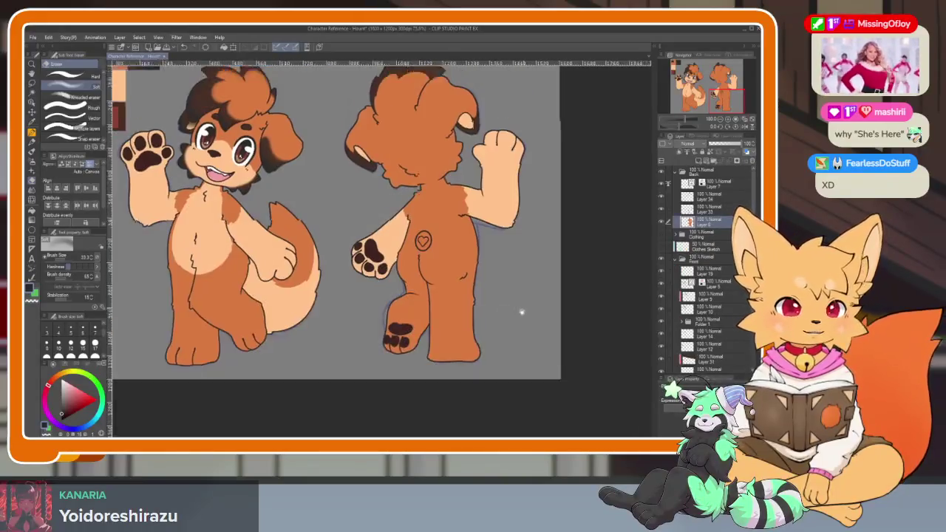
pyautogui.scroll(3, 488, 318)
pyautogui.scroll(-5, 471, 326)
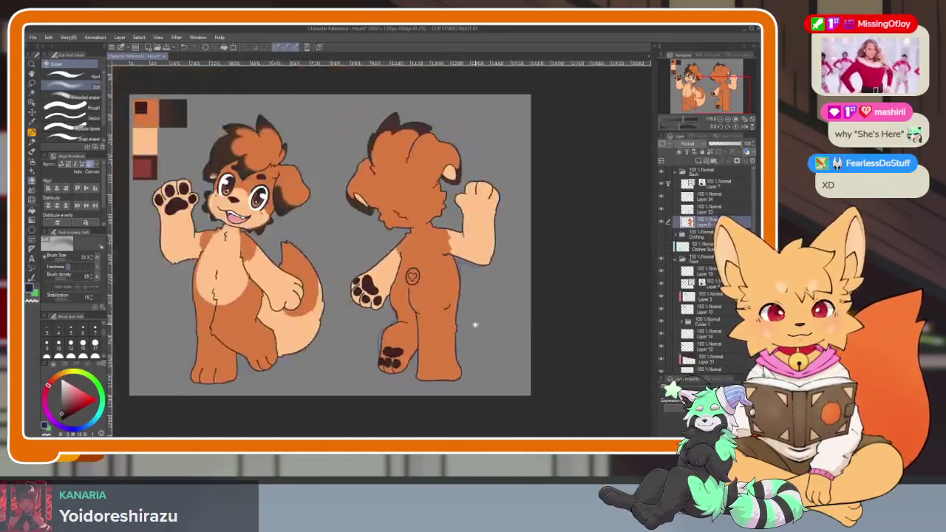
pyautogui.scroll(2, 424, 325)
pyautogui.scroll(1, 423, 327)
pyautogui.scroll(1, 423, 328)
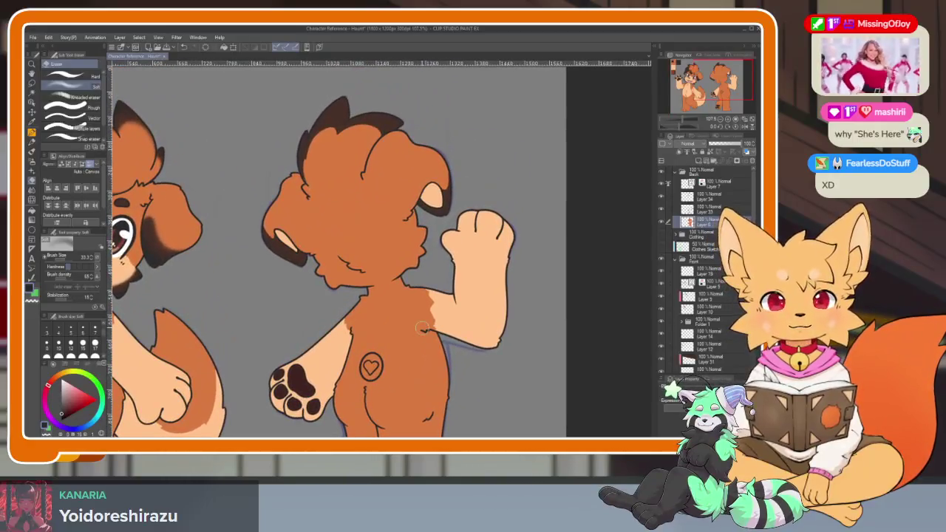
pyautogui.moveTo(423, 328); pyautogui.dragTo(419, 340)
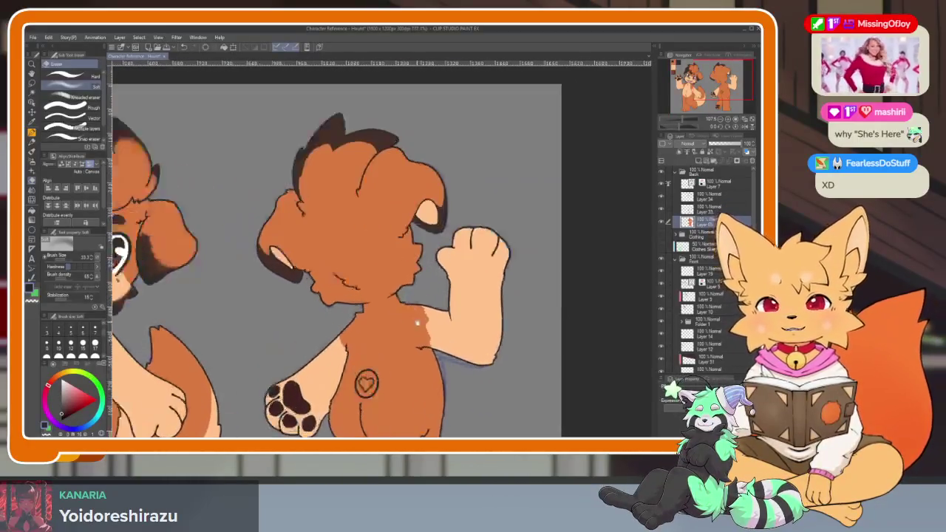
pyautogui.press('p')
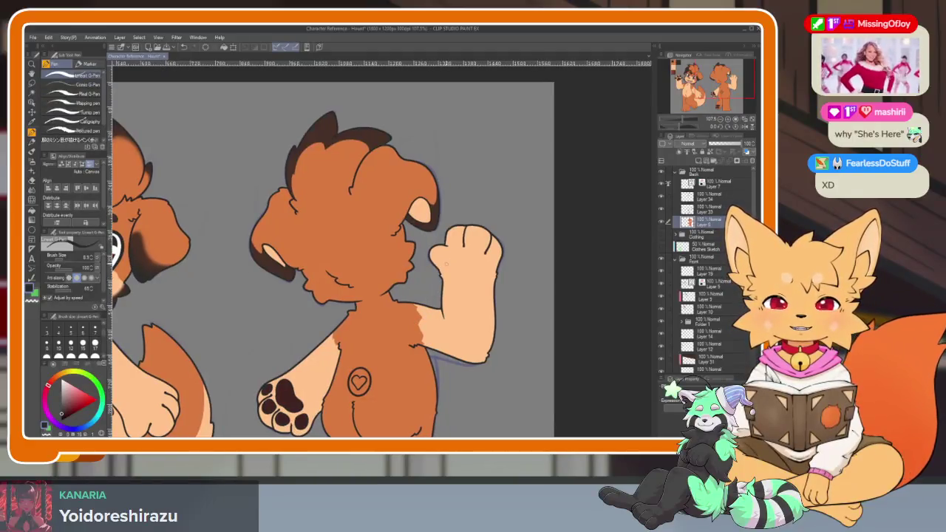
pyautogui.moveTo(445, 263); pyautogui.dragTo(434, 291)
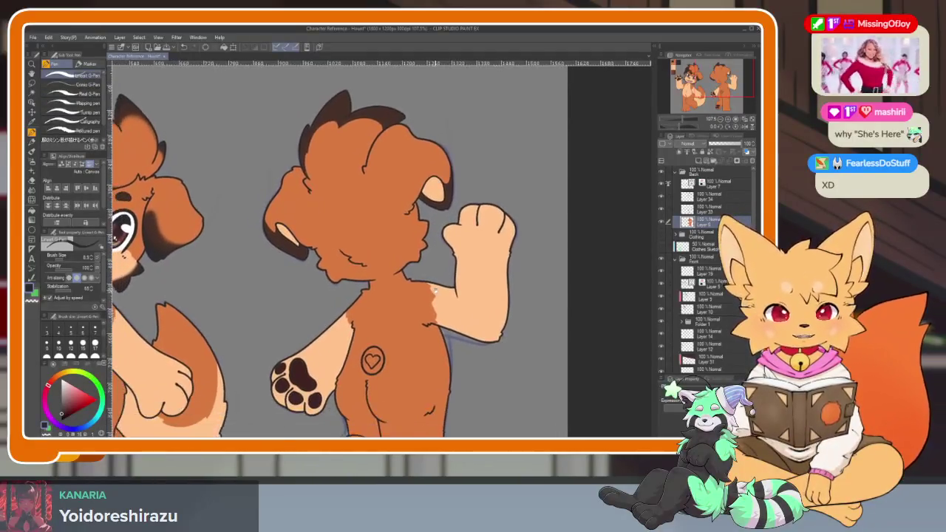
pyautogui.scroll(-1, 435, 291)
pyautogui.scroll(-3, 435, 292)
pyautogui.scroll(5, 471, 295)
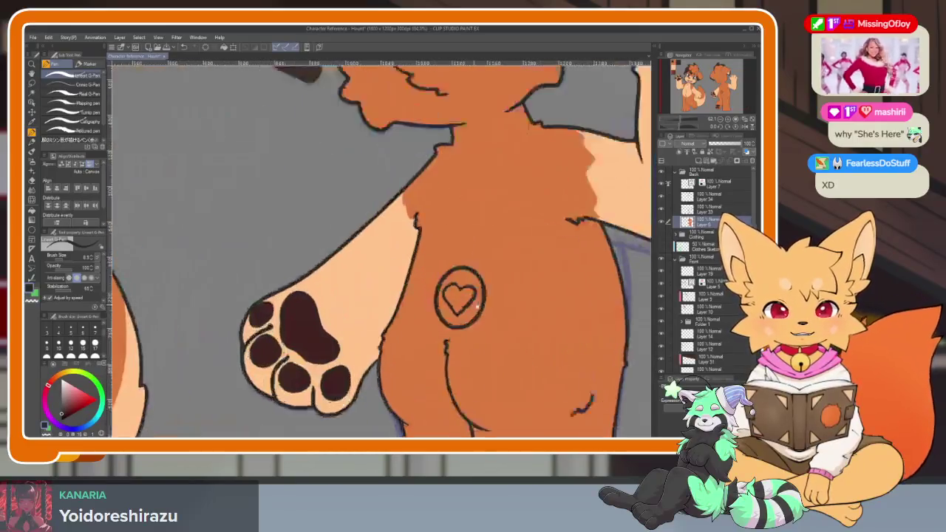
pyautogui.scroll(-1, 471, 294)
pyautogui.scroll(2, 387, 322)
pyautogui.scroll(1, 392, 349)
pyautogui.scroll(-2, 393, 350)
pyautogui.press('Tab')
pyautogui.scroll(2, 388, 328)
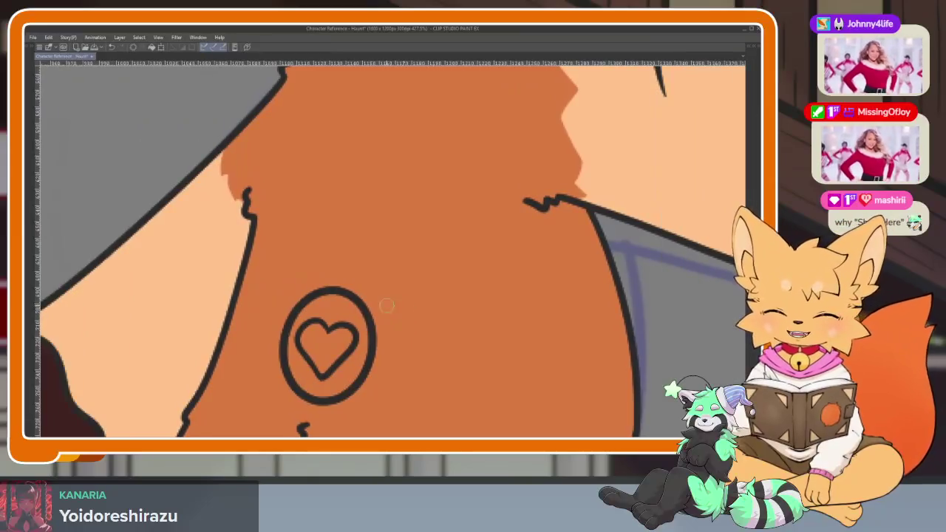
pyautogui.press('Tab')
pyautogui.press('Tab')
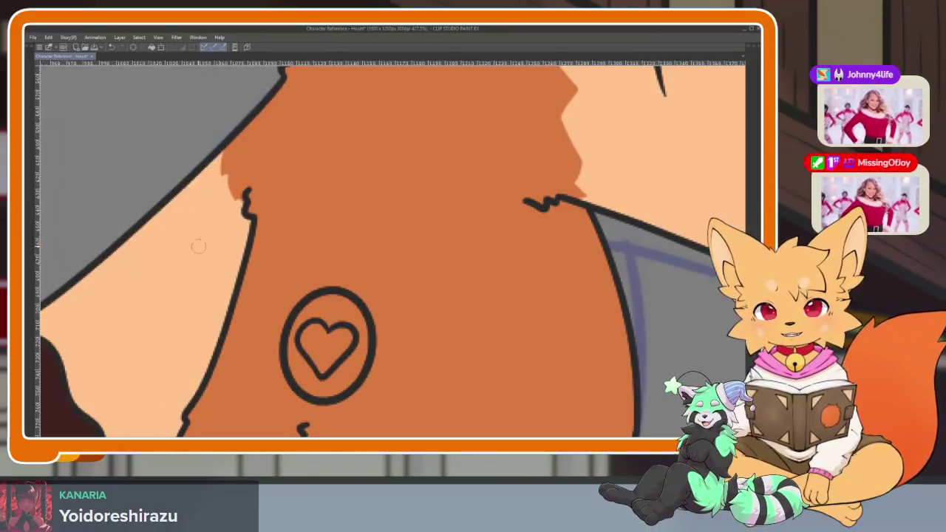
pyautogui.scroll(-4, 191, 248)
# Pan from the back view's paws to the front view's face and torso, then restore the palettes.
pyautogui.moveTo(405, 410)
pyautogui.mouseDown()
pyautogui.moveTo(414, 307)
pyautogui.moveTo(411, 353)
pyautogui.mouseUp()
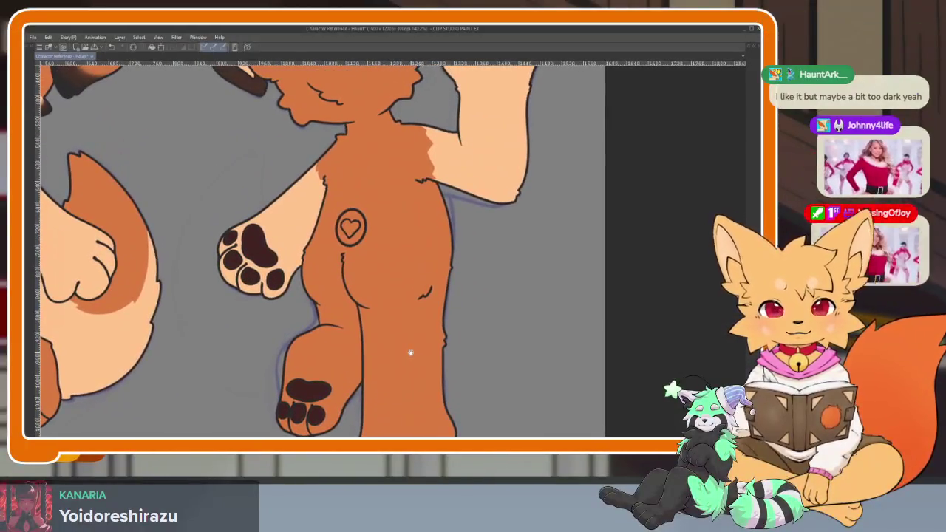
pyautogui.moveTo(411, 353)
pyautogui.mouseDown()
pyautogui.moveTo(484, 338)
pyautogui.moveTo(495, 302)
pyautogui.mouseUp()
pyautogui.scroll(5, 430, 289)
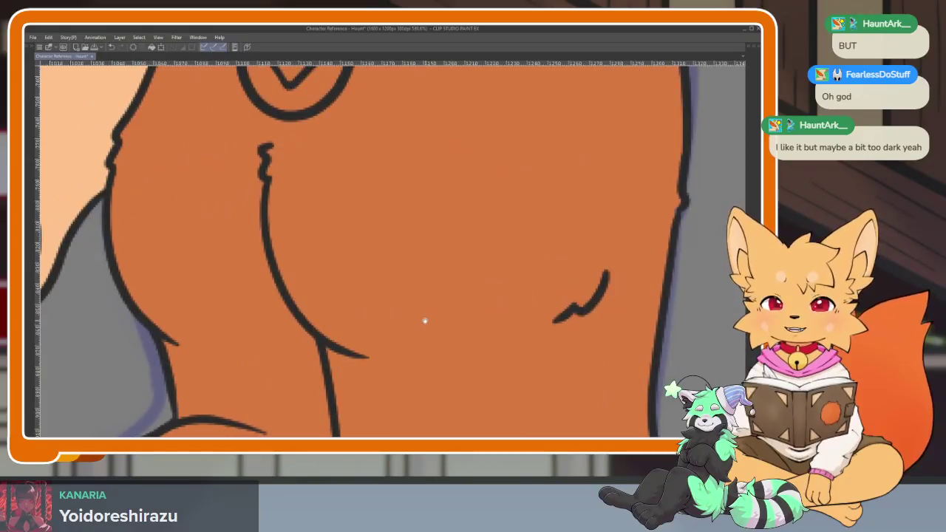
pyautogui.scroll(-5, 438, 328)
pyautogui.scroll(5, 425, 322)
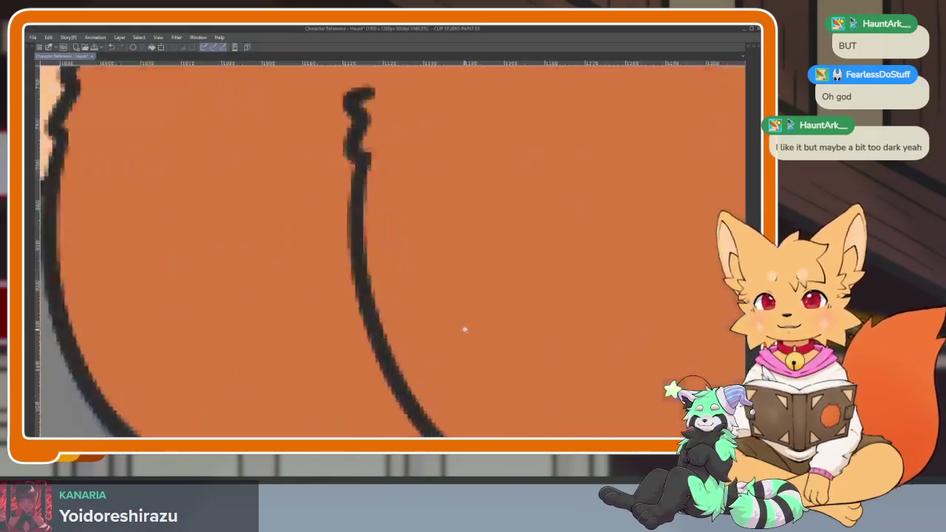
pyautogui.scroll(2, 456, 327)
pyautogui.scroll(-6, 492, 321)
pyautogui.scroll(5, 418, 329)
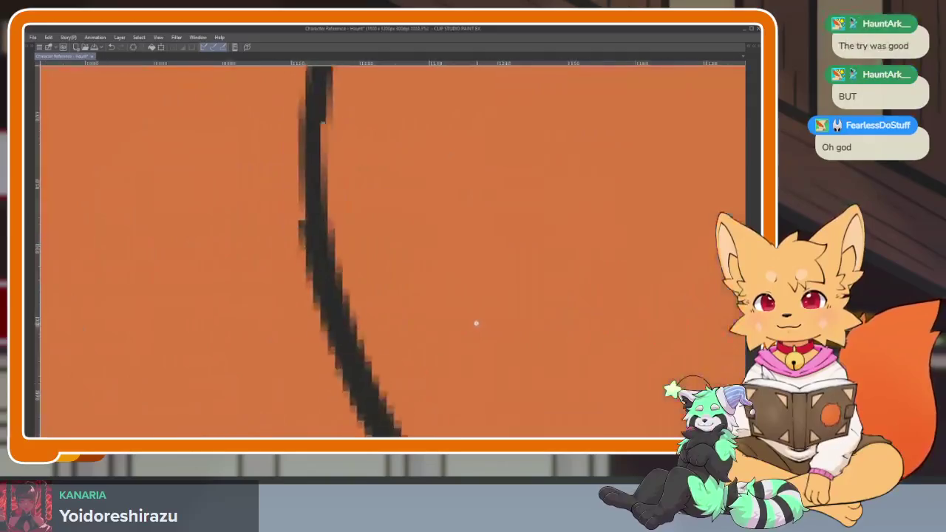
pyautogui.scroll(-4, 419, 329)
pyautogui.scroll(-1, 463, 339)
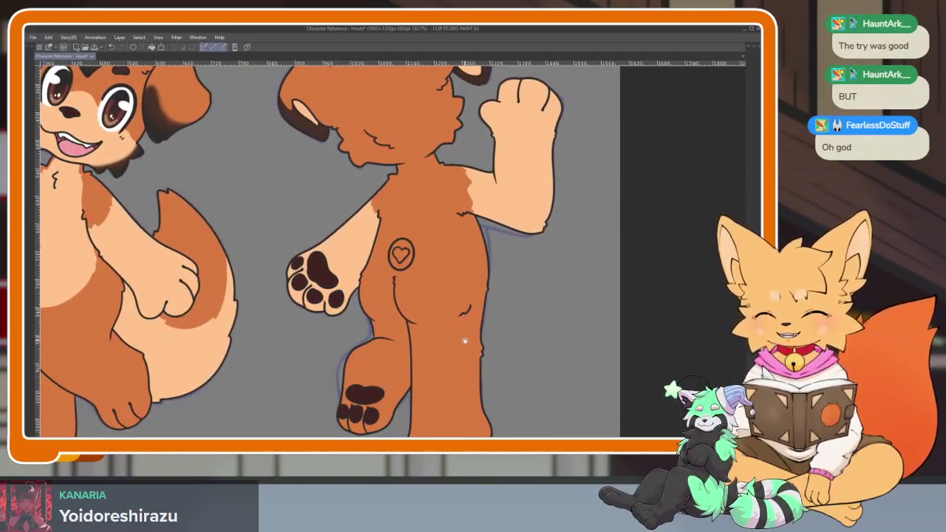
pyautogui.moveTo(466, 360); pyautogui.dragTo(462, 355)
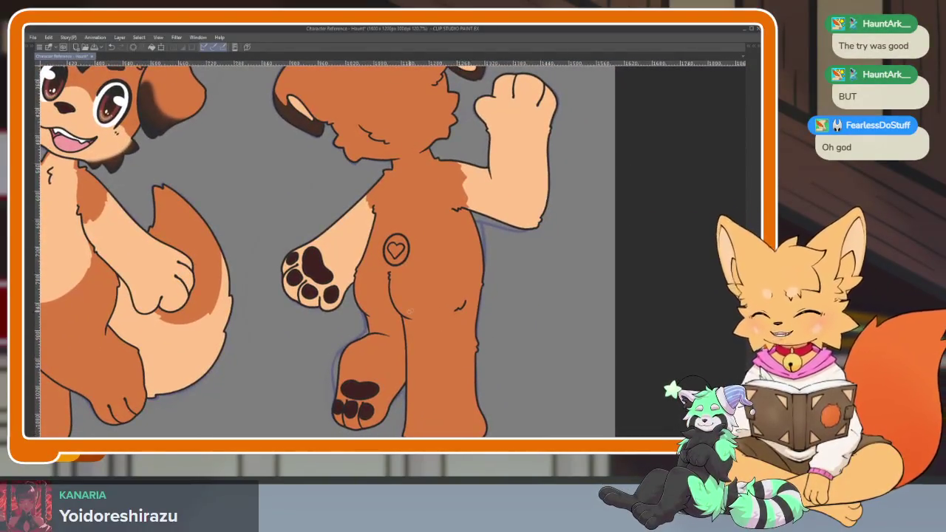
pyautogui.scroll(1, 416, 288)
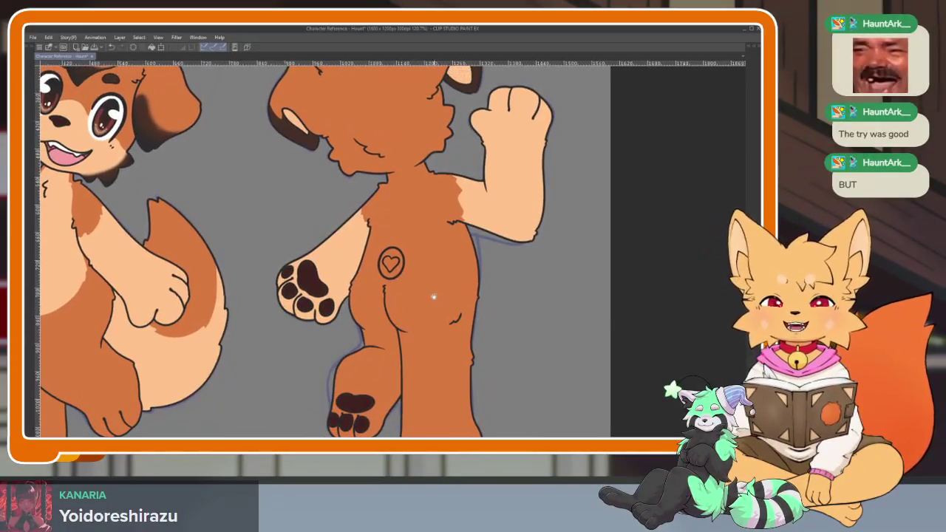
pyautogui.scroll(2, 434, 296)
pyautogui.scroll(2, 414, 326)
pyautogui.scroll(1, 411, 323)
pyautogui.scroll(1, 411, 325)
pyautogui.scroll(1, 411, 333)
pyautogui.scroll(3, 412, 349)
pyautogui.scroll(-1, 412, 348)
pyautogui.scroll(1, 416, 333)
pyautogui.scroll(1, 407, 344)
pyautogui.press('Tab')
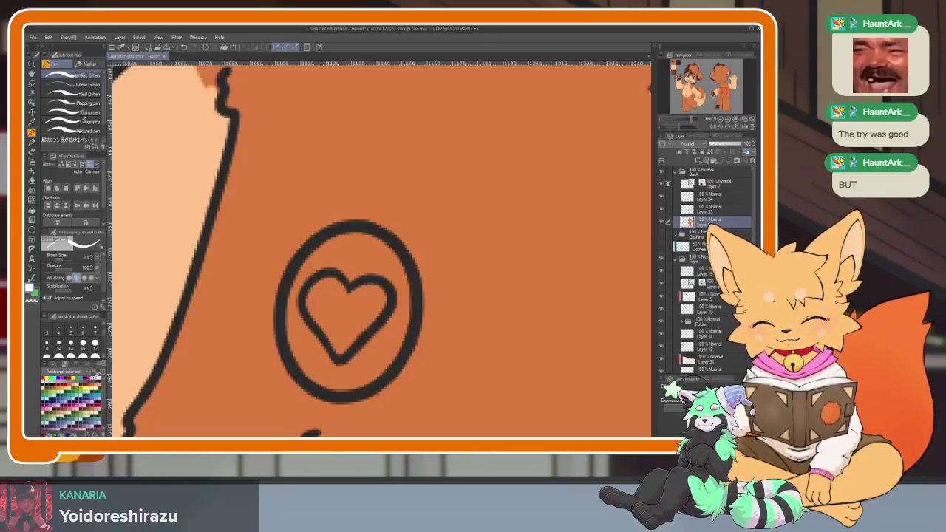
# Fill the ring around the heart with white.
pyautogui.press('Tab')
pyautogui.scroll(-1, 405, 298)
pyautogui.scroll(2, 382, 298)
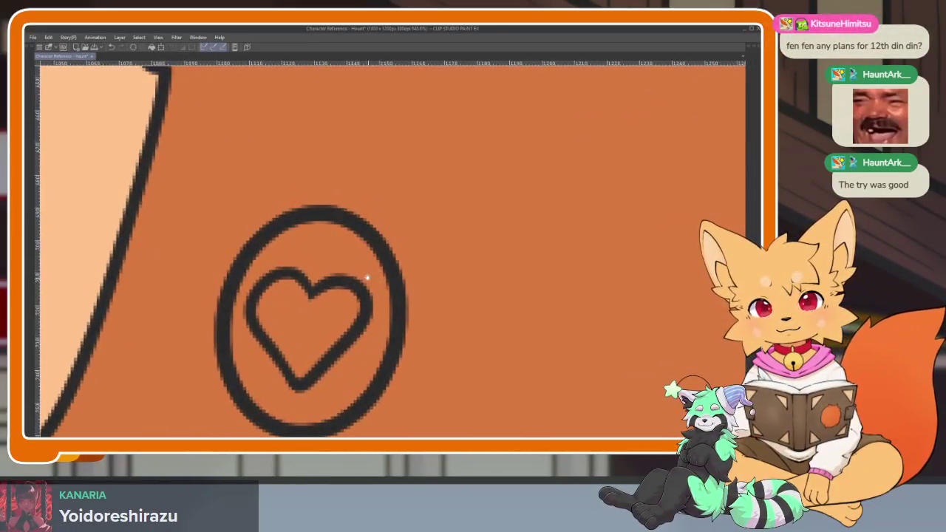
pyautogui.scroll(1, 368, 281)
pyautogui.click(345, 244)
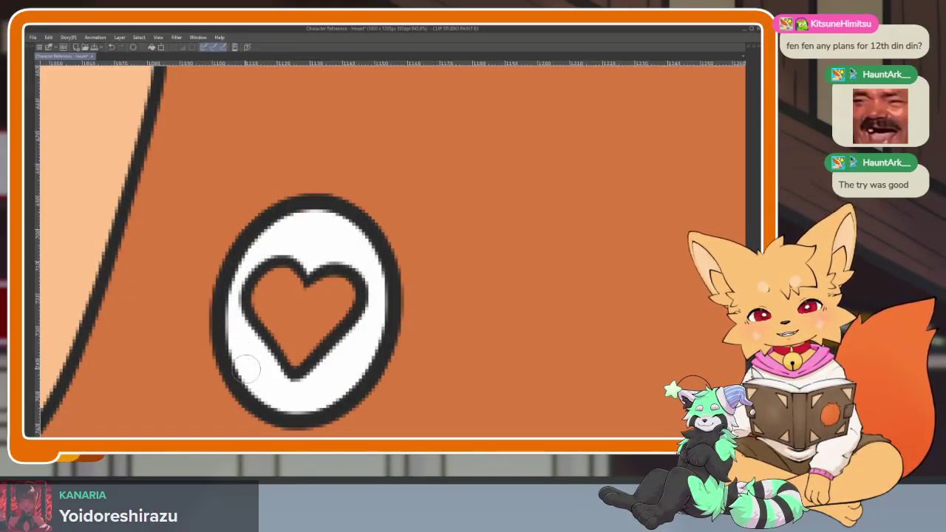
pyautogui.press('Tab')
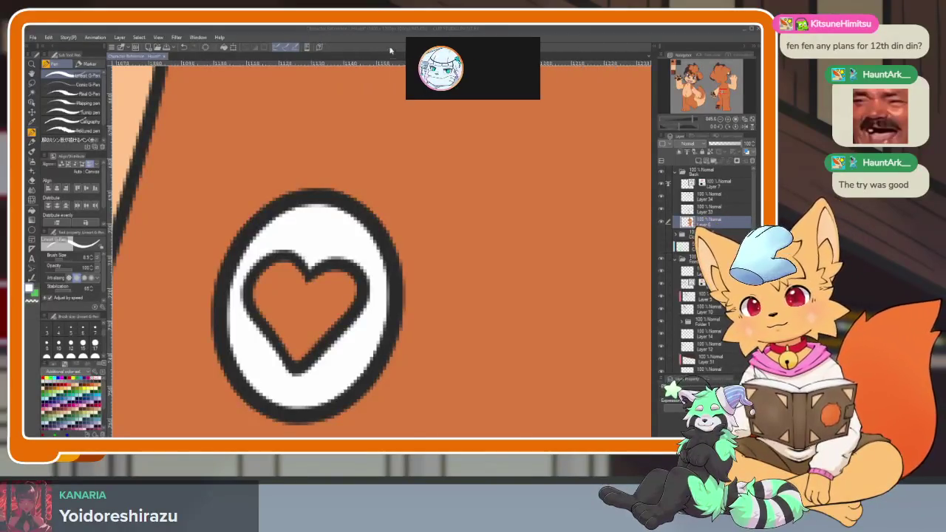
# Fill the heart interior pink, then undo the last change.
pyautogui.scroll(-2, 211, 273)
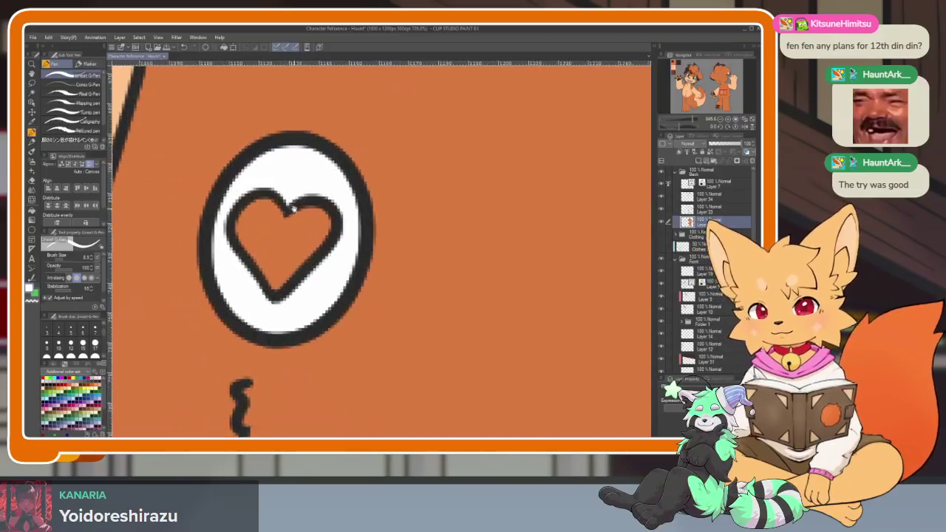
pyautogui.press('g')
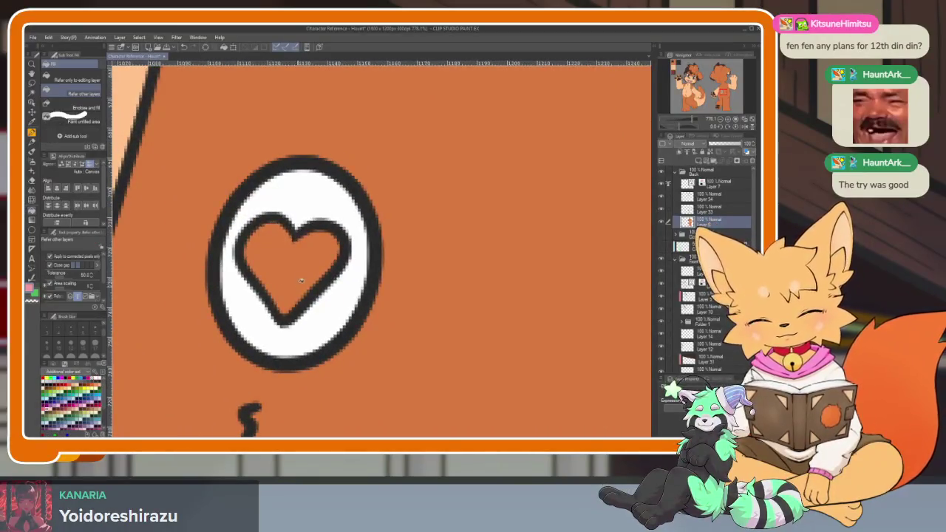
pyautogui.click(309, 230)
pyautogui.press('p')
pyautogui.scroll(-10, 308, 219)
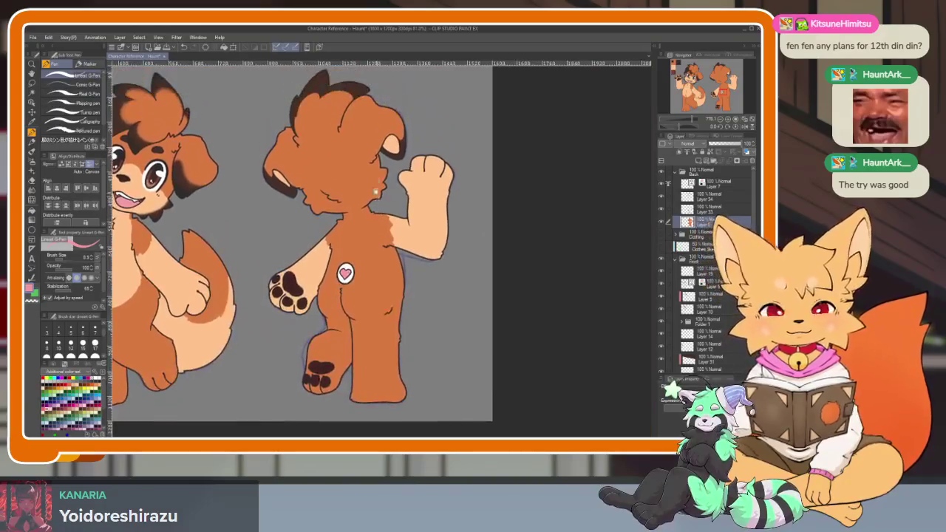
pyautogui.scroll(6, 355, 222)
pyautogui.scroll(1, 351, 256)
pyautogui.moveTo(350, 255); pyautogui.dragTo(326, 161)
pyautogui.hotkey('ctrl', 'z')
# Fill the badge background around the heart with peach.
pyautogui.scroll(5, 337, 262)
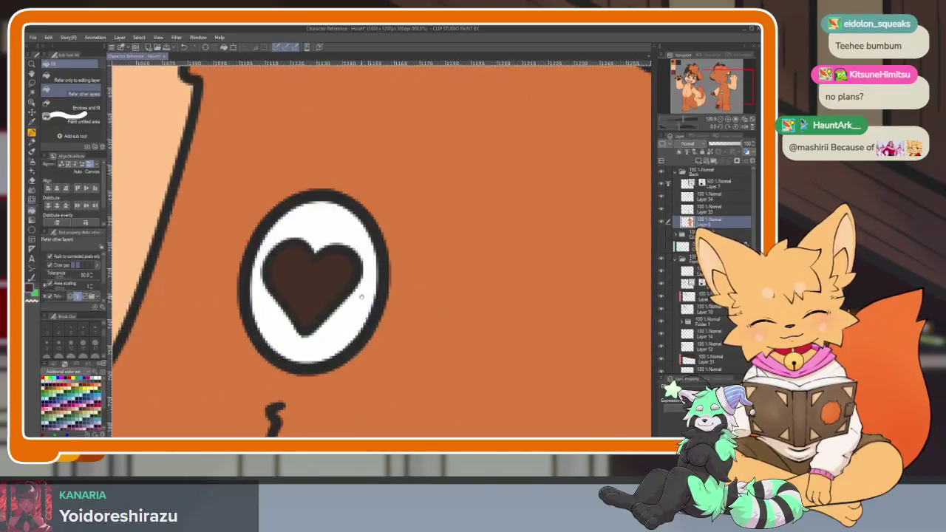
pyautogui.scroll(-1, 338, 262)
pyautogui.scroll(-5, 349, 264)
pyautogui.press('g')
pyautogui.scroll(5, 341, 278)
pyautogui.click(341, 278)
# Zoom out and reframe the view to check both dog figures.
pyautogui.scroll(-5, 371, 270)
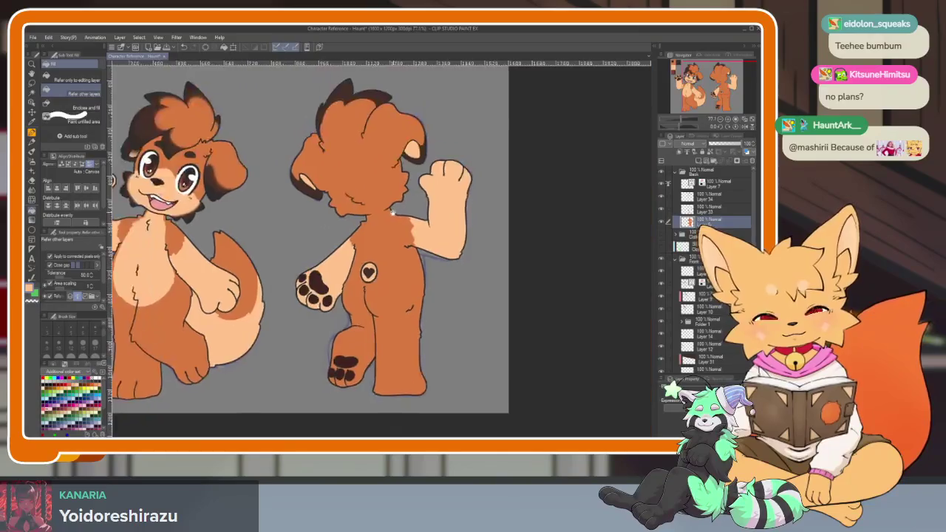
pyautogui.scroll(-1, 371, 270)
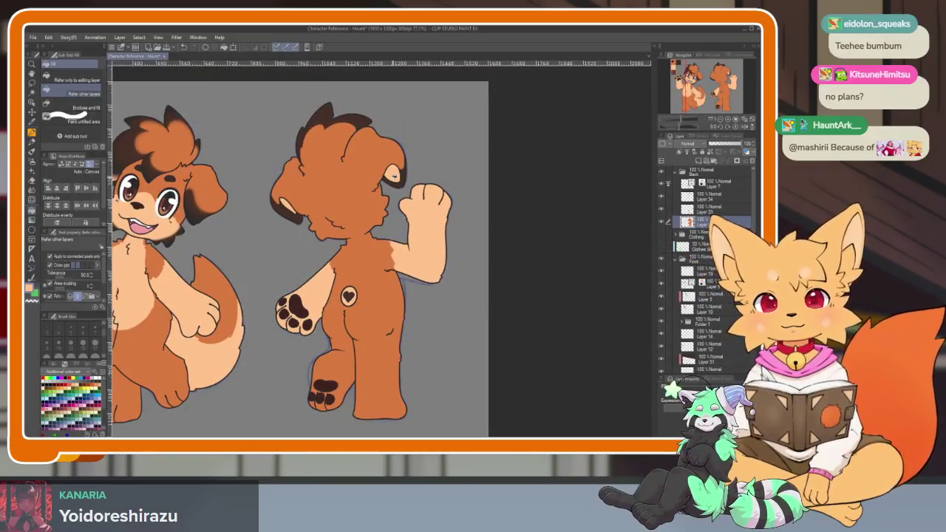
pyautogui.moveTo(393, 303); pyautogui.dragTo(393, 333)
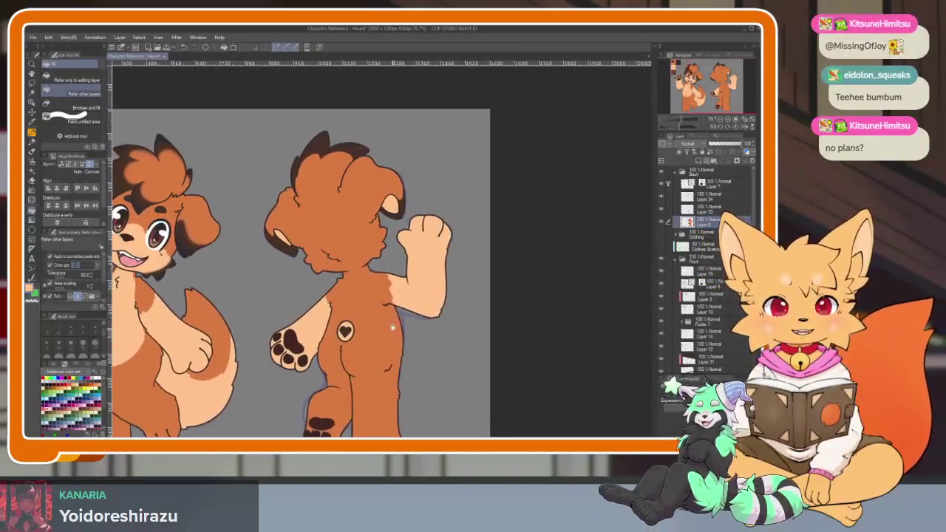
pyautogui.scroll(-3, 392, 333)
pyautogui.scroll(3, 533, 280)
pyautogui.moveTo(547, 247); pyautogui.dragTo(500, 300)
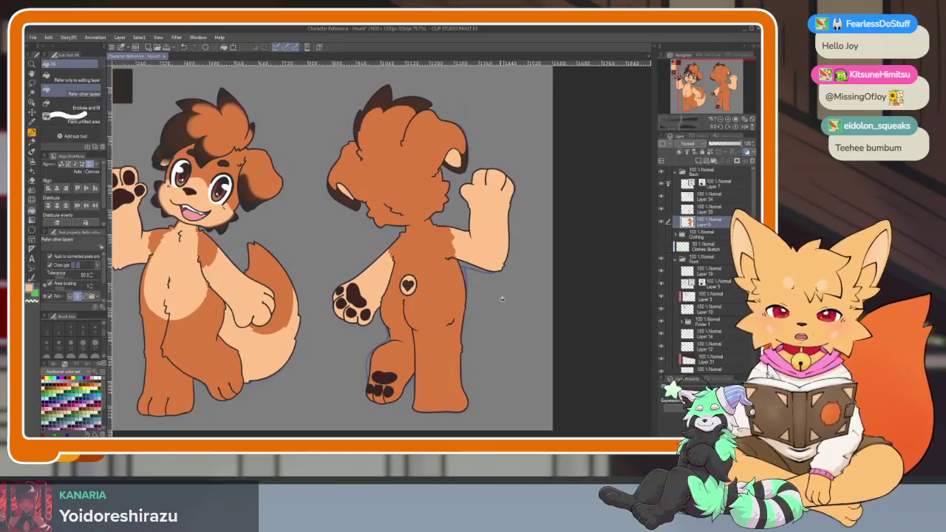
# Hide the orange fur colour layer and select Layer 33 for pen drawing.
pyautogui.scroll(2, 502, 299)
pyautogui.scroll(2, 480, 251)
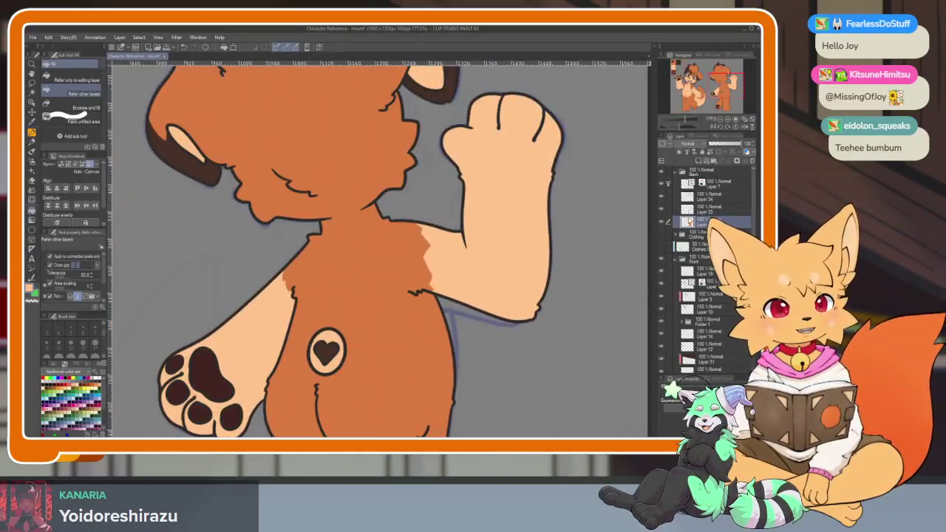
pyautogui.click(663, 224)
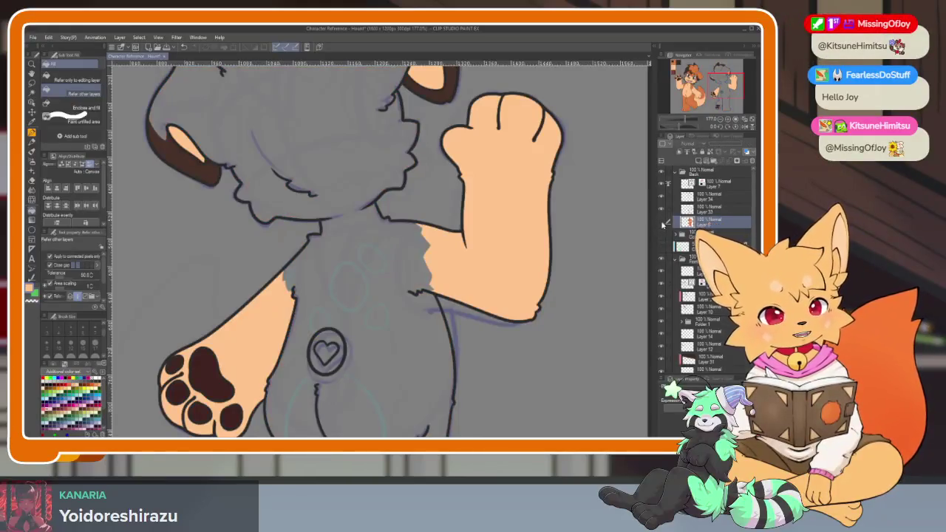
pyautogui.click(662, 211)
pyautogui.click(662, 210)
pyautogui.press('p')
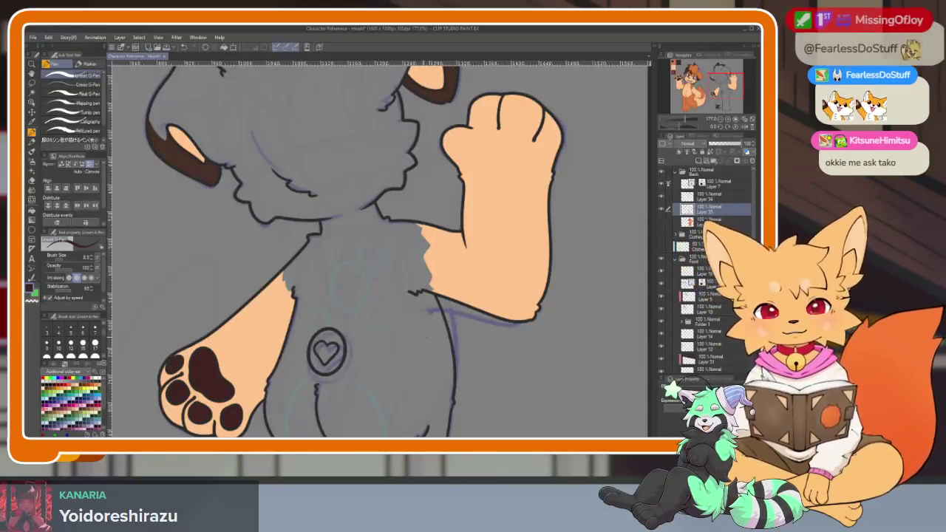
# Outline a brown paw-pad oval above the heart, undoing a stray stroke.
pyautogui.moveTo(412, 295); pyautogui.dragTo(423, 311)
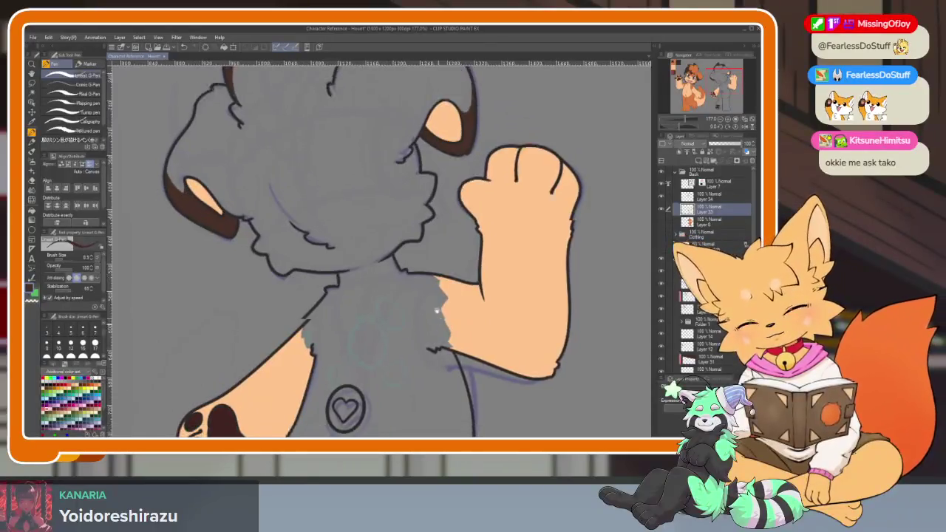
pyautogui.scroll(-2, 405, 292)
pyautogui.scroll(3, 405, 292)
pyautogui.scroll(2, 403, 293)
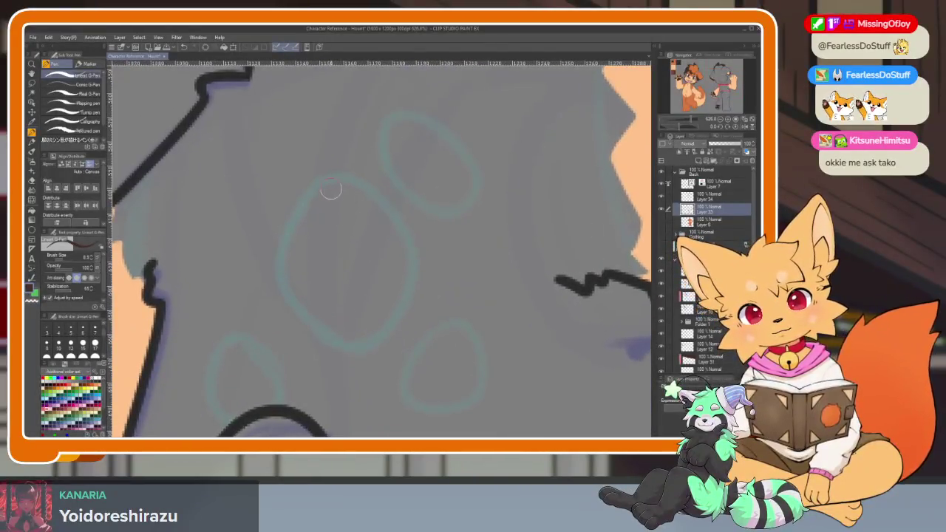
pyautogui.moveTo(316, 193); pyautogui.dragTo(353, 181)
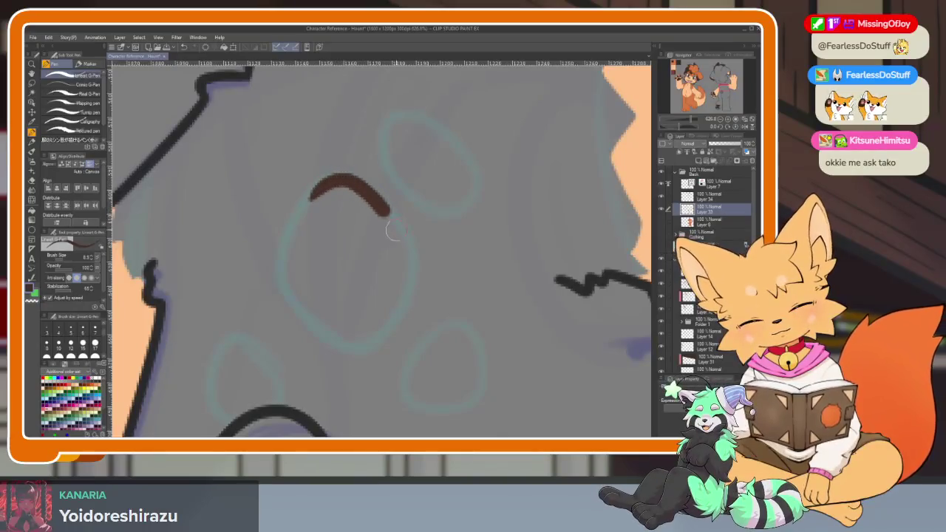
pyautogui.moveTo(392, 231); pyautogui.dragTo(314, 316)
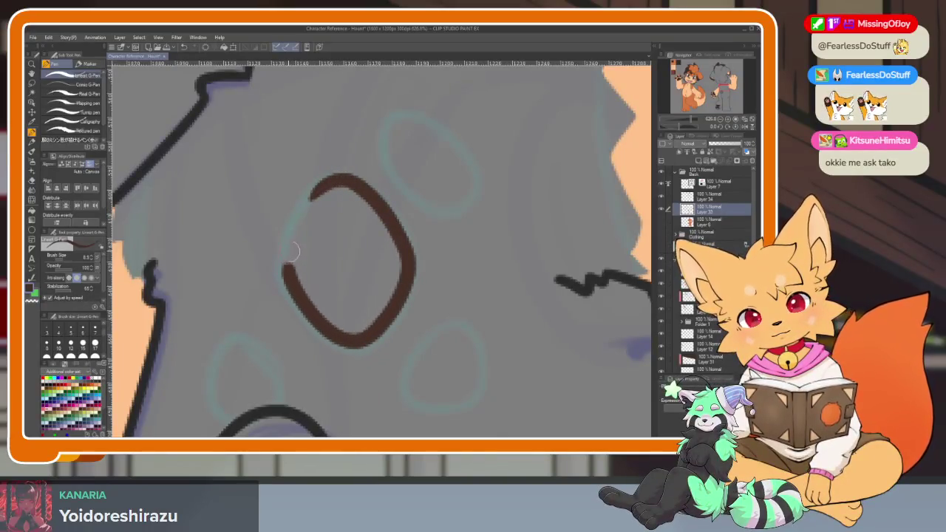
pyautogui.moveTo(290, 255); pyautogui.dragTo(325, 179)
pyautogui.moveTo(396, 119)
pyautogui.mouseDown()
pyautogui.moveTo(444, 152)
pyautogui.moveTo(473, 192)
pyautogui.moveTo(436, 211)
pyautogui.moveTo(392, 170)
pyautogui.moveTo(392, 120)
pyautogui.moveTo(418, 117)
pyautogui.mouseUp()
pyautogui.hotkey('ctrl', 'z')
# Fill the pad outlines solid brown.
pyautogui.scroll(2, 465, 251)
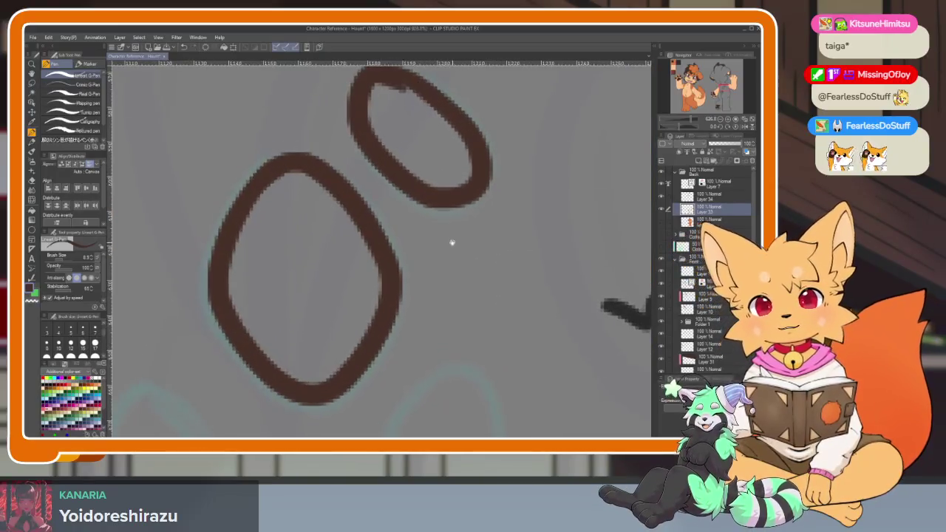
pyautogui.press('g')
pyautogui.click(327, 289)
pyautogui.scroll(2, 406, 320)
pyautogui.scroll(2, 425, 315)
pyautogui.click(425, 315)
pyautogui.press('p')
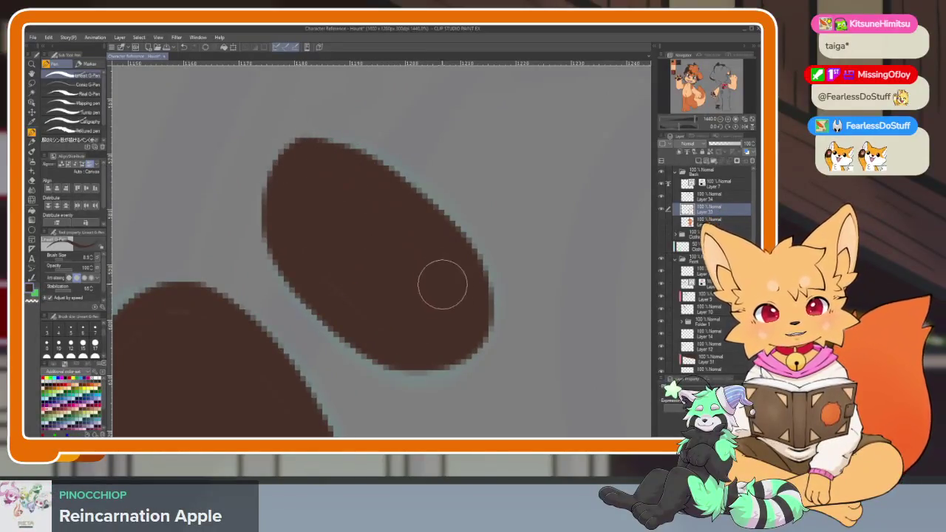
# Outline and fill two more brown paw pads over the sketched guides.
pyautogui.moveTo(184, 322); pyautogui.dragTo(306, 175)
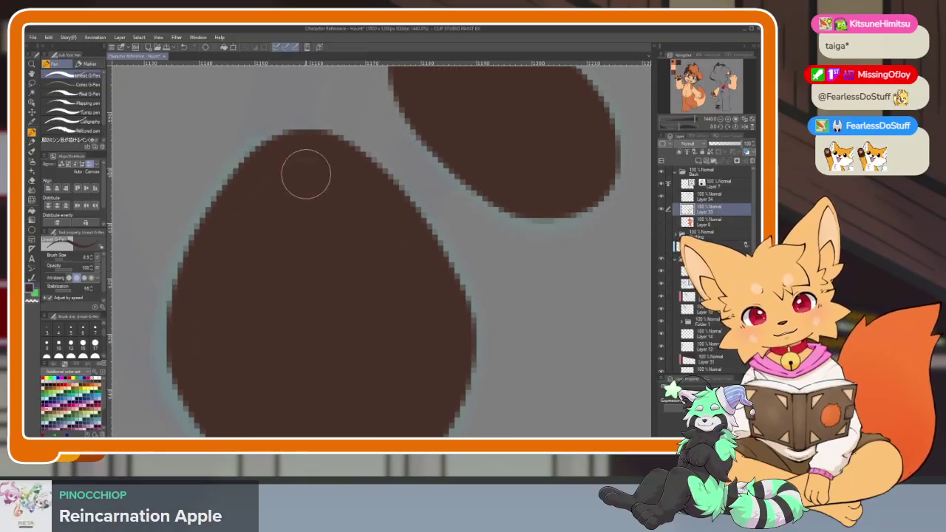
pyautogui.moveTo(207, 274); pyautogui.dragTo(206, 230)
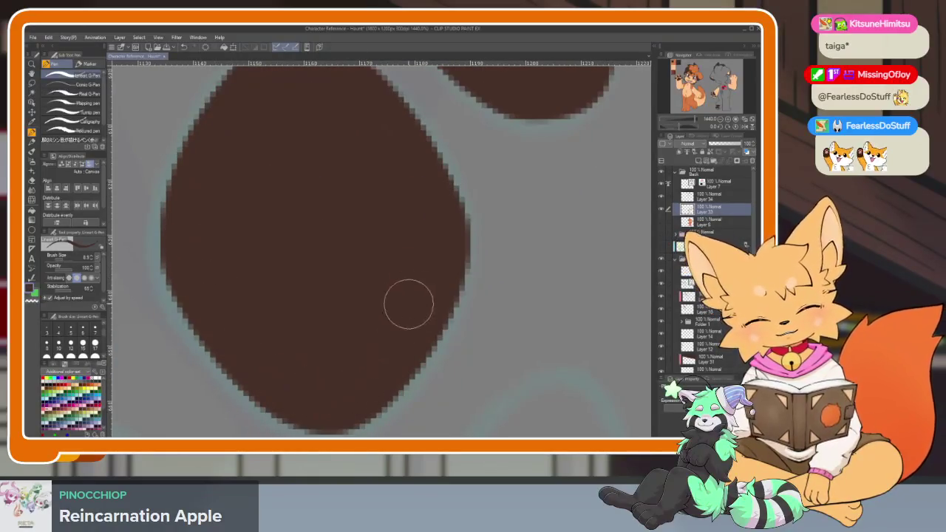
pyautogui.scroll(-2, 392, 307)
pyautogui.scroll(-3, 436, 311)
pyautogui.scroll(-2, 445, 295)
pyautogui.scroll(4, 490, 286)
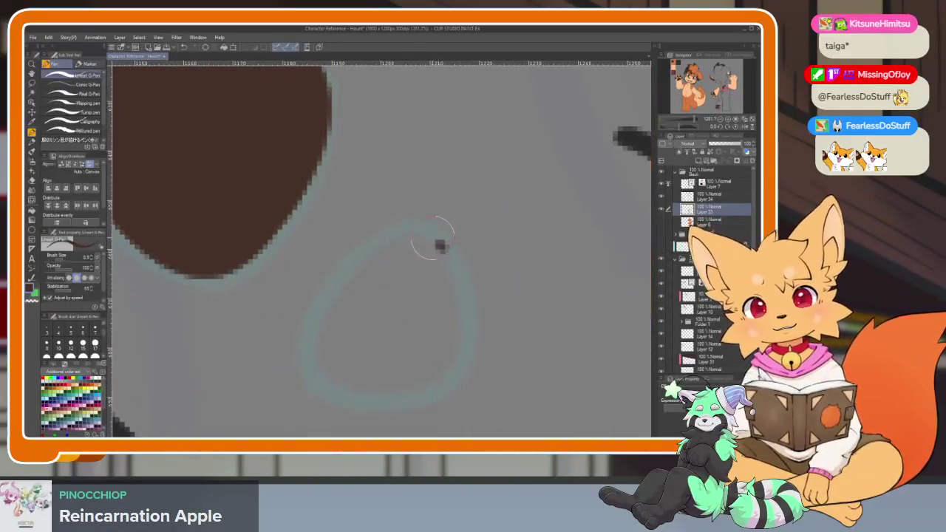
pyautogui.moveTo(356, 259)
pyautogui.mouseDown()
pyautogui.moveTo(313, 376)
pyautogui.moveTo(407, 386)
pyautogui.moveTo(467, 338)
pyautogui.moveTo(435, 242)
pyautogui.mouseUp()
pyautogui.click(410, 281)
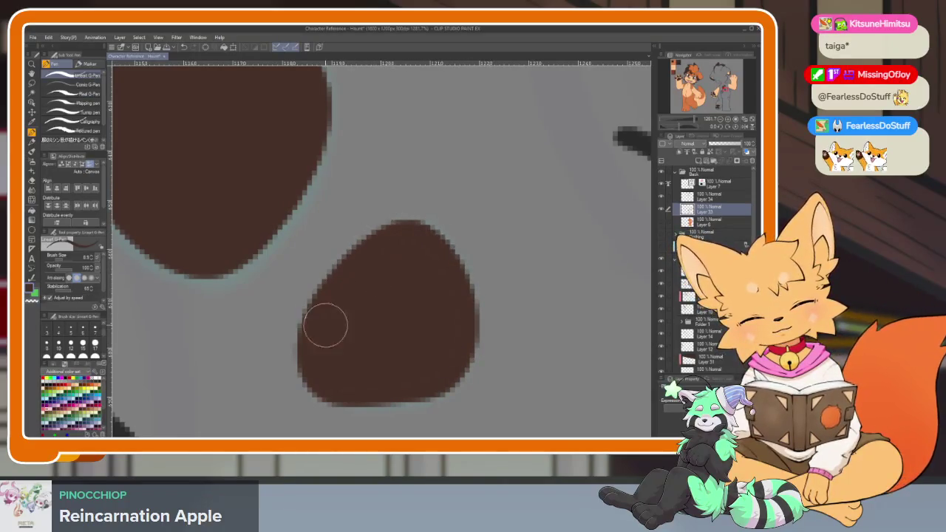
pyautogui.scroll(-3, 424, 251)
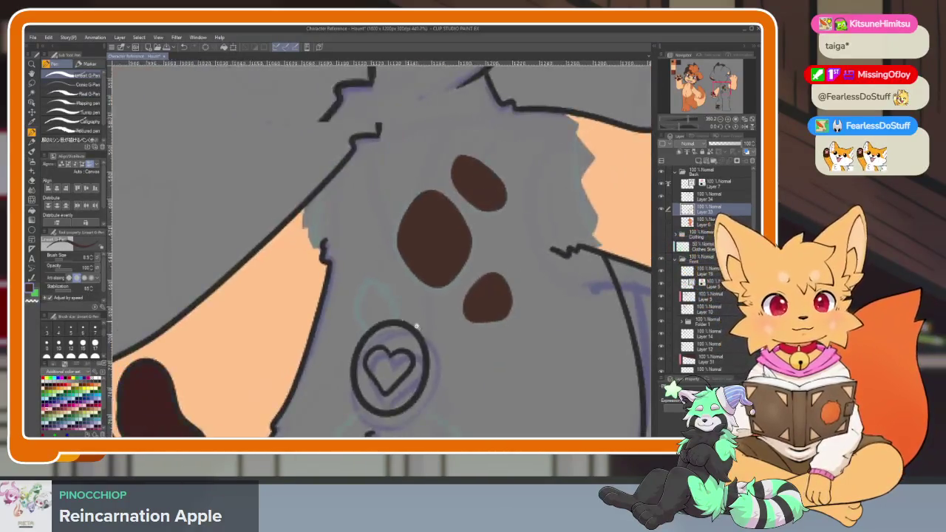
pyautogui.scroll(3, 336, 275)
pyautogui.moveTo(329, 236); pyautogui.dragTo(368, 329)
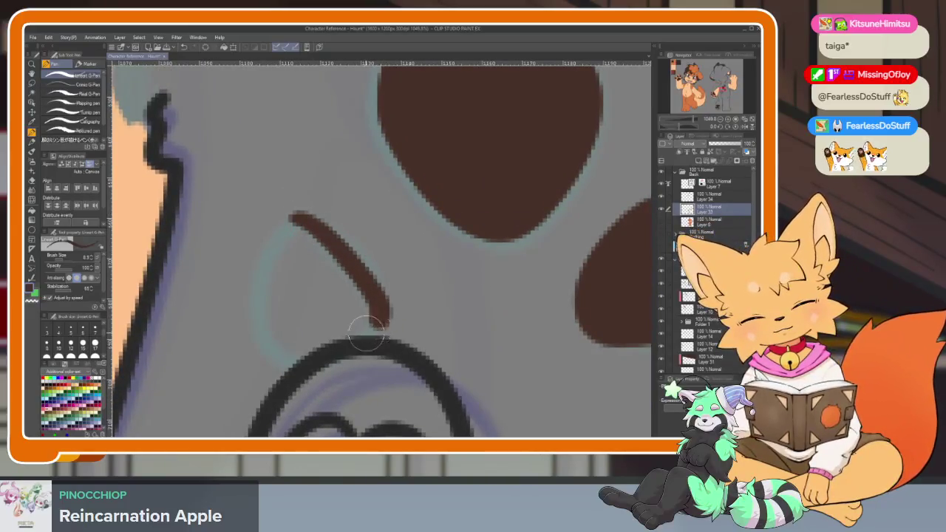
pyautogui.moveTo(281, 351); pyautogui.dragTo(275, 232)
pyautogui.click(321, 281)
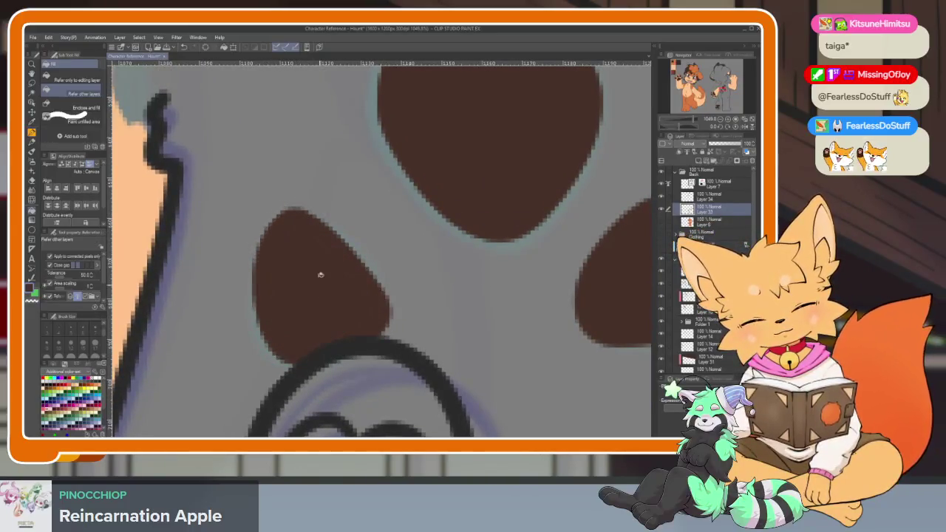
# Redraw the lower-left pad as solid brown, then hide the side palettes.
pyautogui.scroll(-10, 348, 338)
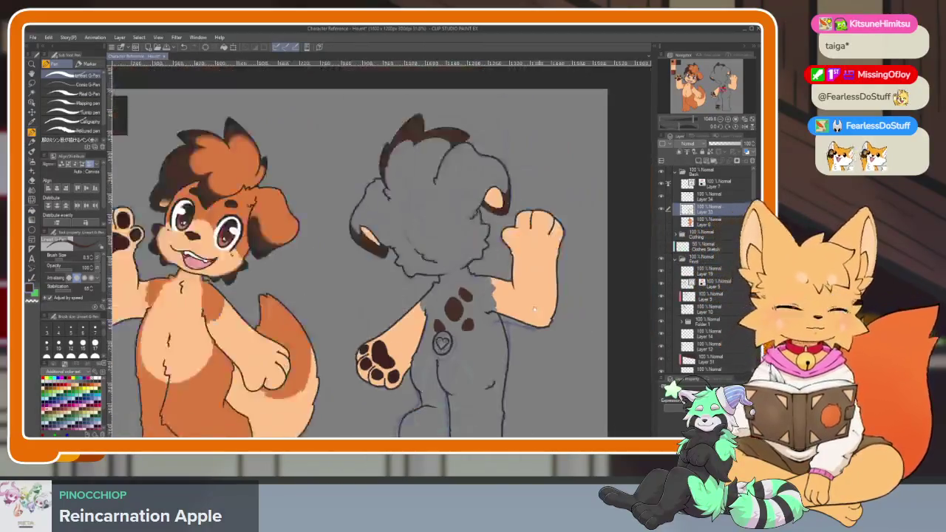
pyautogui.scroll(2, 490, 313)
pyautogui.scroll(2, 490, 312)
pyautogui.scroll(3, 384, 332)
pyautogui.scroll(3, 390, 332)
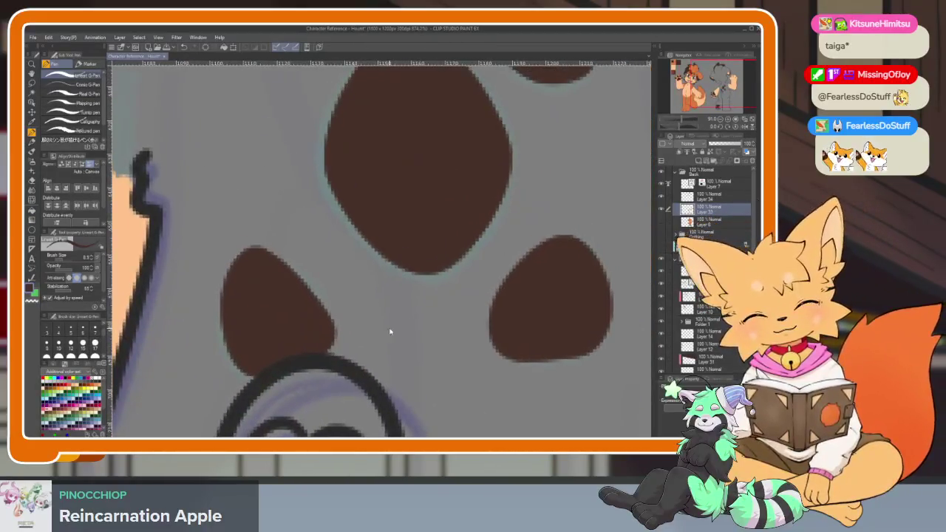
pyautogui.hotkey('ctrl', 'z')
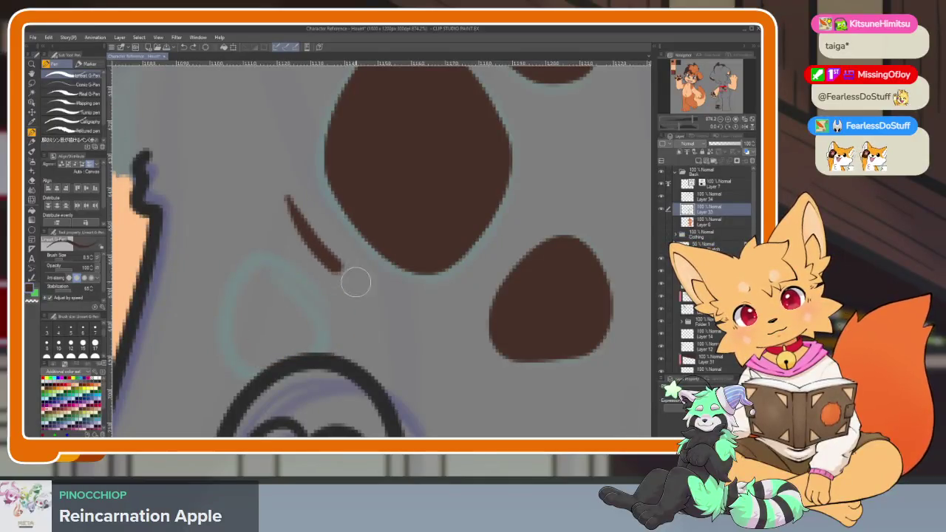
pyautogui.moveTo(274, 325)
pyautogui.mouseDown()
pyautogui.moveTo(271, 211)
pyautogui.moveTo(281, 200)
pyautogui.mouseUp()
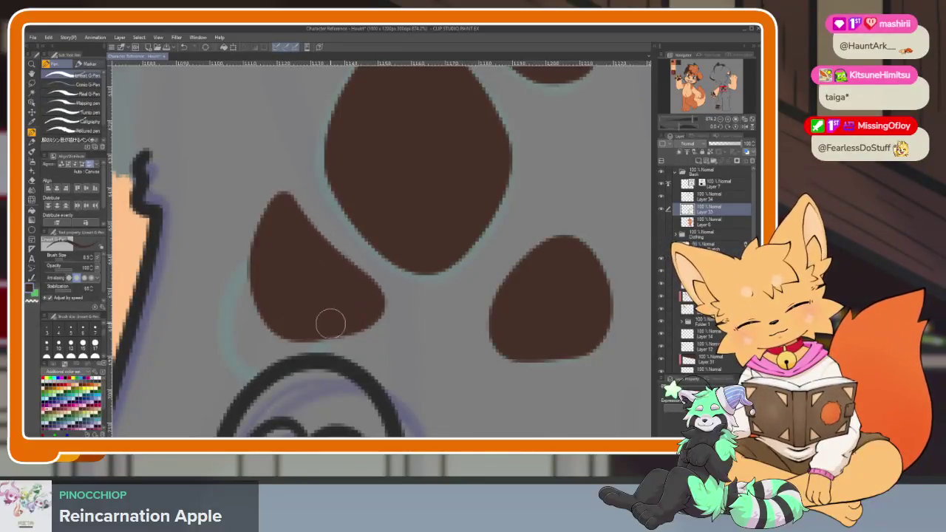
pyautogui.scroll(-5, 500, 326)
pyautogui.scroll(4, 458, 336)
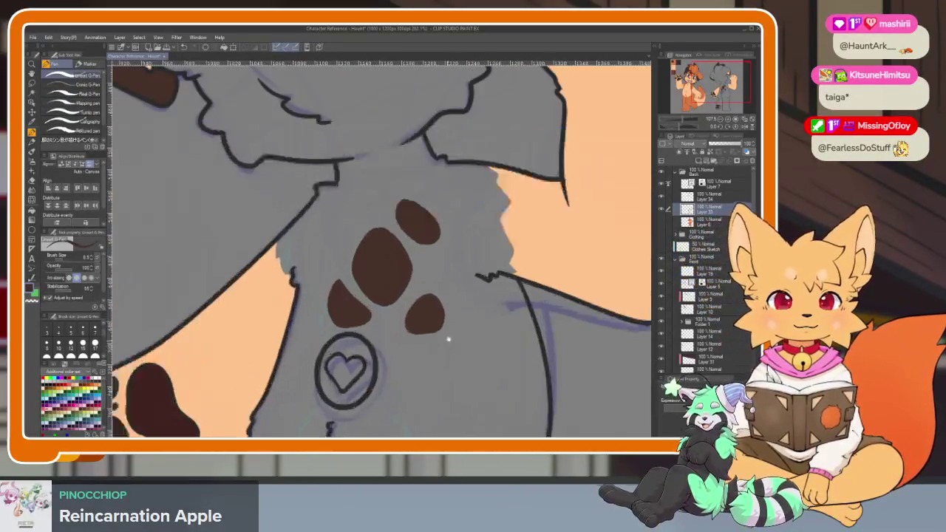
pyautogui.scroll(1, 447, 345)
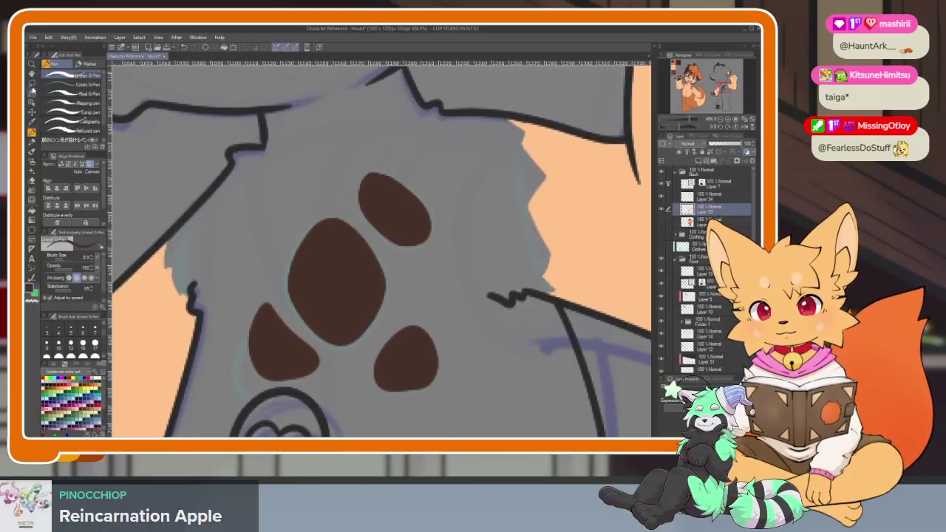
pyautogui.press('Tab')
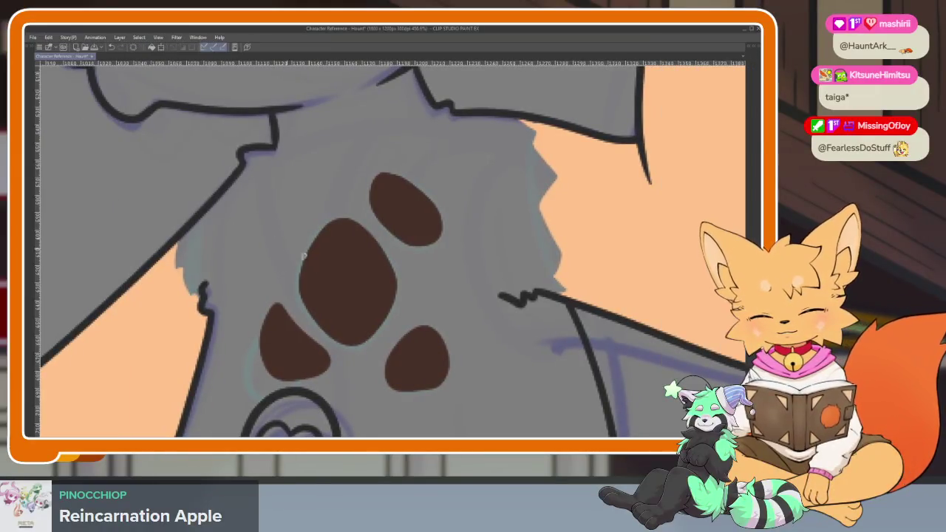
# Shift the lower paw-print pads on the back up and to the left, then deselect.
pyautogui.moveTo(372, 377); pyautogui.dragTo(414, 314)
pyautogui.moveTo(429, 360); pyautogui.dragTo(423, 342)
pyautogui.hotkey('ctrl', 'd')
pyautogui.scroll(-5, 484, 339)
pyautogui.scroll(-2, 485, 339)
pyautogui.scroll(-2, 485, 338)
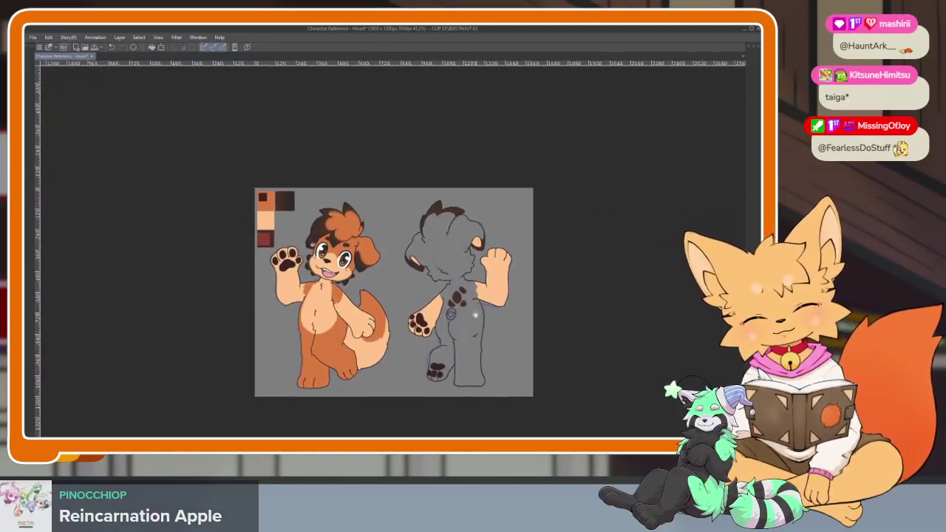
pyautogui.scroll(8, 487, 322)
pyautogui.scroll(1, 488, 323)
pyautogui.scroll(-2, 485, 332)
pyautogui.scroll(-3, 473, 318)
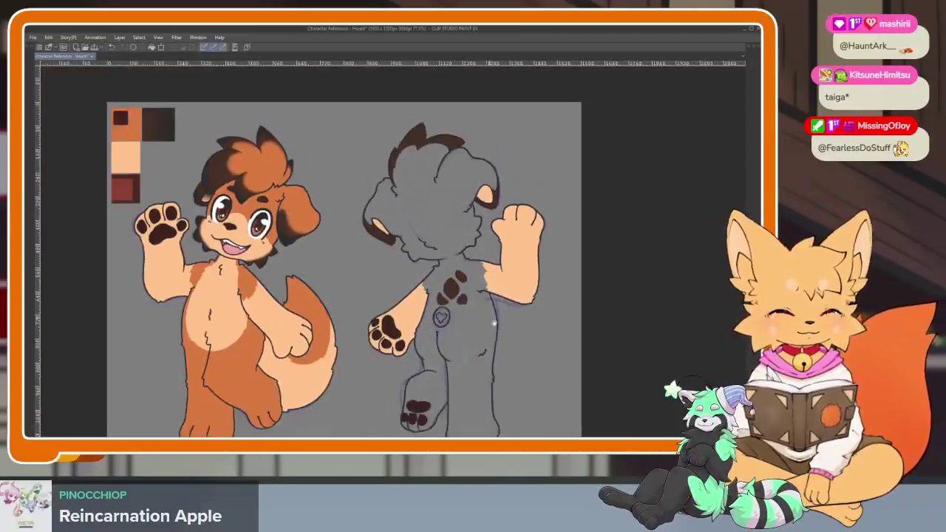
pyautogui.scroll(-1, 461, 311)
pyautogui.scroll(4, 458, 309)
pyautogui.scroll(1, 451, 306)
# Free-transform the whole paw-print marking slightly up and left and commit it.
pyautogui.press('Tab')
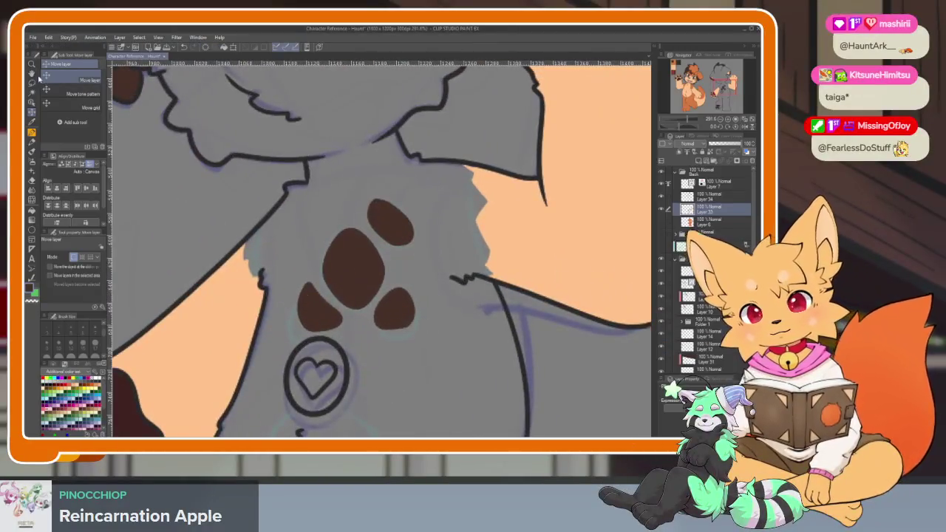
pyautogui.press('Tab')
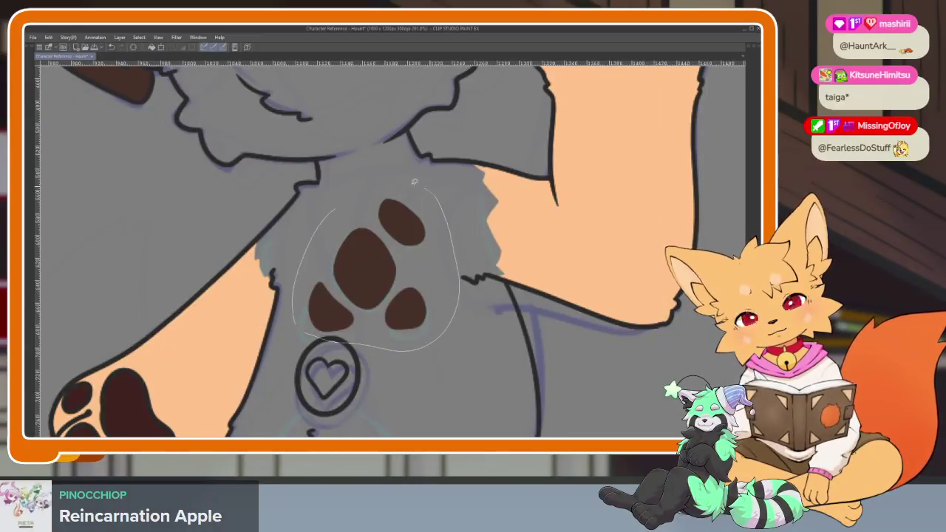
pyautogui.moveTo(419, 183); pyautogui.dragTo(414, 183)
pyautogui.hotkey('ctrl', 't')
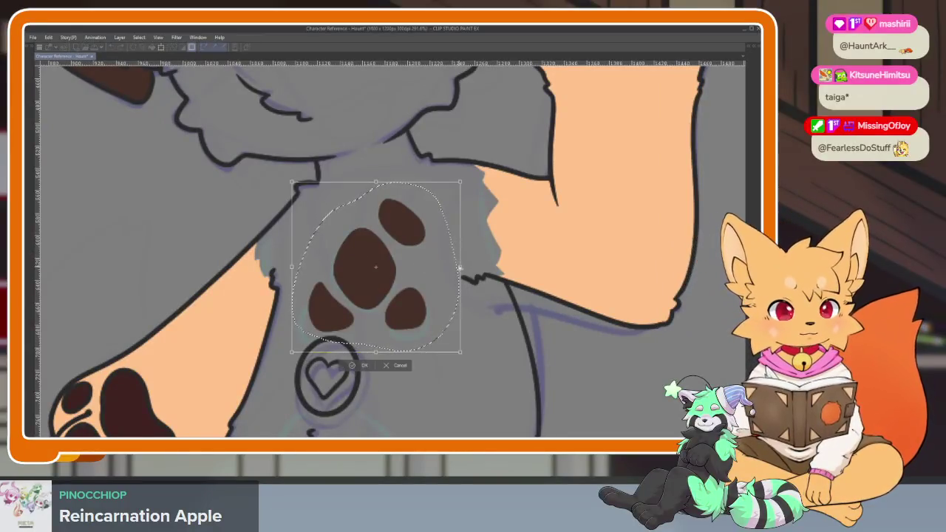
pyautogui.moveTo(405, 302); pyautogui.dragTo(400, 298)
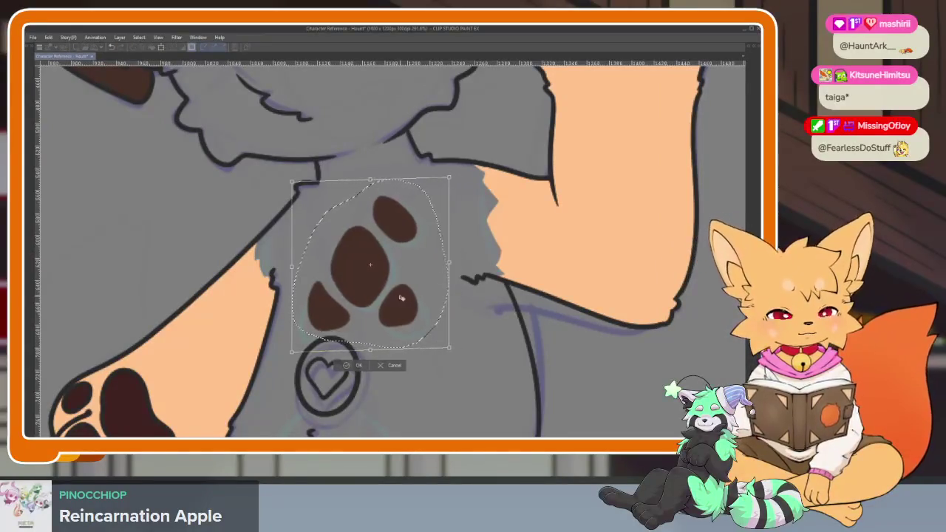
pyautogui.click(352, 365)
pyautogui.scroll(-5, 481, 338)
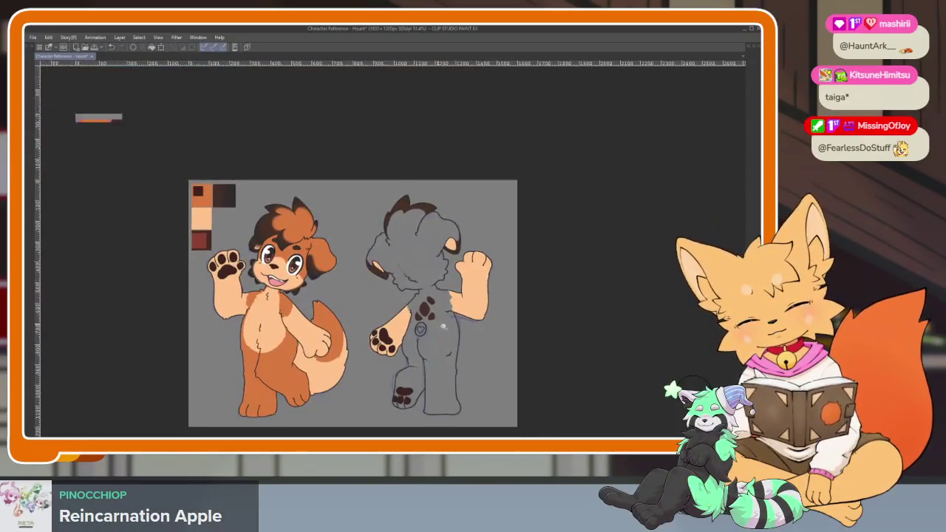
pyautogui.scroll(5, 437, 323)
pyautogui.scroll(3, 446, 298)
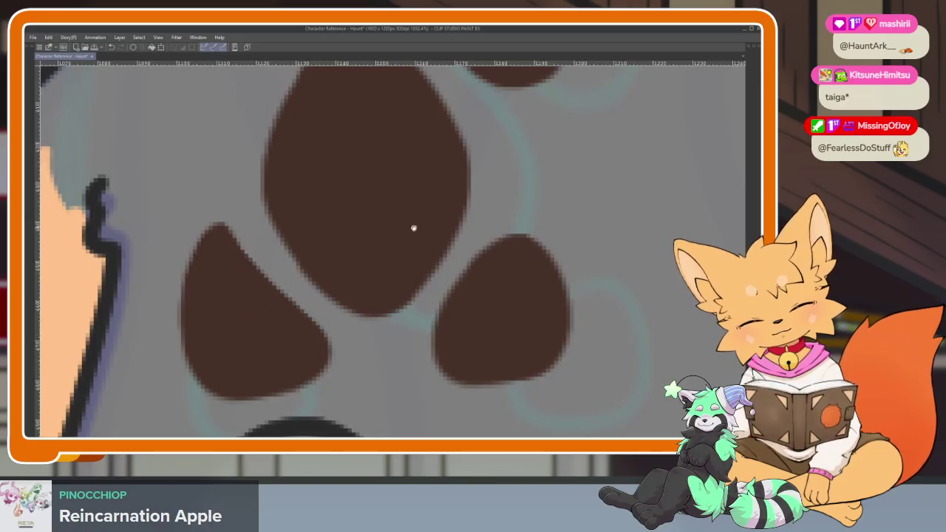
pyautogui.scroll(3, 413, 228)
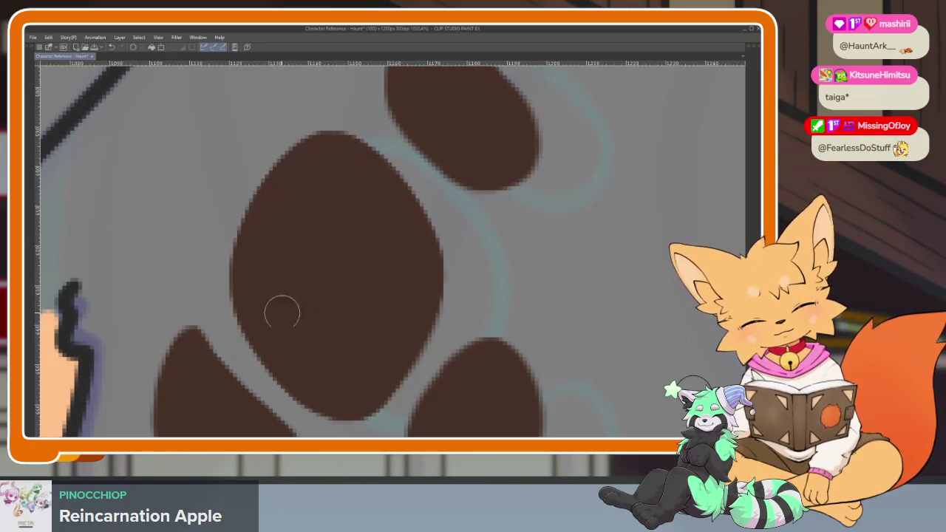
pyautogui.scroll(-3, 445, 235)
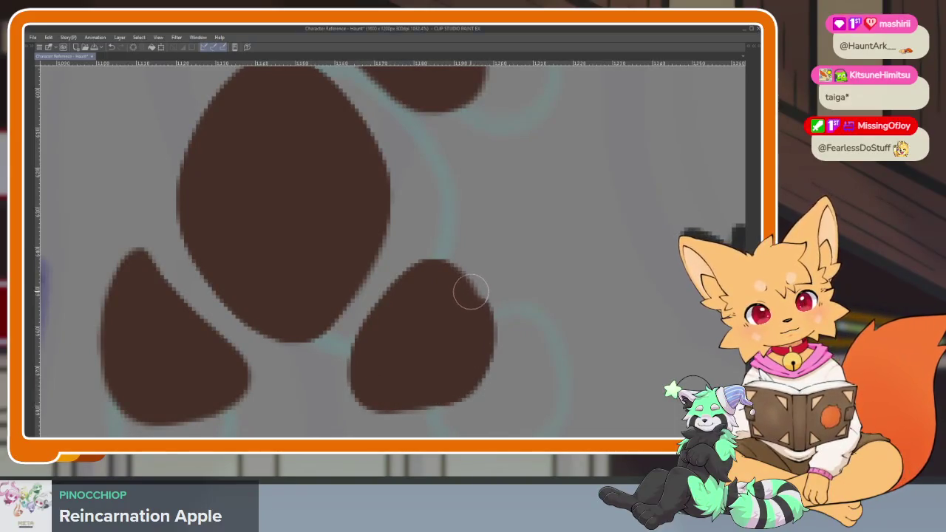
pyautogui.moveTo(529, 192); pyautogui.dragTo(395, 343)
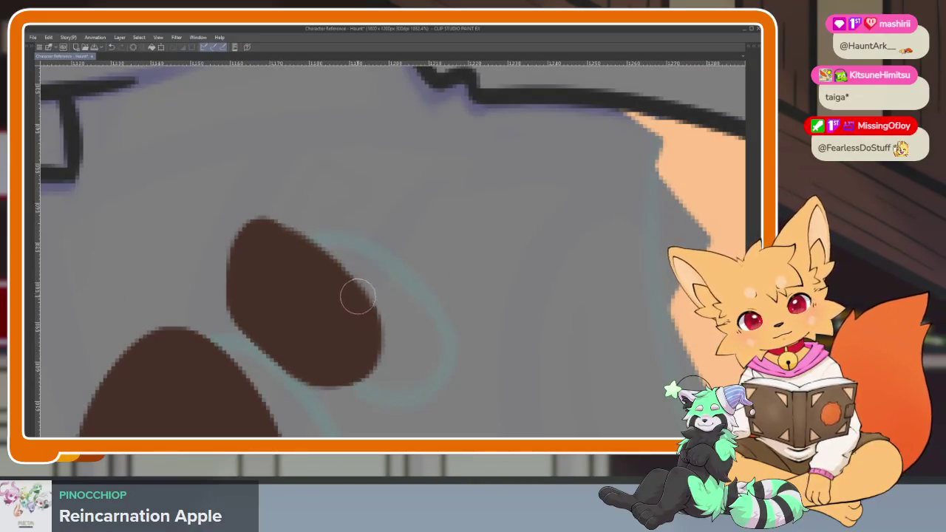
pyautogui.scroll(-5, 255, 295)
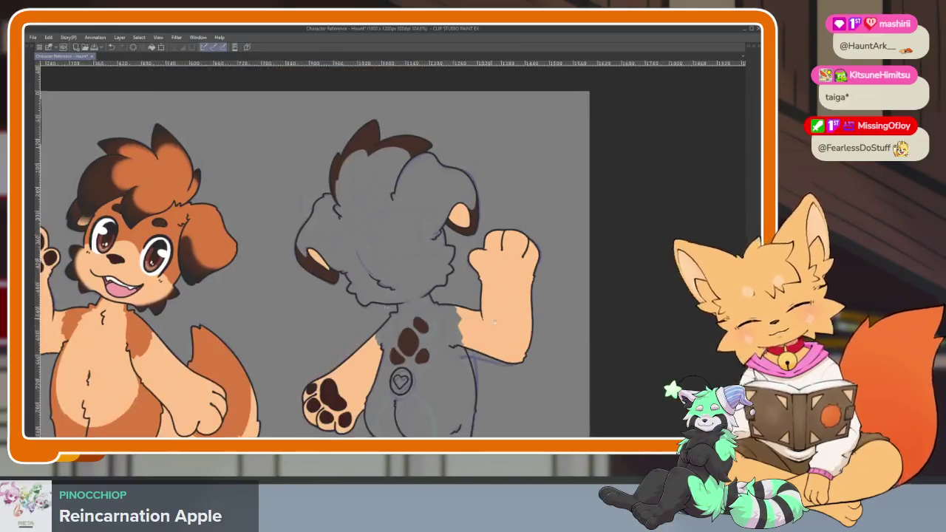
pyautogui.scroll(-3, 414, 296)
pyautogui.scroll(3, 465, 335)
# Hide the grey fill layer so the back view's orange fur shows.
pyautogui.press('Tab')
pyautogui.click(667, 221)
pyautogui.scroll(-2, 436, 335)
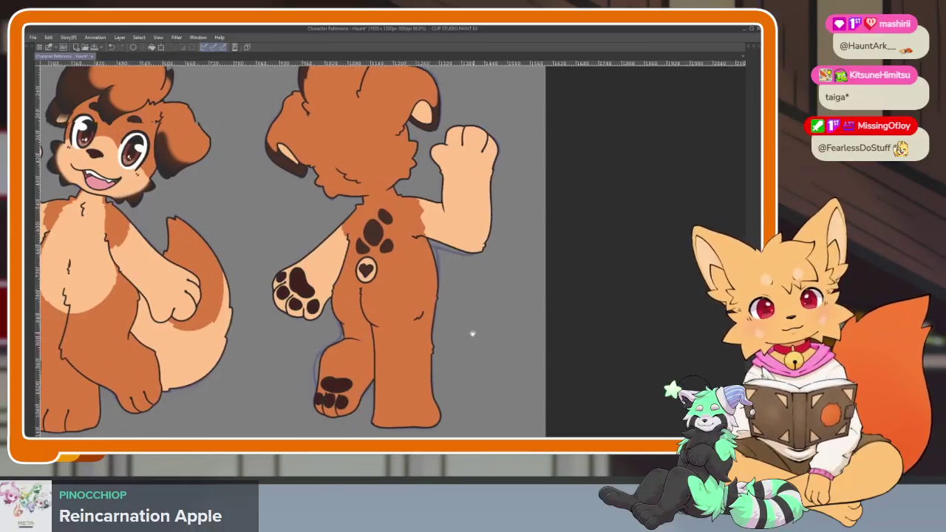
pyautogui.press('Tab')
# Zoom in on the back view's dark brown head tuft to inspect the hair.
pyautogui.scroll(-3, 436, 334)
pyautogui.scroll(2, 436, 334)
pyautogui.scroll(1, 436, 334)
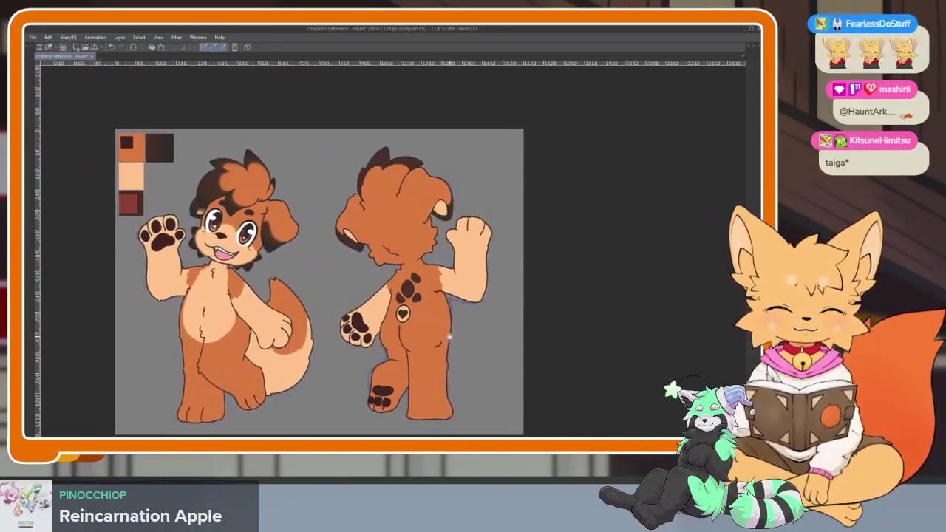
pyautogui.scroll(1, 481, 337)
pyautogui.moveTo(498, 319); pyautogui.dragTo(512, 318)
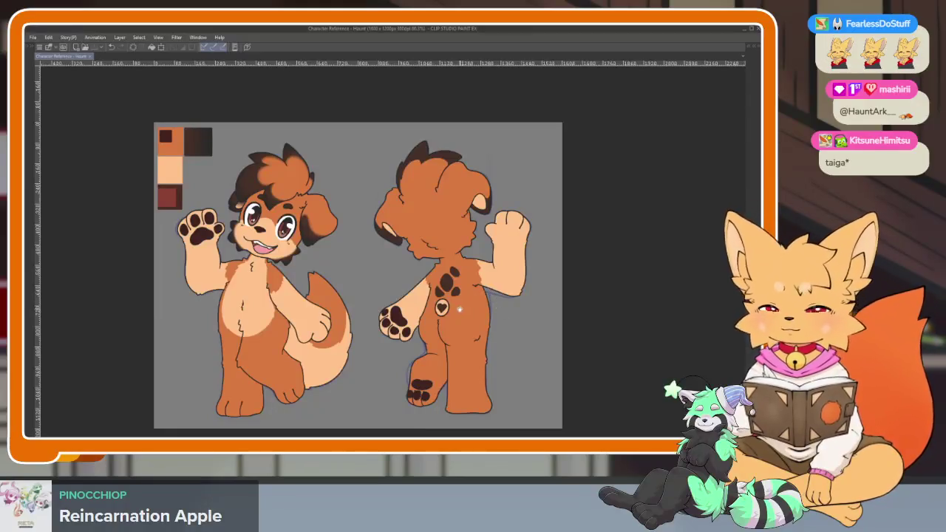
pyautogui.scroll(1, 454, 264)
pyautogui.scroll(2, 454, 264)
pyautogui.scroll(1, 454, 265)
pyautogui.scroll(-1, 439, 316)
pyautogui.scroll(2, 426, 313)
pyautogui.scroll(2, 431, 314)
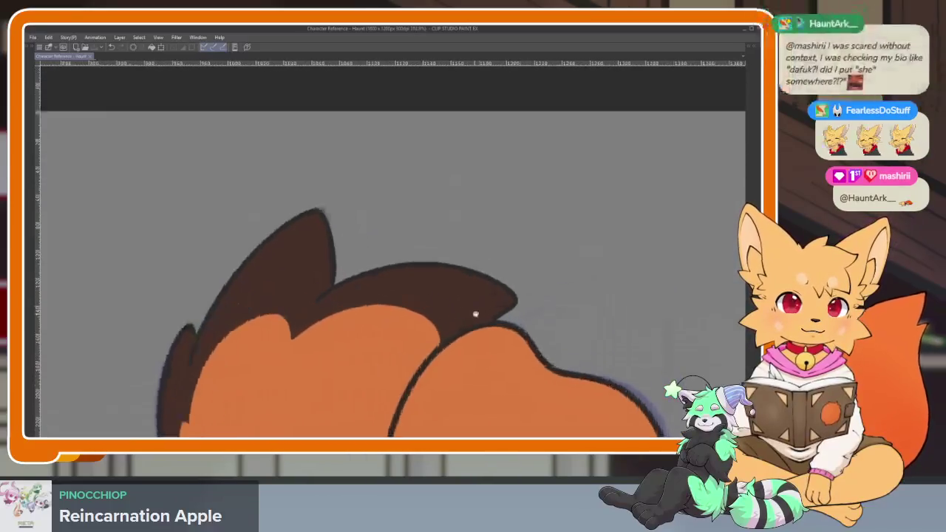
pyautogui.scroll(1, 469, 317)
pyautogui.scroll(1, 470, 325)
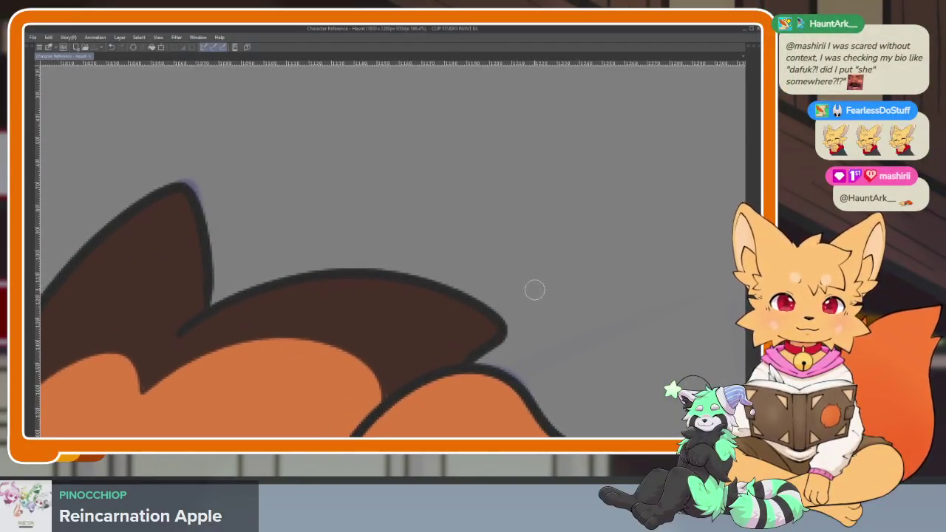
pyautogui.scroll(-1, 514, 315)
pyautogui.scroll(1, 510, 314)
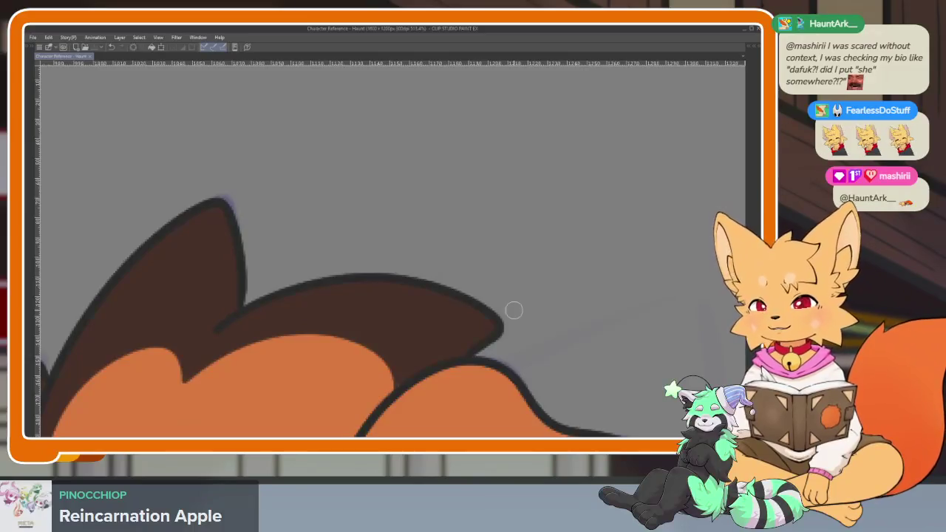
pyautogui.press('Tab')
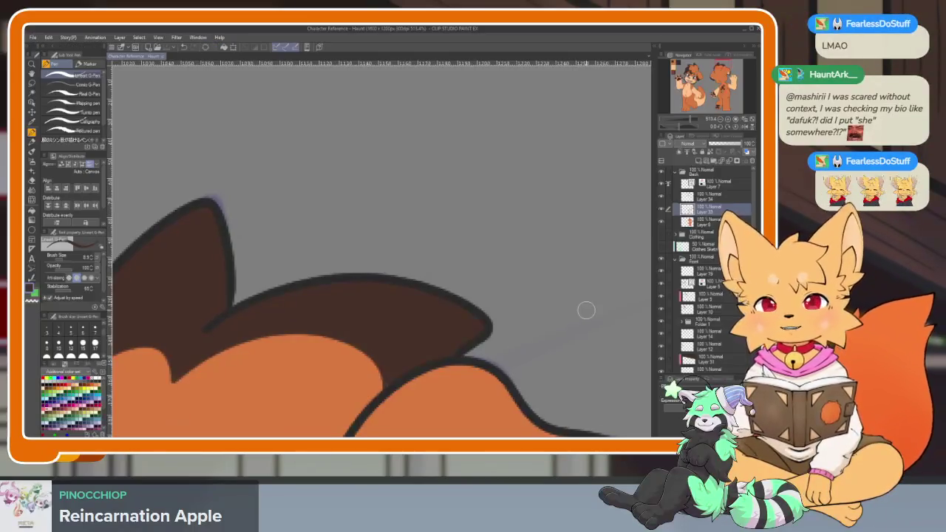
# Add a new layer above Layer 34, then return to Layer 34 over the hair.
pyautogui.click(711, 198)
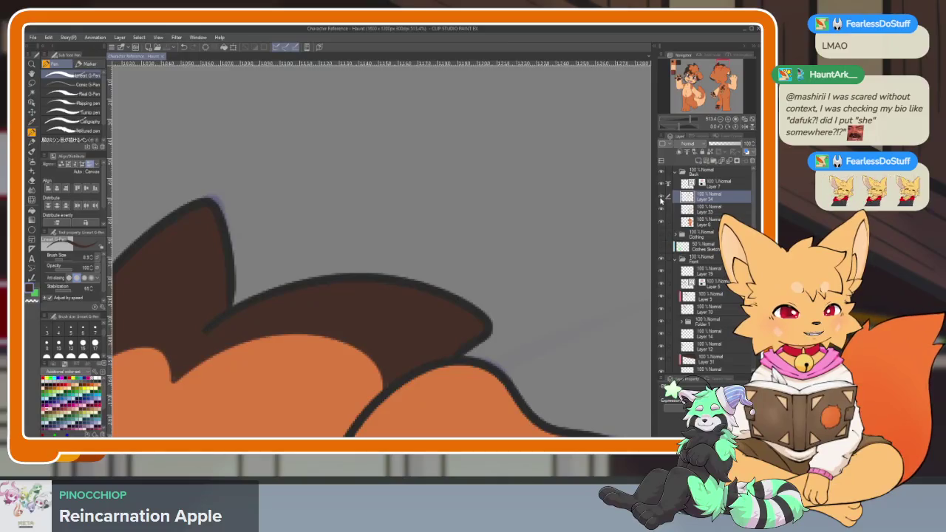
pyautogui.click(703, 162)
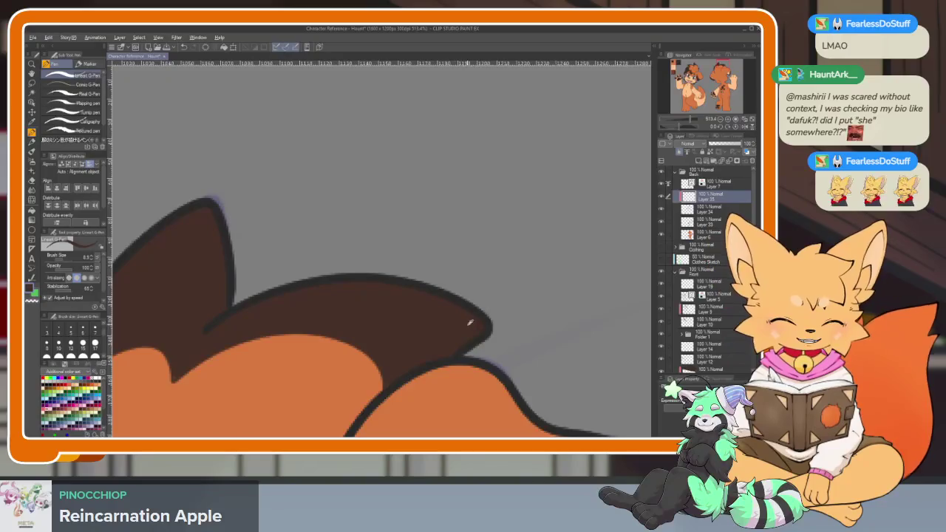
pyautogui.scroll(1, 495, 323)
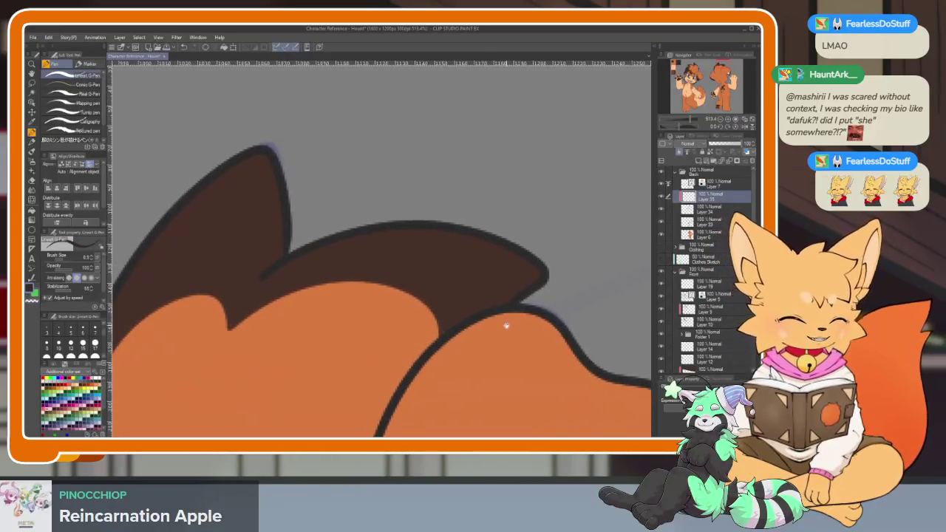
pyautogui.scroll(1, 507, 323)
pyautogui.scroll(1, 463, 340)
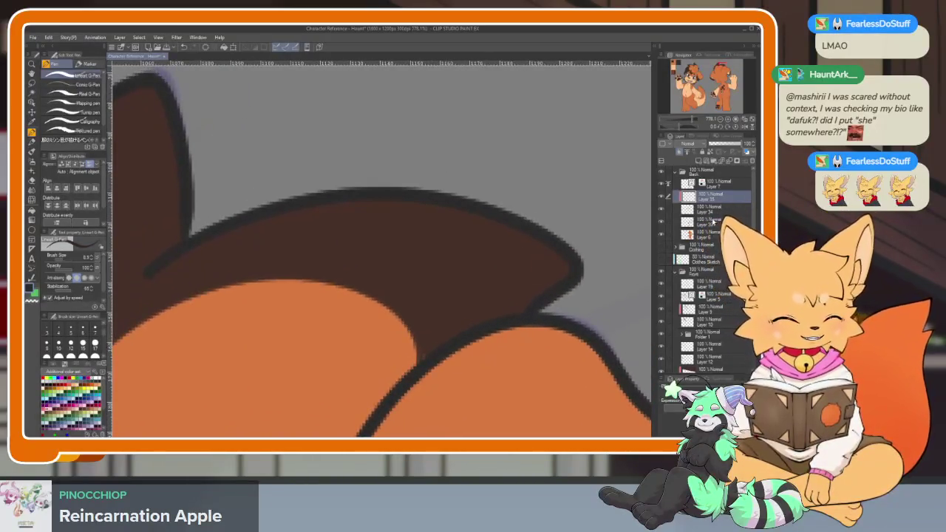
pyautogui.hotkey('alt', '[')
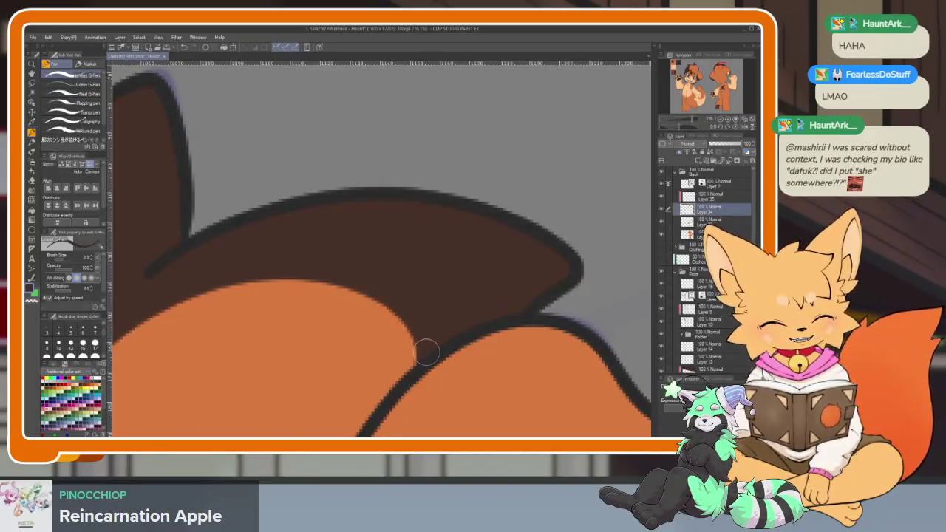
pyautogui.scroll(-2, 476, 342)
pyautogui.scroll(-1, 502, 310)
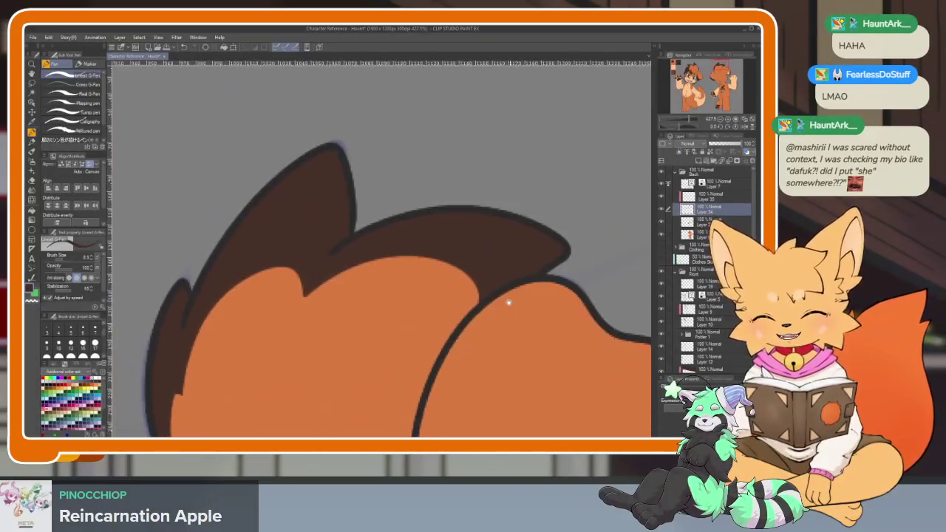
pyautogui.scroll(-1, 506, 298)
pyautogui.moveTo(502, 297); pyautogui.dragTo(509, 253)
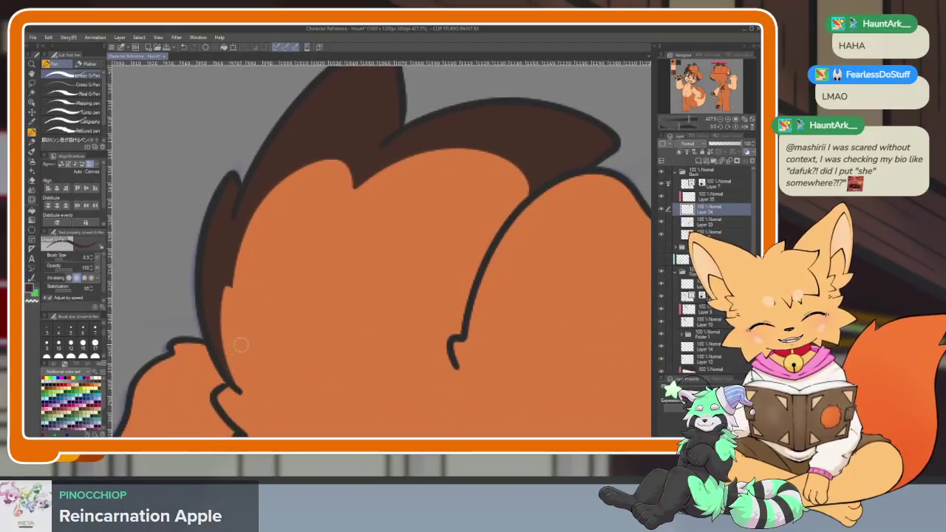
pyautogui.scroll(1, 244, 336)
pyautogui.scroll(1, 259, 329)
# With the Soft eraser, blend the left hair edge into the orange fur, redoing one stroke.
pyautogui.press('e')
pyautogui.click(89, 89)
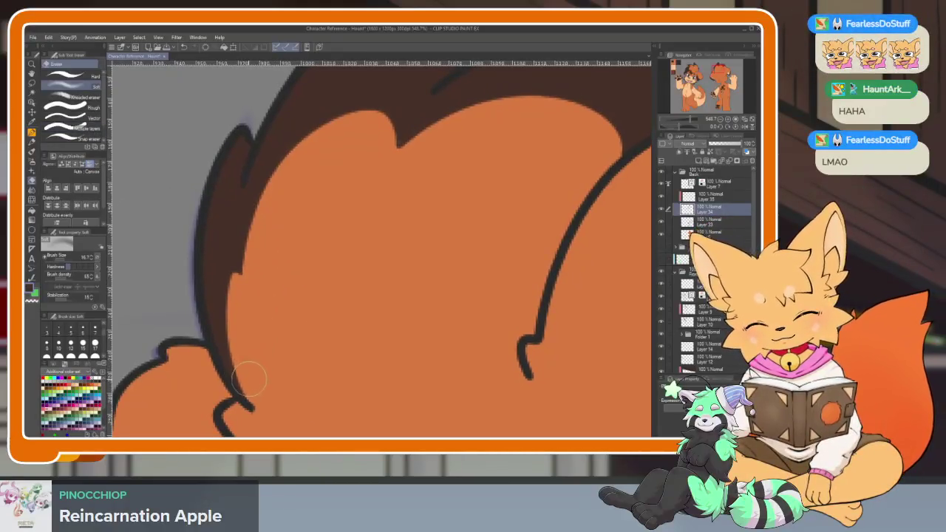
pyautogui.moveTo(260, 411)
pyautogui.mouseDown()
pyautogui.moveTo(214, 262)
pyautogui.moveTo(221, 388)
pyautogui.moveTo(232, 380)
pyautogui.moveTo(249, 398)
pyautogui.mouseUp()
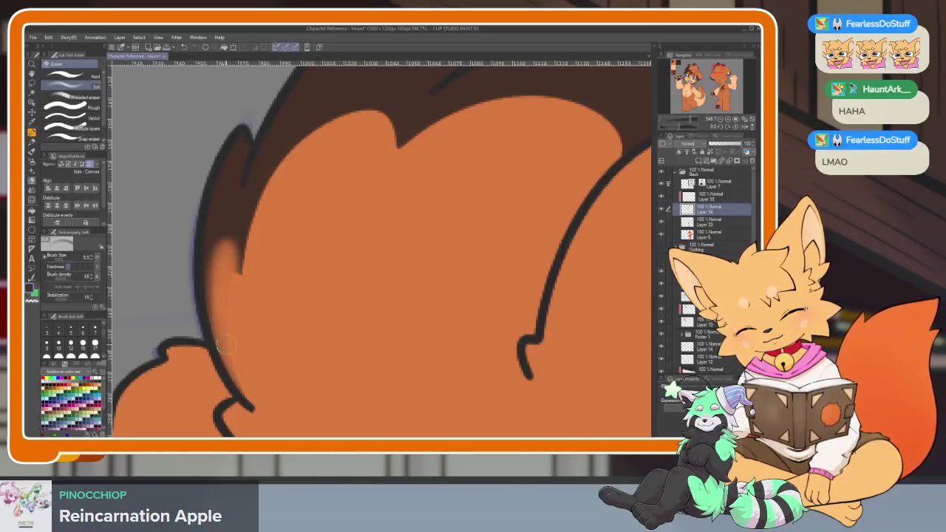
pyautogui.scroll(3, 229, 302)
pyautogui.moveTo(244, 359)
pyautogui.mouseDown()
pyautogui.moveTo(266, 251)
pyautogui.moveTo(387, 197)
pyautogui.mouseUp()
pyautogui.hotkey('ctrl', 'z')
pyautogui.moveTo(238, 364)
pyautogui.mouseDown()
pyautogui.moveTo(264, 264)
pyautogui.moveTo(395, 212)
pyautogui.moveTo(332, 194)
pyautogui.moveTo(390, 207)
pyautogui.mouseUp()
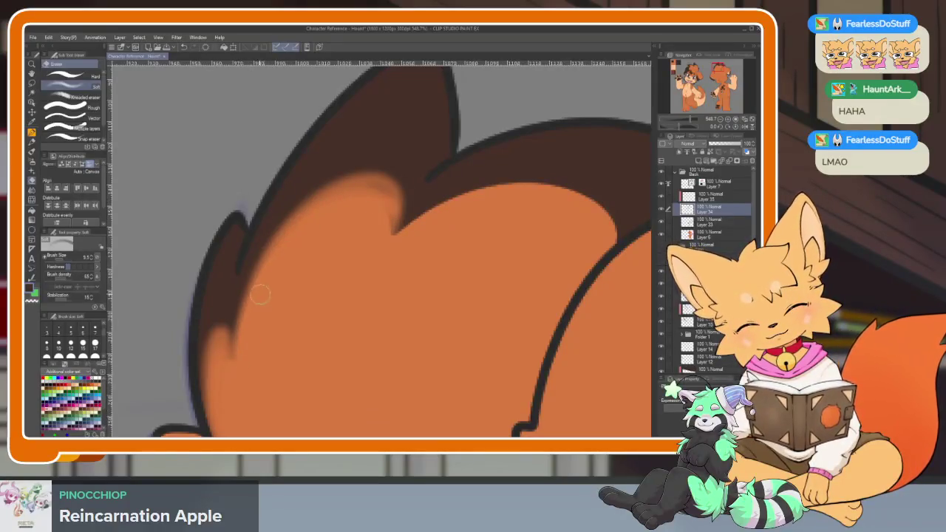
pyautogui.scroll(-2, 238, 395)
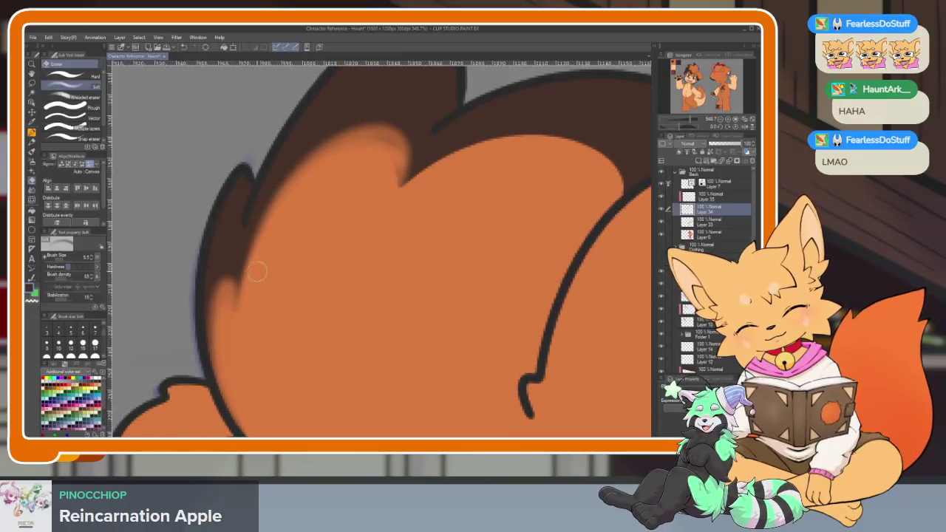
pyautogui.scroll(4, 229, 307)
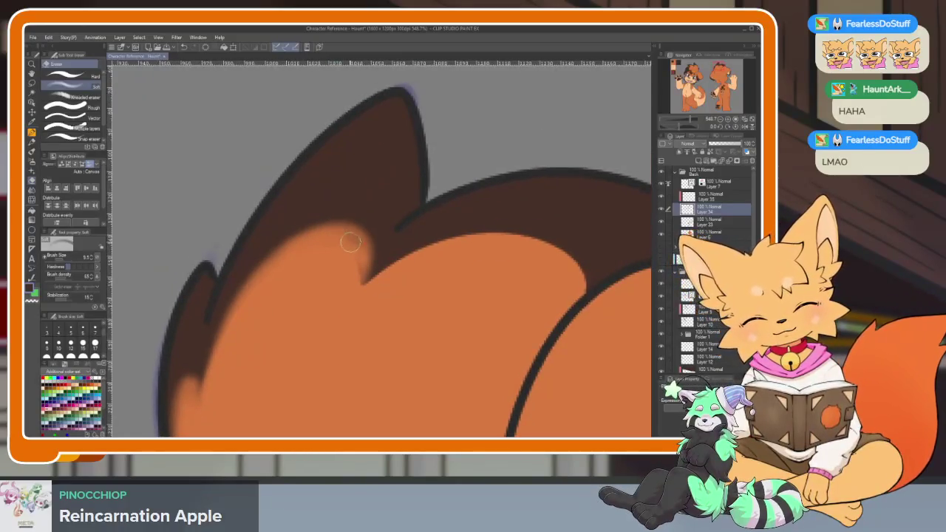
# Soften the brown shading along the hairline across the top of the fur.
pyautogui.moveTo(344, 223)
pyautogui.mouseDown()
pyautogui.moveTo(254, 266)
pyautogui.moveTo(201, 430)
pyautogui.mouseUp()
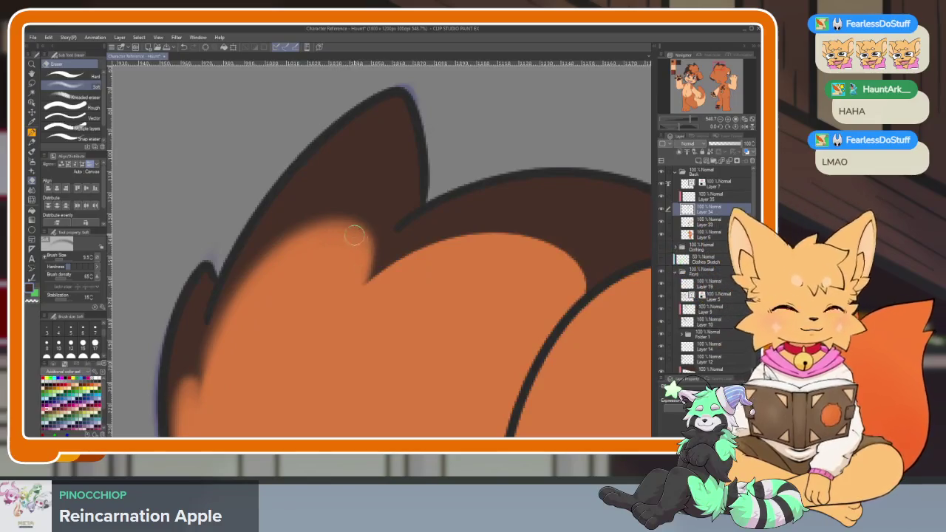
pyautogui.moveTo(333, 247)
pyautogui.mouseDown()
pyautogui.moveTo(185, 319)
pyautogui.moveTo(239, 274)
pyautogui.moveTo(348, 274)
pyautogui.moveTo(392, 332)
pyautogui.mouseUp()
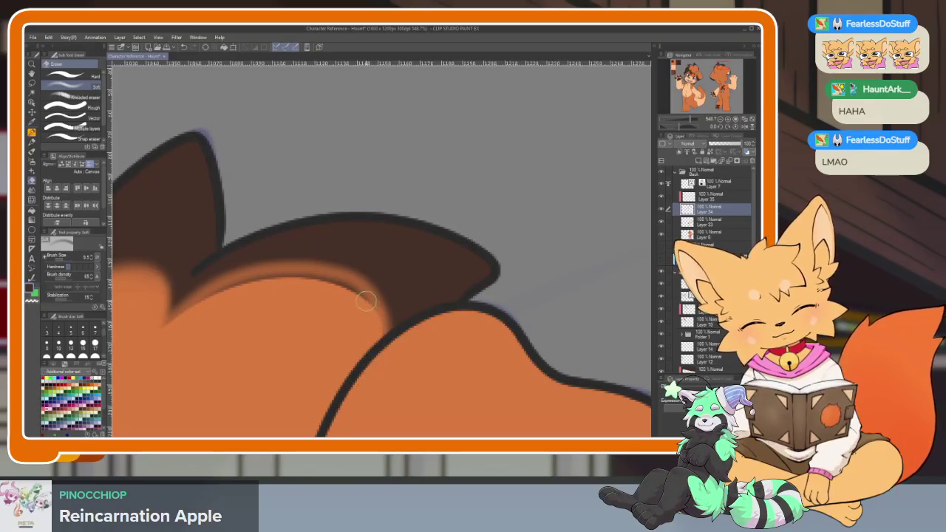
pyautogui.hotkey('ctrl', 'z')
pyautogui.moveTo(159, 326)
pyautogui.mouseDown()
pyautogui.moveTo(329, 278)
pyautogui.moveTo(383, 353)
pyautogui.mouseUp()
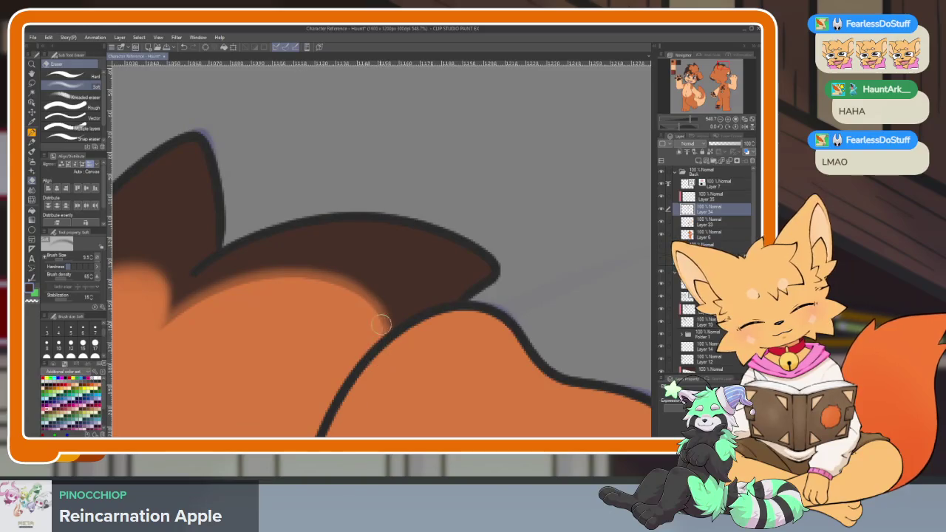
pyautogui.moveTo(158, 331)
pyautogui.mouseDown()
pyautogui.moveTo(293, 264)
pyautogui.moveTo(382, 301)
pyautogui.mouseUp()
pyautogui.moveTo(385, 338)
pyautogui.mouseDown()
pyautogui.moveTo(363, 272)
pyautogui.moveTo(249, 262)
pyautogui.moveTo(164, 324)
pyautogui.mouseUp()
pyautogui.moveTo(375, 309)
pyautogui.mouseDown()
pyautogui.moveTo(355, 276)
pyautogui.moveTo(380, 301)
pyautogui.mouseUp()
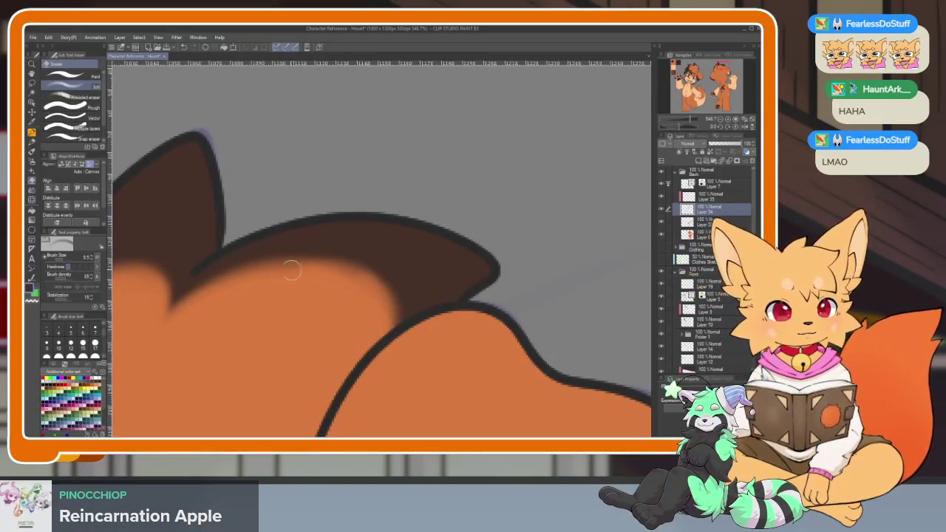
pyautogui.scroll(-5, 460, 304)
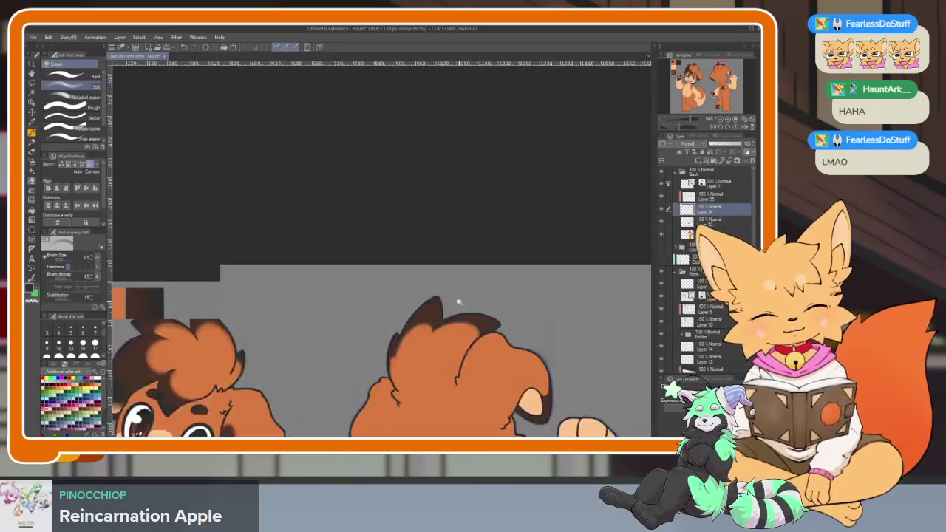
# Soft-erase the brown shading left of and below the ear's peach inner shape.
pyautogui.scroll(3, 270, 300)
pyautogui.scroll(3, 270, 300)
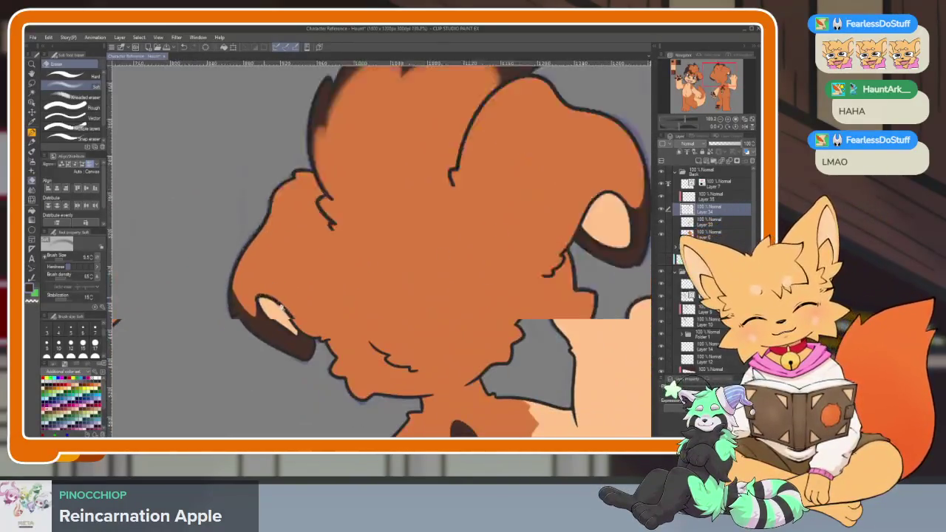
pyautogui.scroll(3, 270, 300)
pyautogui.moveTo(169, 274); pyautogui.dragTo(258, 387)
pyautogui.moveTo(251, 346)
pyautogui.mouseDown()
pyautogui.moveTo(166, 289)
pyautogui.moveTo(239, 382)
pyautogui.mouseUp()
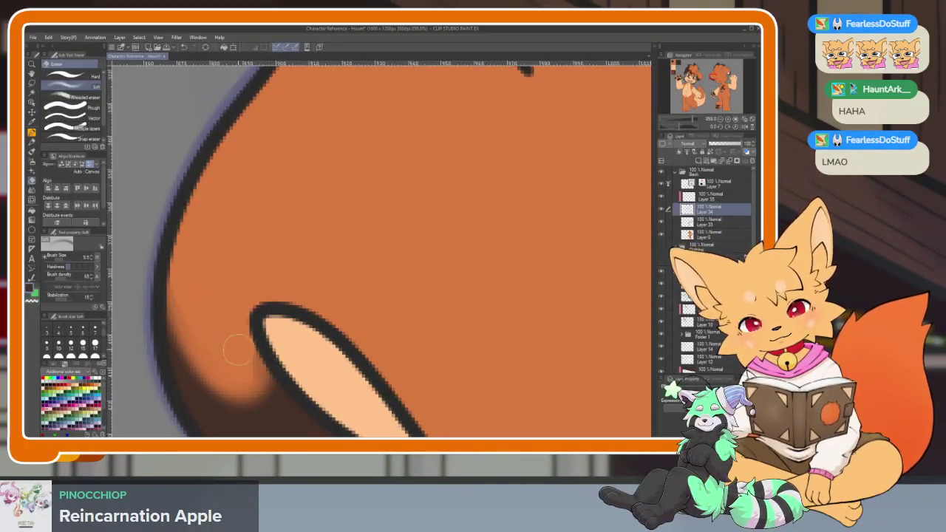
pyautogui.moveTo(184, 355)
pyautogui.mouseDown()
pyautogui.moveTo(266, 414)
pyautogui.moveTo(173, 345)
pyautogui.mouseUp()
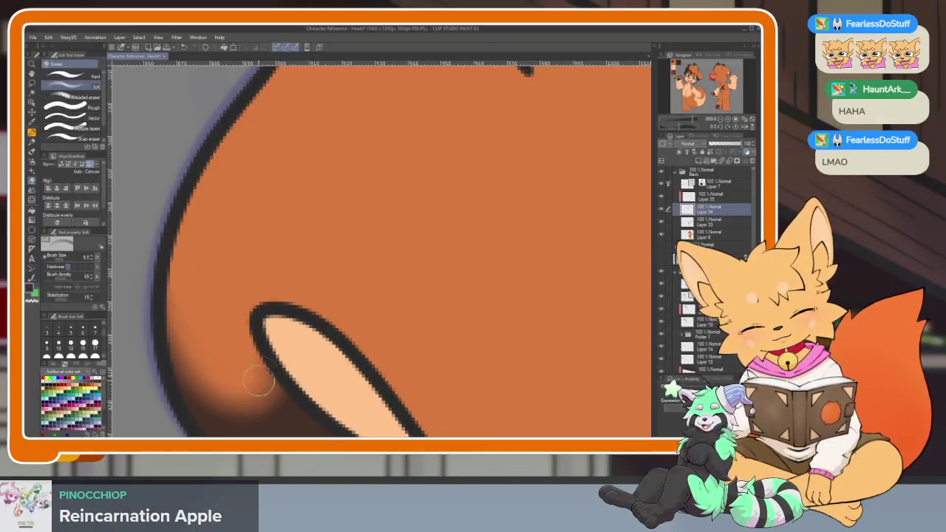
# Soften the shading along the ear's right and upper-right edges.
pyautogui.scroll(-5, 478, 327)
pyautogui.scroll(2, 553, 305)
pyautogui.scroll(2, 518, 280)
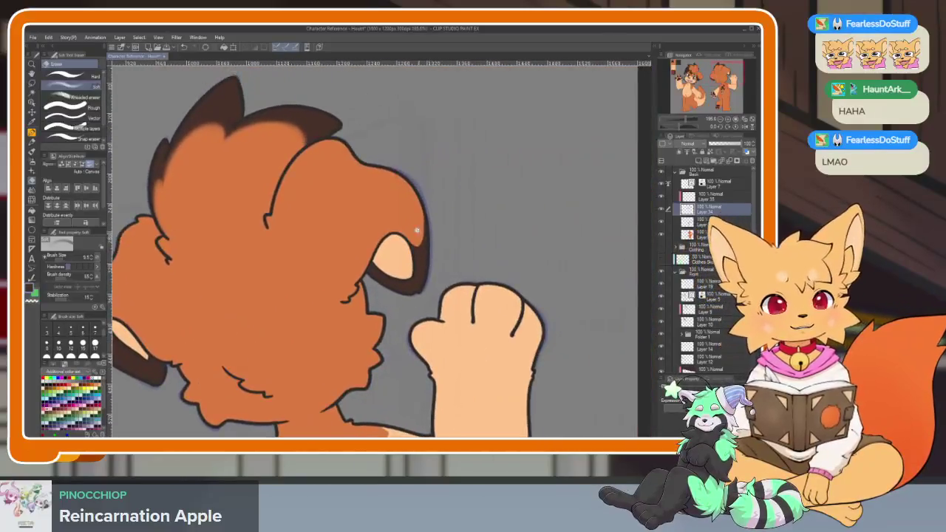
pyautogui.scroll(2, 495, 230)
pyautogui.moveTo(495, 229)
pyautogui.mouseDown()
pyautogui.moveTo(488, 103)
pyautogui.moveTo(490, 302)
pyautogui.moveTo(436, 385)
pyautogui.mouseUp()
pyautogui.moveTo(363, 296)
pyautogui.mouseDown()
pyautogui.moveTo(442, 380)
pyautogui.moveTo(504, 177)
pyautogui.mouseUp()
pyautogui.moveTo(475, 392)
pyautogui.mouseDown()
pyautogui.moveTo(433, 390)
pyautogui.moveTo(510, 353)
pyautogui.mouseUp()
pyautogui.moveTo(436, 174)
pyautogui.mouseDown()
pyautogui.moveTo(486, 237)
pyautogui.moveTo(396, 303)
pyautogui.mouseUp()
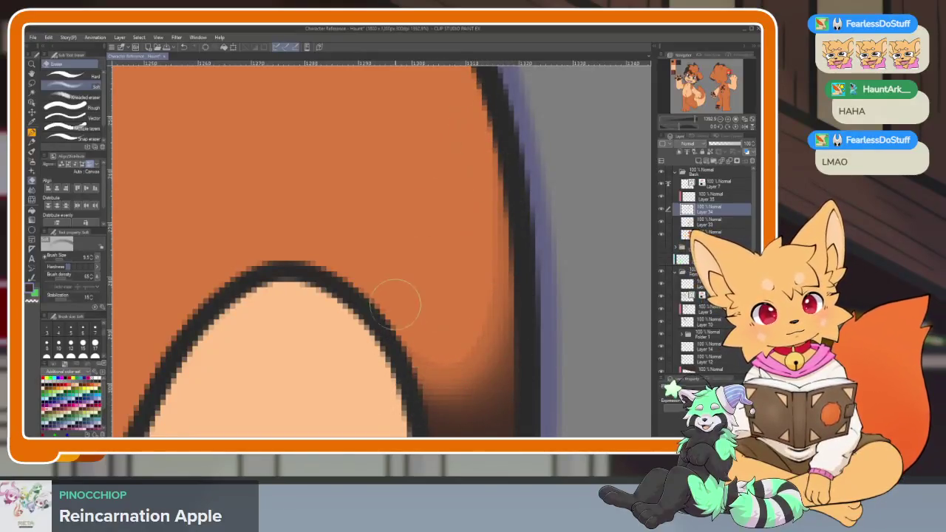
pyautogui.scroll(-10, 388, 247)
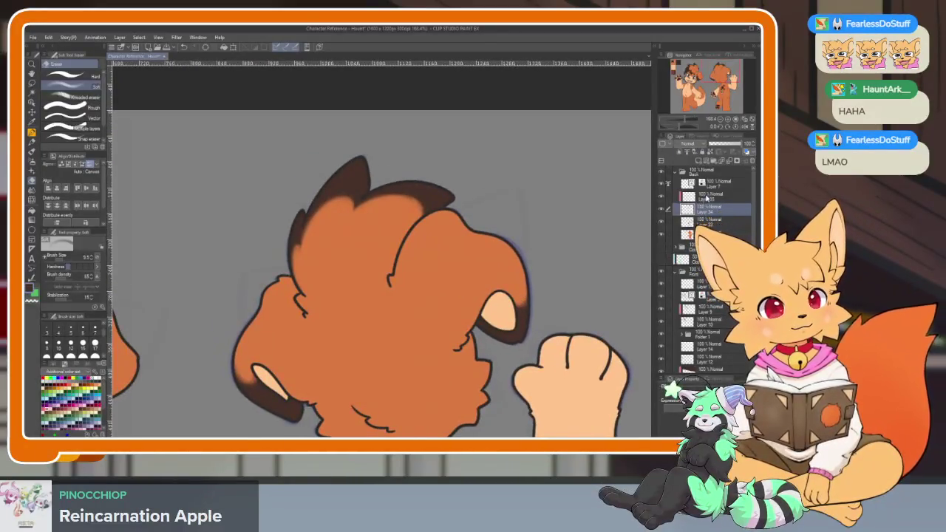
# On Layer 35, ink the ear's outer rim black with the G-pen.
pyautogui.click(708, 198)
pyautogui.scroll(2, 564, 237)
pyautogui.scroll(2, 469, 327)
pyautogui.press('p')
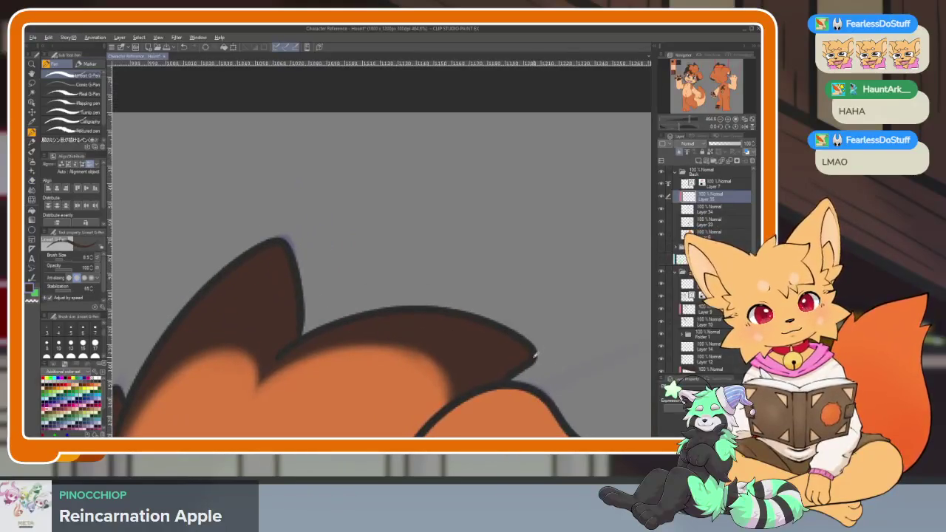
pyautogui.scroll(2, 493, 380)
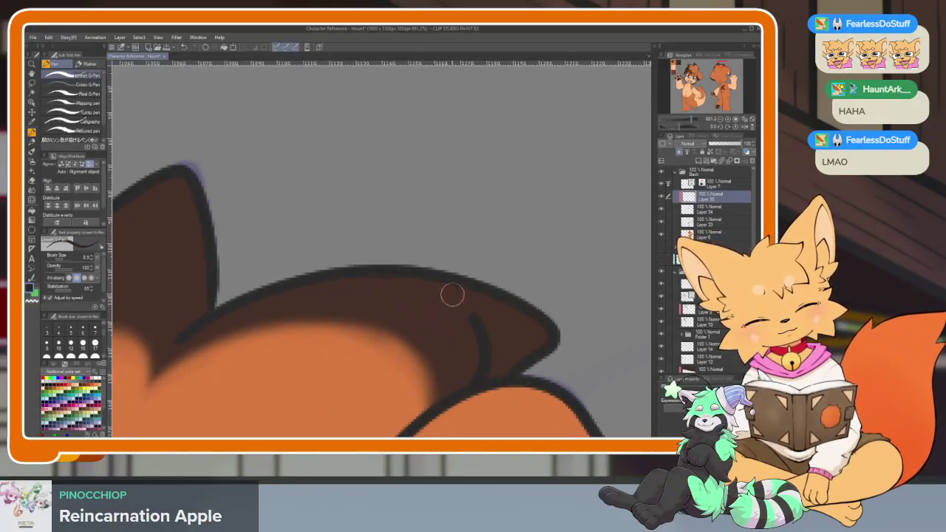
pyautogui.moveTo(464, 383); pyautogui.dragTo(453, 341)
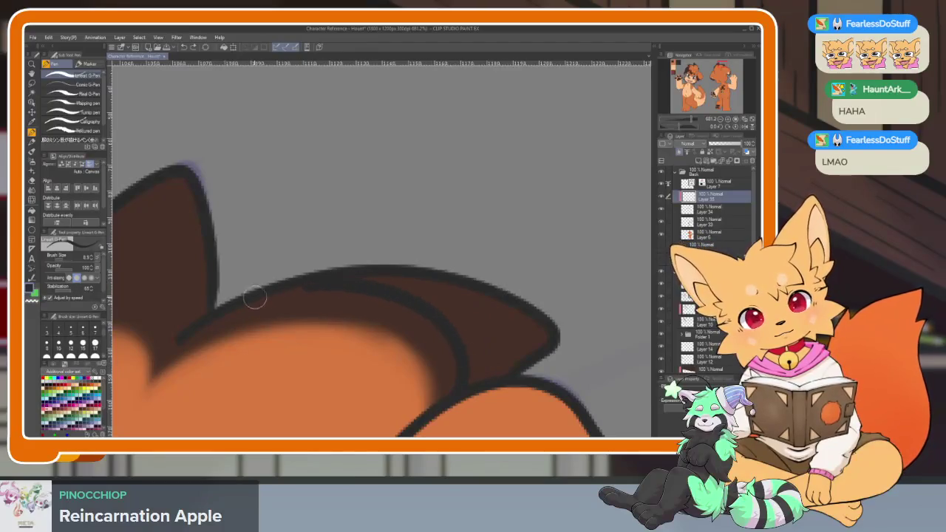
pyautogui.moveTo(263, 291); pyautogui.dragTo(478, 302)
pyautogui.moveTo(400, 342)
pyautogui.mouseDown()
pyautogui.moveTo(389, 294)
pyautogui.moveTo(250, 300)
pyautogui.mouseUp()
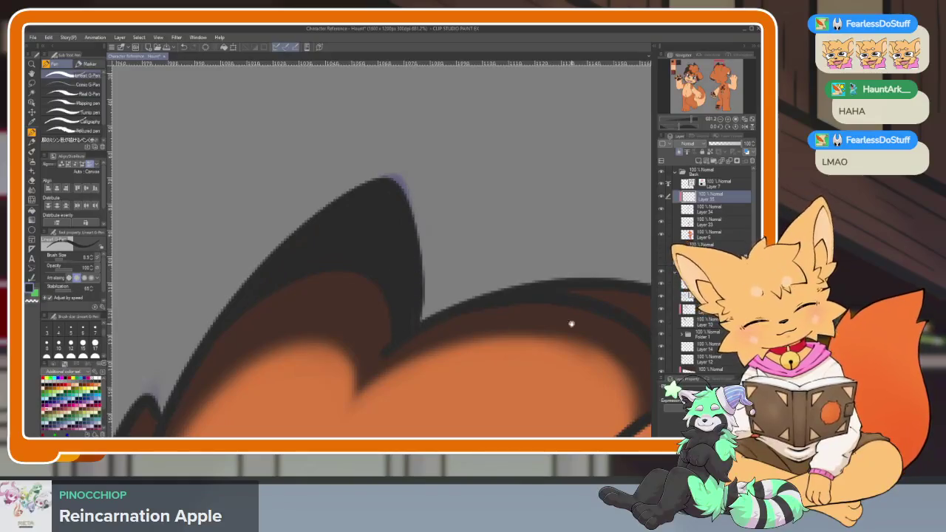
pyautogui.moveTo(558, 323); pyautogui.dragTo(410, 293)
pyautogui.moveTo(606, 347); pyautogui.dragTo(418, 260)
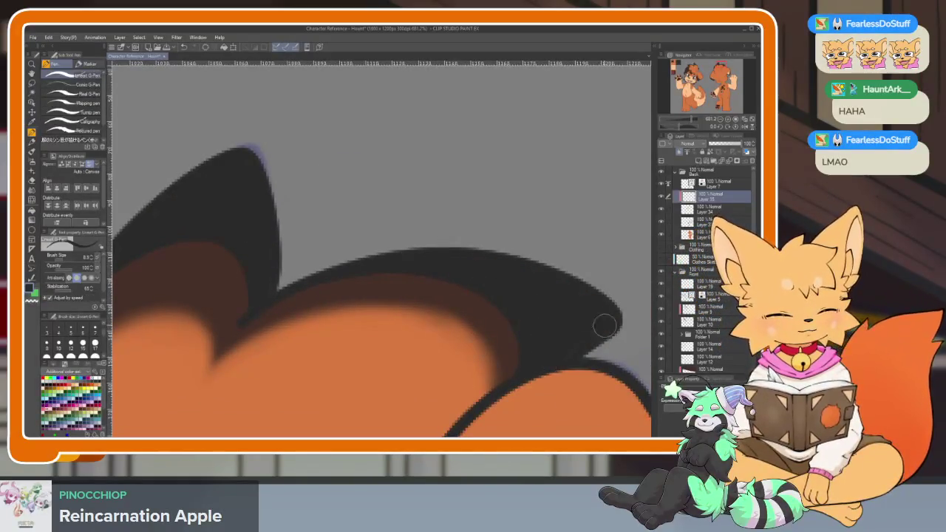
pyautogui.scroll(-5, 607, 323)
pyautogui.scroll(4, 415, 300)
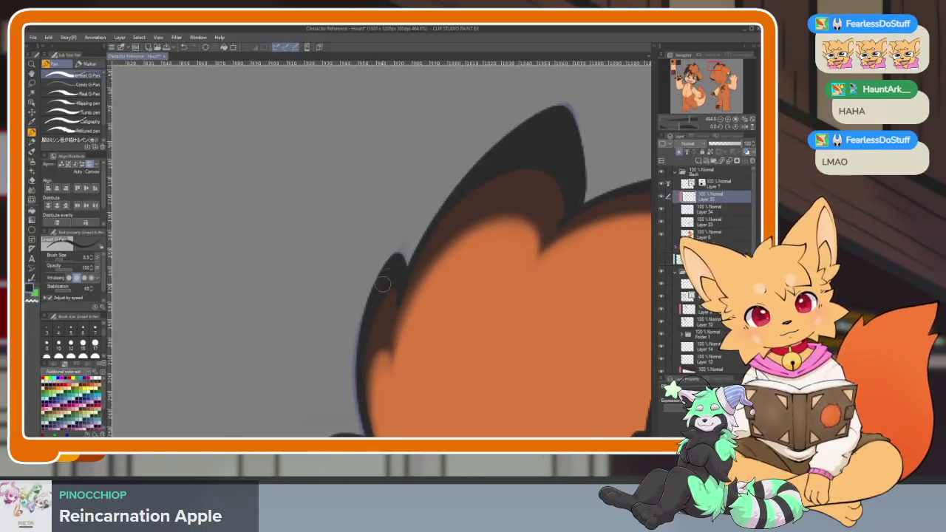
pyautogui.scroll(-5, 506, 299)
pyautogui.scroll(2, 488, 295)
pyautogui.scroll(3, 480, 295)
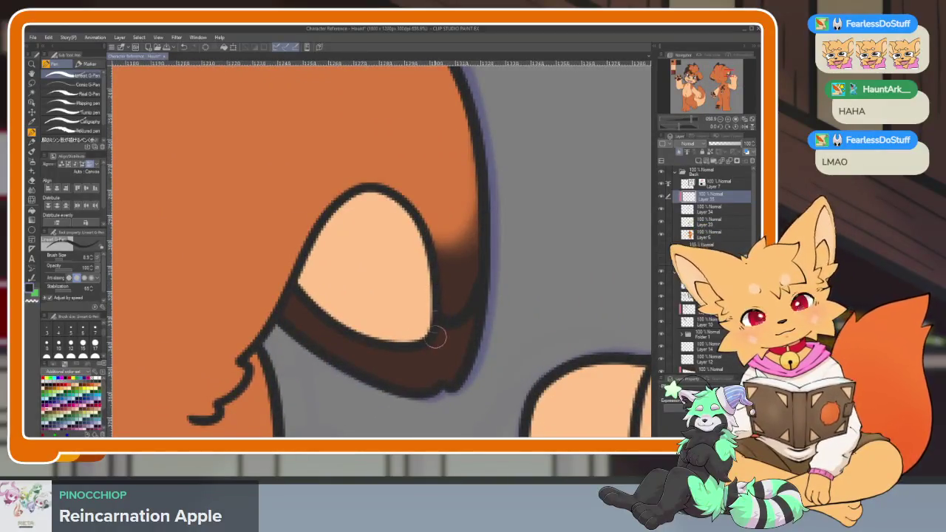
# Fill the brown band under the peach inner ear black with the Fill tool.
pyautogui.press('g')
pyautogui.click(414, 347)
pyautogui.hotkey('ctrl', 'z')
pyautogui.press('p')
pyautogui.press('g')
pyautogui.click(373, 346)
pyautogui.press('p')
pyautogui.scroll(-5, 450, 343)
pyautogui.scroll(1, 545, 332)
pyautogui.scroll(5, 331, 397)
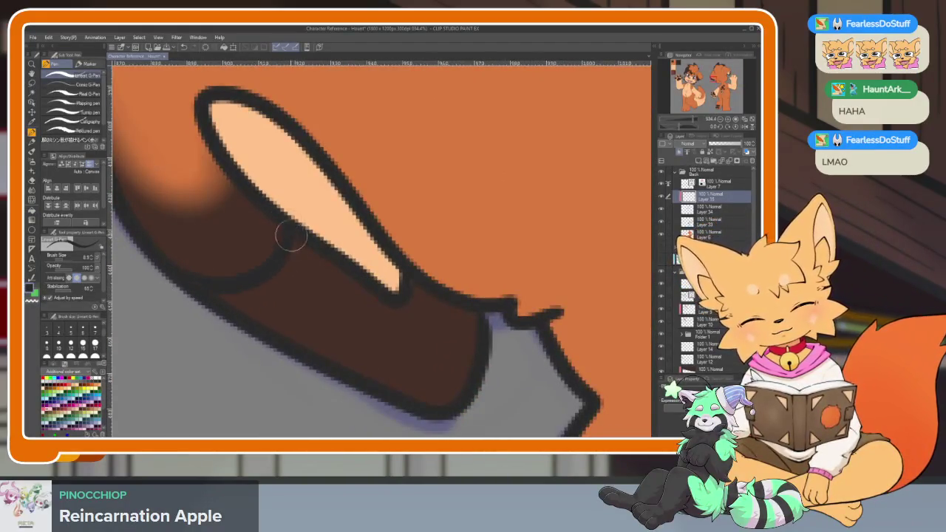
# Darken the rest of the band and the brownish area right of the peach shape.
pyautogui.press('g')
pyautogui.click(338, 274)
pyautogui.scroll(-5, 337, 274)
pyautogui.scroll(5, 576, 274)
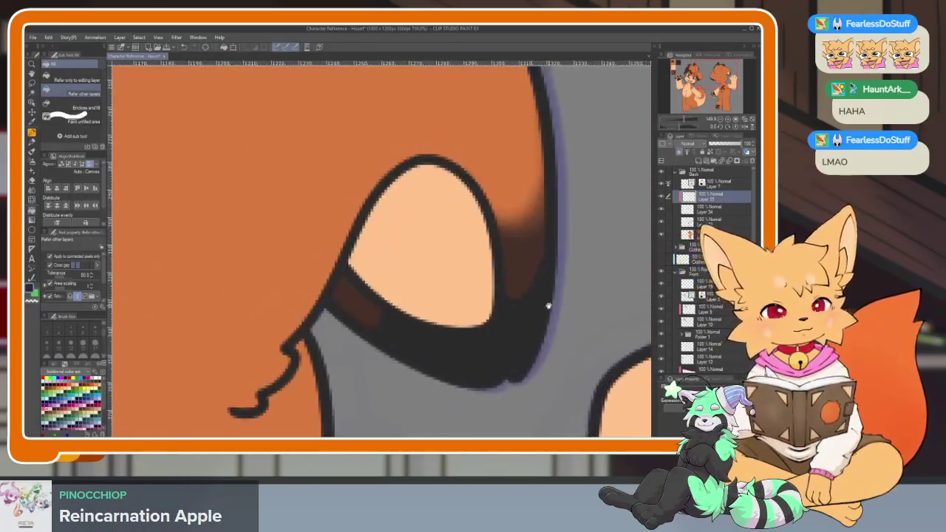
pyautogui.press('p')
pyautogui.press('g')
pyautogui.press('p')
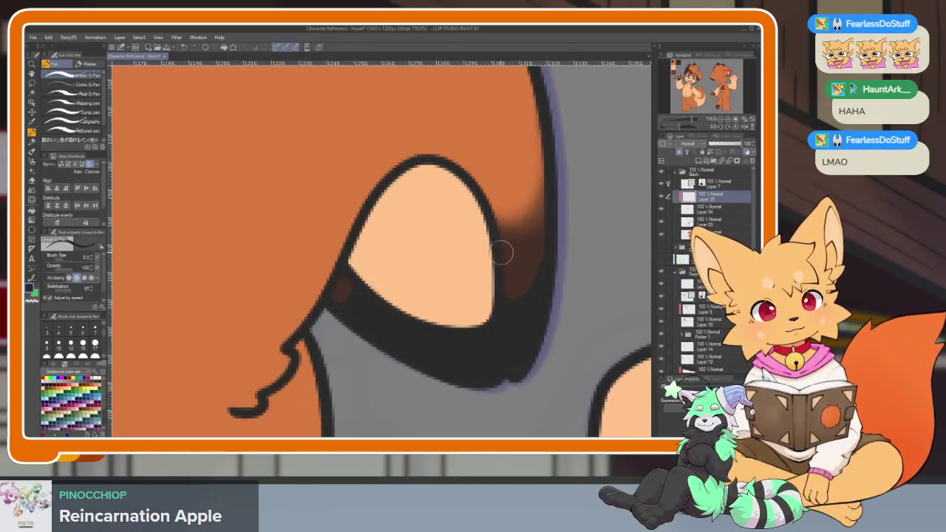
pyautogui.moveTo(524, 281)
pyautogui.mouseDown()
pyautogui.moveTo(536, 261)
pyautogui.moveTo(524, 288)
pyautogui.mouseUp()
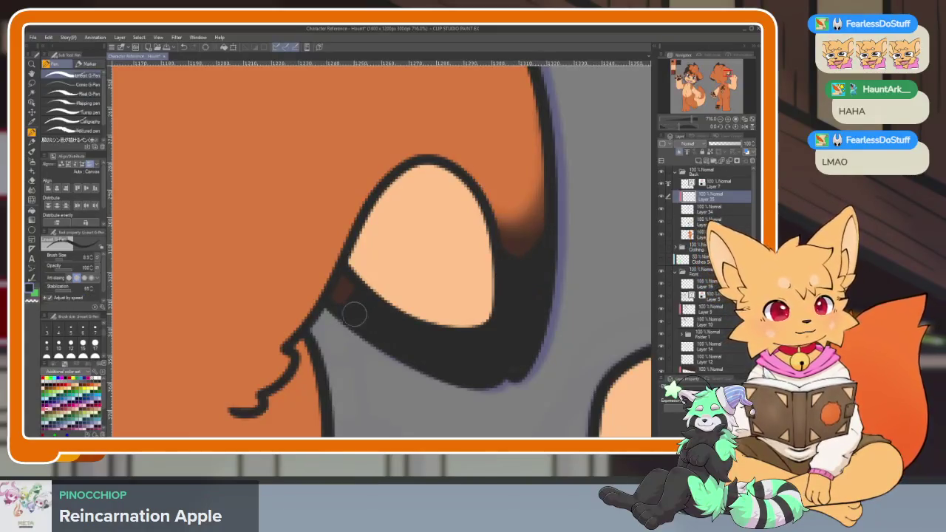
pyautogui.scroll(-5, 510, 346)
pyautogui.scroll(2, 428, 293)
pyautogui.scroll(2, 404, 303)
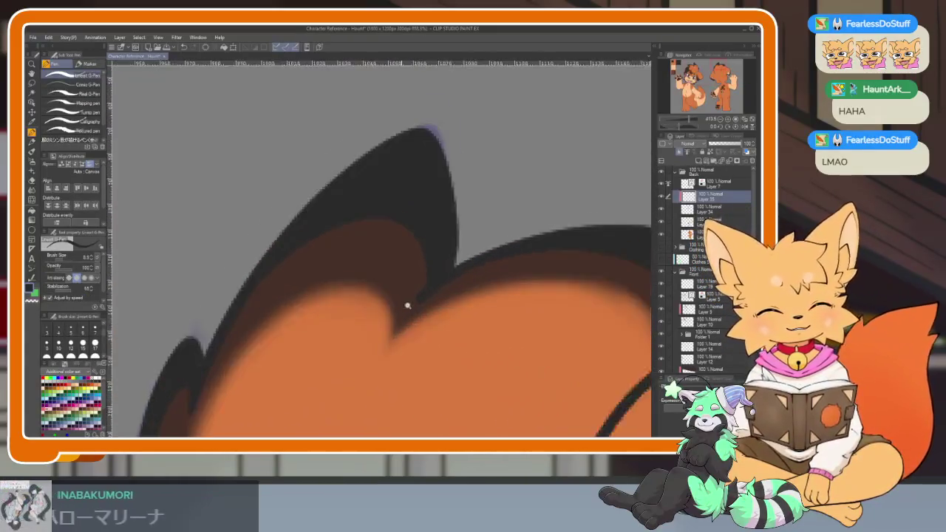
pyautogui.scroll(1, 412, 306)
pyautogui.scroll(1, 413, 307)
# Enlarge the eraser to about 13.2 and frame the back-view ear tip.
pyautogui.press('e')
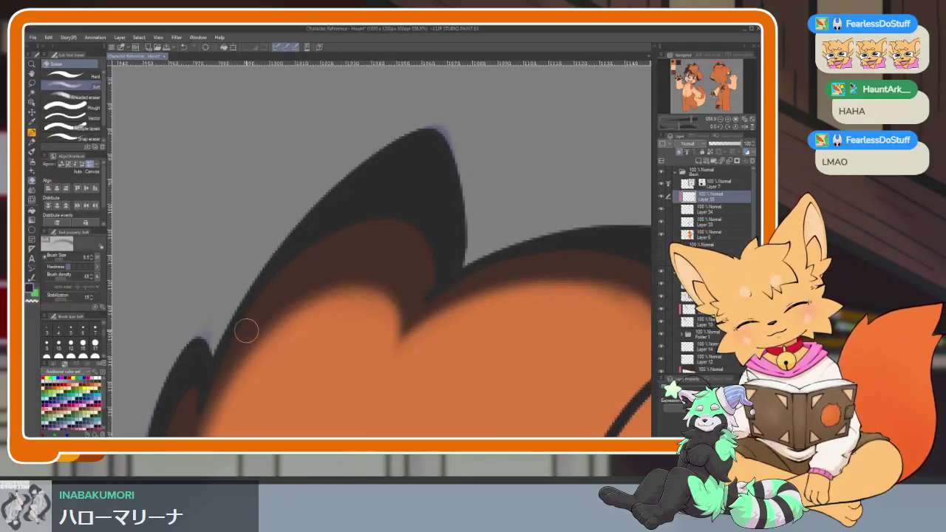
pyautogui.press(']')
pyautogui.press(']')
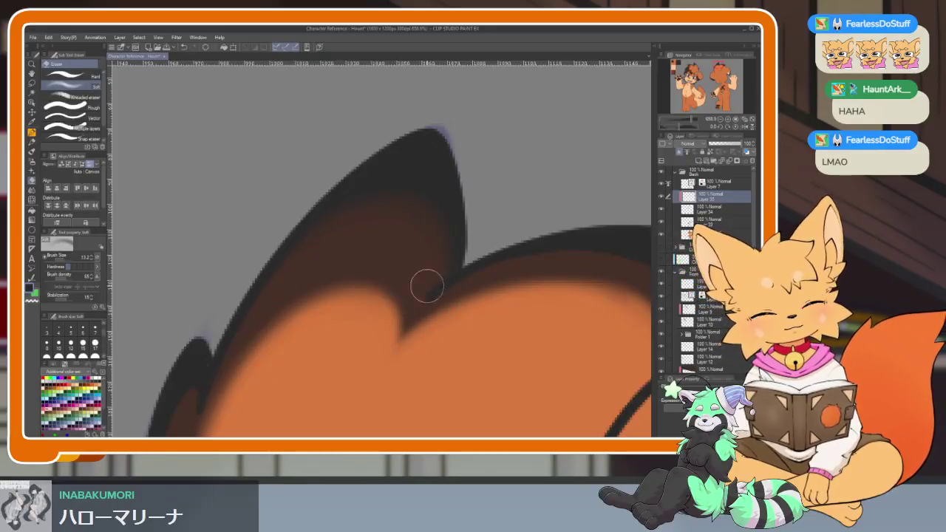
pyautogui.moveTo(374, 342); pyautogui.dragTo(428, 284)
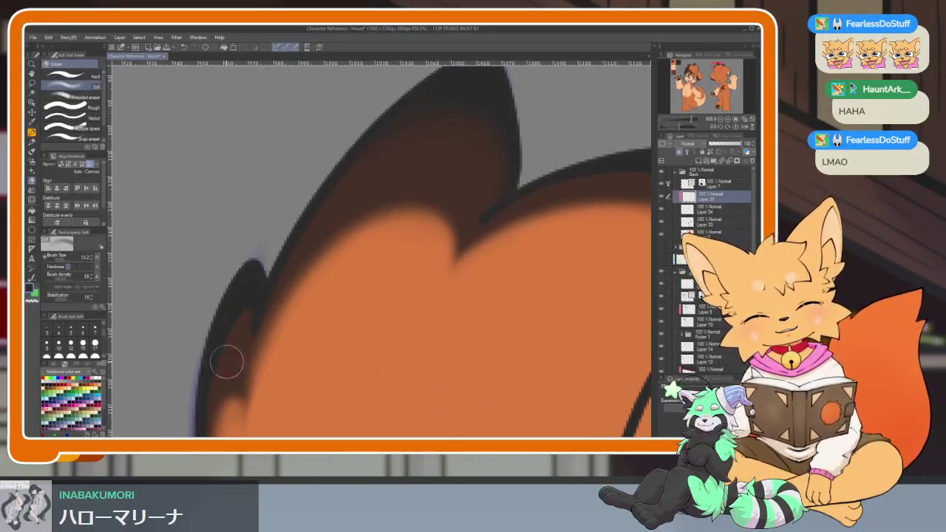
pyautogui.moveTo(219, 400)
pyautogui.mouseDown()
pyautogui.moveTo(327, 353)
pyautogui.moveTo(307, 293)
pyautogui.mouseUp()
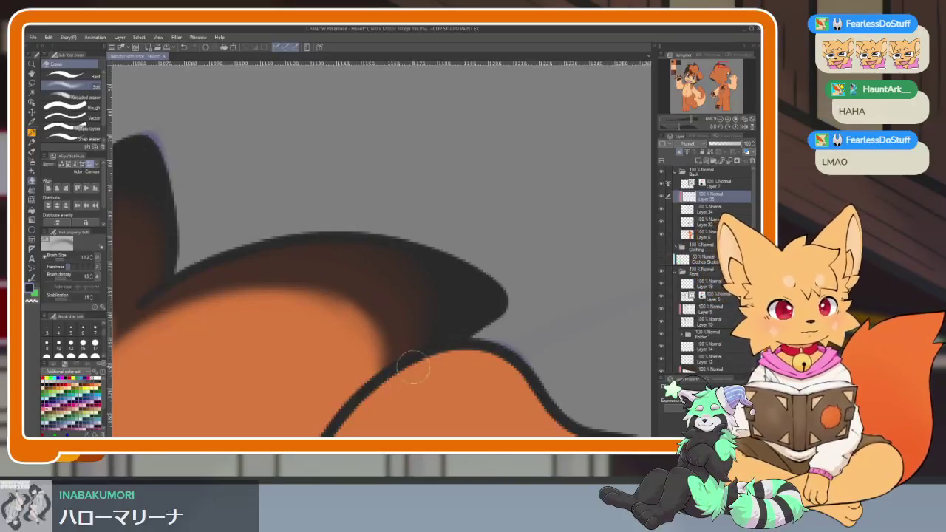
pyautogui.press('p')
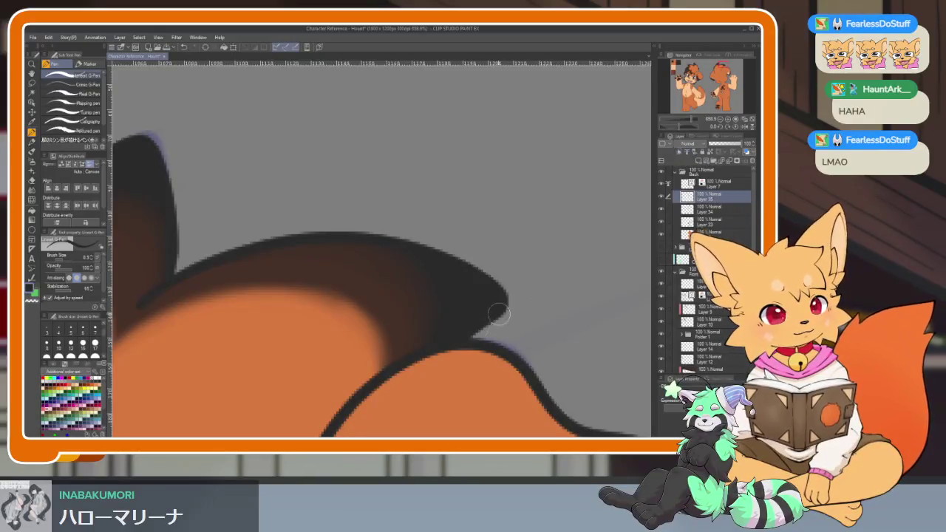
pyautogui.scroll(-5, 532, 318)
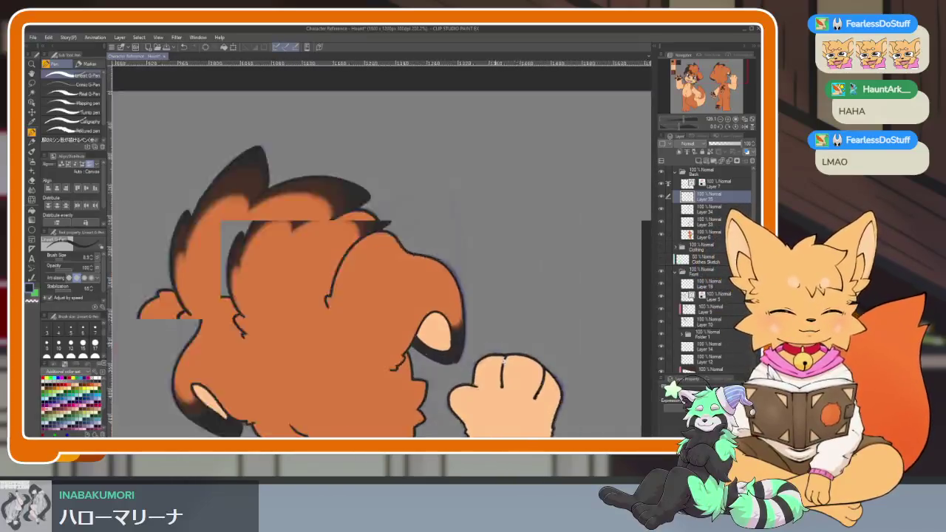
pyautogui.scroll(3, 503, 360)
pyautogui.scroll(2, 439, 332)
# Soft-erase the dark shading beside the peach shape's outline, then view the whole sheet.
pyautogui.press('e')
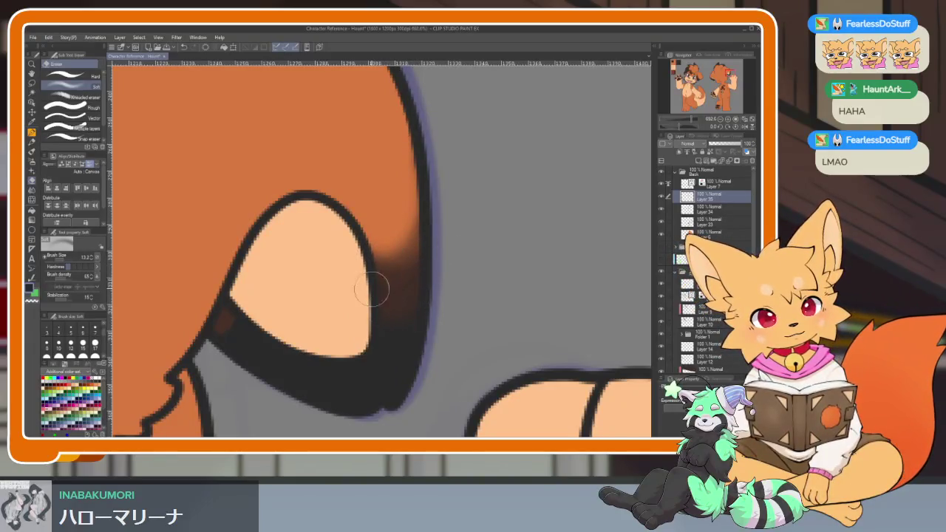
pyautogui.moveTo(393, 246)
pyautogui.mouseDown()
pyautogui.moveTo(387, 270)
pyautogui.moveTo(403, 267)
pyautogui.mouseUp()
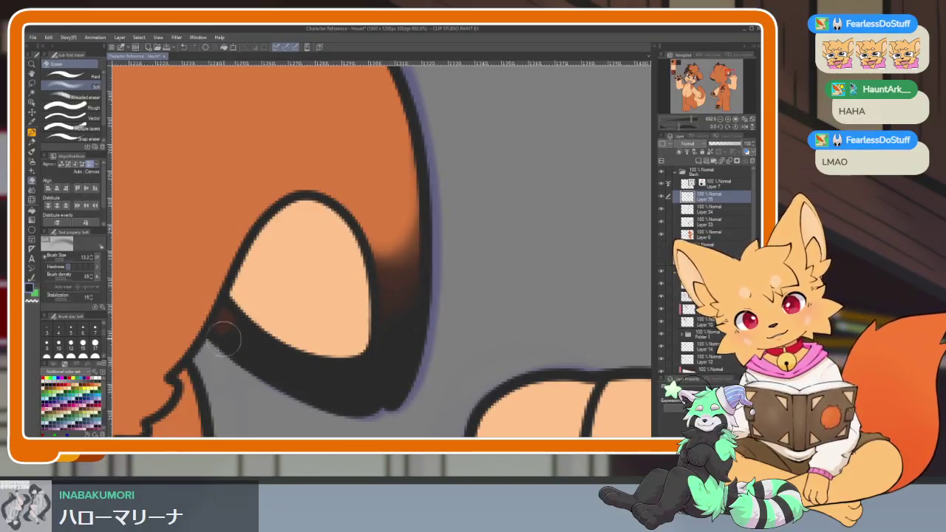
pyautogui.scroll(-5, 220, 317)
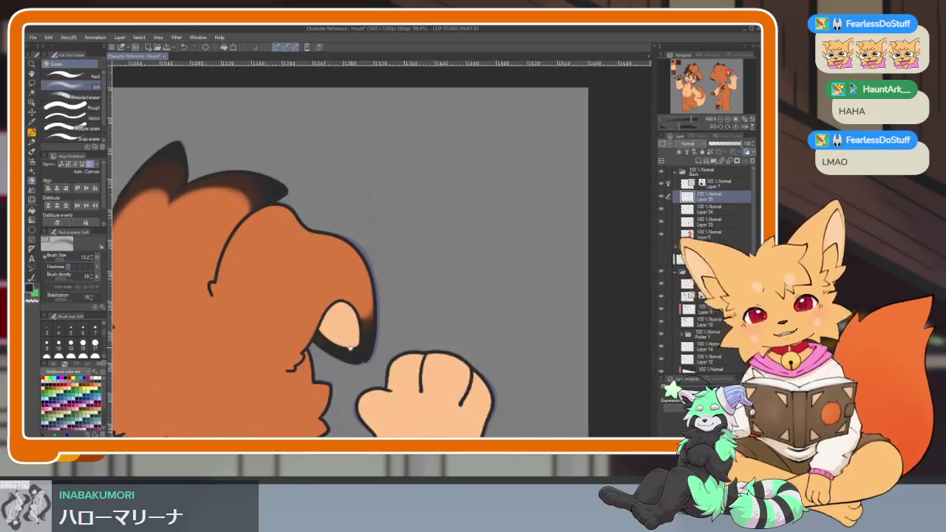
pyautogui.scroll(5, 238, 331)
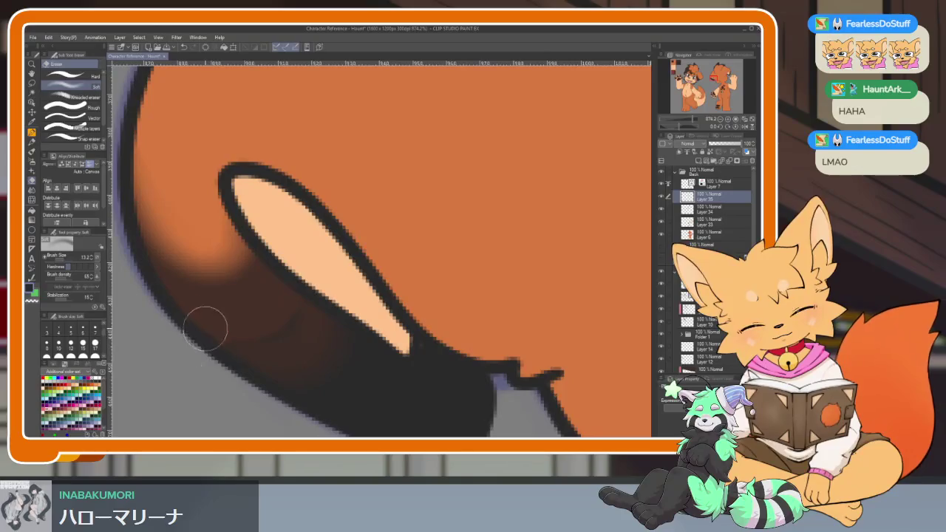
pyautogui.scroll(-5, 330, 247)
pyautogui.scroll(-3, 443, 281)
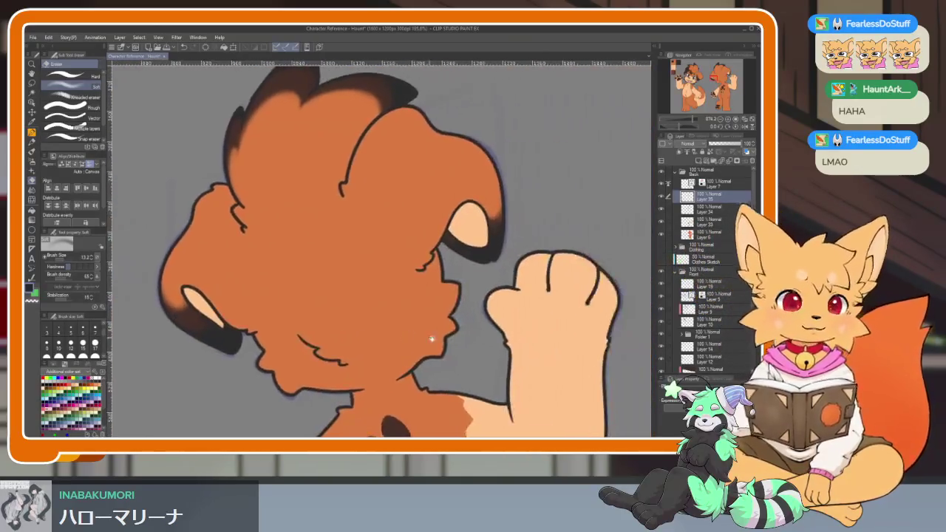
pyautogui.scroll(-2, 471, 296)
pyautogui.scroll(1, 447, 345)
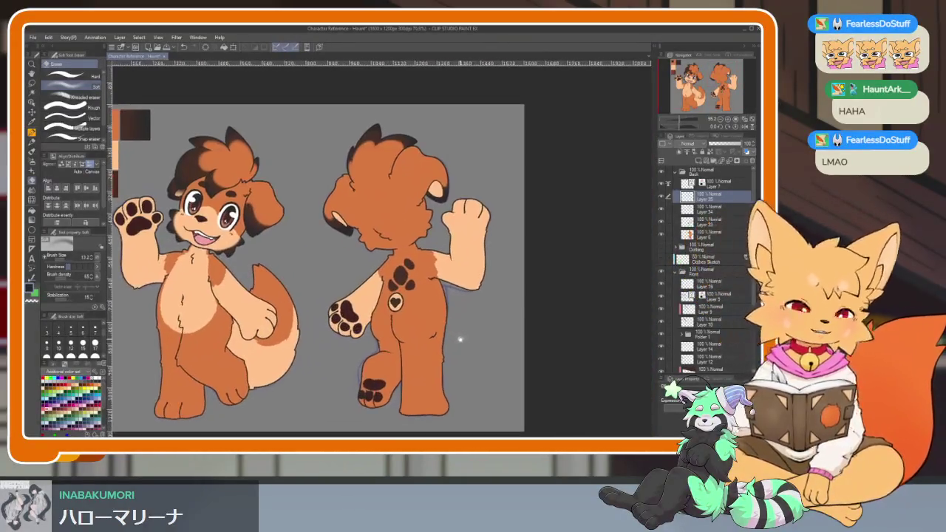
# Switch to the G-pen on Layer 34 and pick the dark brown swatch.
pyautogui.scroll(1, 460, 330)
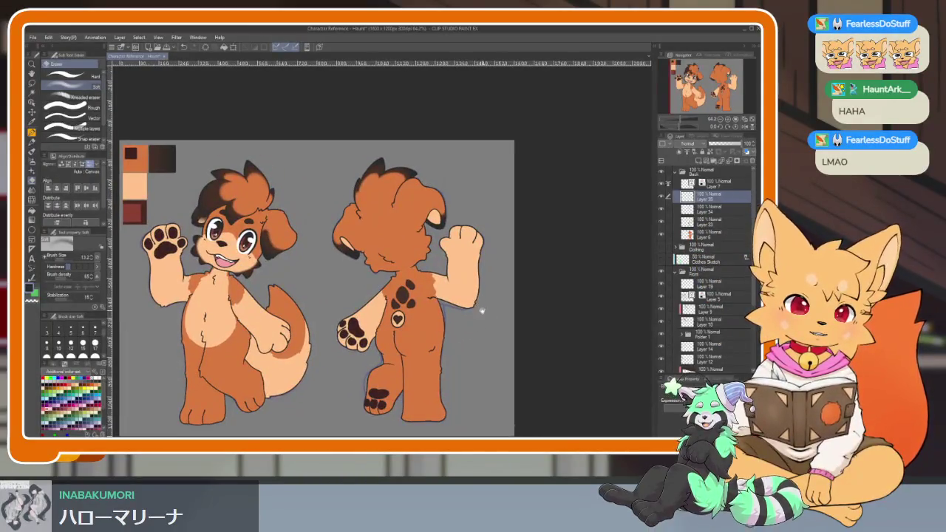
pyautogui.scroll(8, 496, 299)
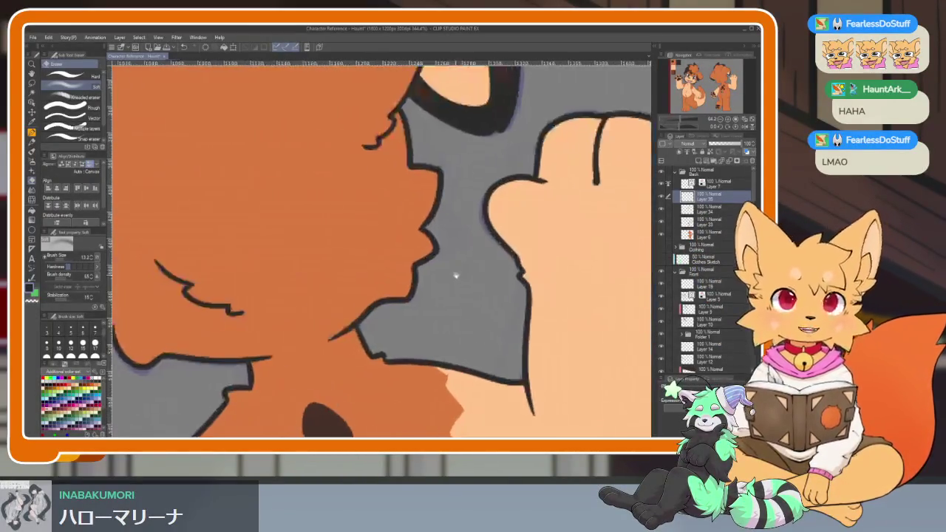
pyautogui.scroll(2, 451, 275)
pyautogui.scroll(-2, 453, 315)
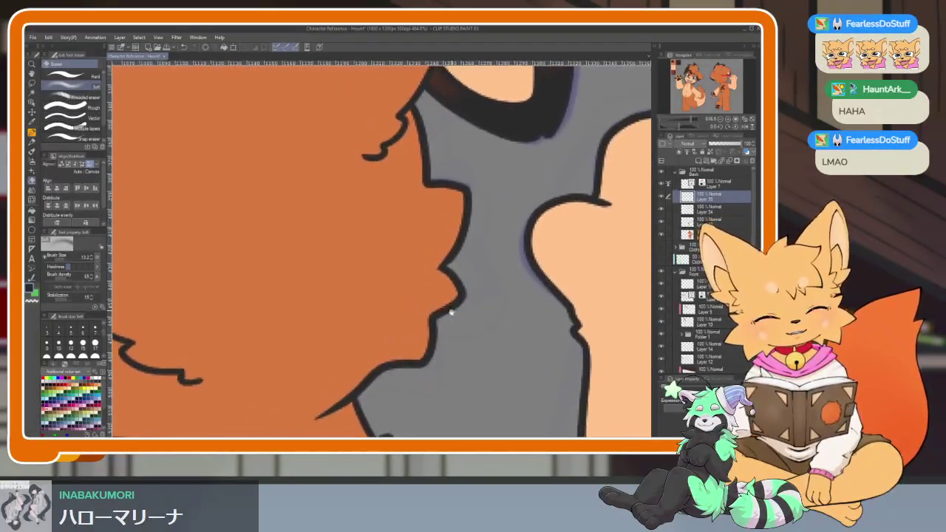
pyautogui.scroll(-1, 443, 313)
pyautogui.press('p')
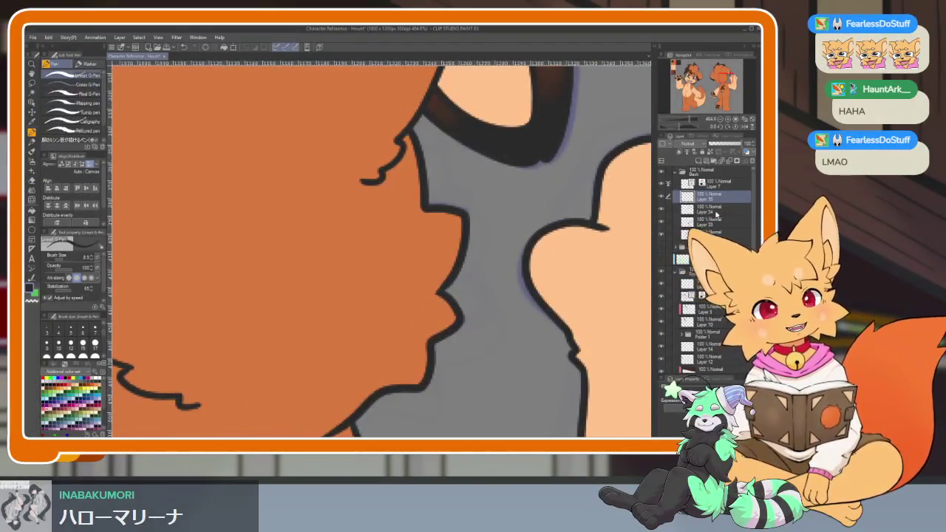
pyautogui.click(721, 210)
pyautogui.moveTo(538, 139); pyautogui.dragTo(457, 350)
pyautogui.scroll(-7, 458, 350)
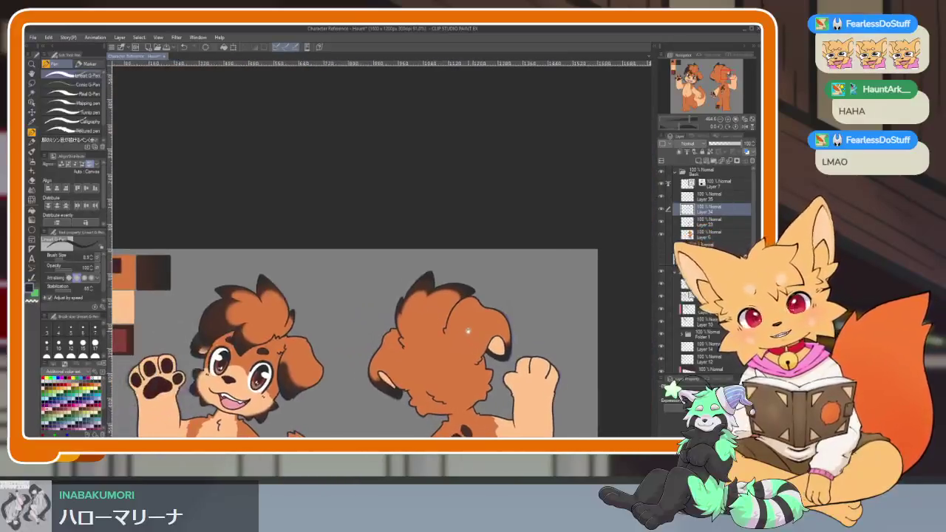
pyautogui.moveTo(135, 273)
pyautogui.mouseDown()
pyautogui.moveTo(219, 299)
pyautogui.moveTo(412, 211)
pyautogui.moveTo(410, 328)
pyautogui.mouseUp()
pyautogui.keyDown('alt'); pyautogui.click(216, 292); pyautogui.keyUp('alt')
pyautogui.scroll(7, 413, 210)
# Draw a dark brown line down the back view's cheek edge and fill both notches.
pyautogui.moveTo(419, 202); pyautogui.dragTo(456, 153)
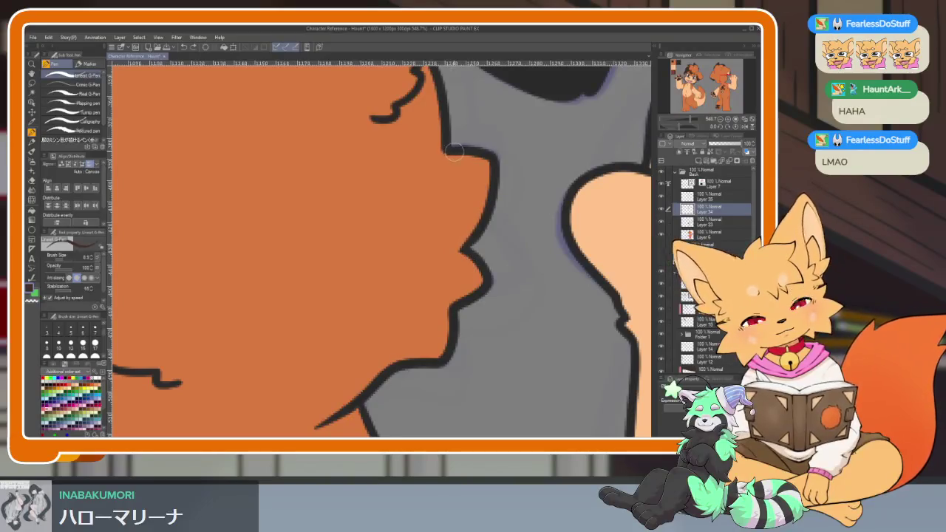
pyautogui.moveTo(458, 251); pyautogui.dragTo(396, 361)
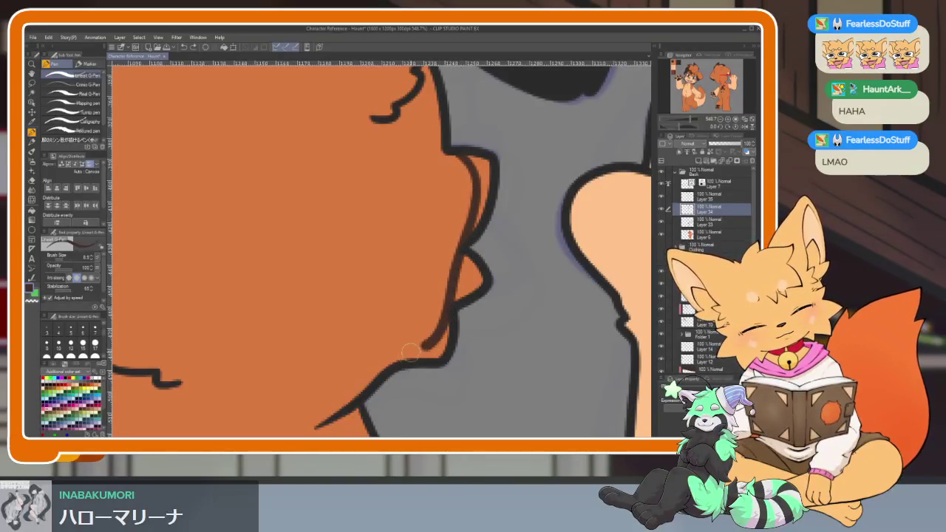
pyautogui.press('g')
pyautogui.click(470, 277)
pyautogui.click(479, 188)
# Paint a dark brown shading band along the back-view puppy's jaw.
pyautogui.press('p')
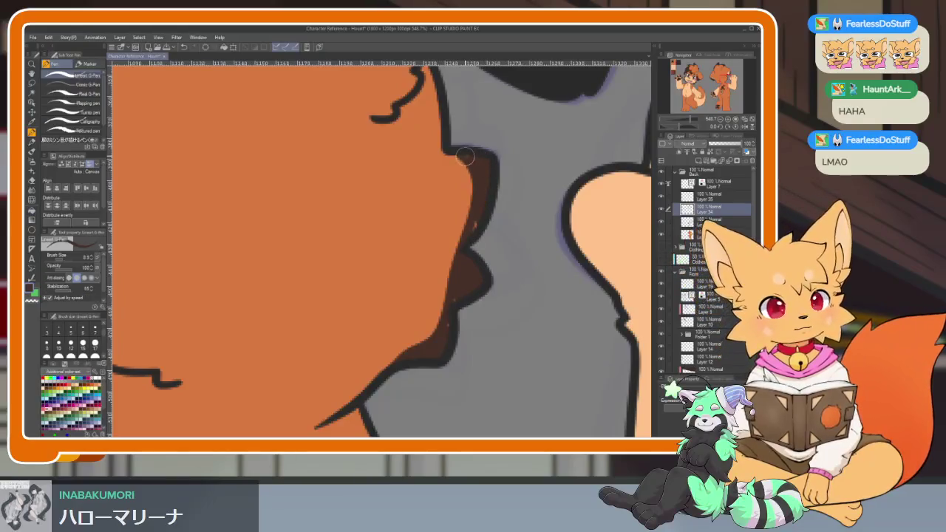
pyautogui.scroll(-8, 446, 320)
pyautogui.scroll(4, 462, 310)
pyautogui.scroll(2, 384, 325)
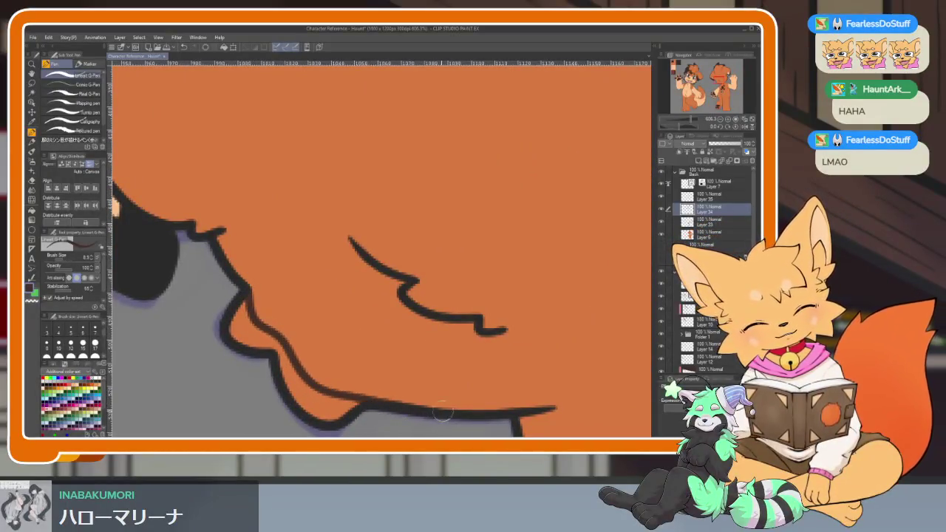
pyautogui.moveTo(441, 412); pyautogui.dragTo(284, 384)
pyautogui.moveTo(280, 351)
pyautogui.mouseDown()
pyautogui.moveTo(231, 307)
pyautogui.moveTo(263, 335)
pyautogui.moveTo(264, 271)
pyautogui.moveTo(302, 327)
pyautogui.moveTo(249, 321)
pyautogui.moveTo(262, 299)
pyautogui.mouseUp()
# Soften the dark brown shading along the lower jaw edge with the soft eraser.
pyautogui.press('e')
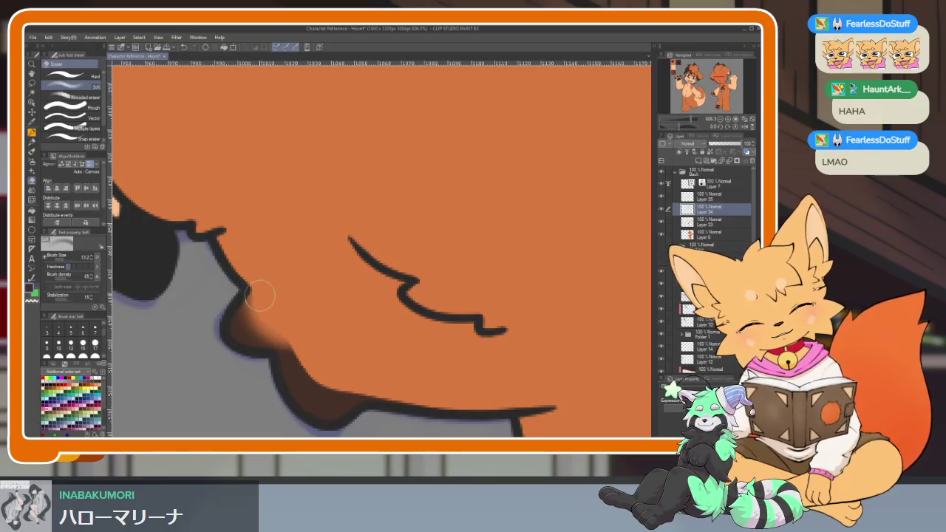
pyautogui.moveTo(299, 330)
pyautogui.mouseDown()
pyautogui.moveTo(387, 376)
pyautogui.moveTo(305, 351)
pyautogui.moveTo(380, 386)
pyautogui.moveTo(329, 396)
pyautogui.mouseUp()
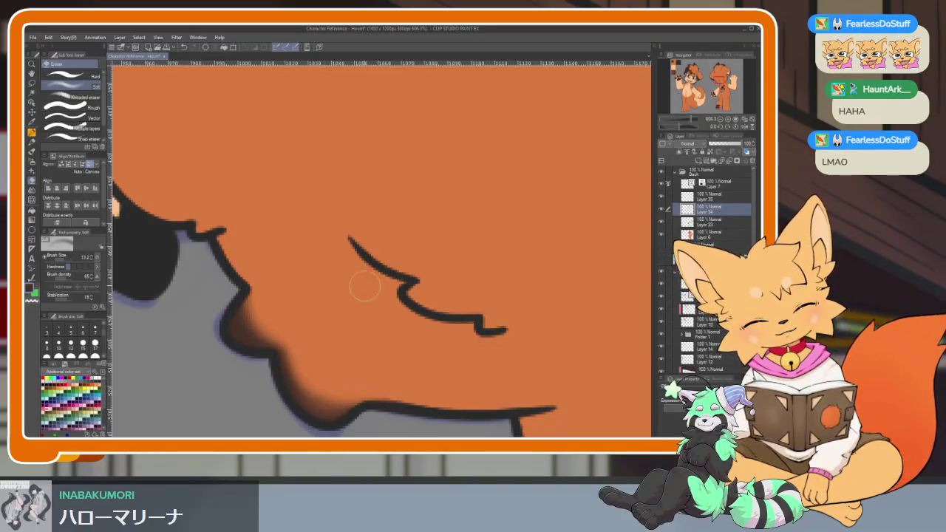
pyautogui.scroll(-5, 354, 288)
pyautogui.scroll(4, 377, 351)
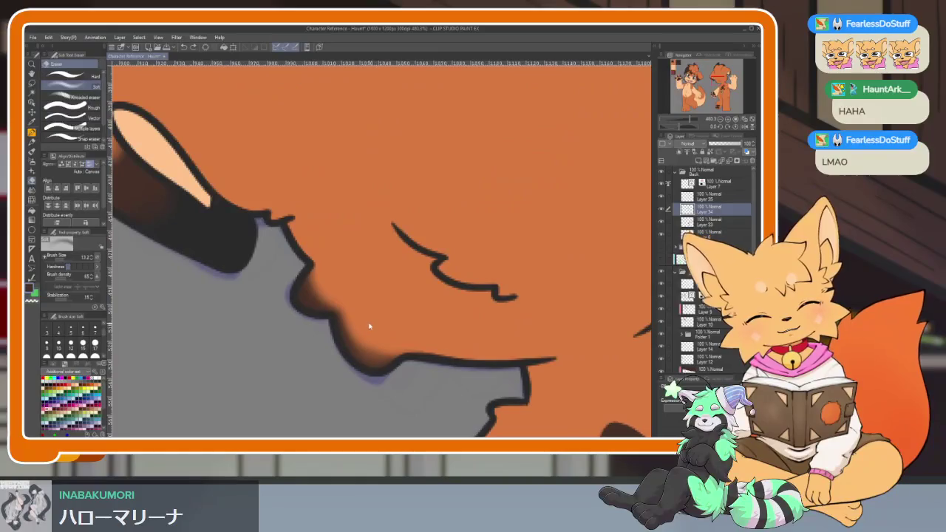
pyautogui.hscroll(2, 415, 332)
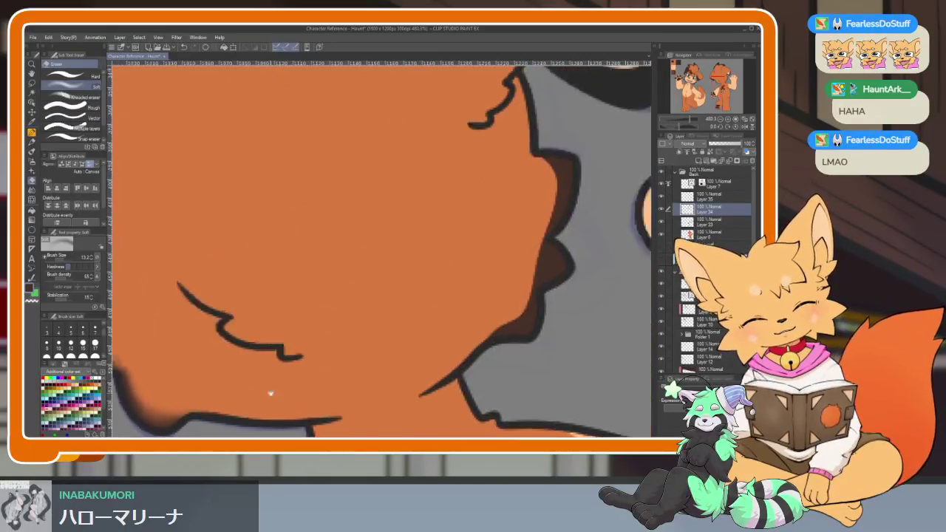
pyautogui.hscroll(2, 373, 366)
# Lighten the brown cheek and chin shading into the orange fur, then return to the pen.
pyautogui.moveTo(397, 237); pyautogui.dragTo(400, 294)
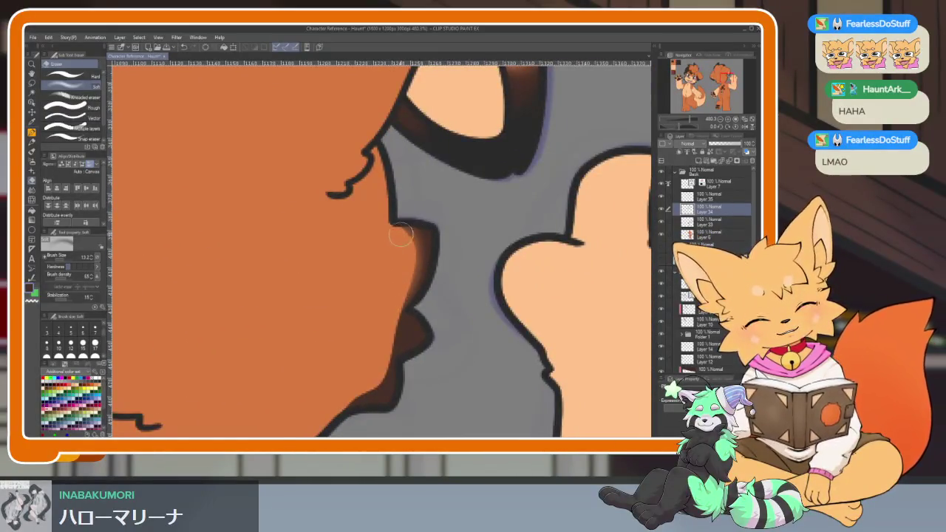
pyautogui.moveTo(397, 234); pyautogui.dragTo(397, 235)
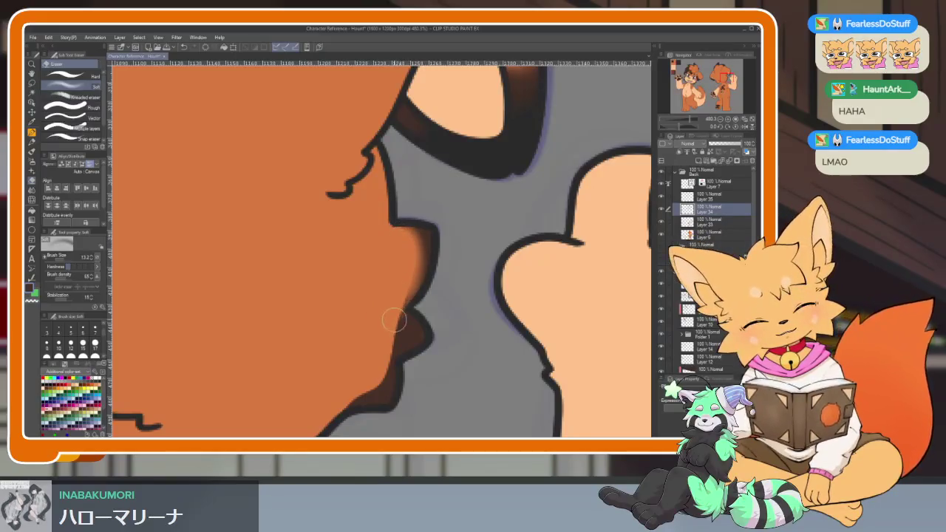
pyautogui.moveTo(390, 321); pyautogui.dragTo(385, 361)
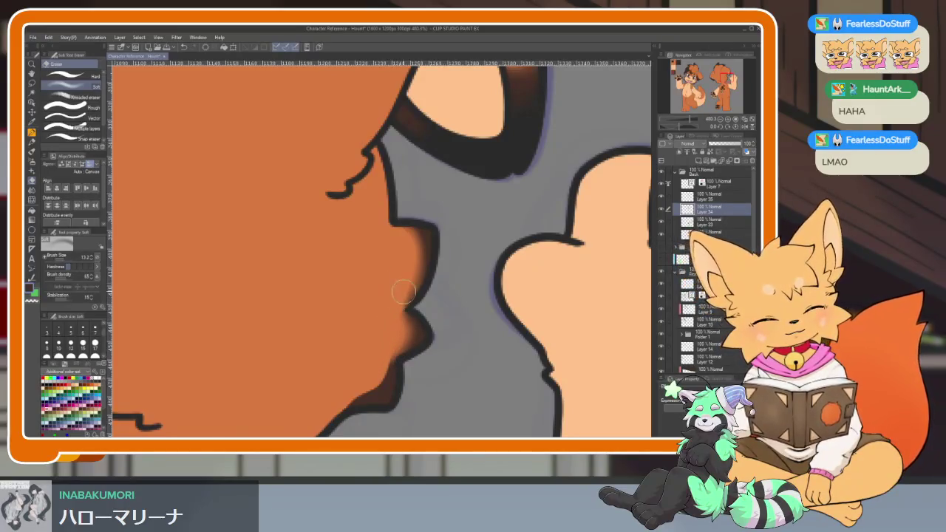
pyautogui.moveTo(403, 316); pyautogui.dragTo(411, 309)
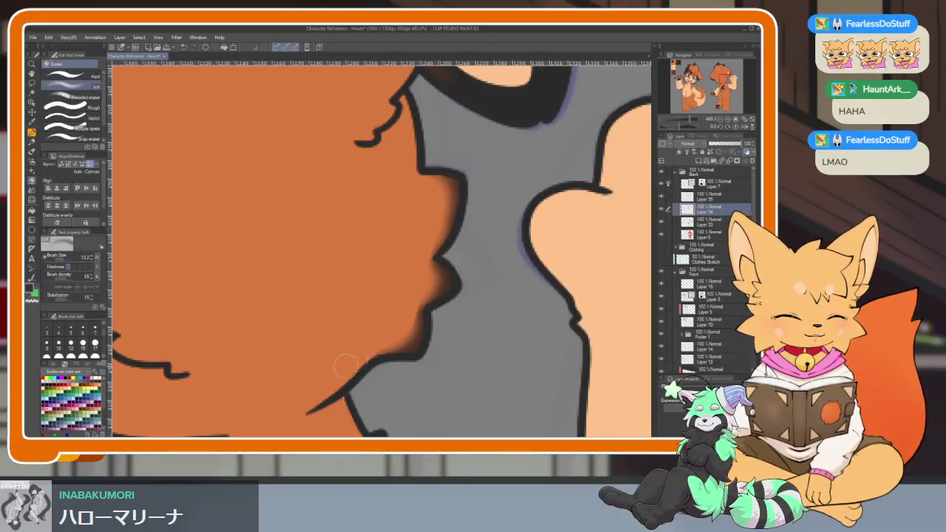
pyautogui.scroll(-5, 407, 309)
pyautogui.scroll(-3, 482, 310)
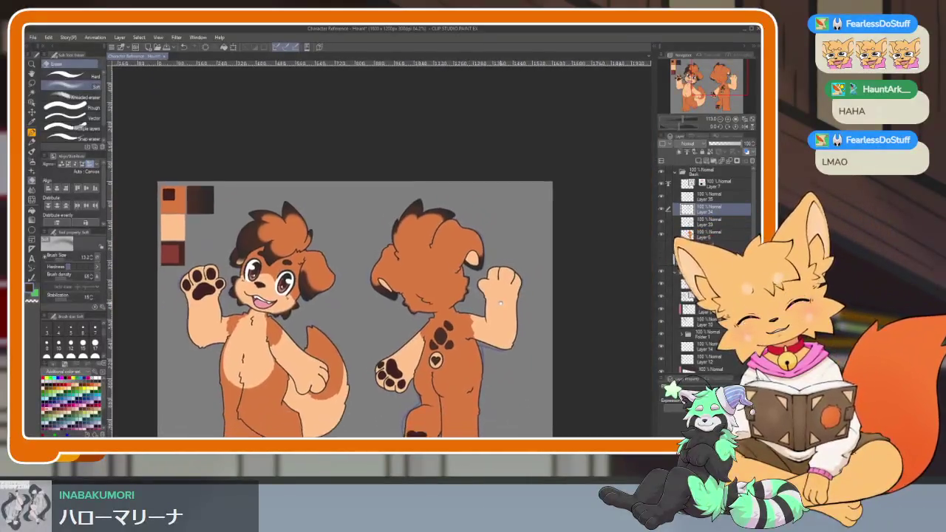
pyautogui.scroll(4, 490, 307)
pyautogui.scroll(-3, 488, 309)
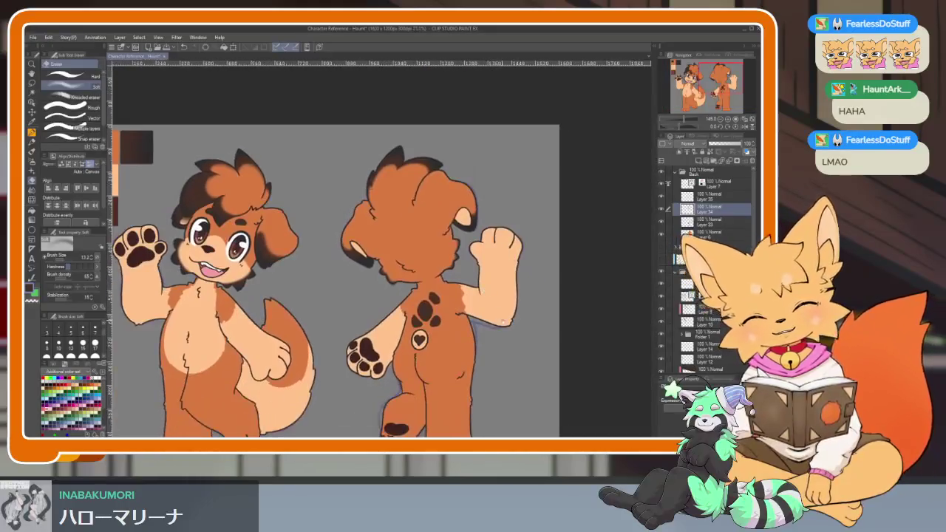
pyautogui.scroll(1, 487, 311)
pyautogui.scroll(1, 487, 314)
pyautogui.press('p')
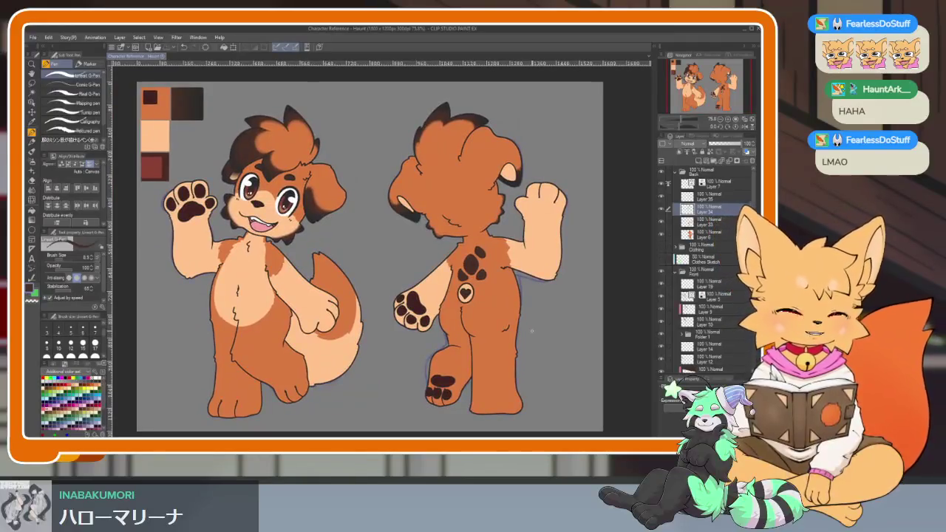
# Collapse the Back and Front folders and make the Clothing folder visible.
pyautogui.click(681, 172)
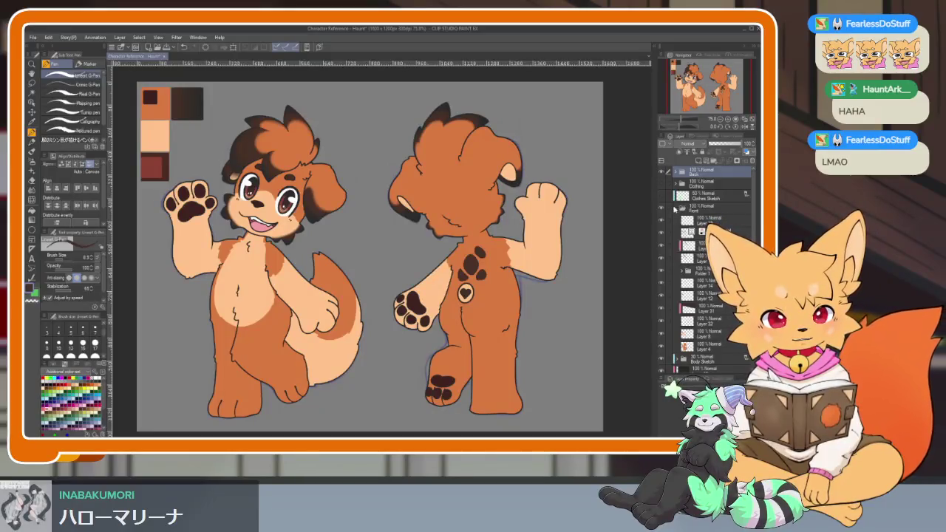
pyautogui.click(674, 209)
pyautogui.click(662, 211)
pyautogui.click(661, 211)
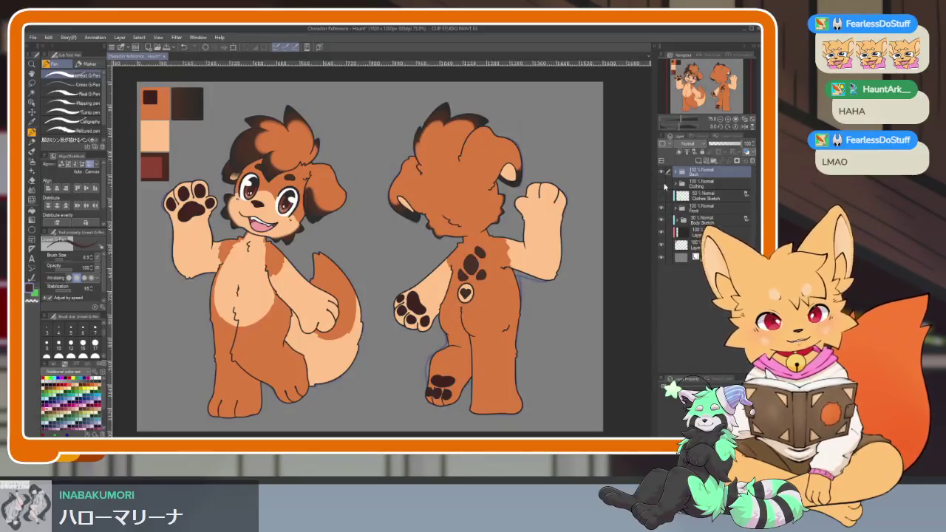
pyautogui.click(661, 183)
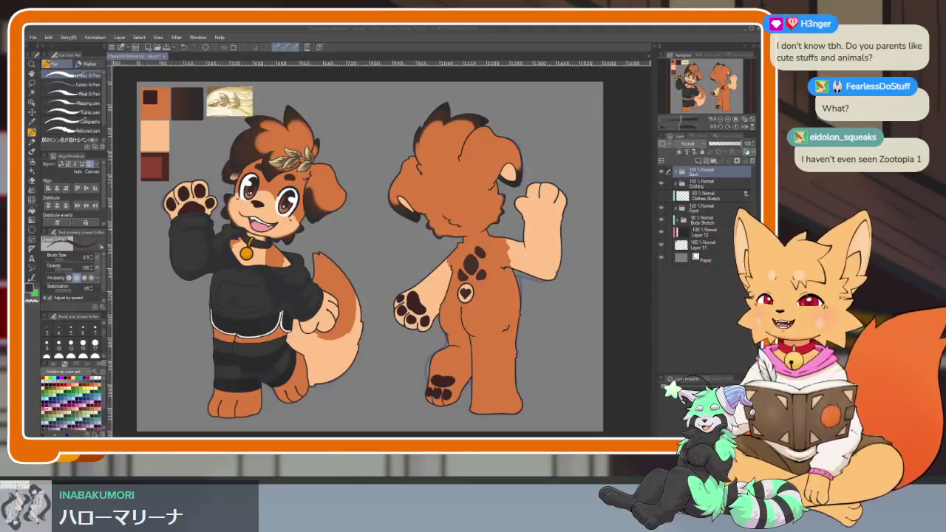
pyautogui.click(415, 31)
pyautogui.scroll(-2, 488, 331)
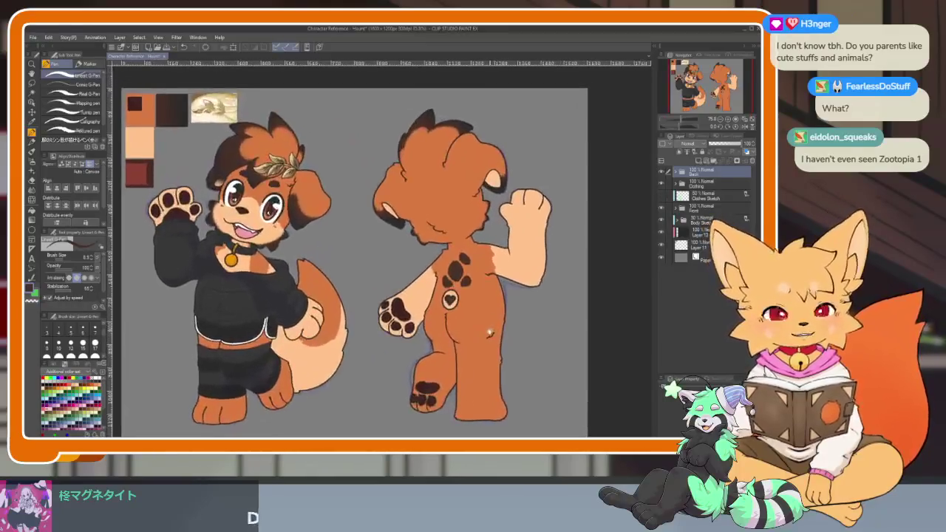
pyautogui.moveTo(488, 331); pyautogui.dragTo(486, 334)
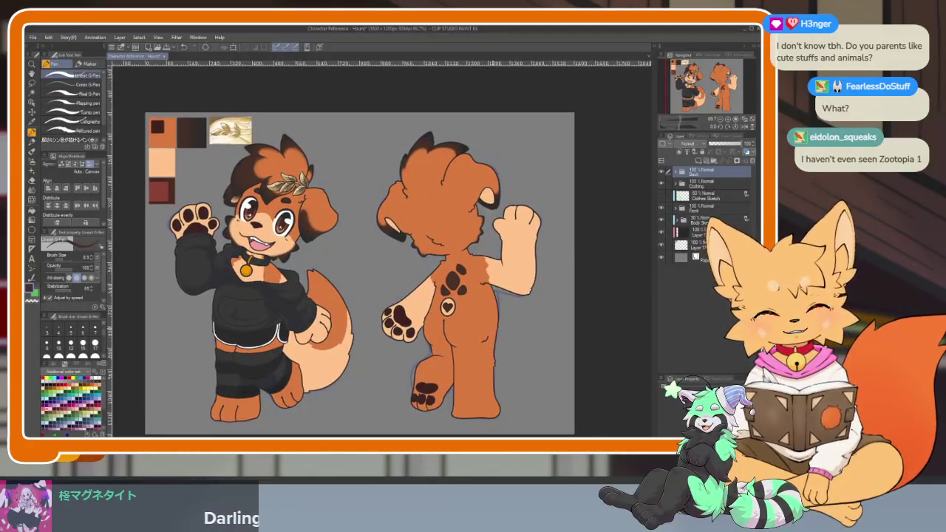
pyautogui.press('k')
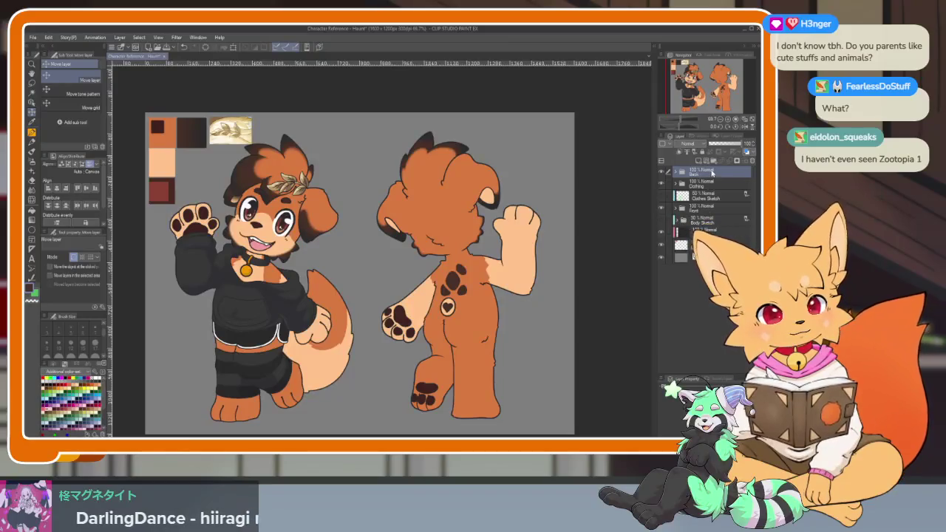
pyautogui.moveTo(477, 333); pyautogui.dragTo(489, 334)
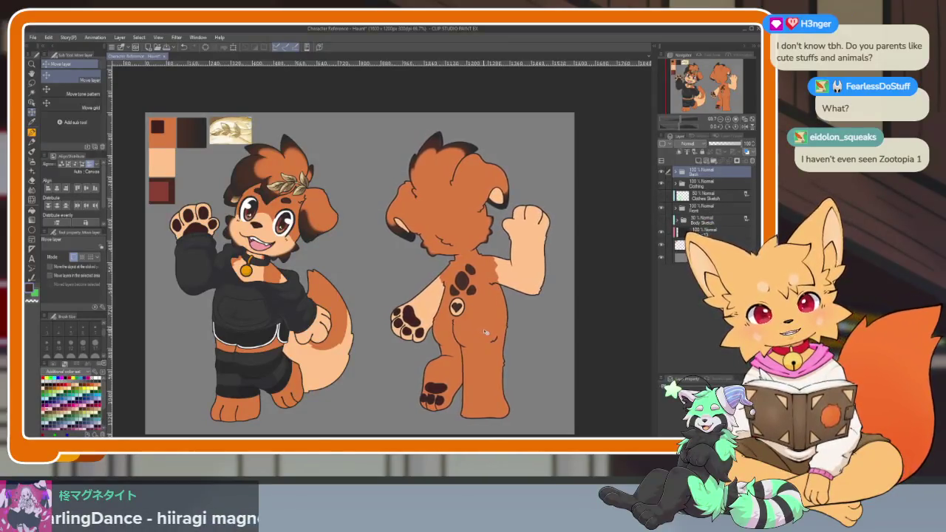
pyautogui.click(702, 209)
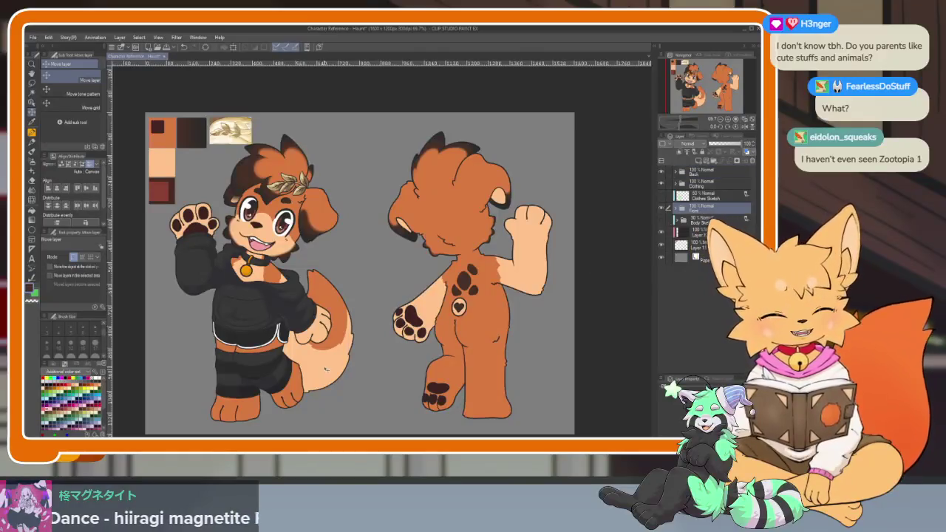
pyautogui.moveTo(355, 365); pyautogui.dragTo(325, 374)
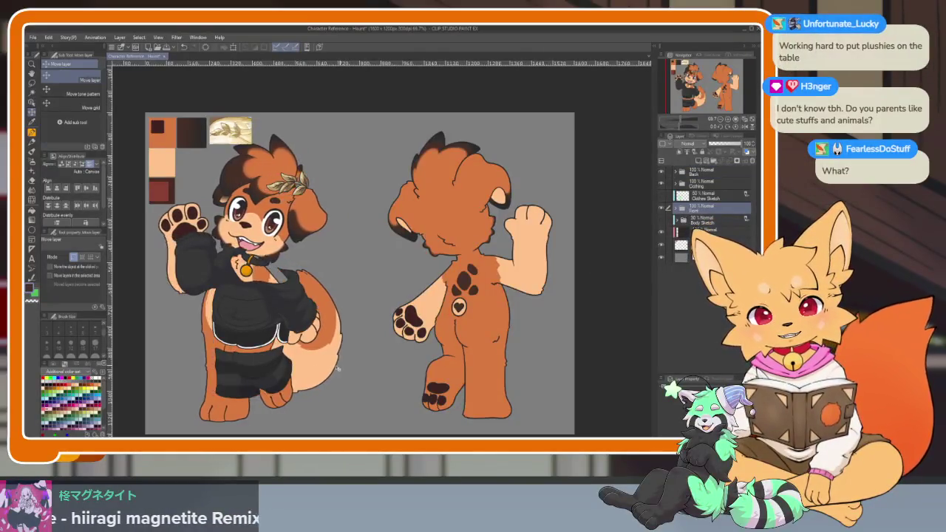
pyautogui.hotkey('ctrl', 'z')
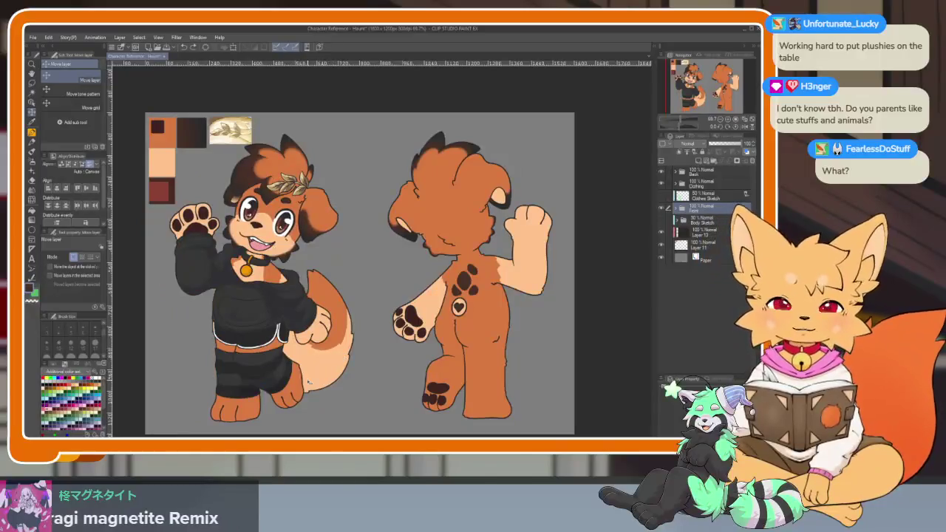
pyautogui.moveTo(359, 367); pyautogui.dragTo(411, 359)
pyautogui.moveTo(322, 355)
pyautogui.mouseDown()
pyautogui.moveTo(510, 360)
pyautogui.moveTo(462, 360)
pyautogui.moveTo(481, 340)
pyautogui.moveTo(430, 348)
pyautogui.moveTo(422, 328)
pyautogui.moveTo(457, 347)
pyautogui.moveTo(257, 364)
pyautogui.mouseUp()
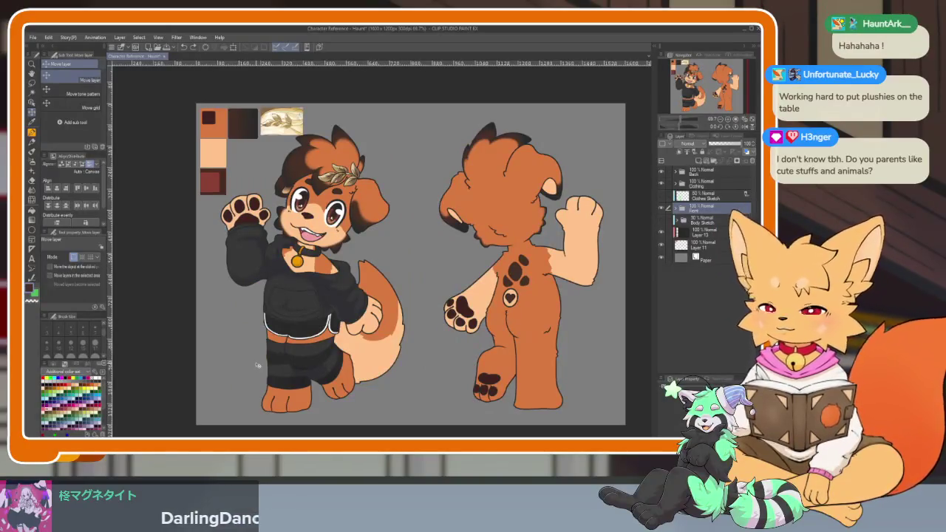
pyautogui.click(709, 182)
pyautogui.scroll(-1, 410, 259)
pyautogui.moveTo(317, 281); pyautogui.dragTo(222, 281)
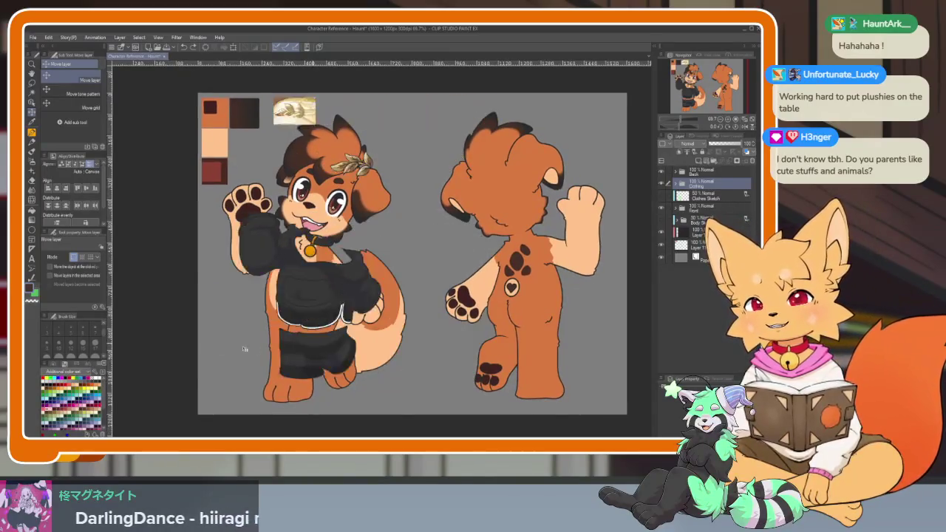
pyautogui.moveTo(232, 365)
pyautogui.mouseDown()
pyautogui.moveTo(384, 354)
pyautogui.moveTo(214, 362)
pyautogui.moveTo(437, 325)
pyautogui.moveTo(218, 325)
pyautogui.mouseUp()
pyautogui.moveTo(474, 310)
pyautogui.mouseDown()
pyautogui.moveTo(485, 359)
pyautogui.moveTo(452, 305)
pyautogui.mouseUp()
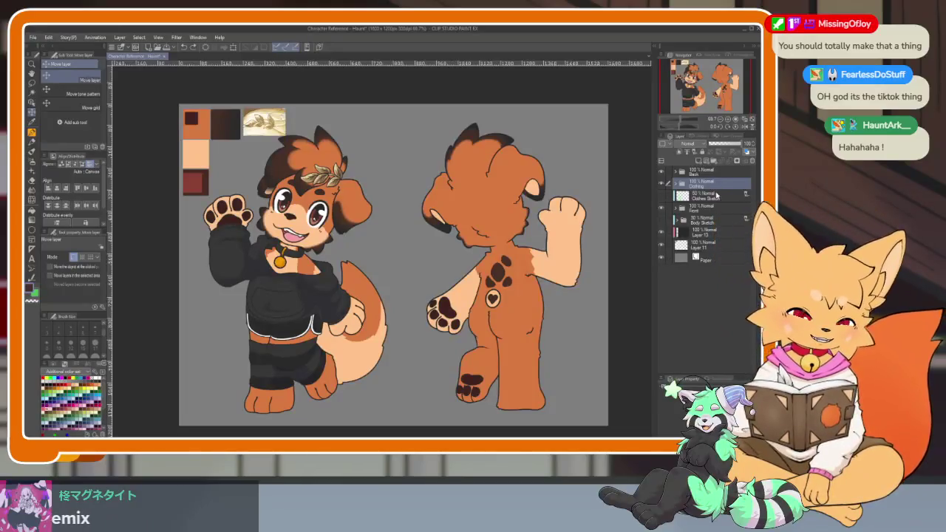
pyautogui.moveTo(318, 332)
pyautogui.mouseDown()
pyautogui.moveTo(238, 356)
pyautogui.moveTo(518, 340)
pyautogui.moveTo(342, 348)
pyautogui.mouseUp()
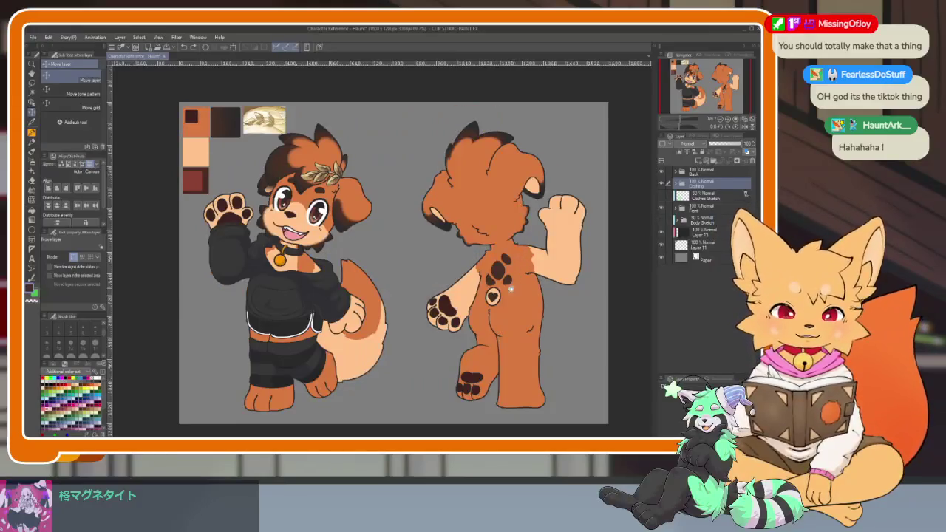
pyautogui.moveTo(451, 286); pyautogui.dragTo(445, 319)
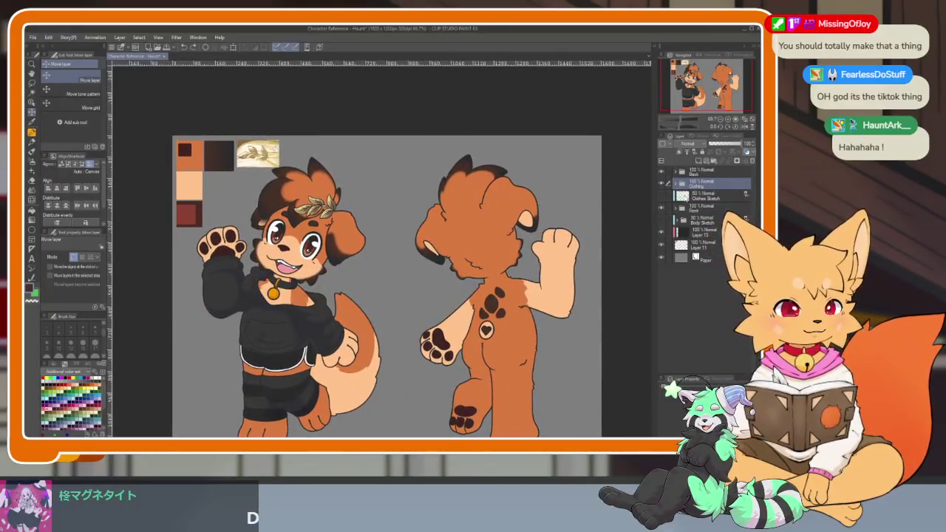
# Zoom in, expand the Clothing folder and select Folder 3.
pyautogui.scroll(2, 441, 308)
pyautogui.scroll(2, 442, 308)
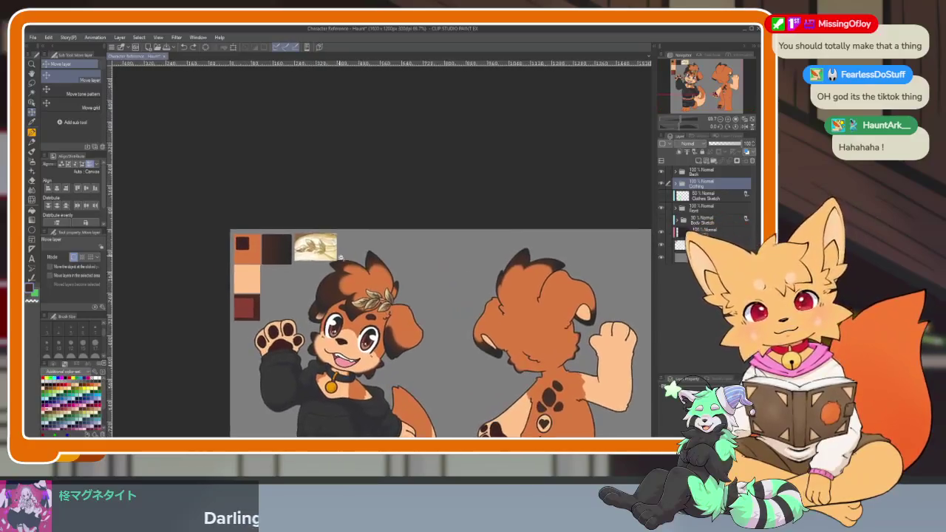
pyautogui.scroll(3, 442, 307)
pyautogui.scroll(2, 442, 308)
pyautogui.scroll(-2, 441, 307)
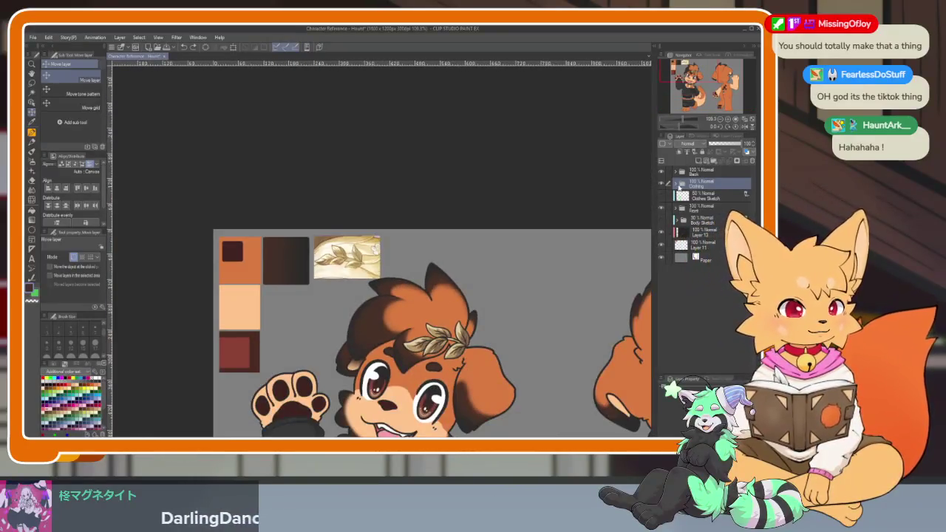
pyautogui.click(674, 185)
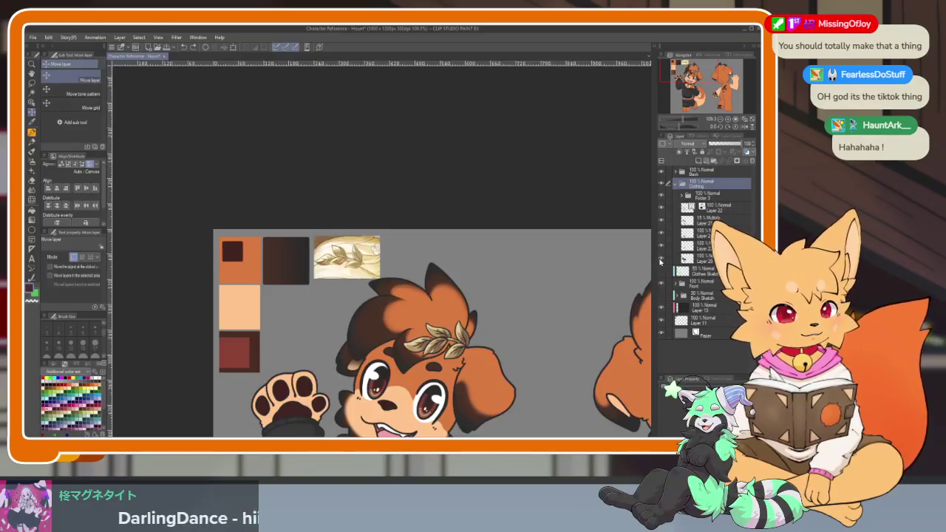
pyautogui.click(724, 196)
pyautogui.scroll(-1, 558, 266)
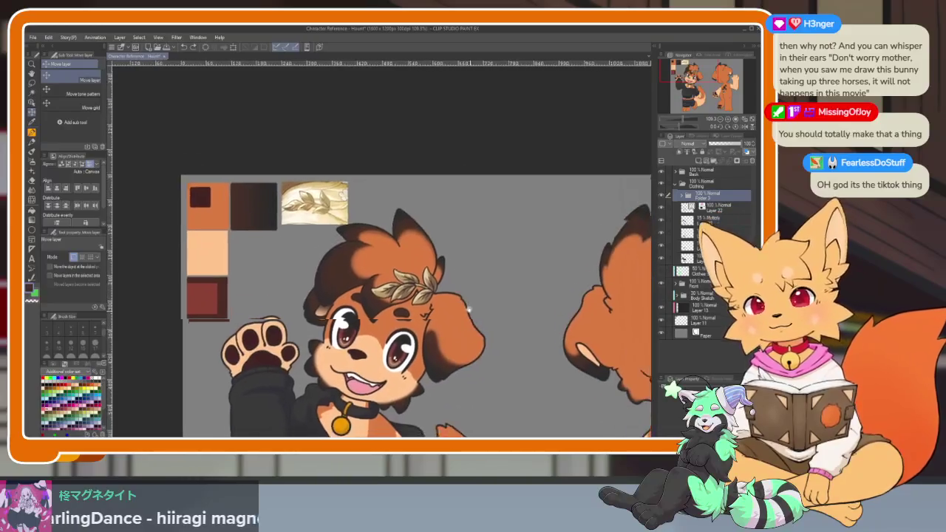
pyautogui.scroll(-1, 473, 314)
pyautogui.scroll(-1, 473, 313)
pyautogui.scroll(-1, 473, 311)
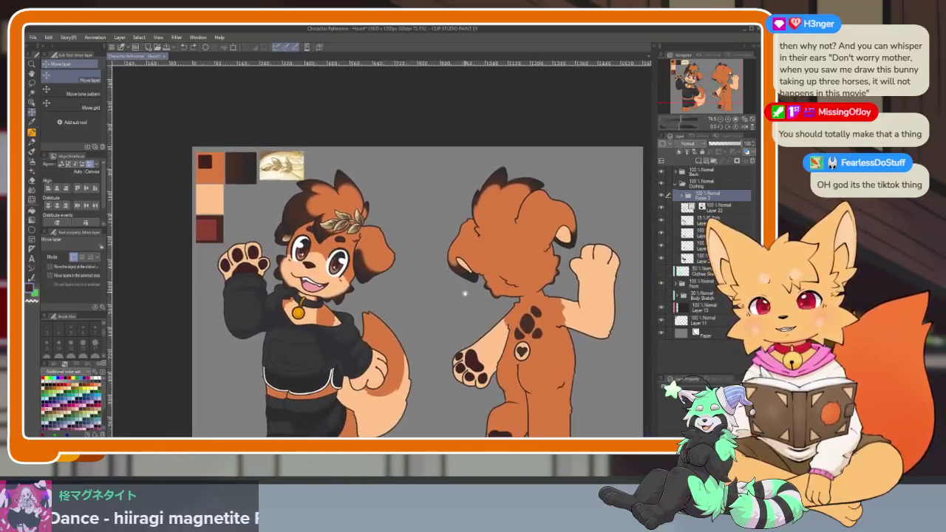
pyautogui.scroll(-1, 472, 305)
pyautogui.scroll(-1, 471, 305)
pyautogui.hscroll(1, 473, 305)
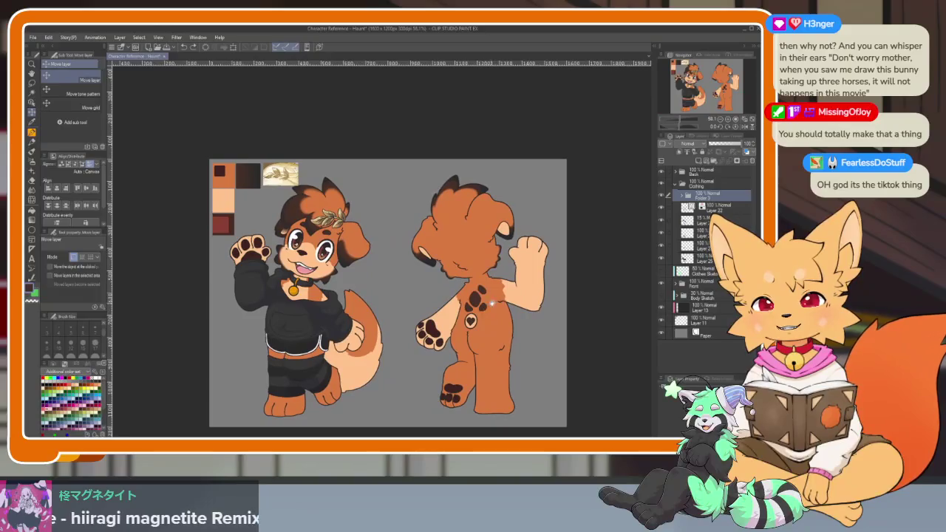
pyautogui.hscroll(1, 489, 309)
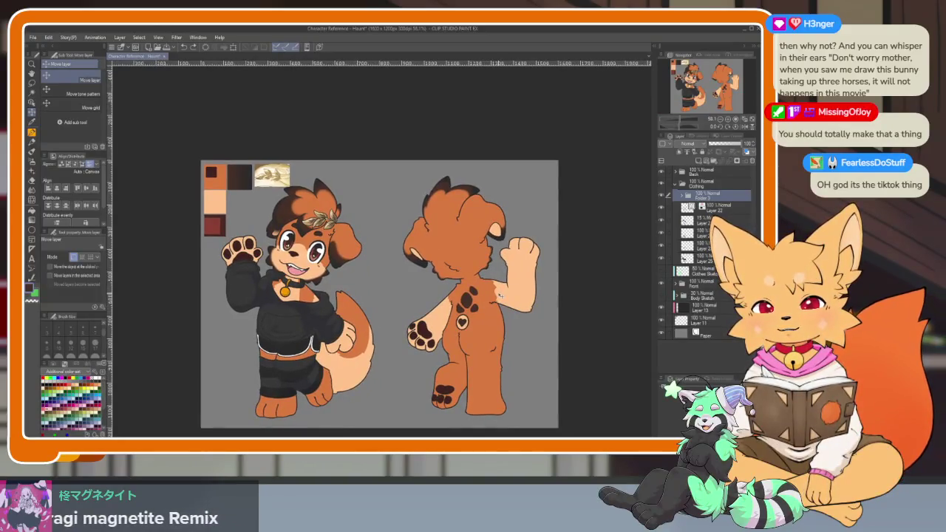
pyautogui.scroll(-1, 489, 305)
pyautogui.scroll(-1, 487, 314)
pyautogui.scroll(1, 486, 327)
# Switch to the G-pen inking tool and collapse the Clothing folder.
pyautogui.press('b')
pyautogui.moveTo(490, 303); pyautogui.dragTo(477, 326)
pyautogui.press('p')
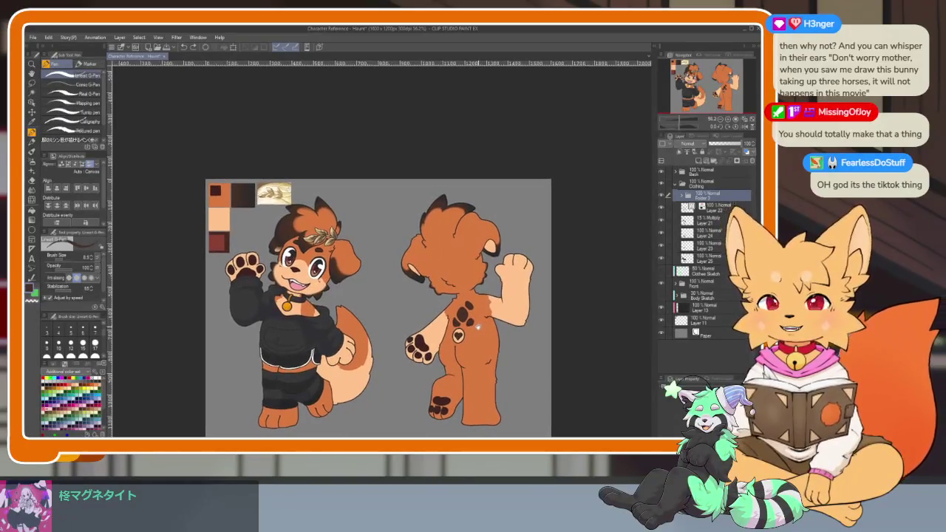
pyautogui.scroll(2, 479, 326)
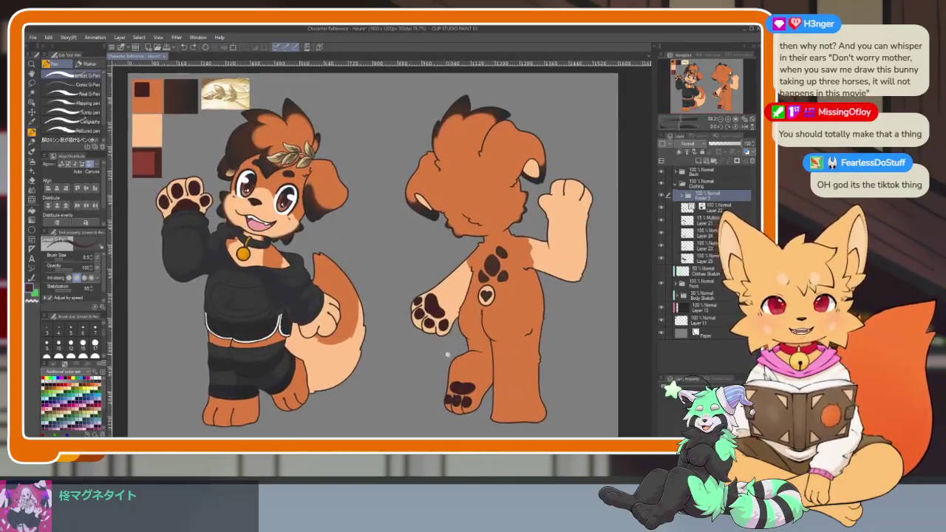
pyautogui.scroll(2, 449, 352)
pyautogui.scroll(2, 454, 346)
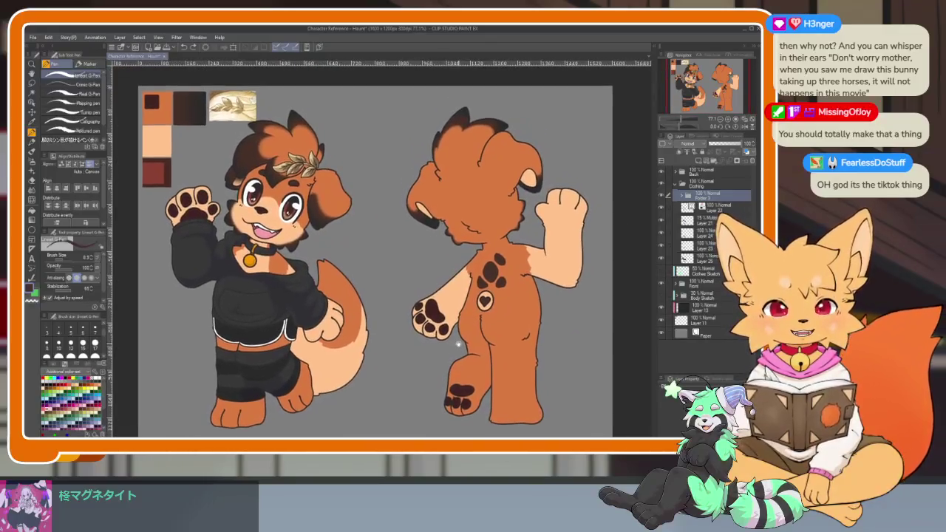
pyautogui.moveTo(481, 304); pyautogui.dragTo(478, 300)
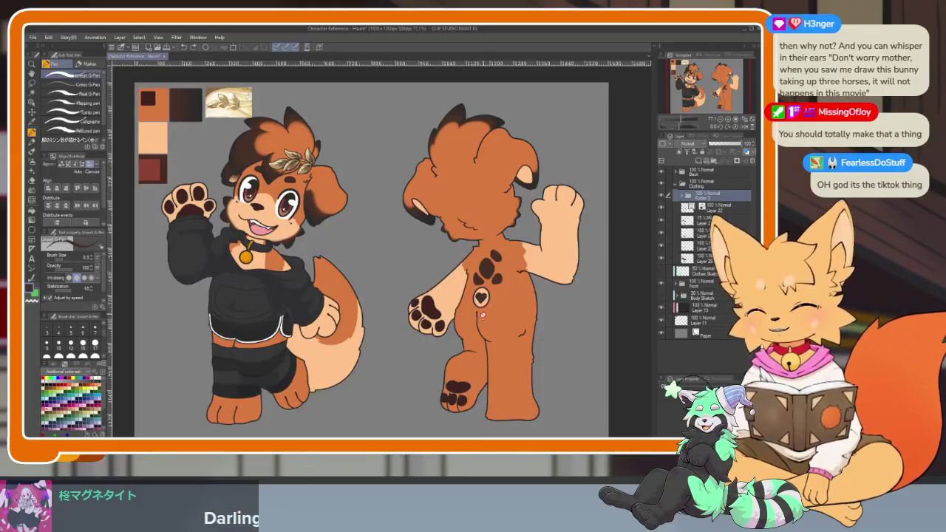
pyautogui.scroll(2, 482, 313)
pyautogui.moveTo(473, 340); pyautogui.dragTo(474, 333)
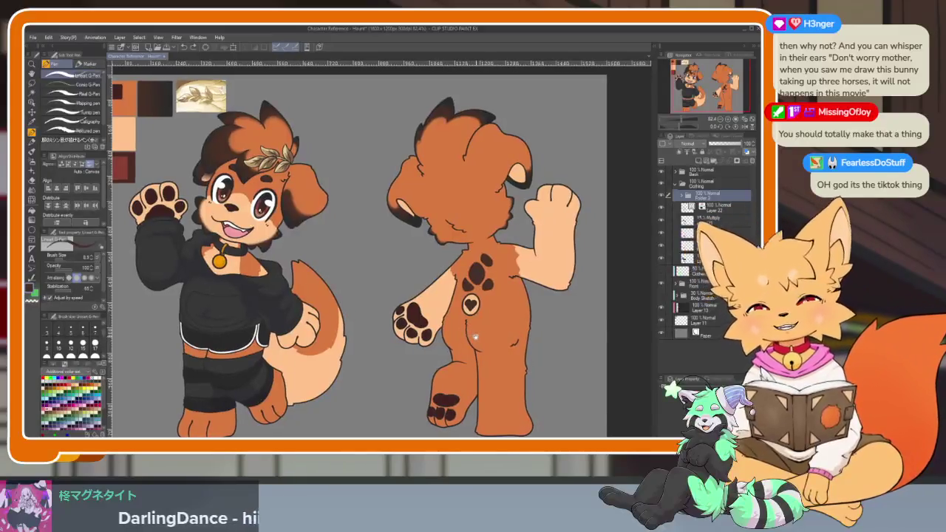
pyautogui.click(678, 184)
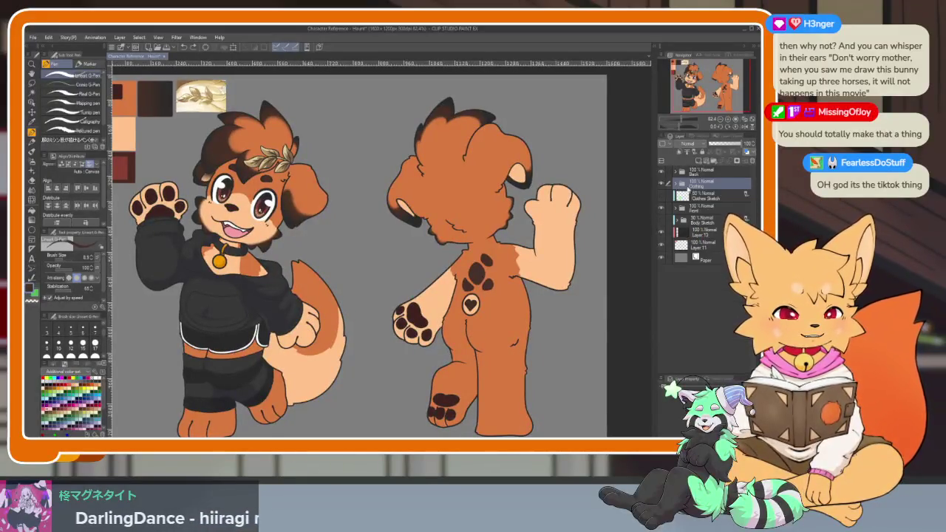
pyautogui.moveTo(452, 310); pyautogui.dragTo(454, 316)
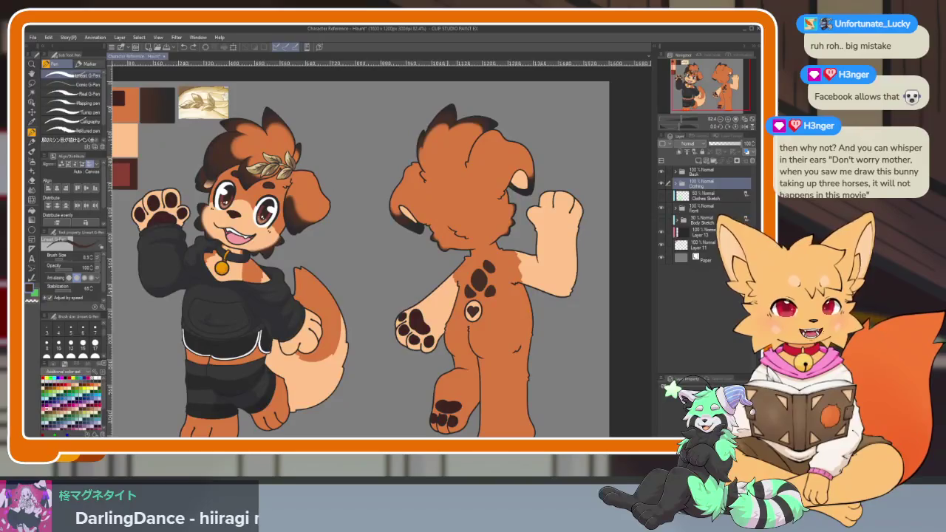
pyautogui.click(662, 182)
pyautogui.click(662, 182)
pyautogui.click(702, 172)
pyautogui.click(662, 173)
pyautogui.click(662, 172)
pyautogui.scroll(-2, 397, 335)
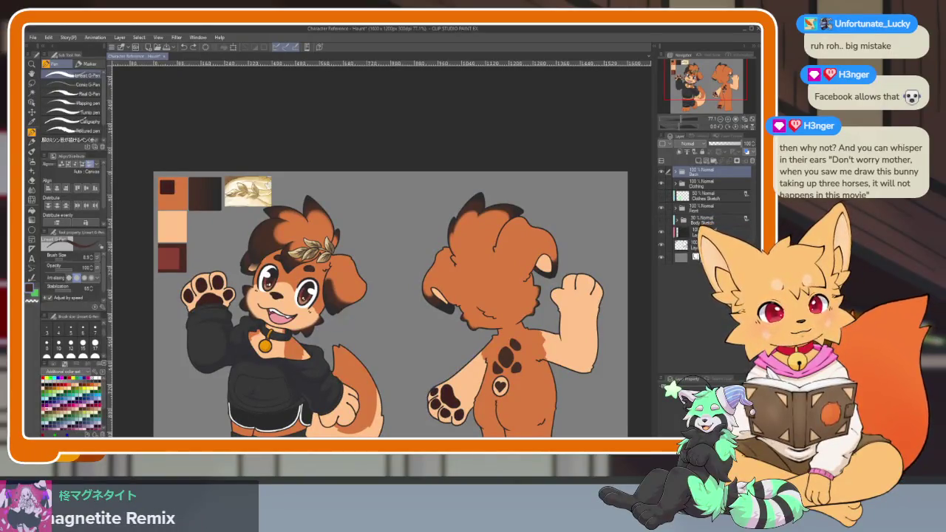
# Toggle the colour swatches layer and expand the Clothing folder.
pyautogui.click(661, 234)
pyautogui.click(662, 234)
pyautogui.click(681, 209)
pyautogui.click(682, 209)
pyautogui.click(676, 183)
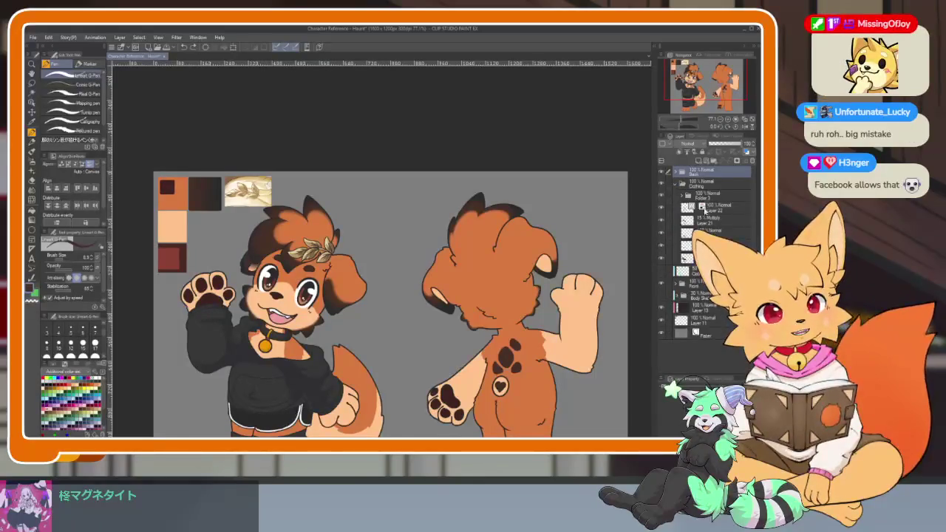
# Hide the collar-and-bell and shorts lower-band colour layers, keeping the hoodie colour visible.
pyautogui.click(662, 235)
pyautogui.click(662, 257)
pyautogui.click(662, 244)
pyautogui.click(662, 243)
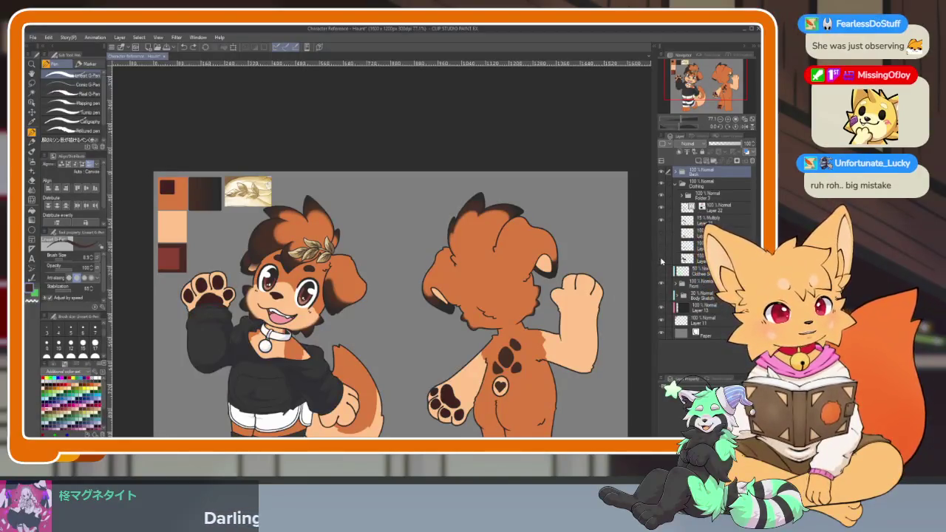
pyautogui.click(660, 258)
pyautogui.click(660, 259)
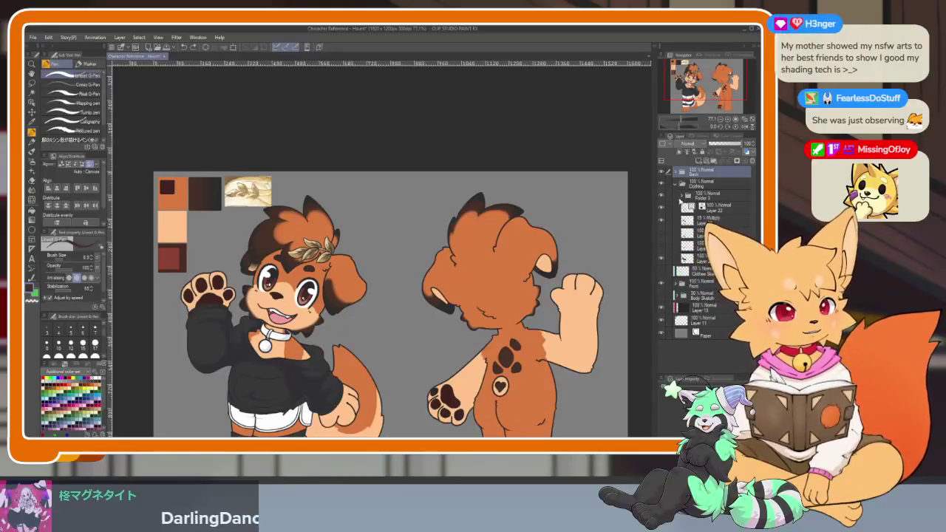
# Expand Folder 2, check the reference thumbnail, and select a layer inside the Clothing folder.
pyautogui.click(688, 195)
pyautogui.click(660, 223)
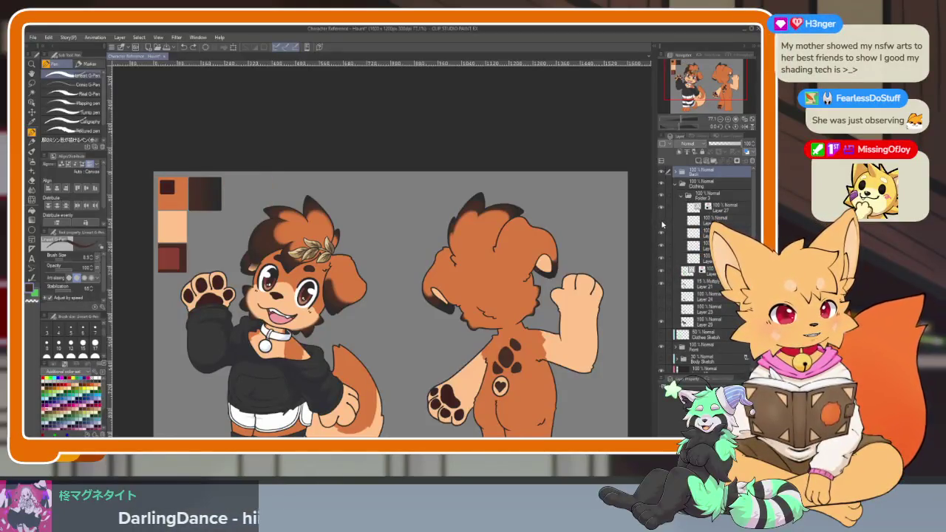
pyautogui.click(661, 222)
pyautogui.click(698, 219)
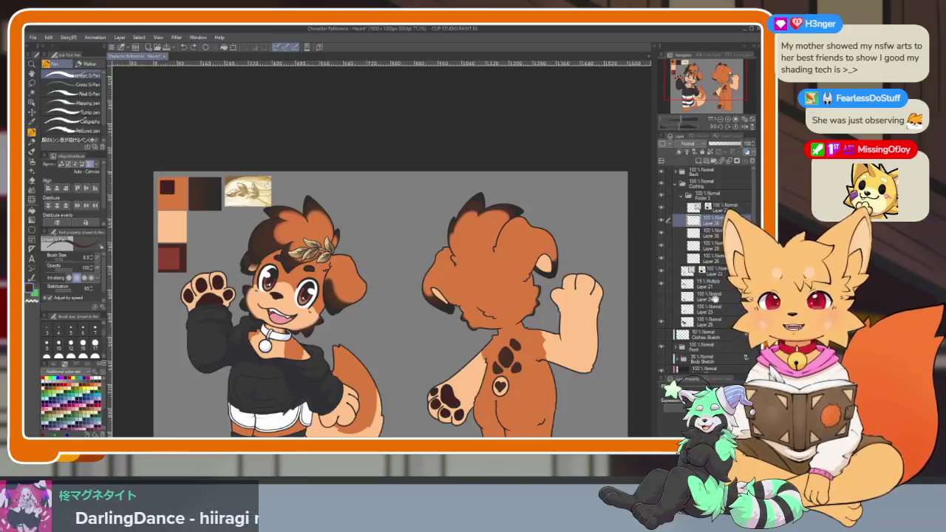
pyautogui.scroll(-2, 714, 295)
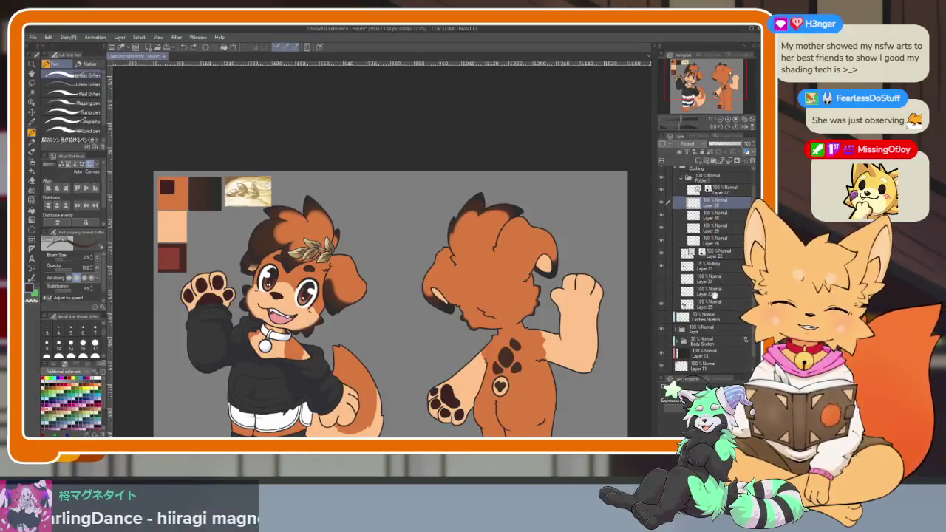
pyautogui.scroll(-1, 714, 296)
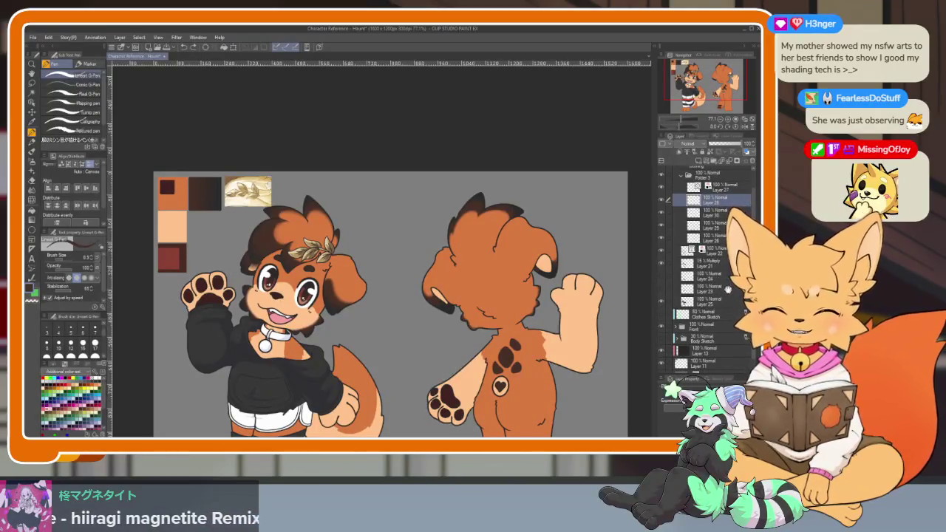
pyautogui.scroll(-1, 715, 286)
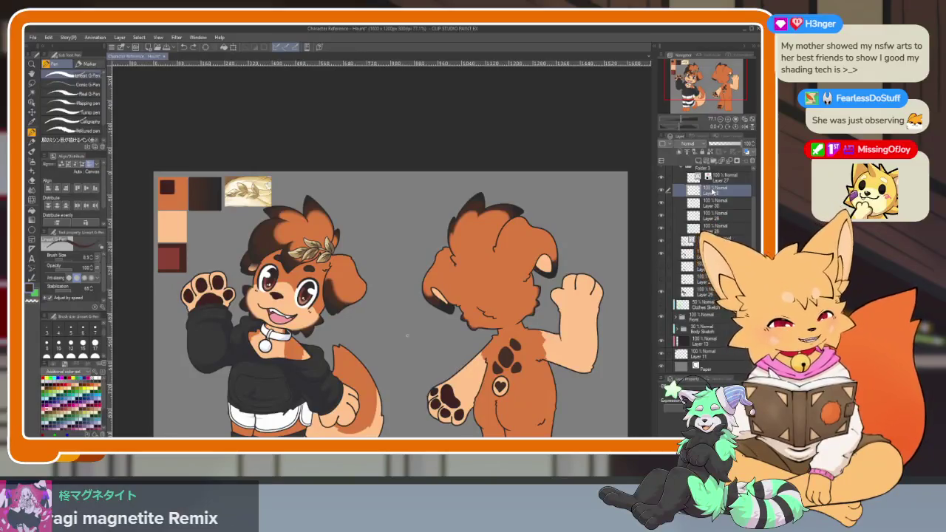